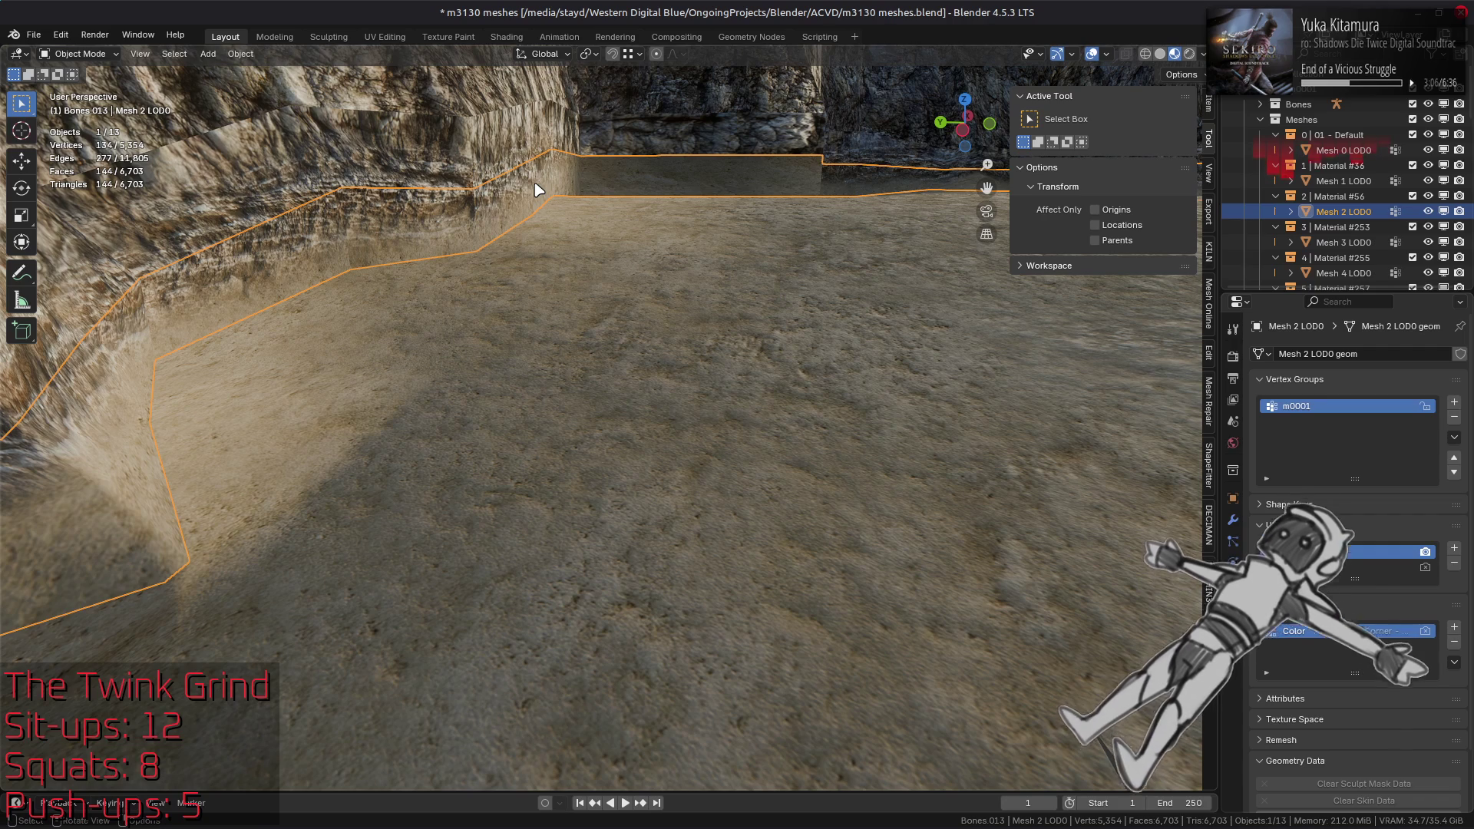
Deselect all objects and save m3130 meshes.blend with Ctrl+S
click(789, 422)
key(alt+a)
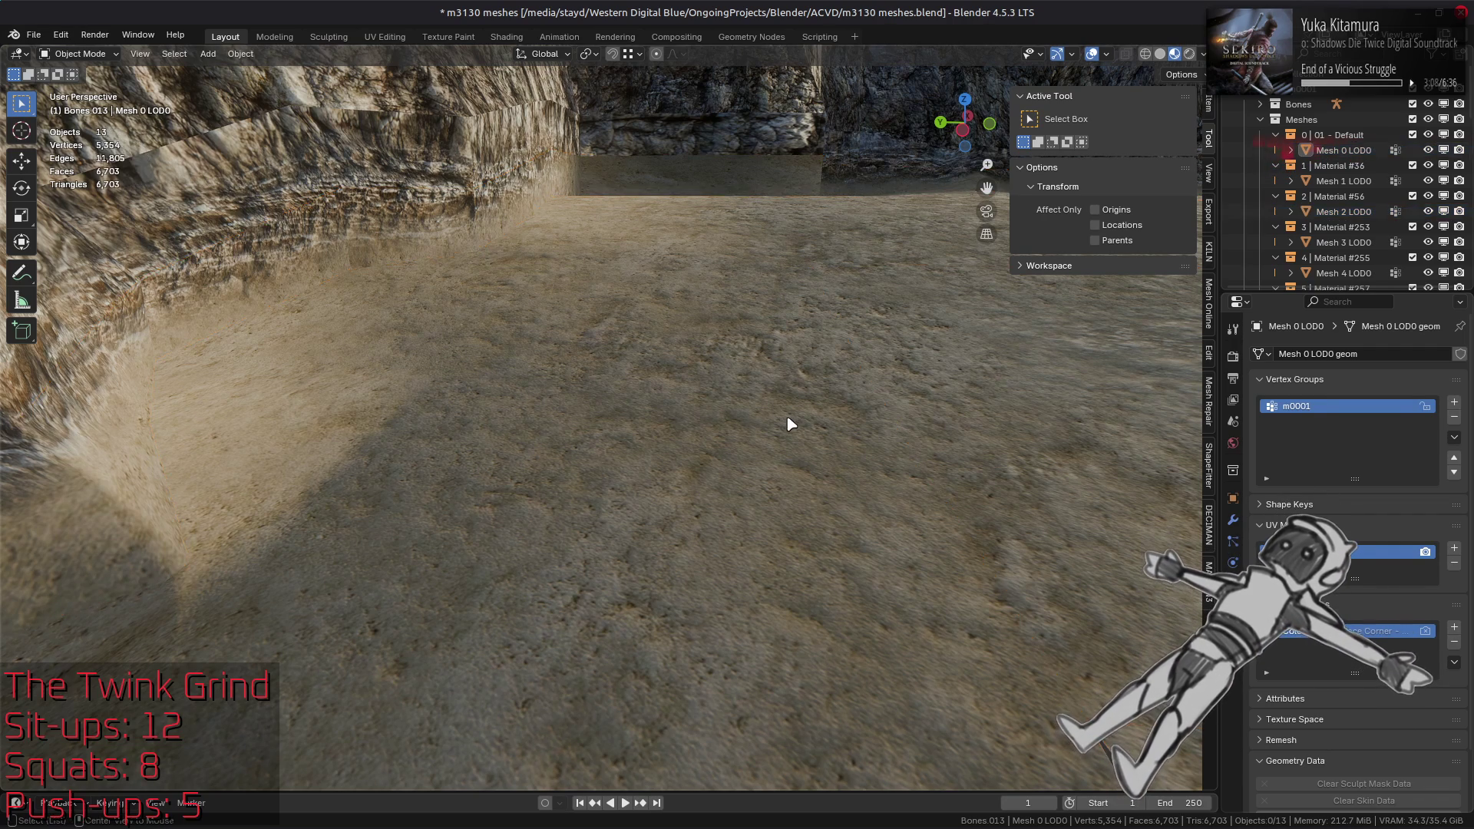
scroll(791, 424, down, 3)
key(ctrl+s)
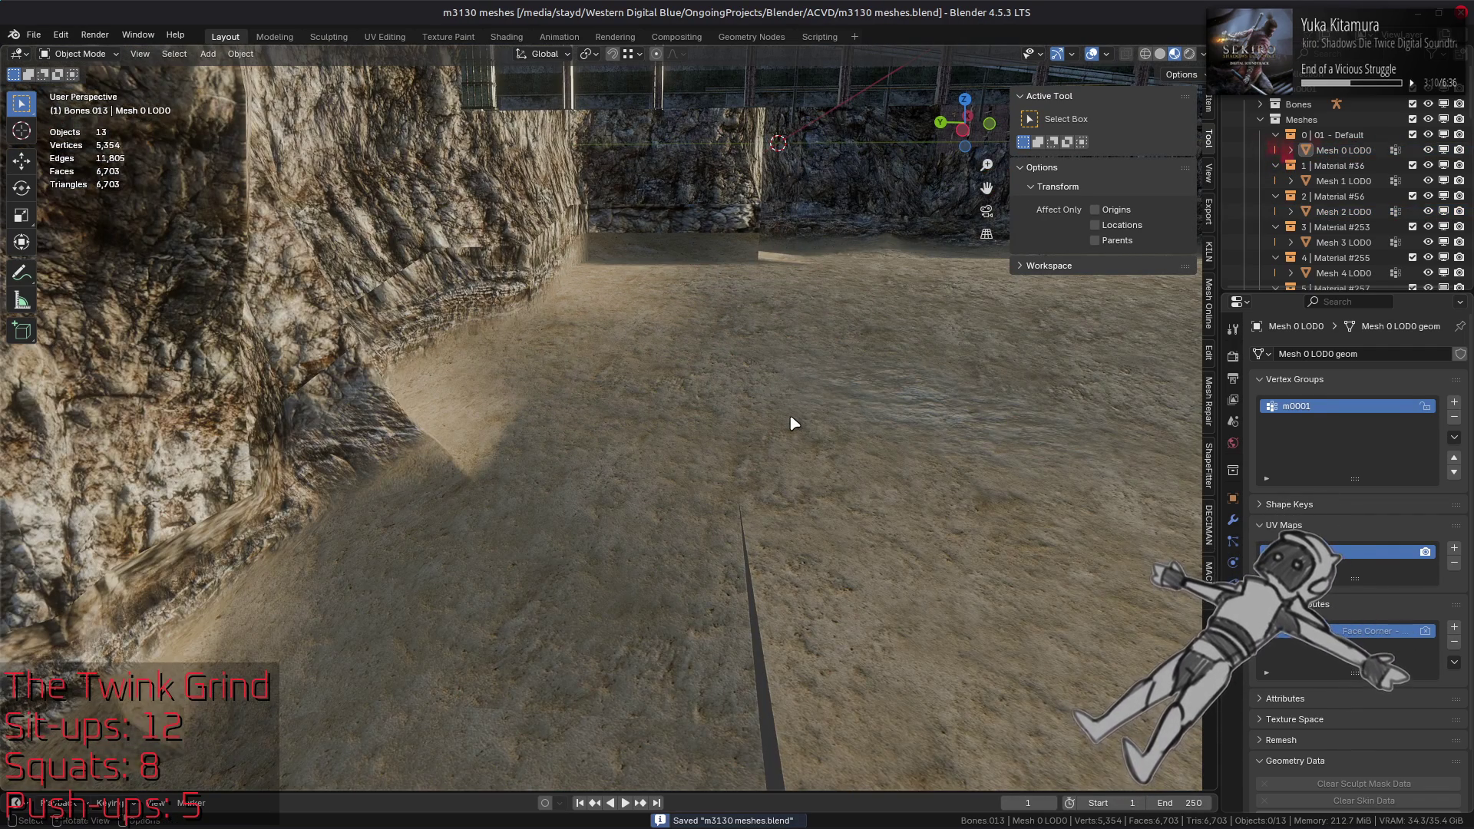
scroll(520, 494, down, 3)
scroll(776, 490, down, 3)
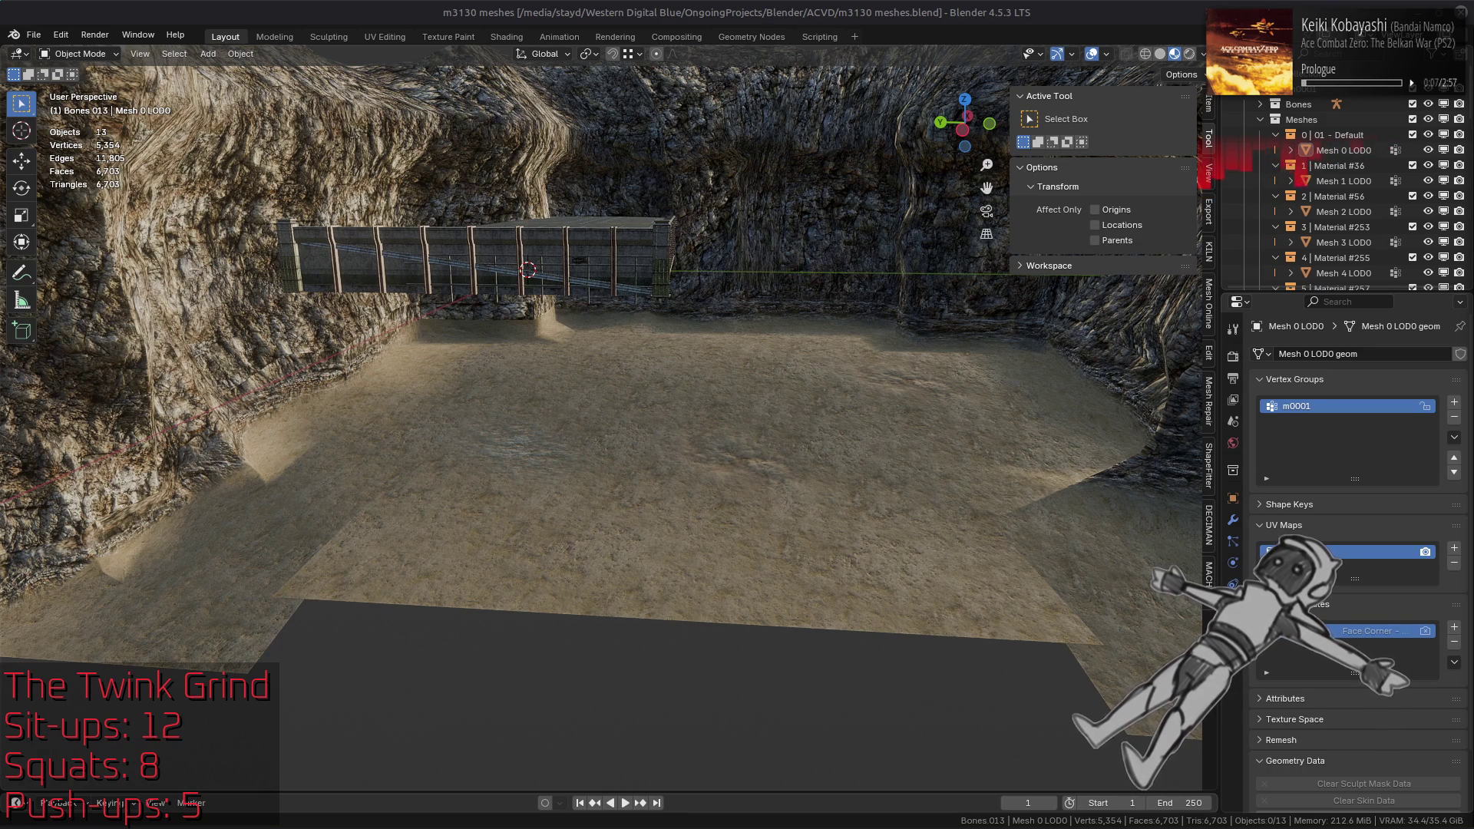
mouse_move(1118, 824)
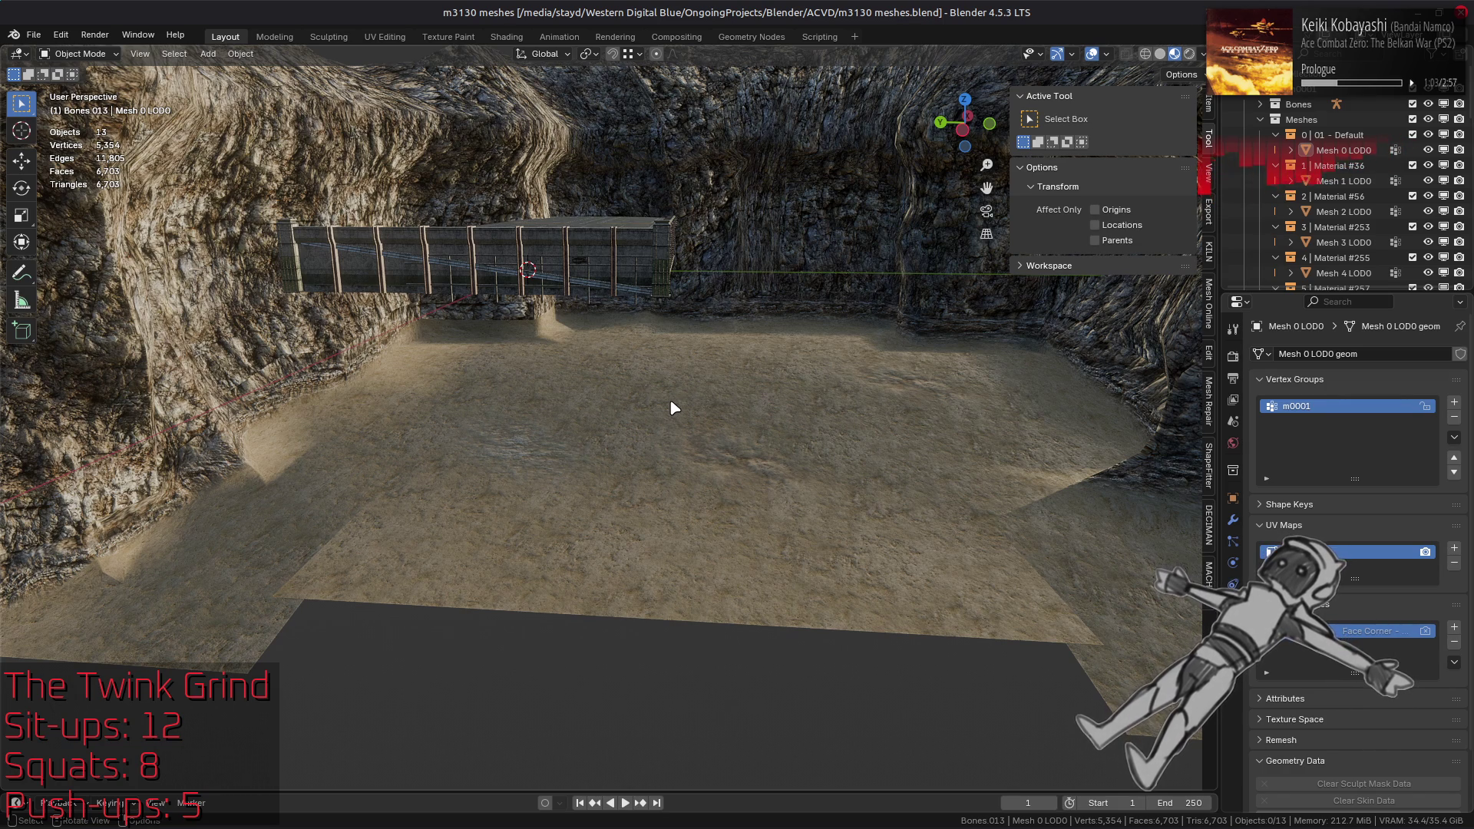
scroll(674, 408, up, 3)
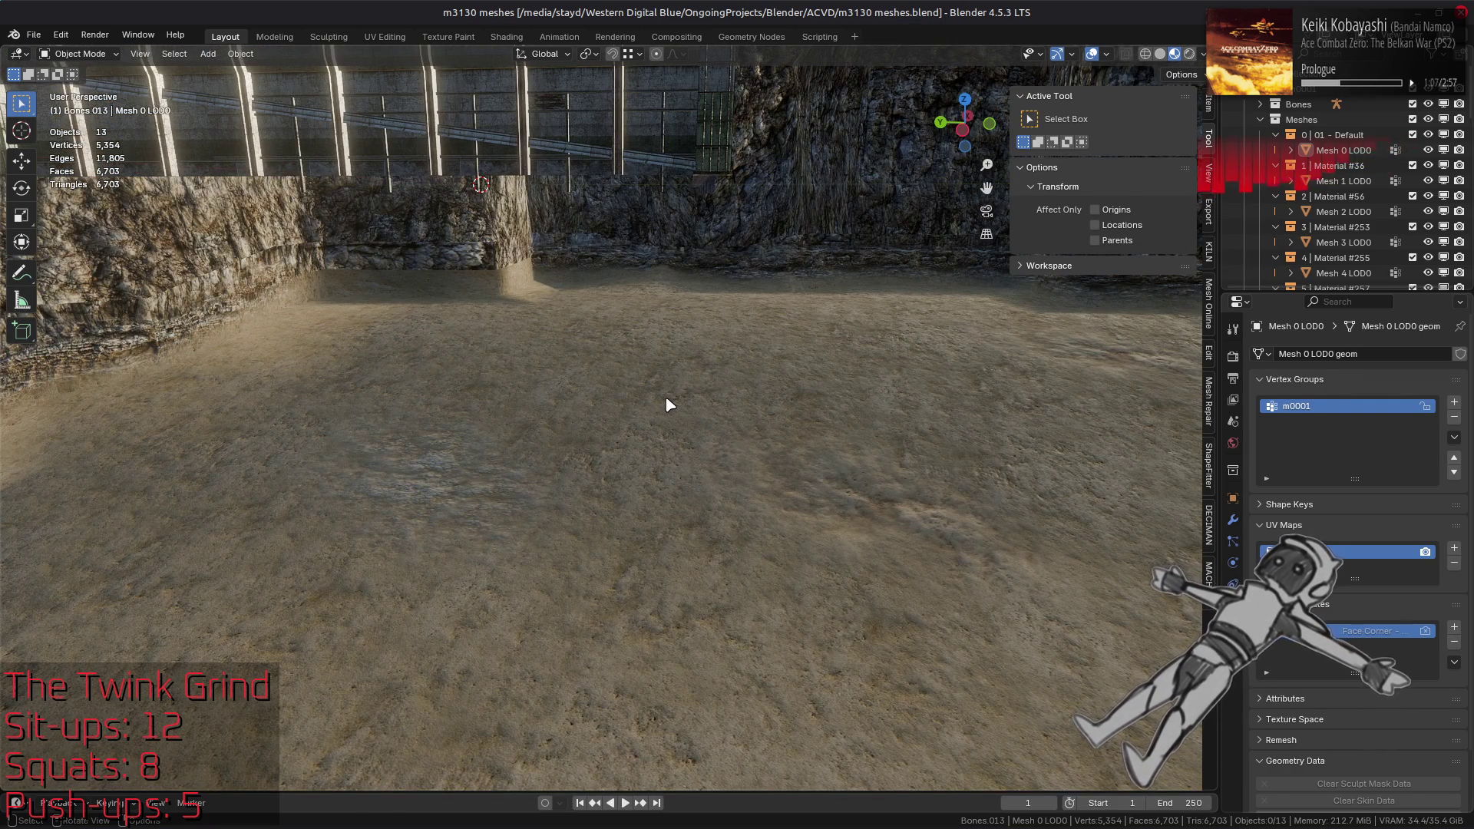
scroll(668, 404, down, 2)
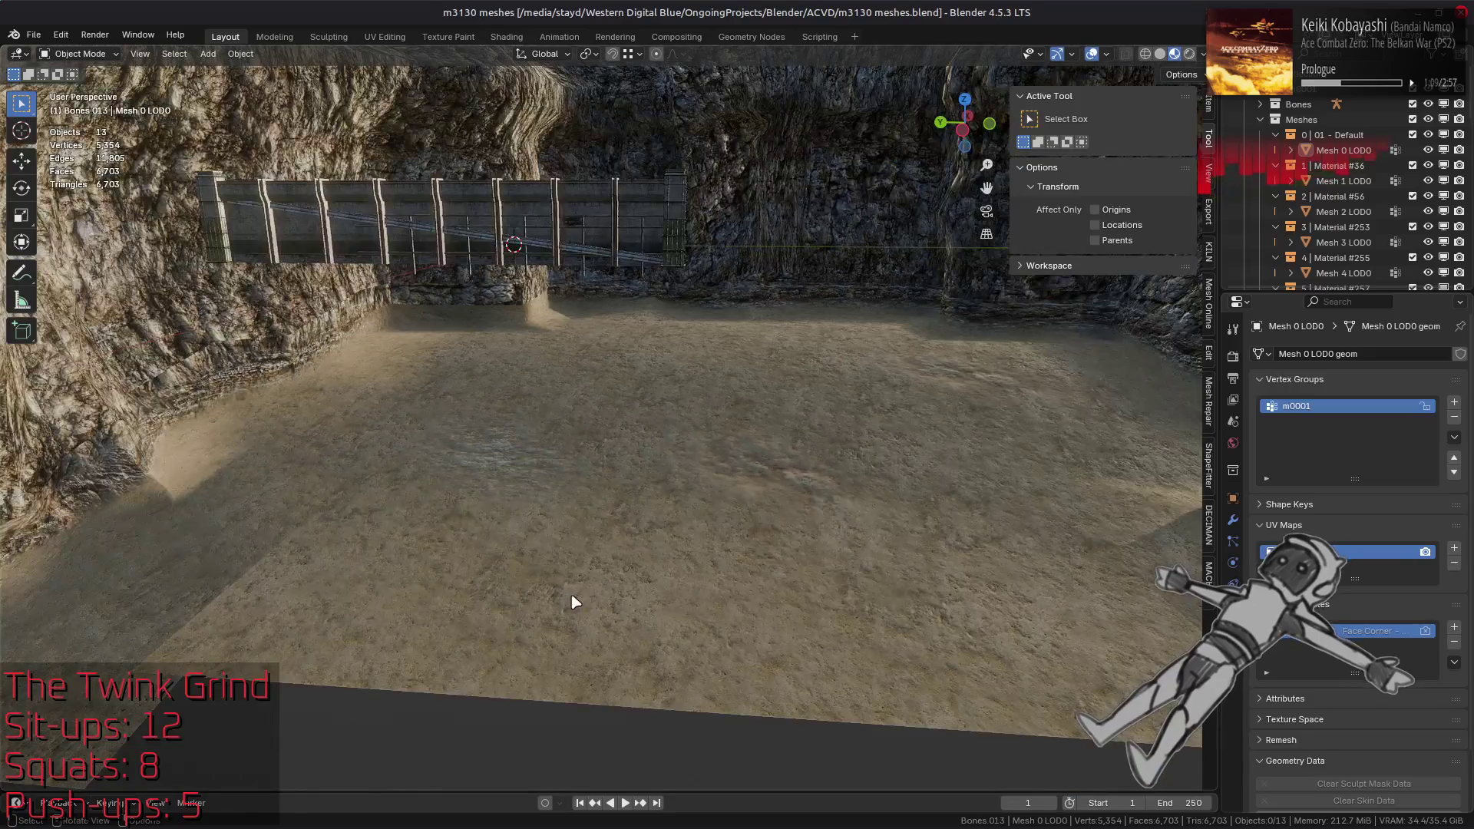
In Edit Mode on Mesh 0 LOD0, select two adjoining floor triangles forming a quad
click(576, 598)
mouse_move(480, 530)
middle_down()
mouse_move(470, 522)
mouse_move(614, 597)
middle_up()
key(Tab)
key(alt+a)
click(624, 602)
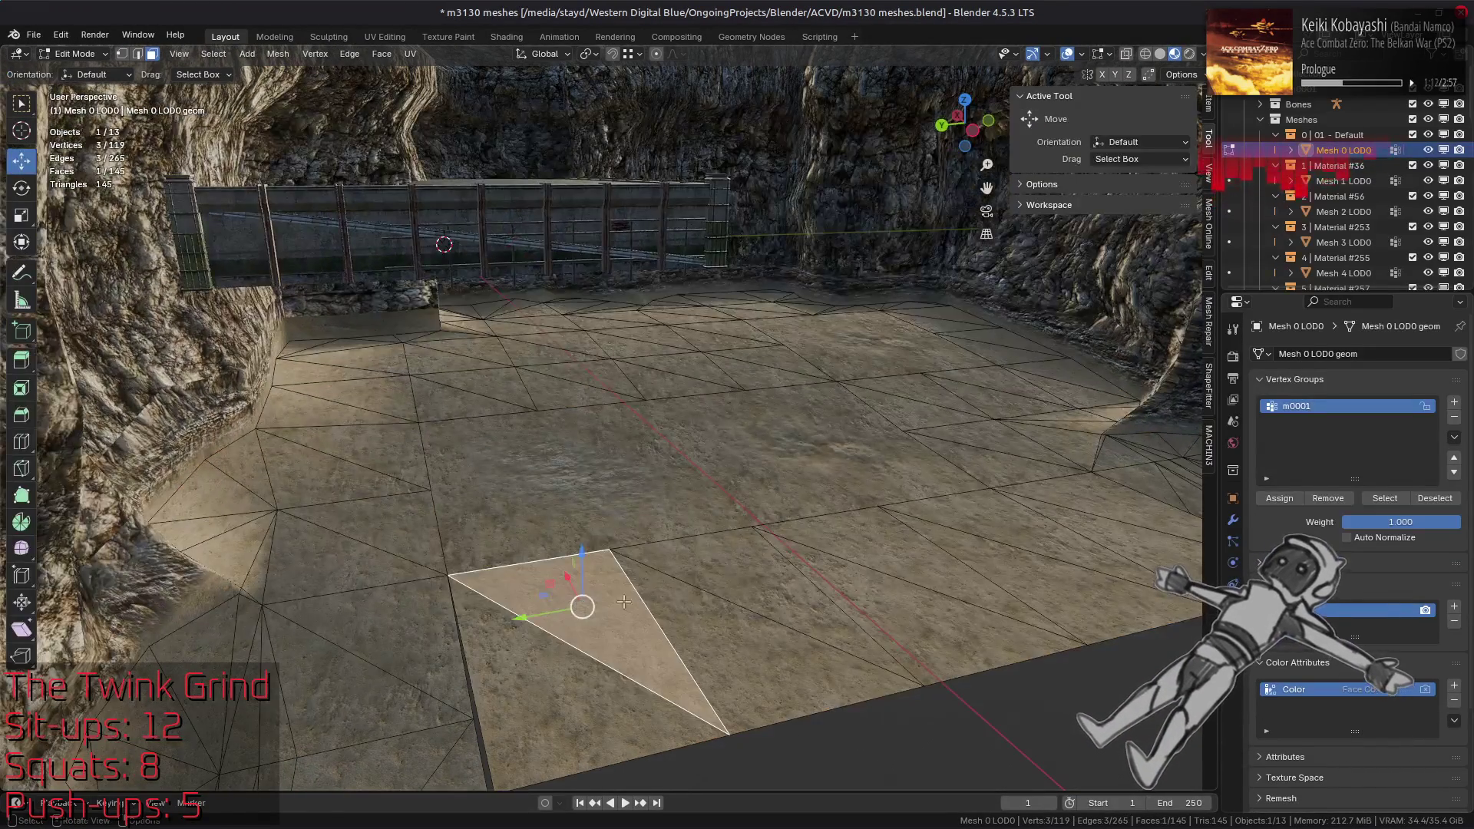
click(709, 574)
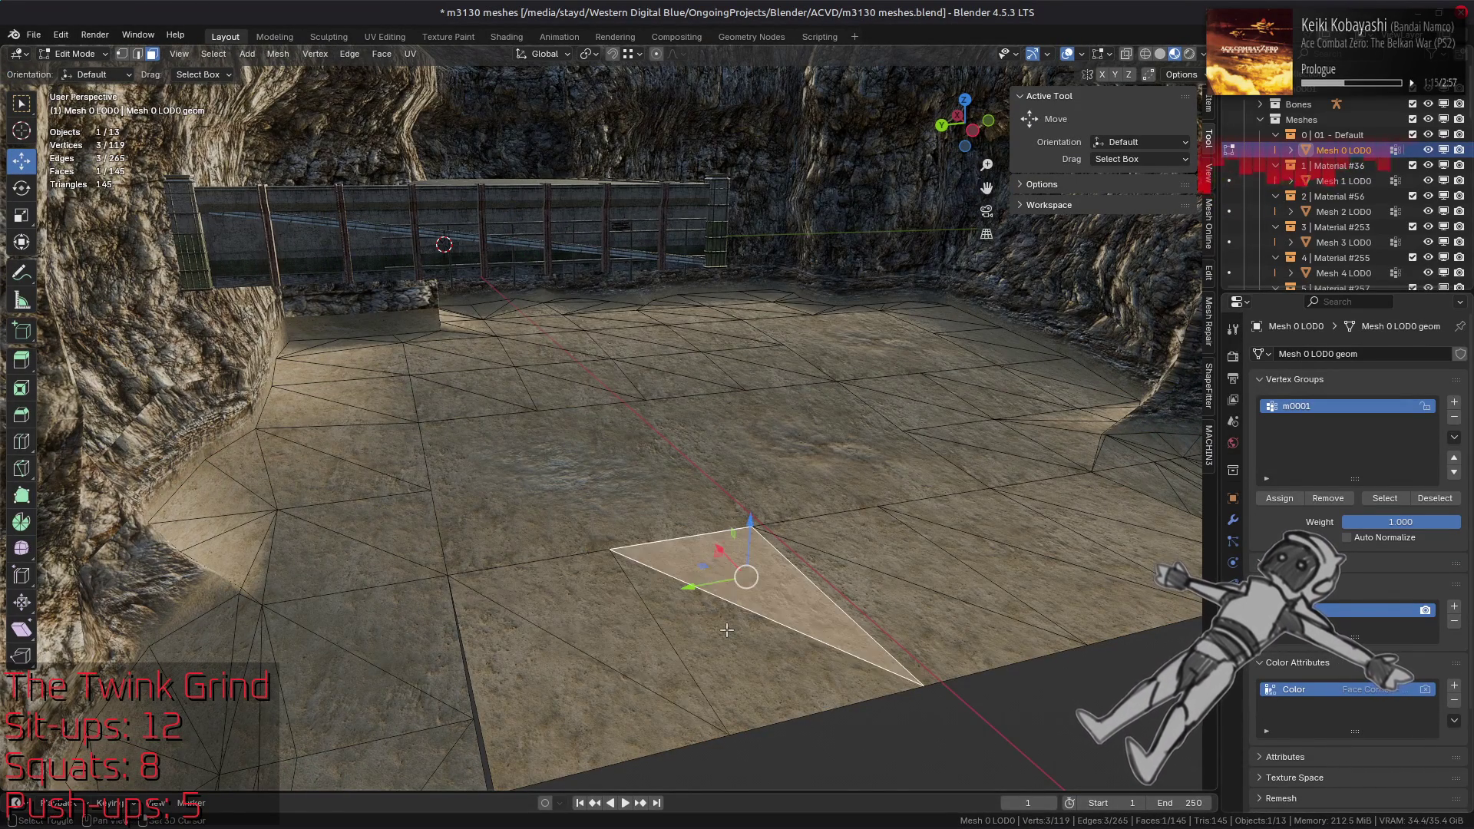
shift+click(714, 610)
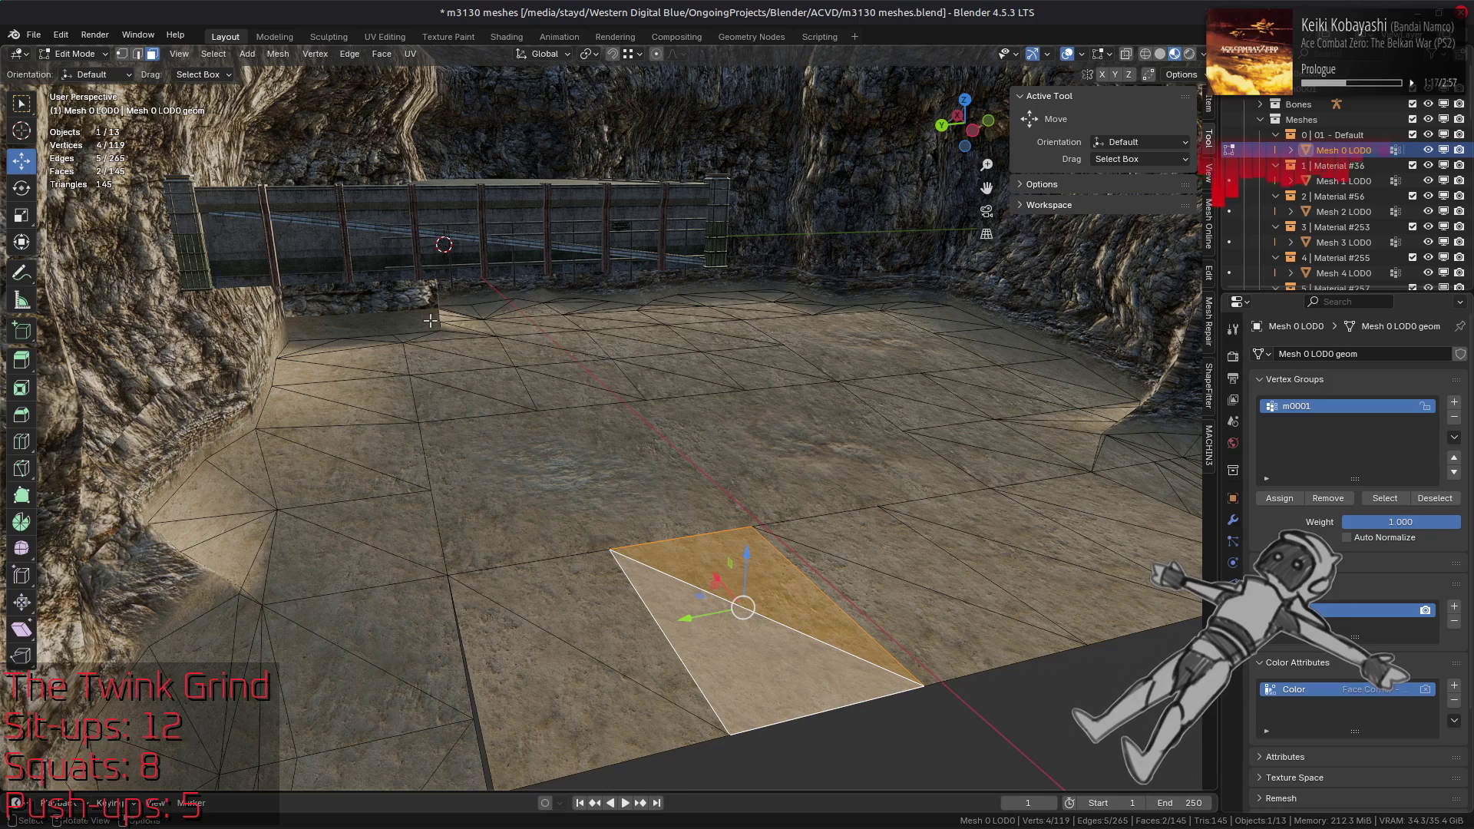
Duplicate the floor quad in place and raise the copy straight up along Z
key(shift+d)
key(Escape)
click(1111, 185)
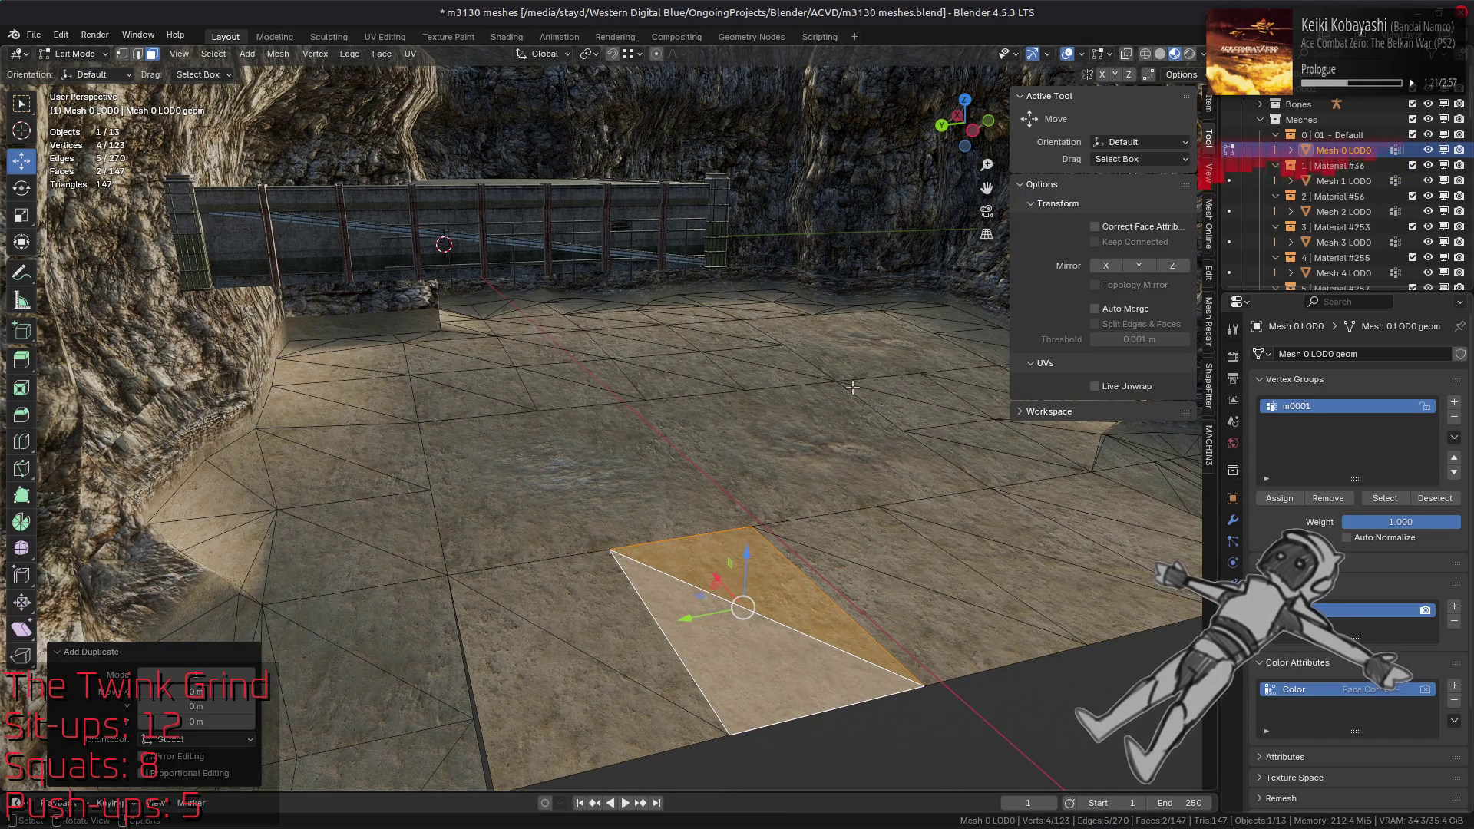
drag(748, 541, 755, 192)
mouse_move(755, 192)
middle_down()
mouse_move(751, 315)
mouse_move(752, 299)
mouse_move(844, 345)
middle_up()
scroll(845, 345, up, 4)
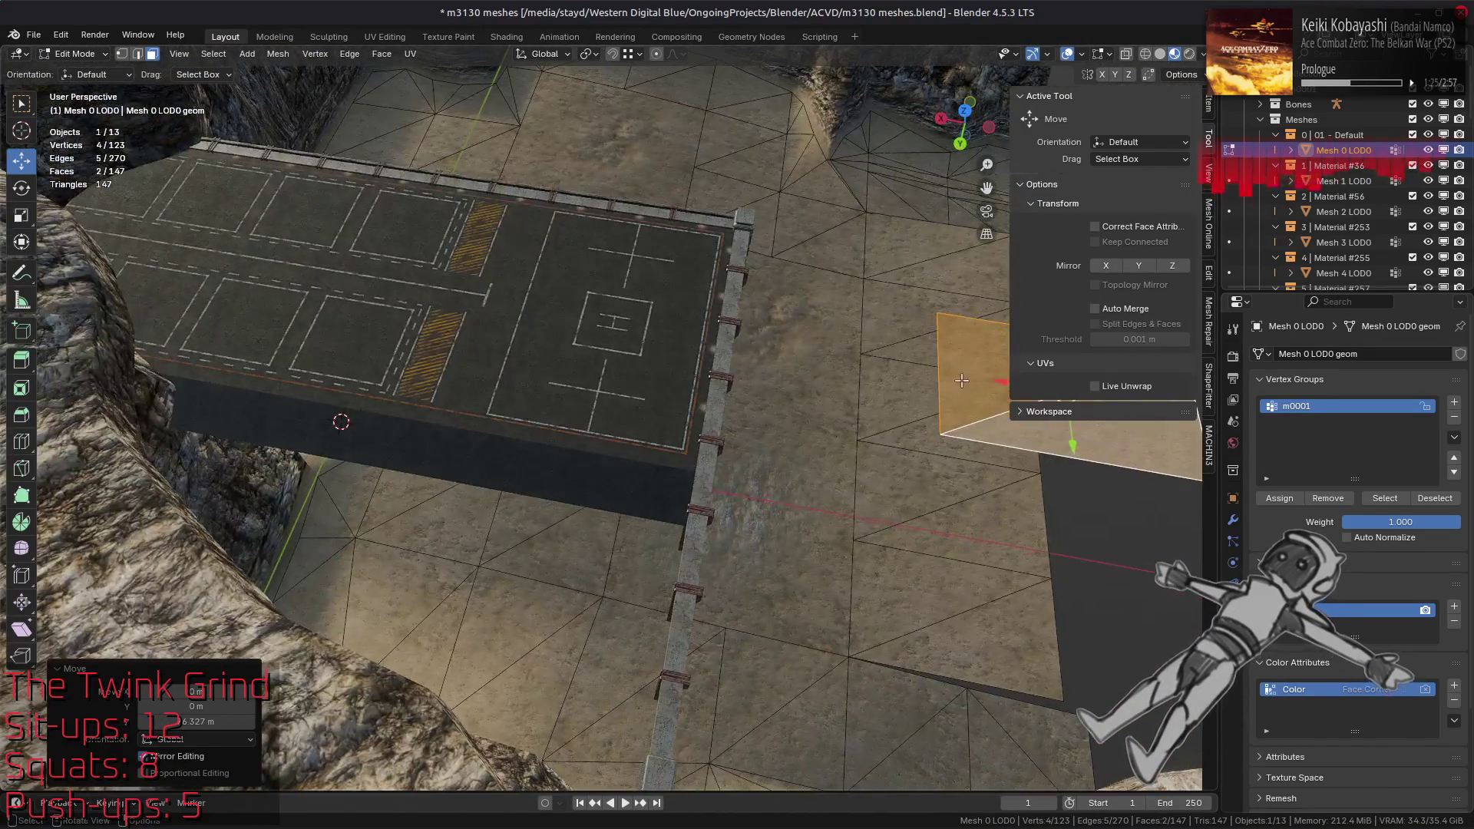
Slide the duplicated quad onto the court, then bring up the UV Editing workspace
drag(986, 379, 506, 322)
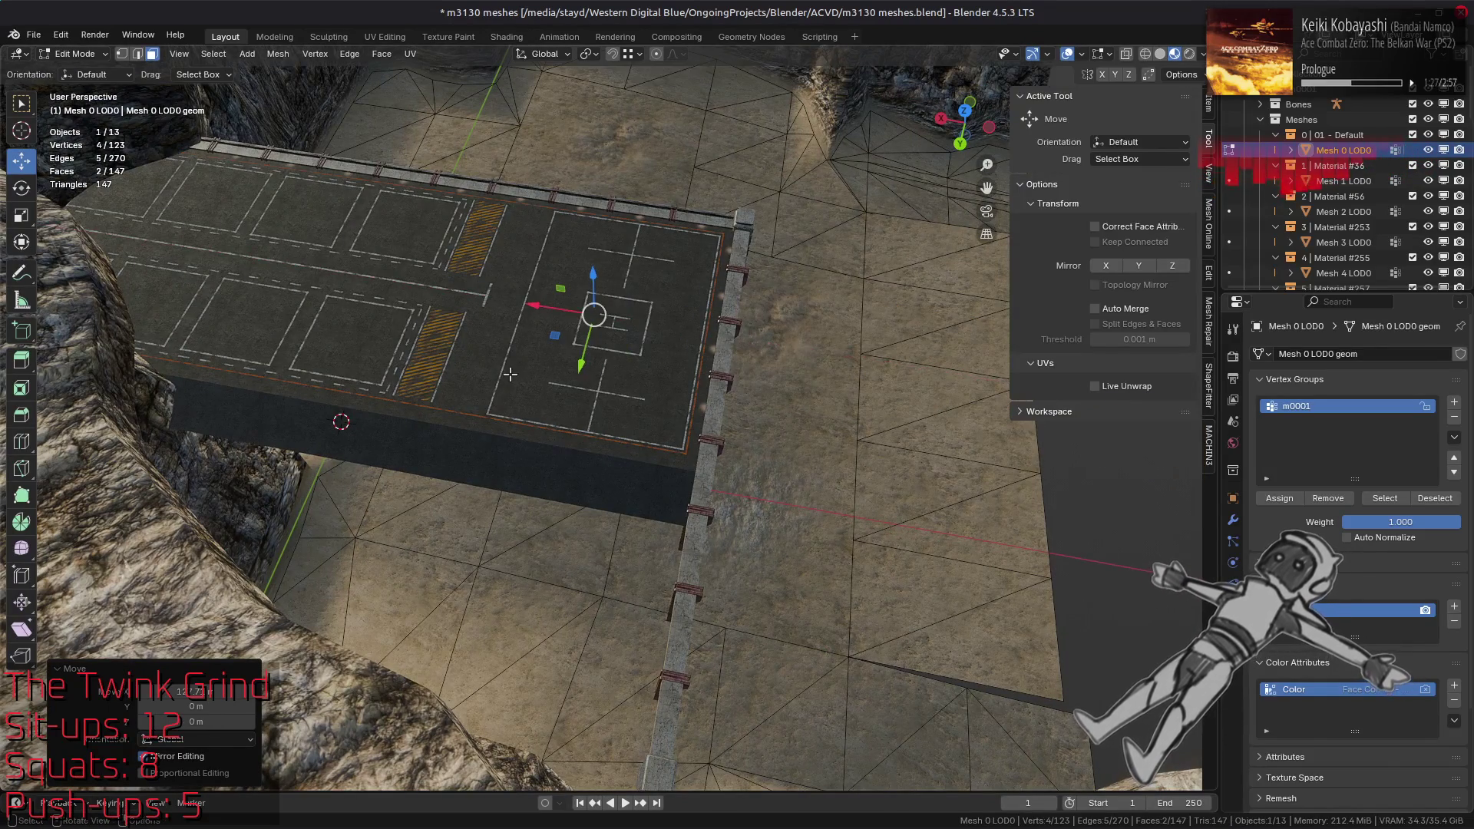
key(n)
mouse_move(580, 369)
mouse_down()
mouse_move(543, 445)
mouse_move(510, 445)
mouse_move(539, 429)
mouse_up()
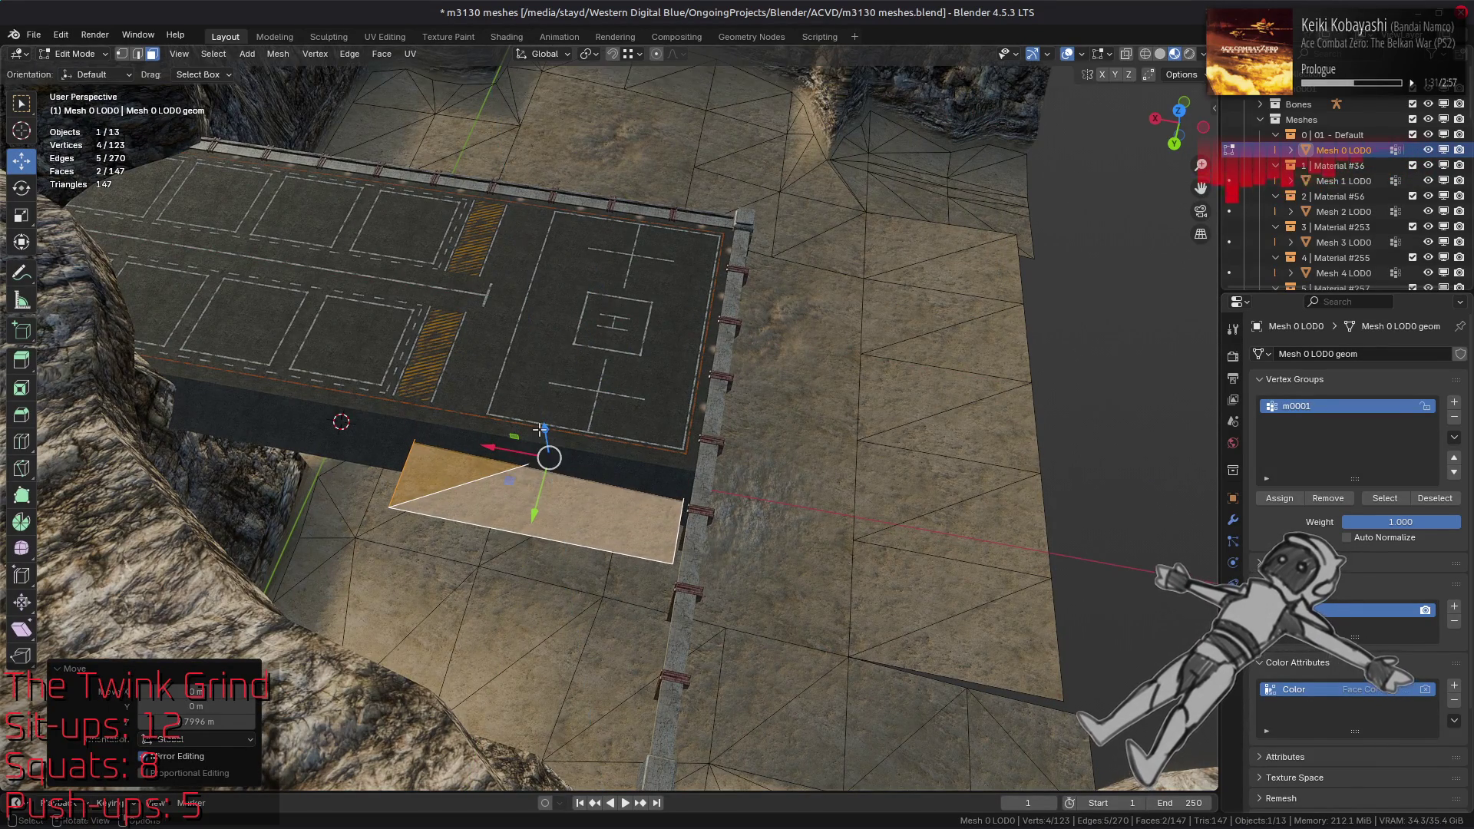
scroll(540, 429, up, 4)
scroll(540, 429, up, 2)
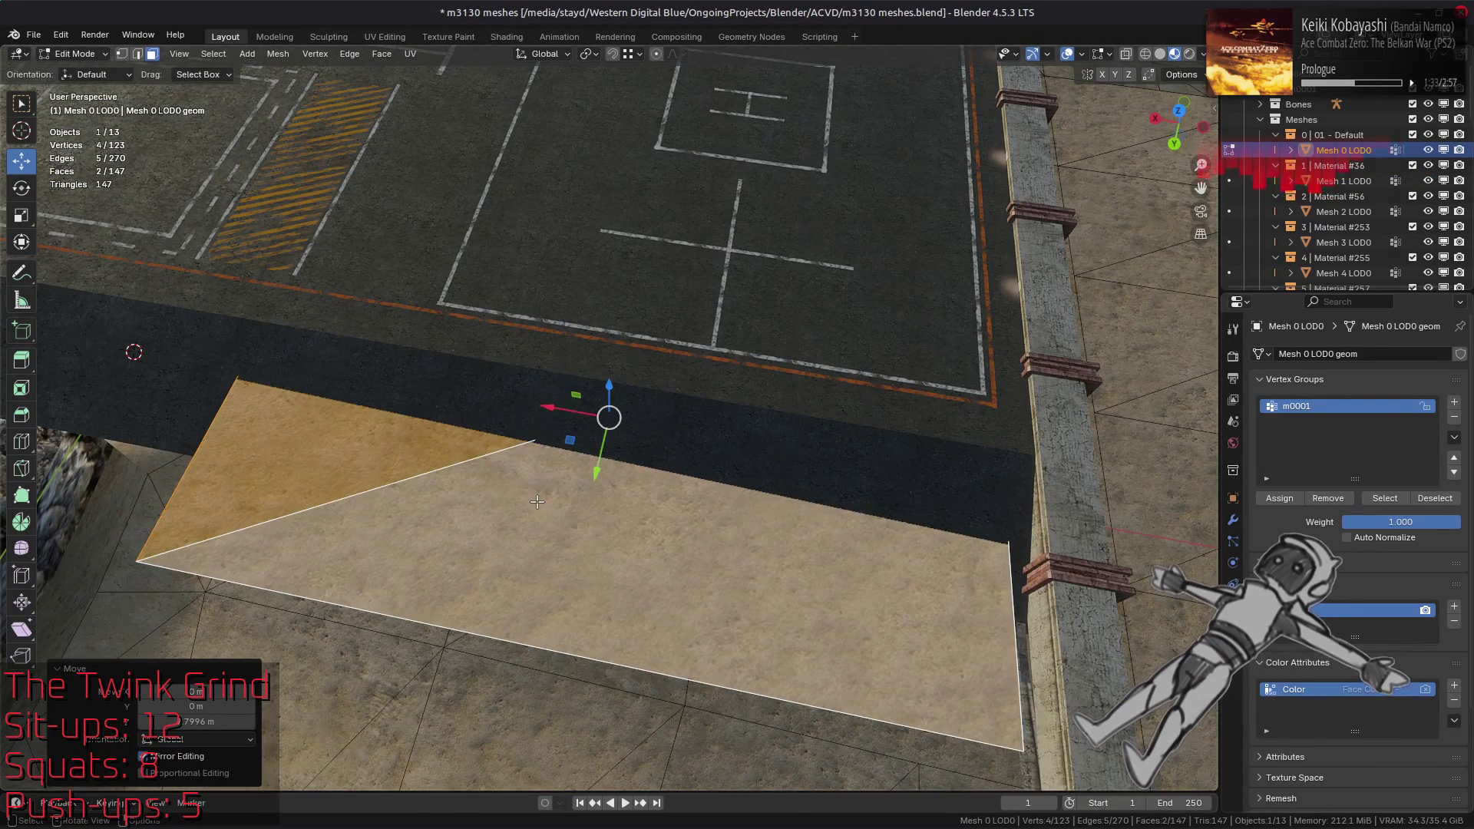
click(384, 37)
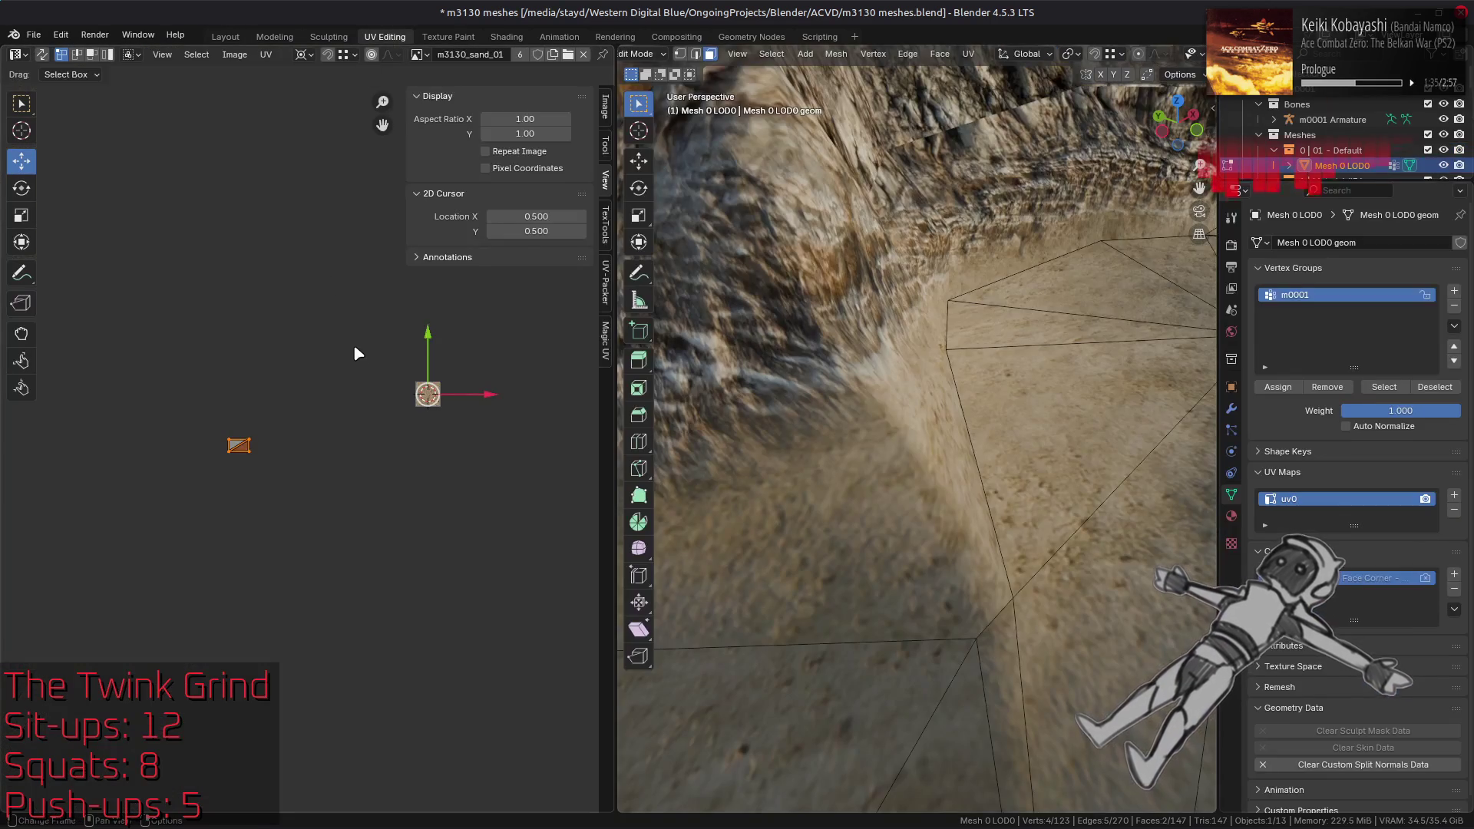
Frame the quad's UV island on the sand texture, then return to Layout in Edit Mode
ctrl+scroll(420, 358, down, 1)
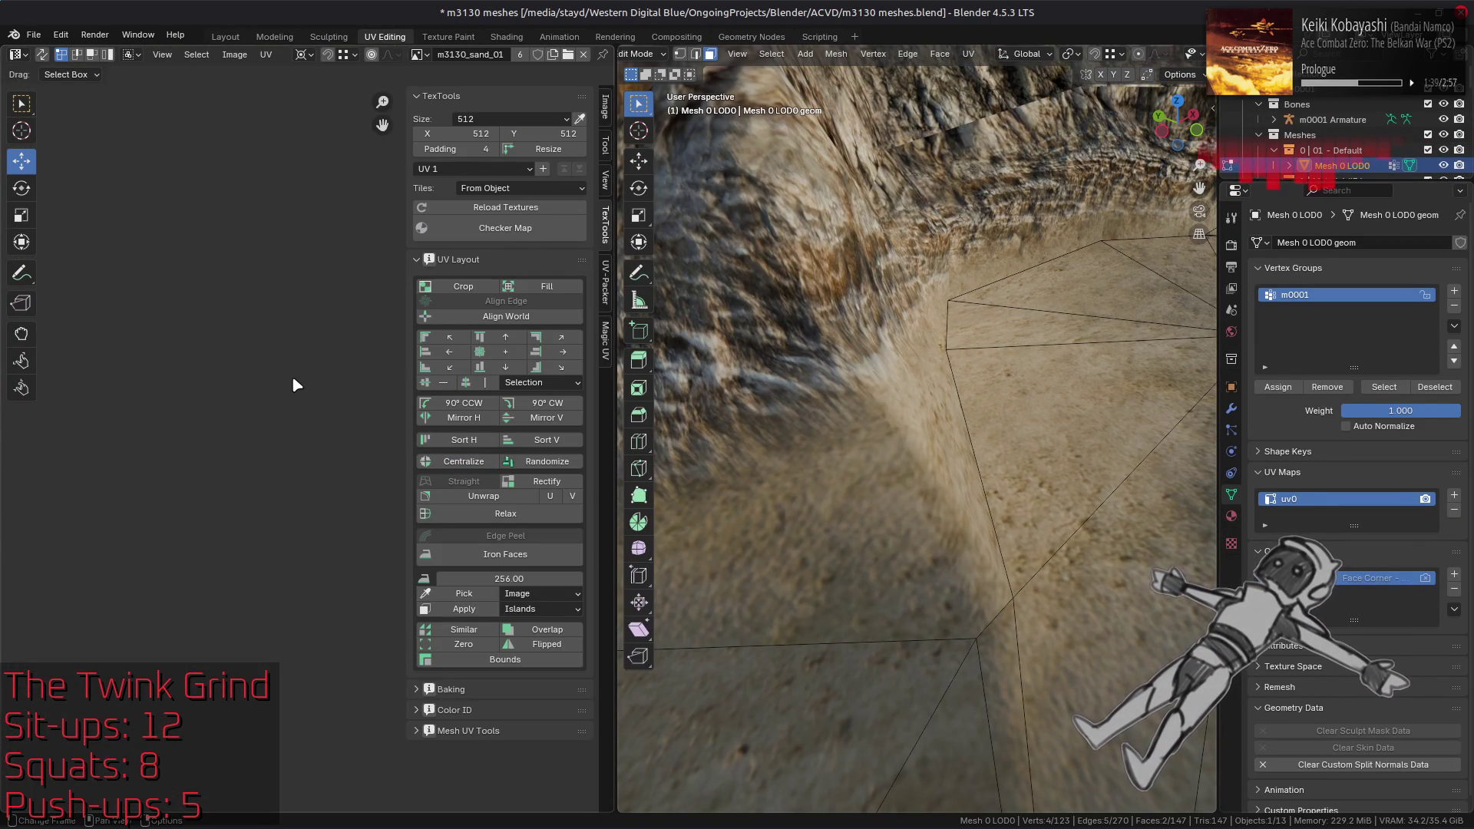
key(Home)
middle_drag(292, 386, 232, 395)
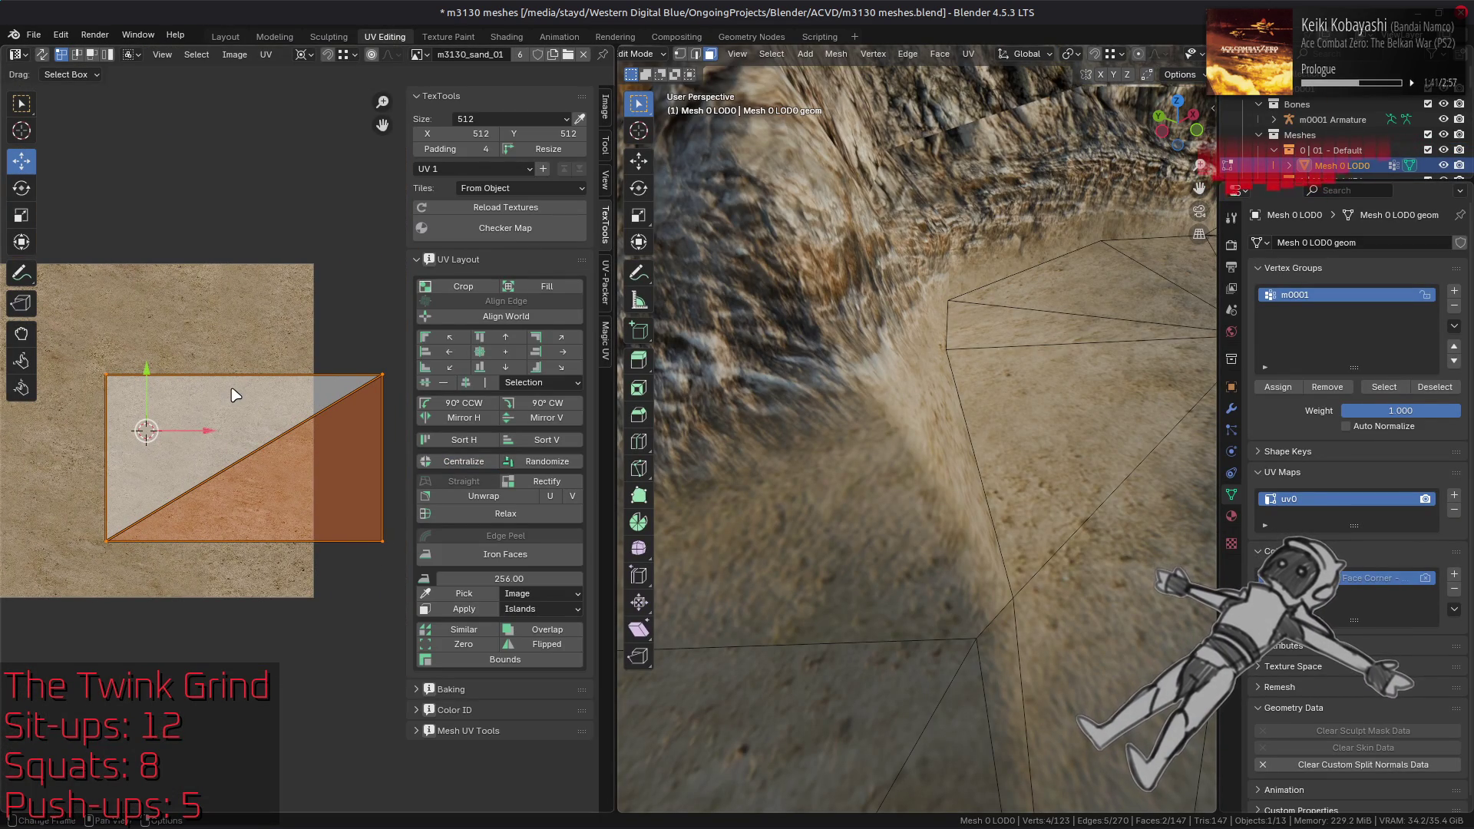
click(227, 37)
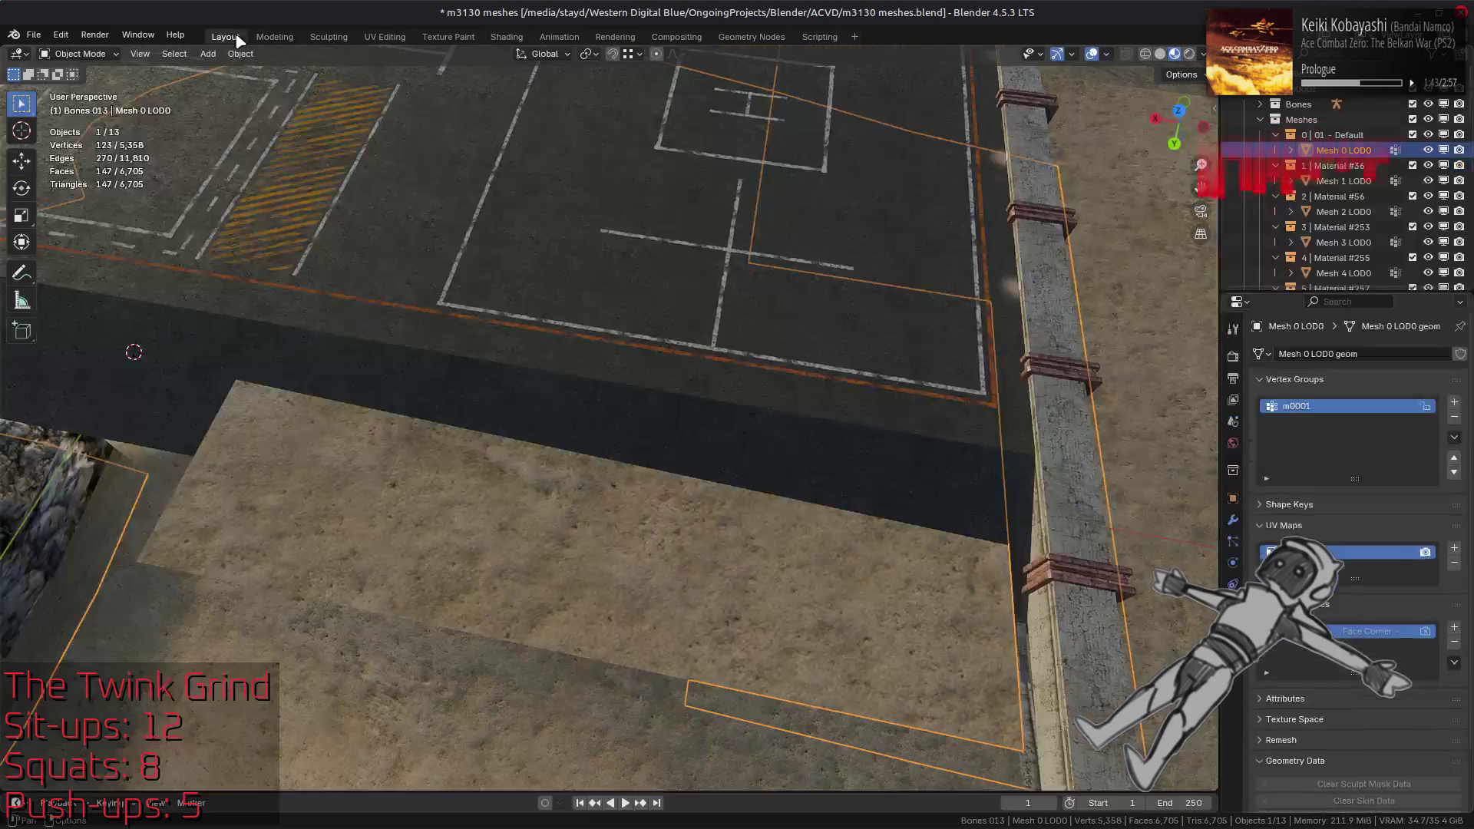
key(Tab)
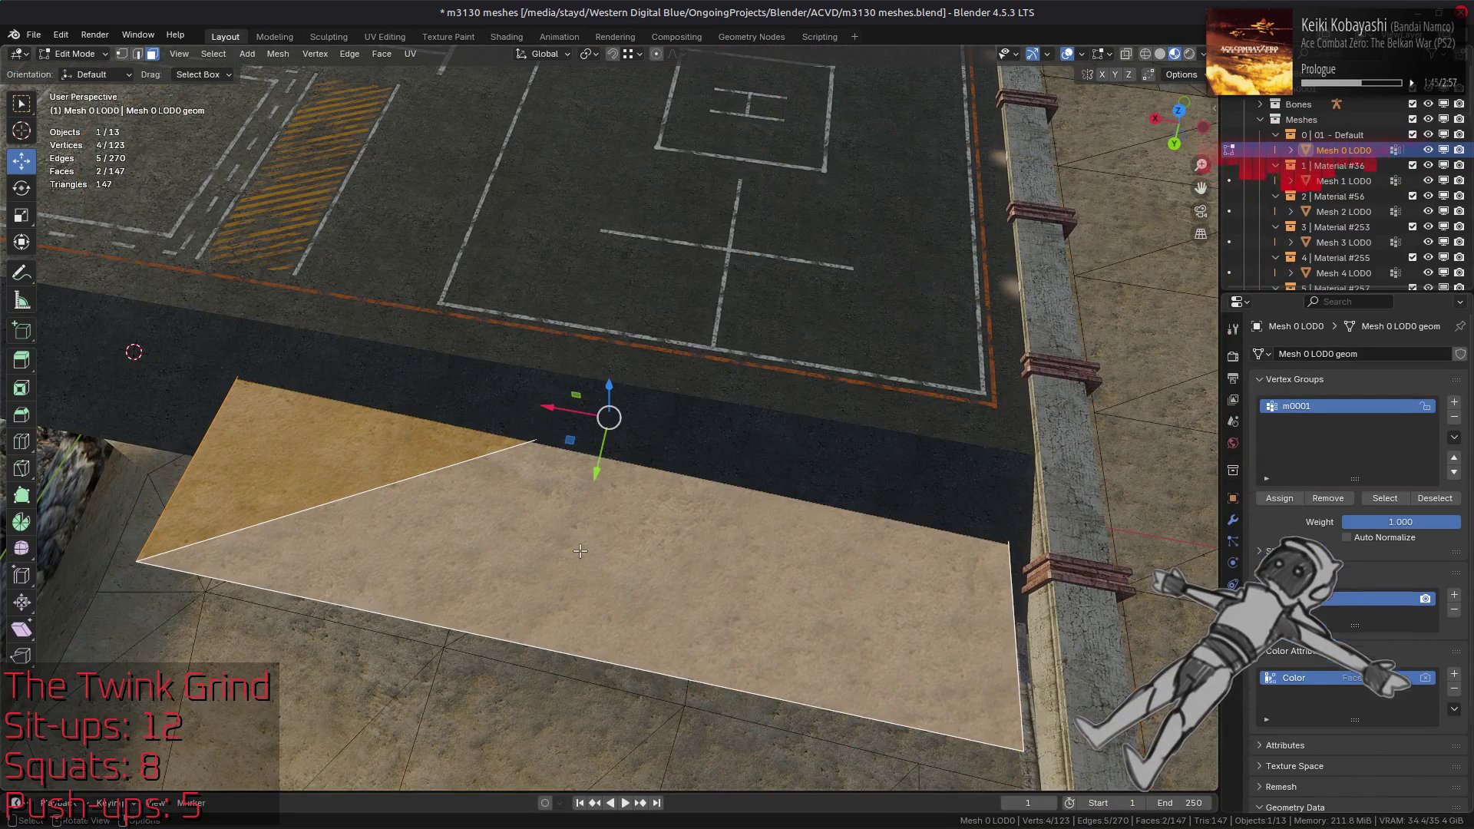
With Edge snapping on, slide the sand face along Y and Z against the deck
middle_drag(683, 546, 545, 458)
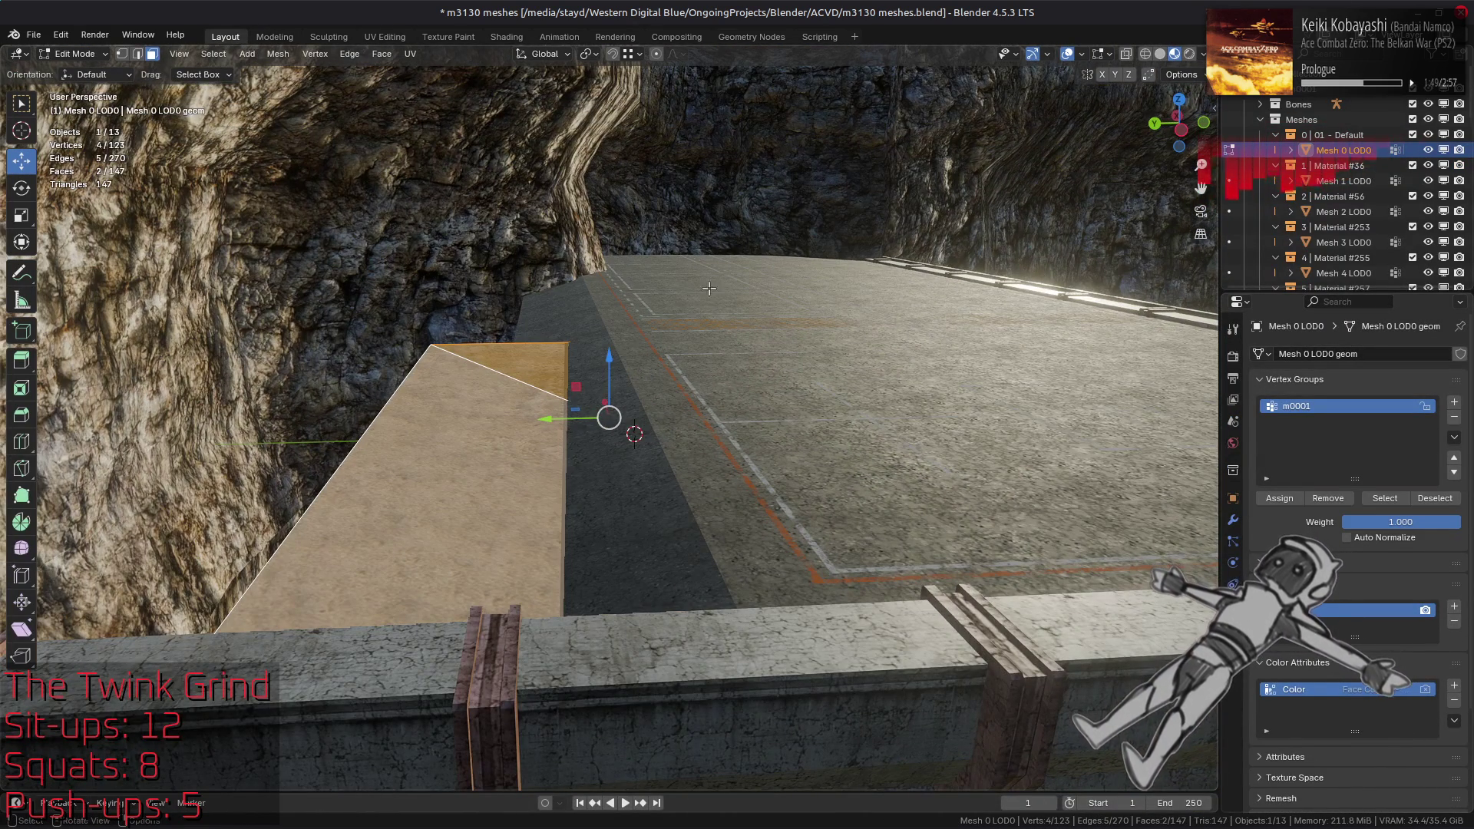
drag(574, 415, 320, 421)
click(639, 54)
click(607, 179)
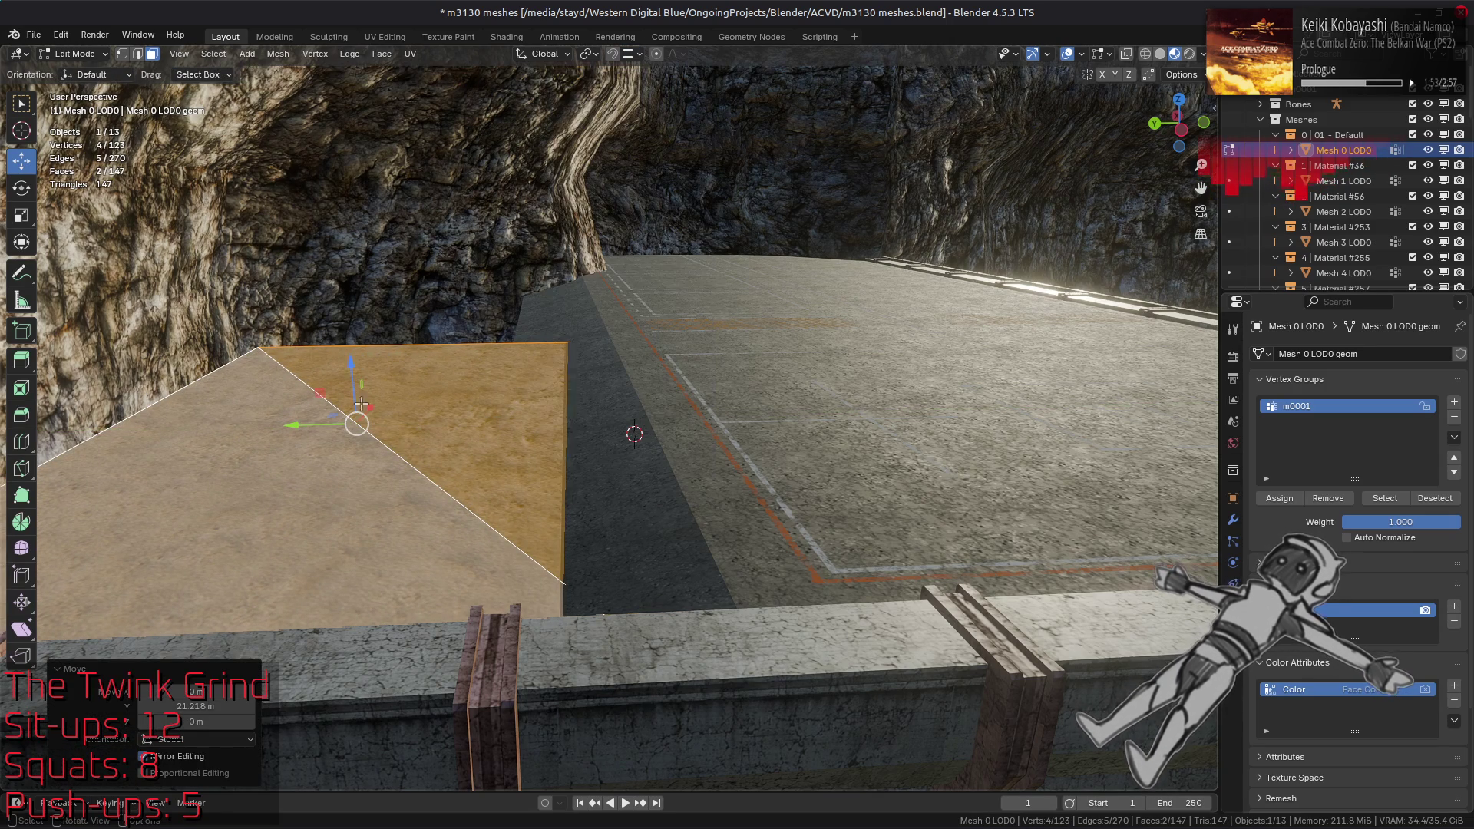
drag(359, 367, 345, 295)
mouse_move(430, 323)
middle_down()
mouse_move(485, 351)
mouse_move(411, 338)
middle_up()
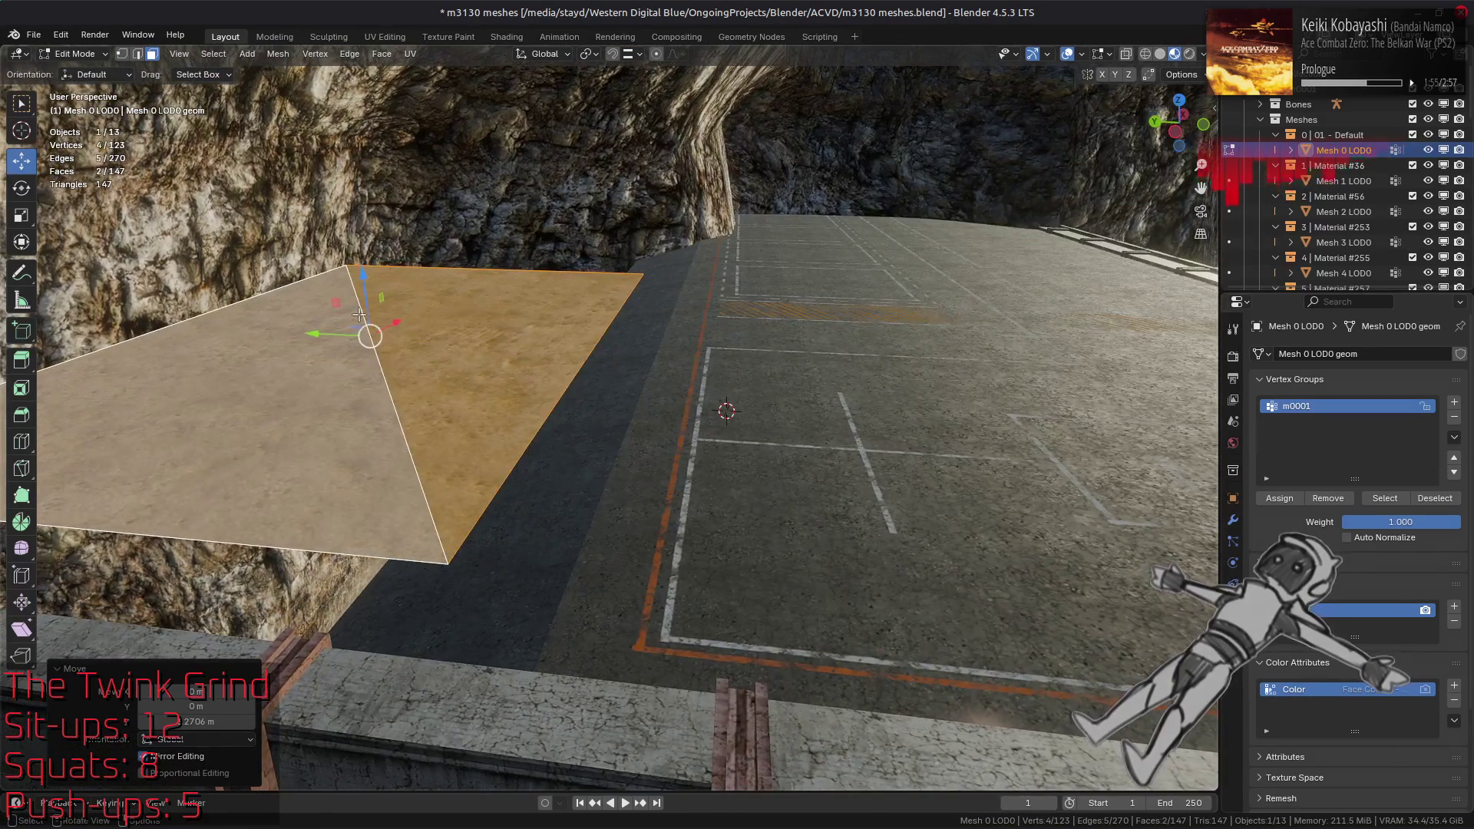
drag(396, 324, 627, 429)
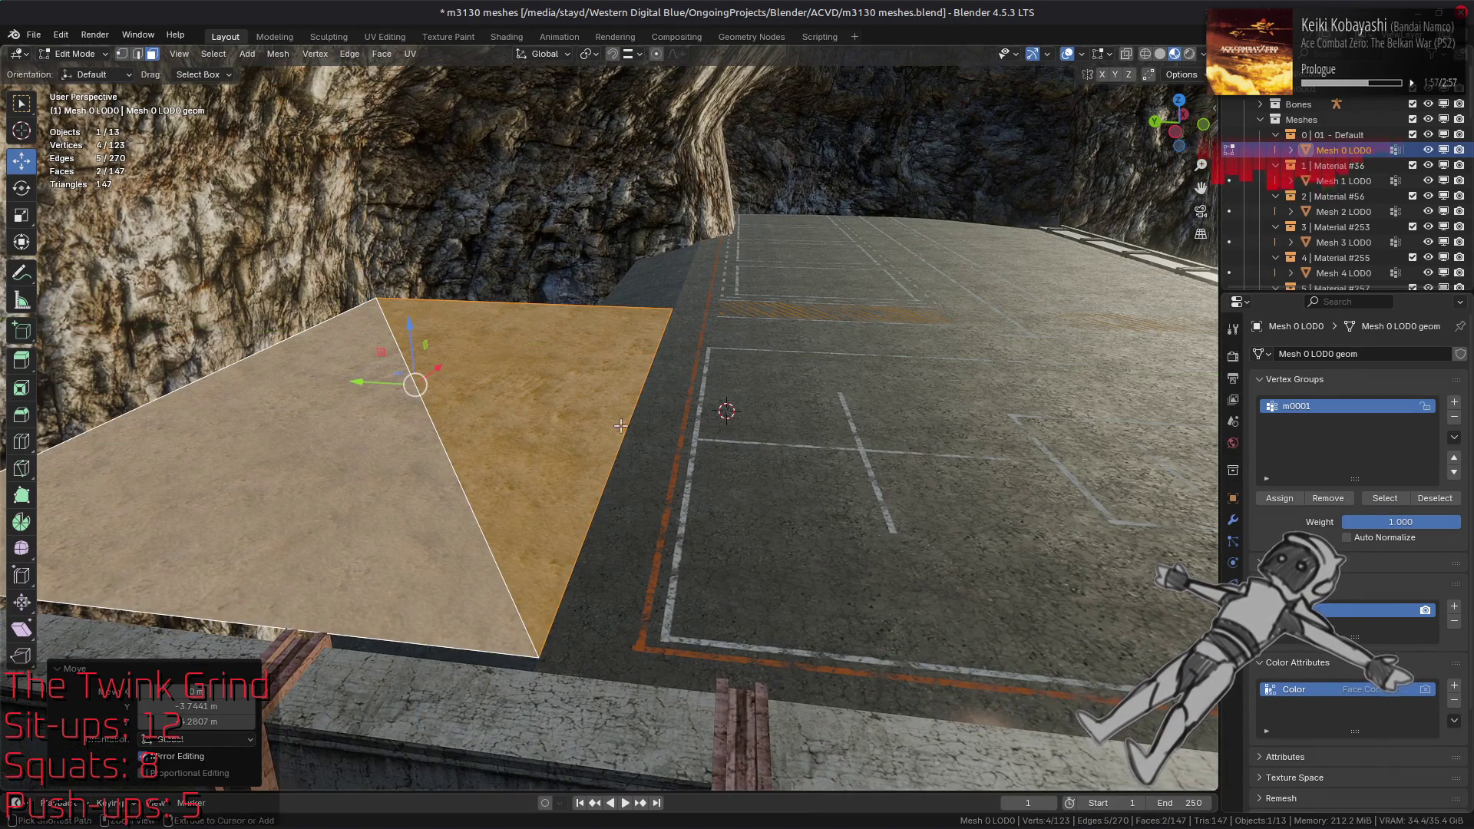
middle_drag(626, 429, 536, 408)
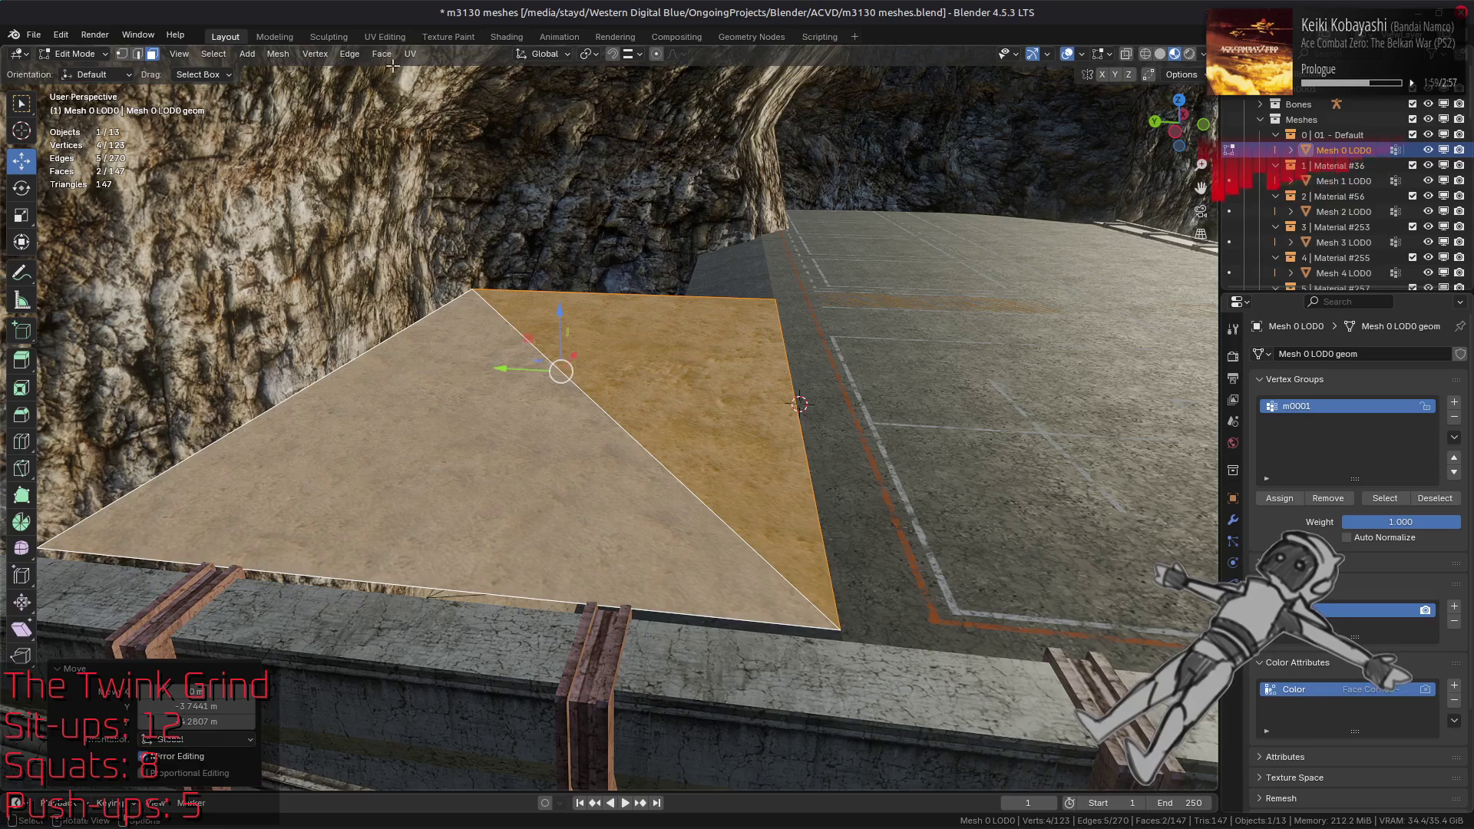
Join the face's triangles with Triangles to Quads and select its upper-left edge
click(382, 54)
click(435, 173)
key(2)
click(357, 362)
Move the selected edge 27.422 m along Y and raise it along Z
key(n)
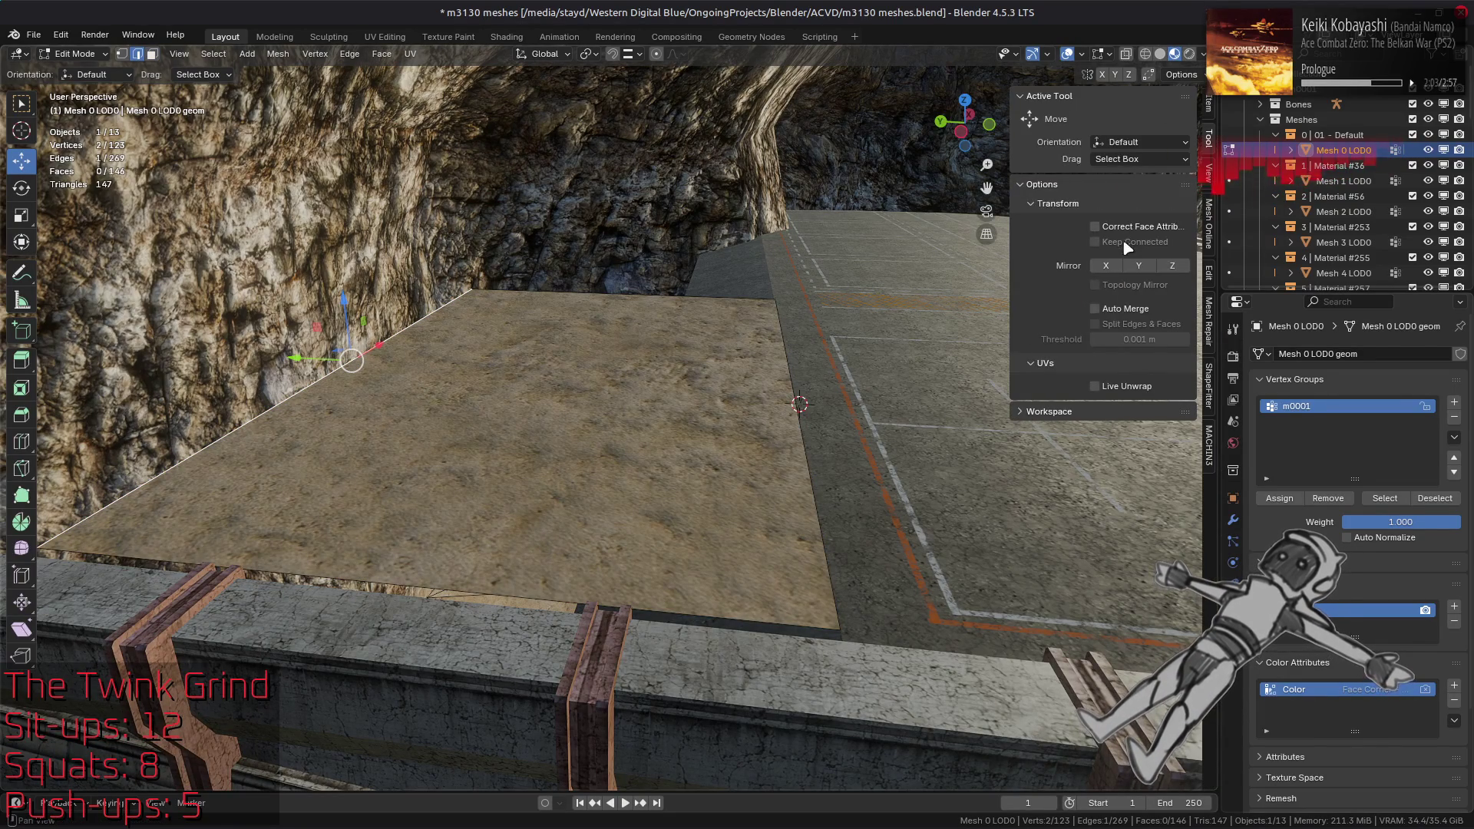
mouse_move(906, 322)
middle_down()
mouse_move(847, 374)
mouse_move(945, 392)
middle_up()
drag(994, 427, 441, 546)
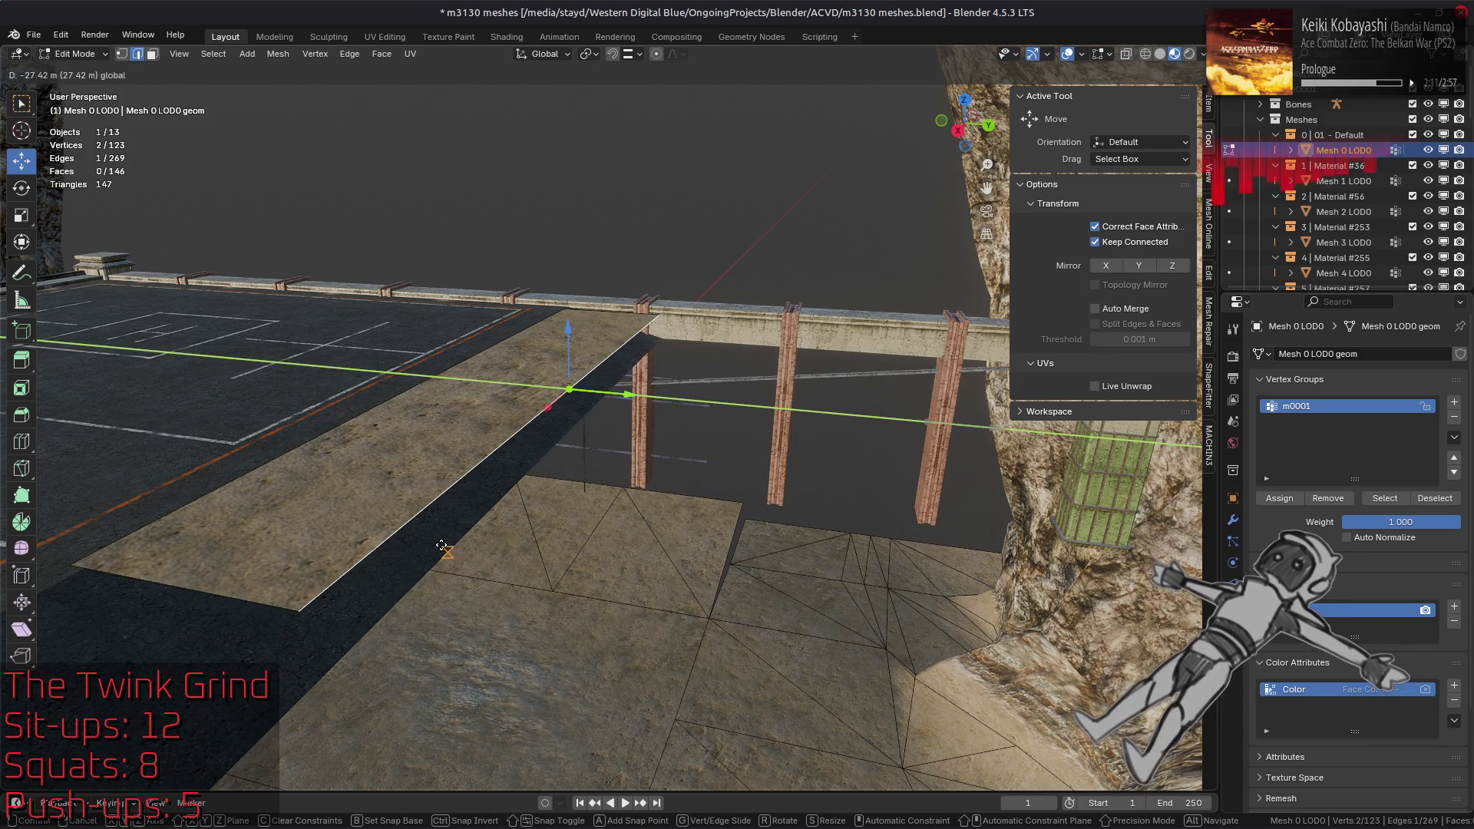
drag(441, 546, 440, 546)
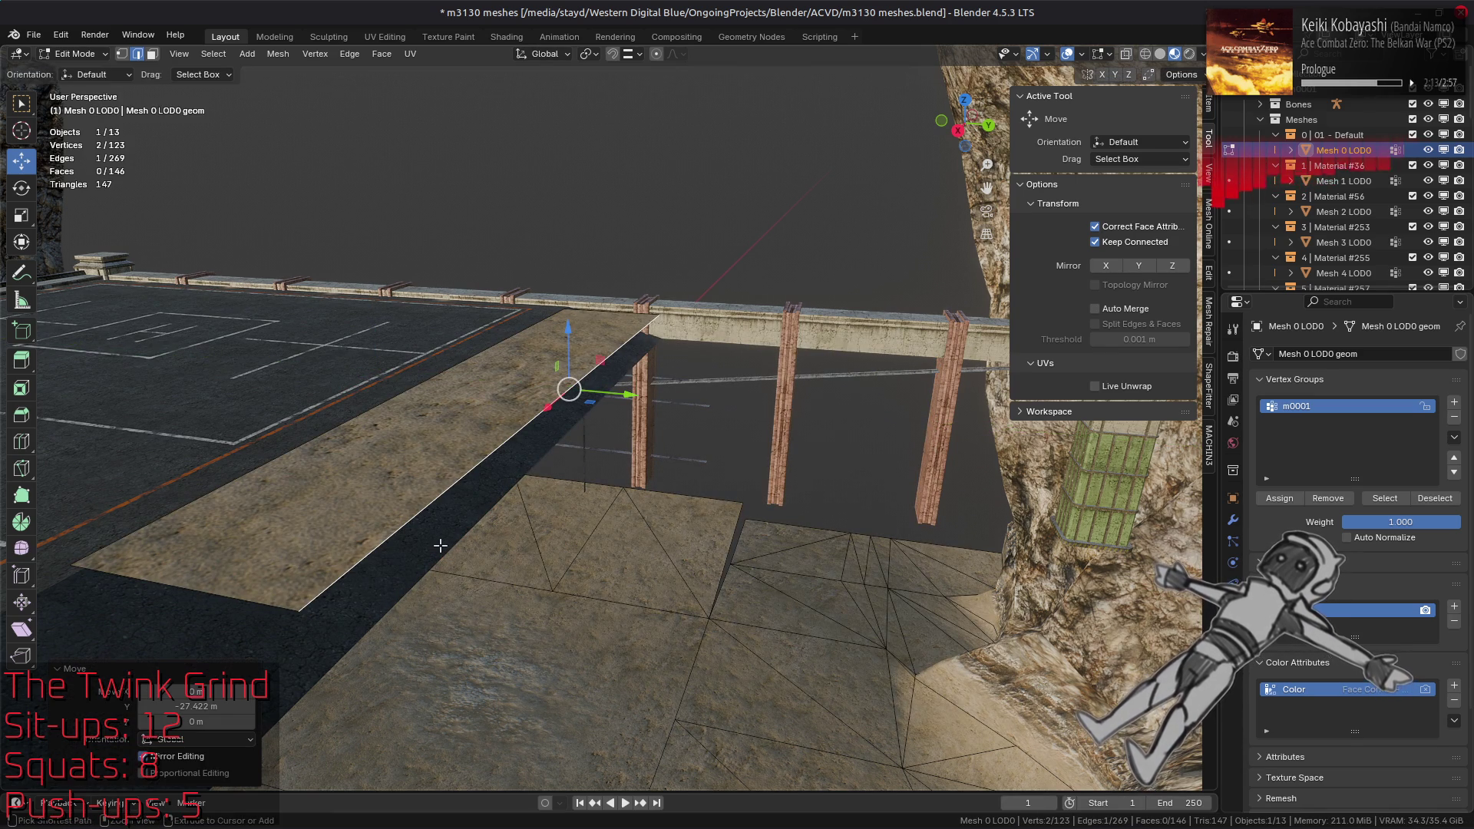
mouse_move(569, 335)
mouse_down()
mouse_move(580, 291)
mouse_move(537, 414)
mouse_move(472, 503)
mouse_up()
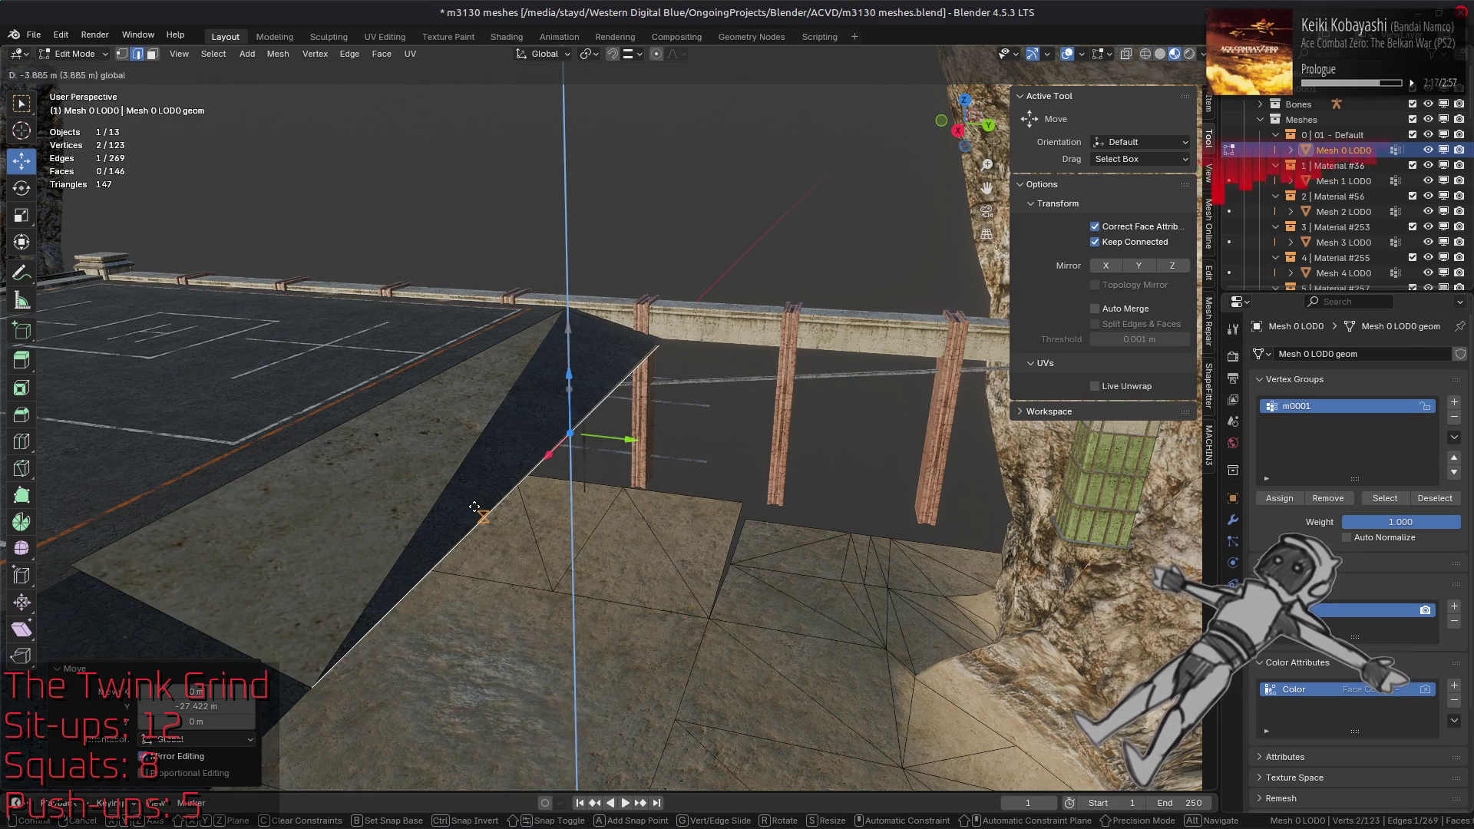
Select the slanted face and view its UVs over the sand texture in UV Editing
key(3)
click(464, 491)
click(384, 36)
middle_drag(275, 423, 335, 437)
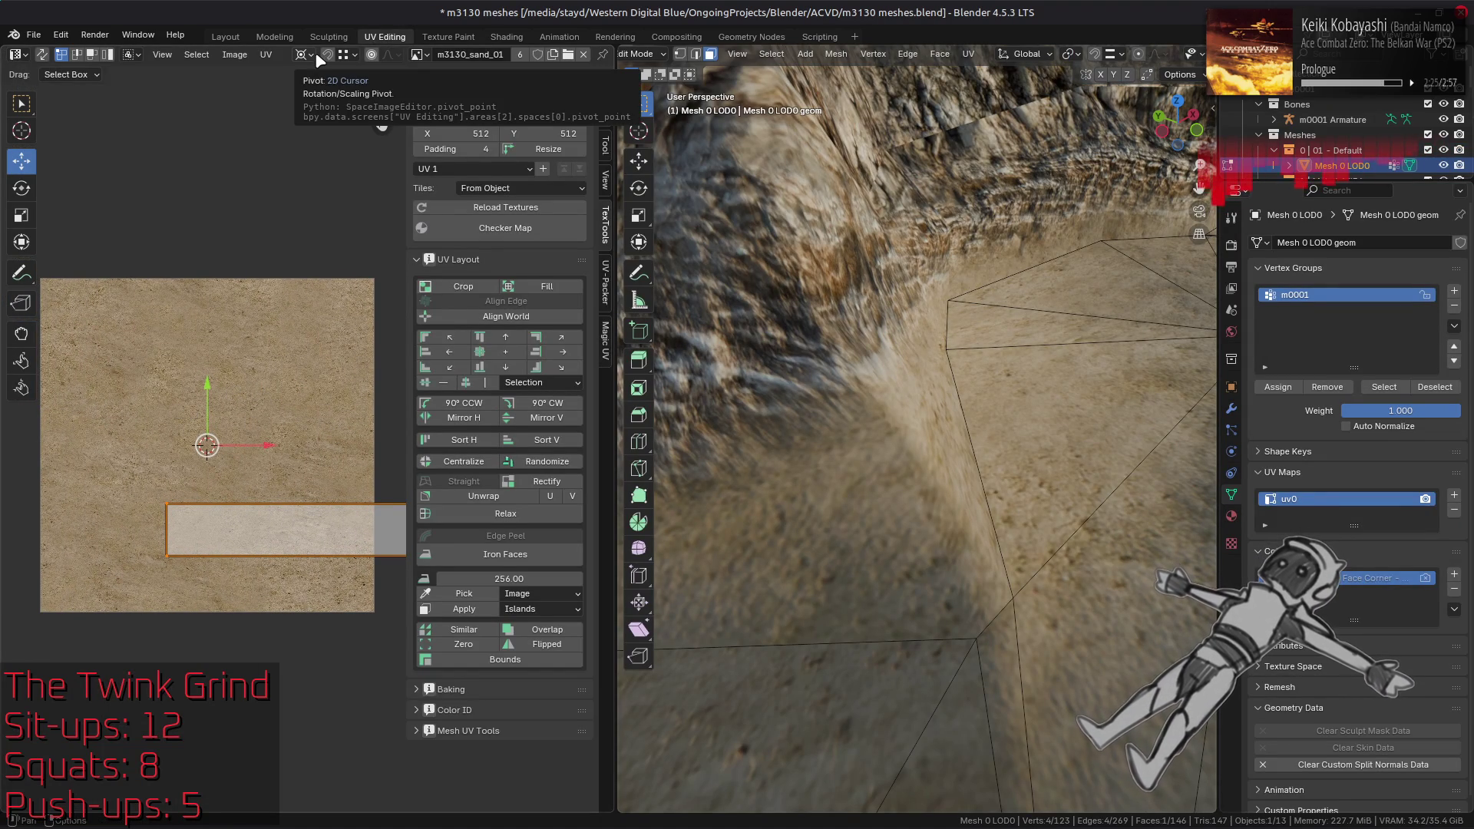
Scale the UV island by 4 along Y and centre it with TexTools Centralize
key(s)
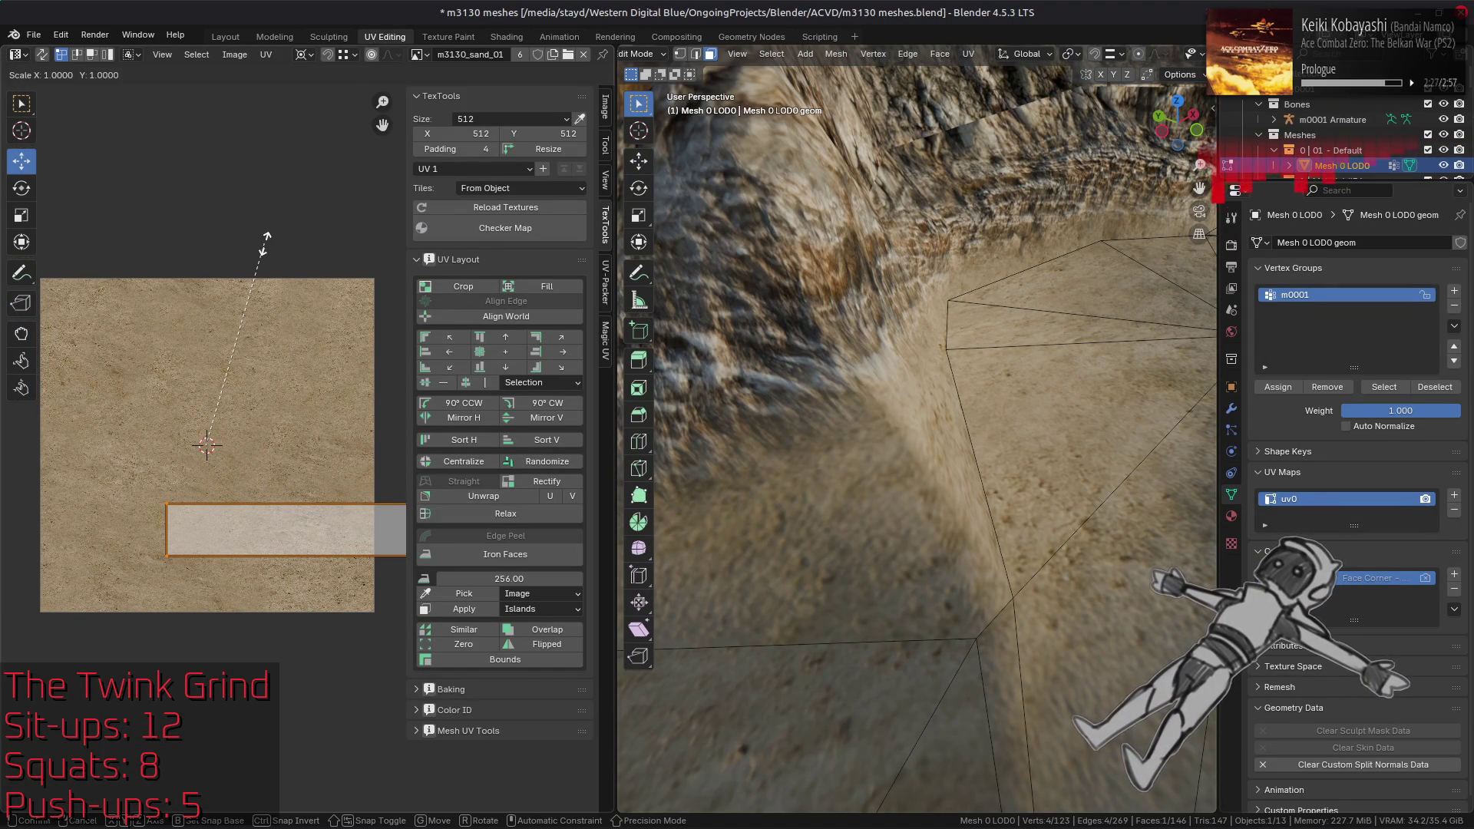
key(y)
key(4)
key(Return)
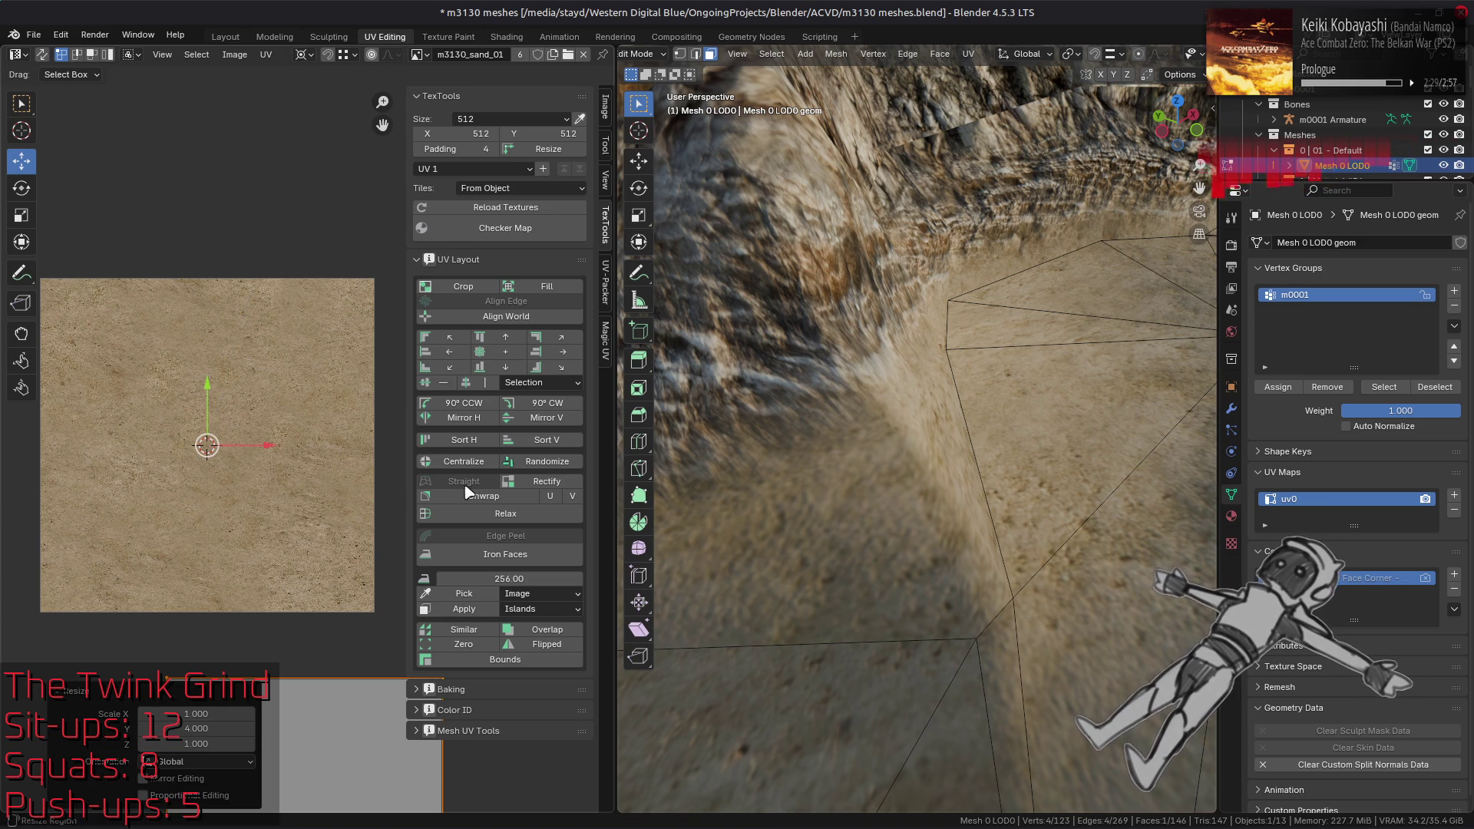
click(476, 465)
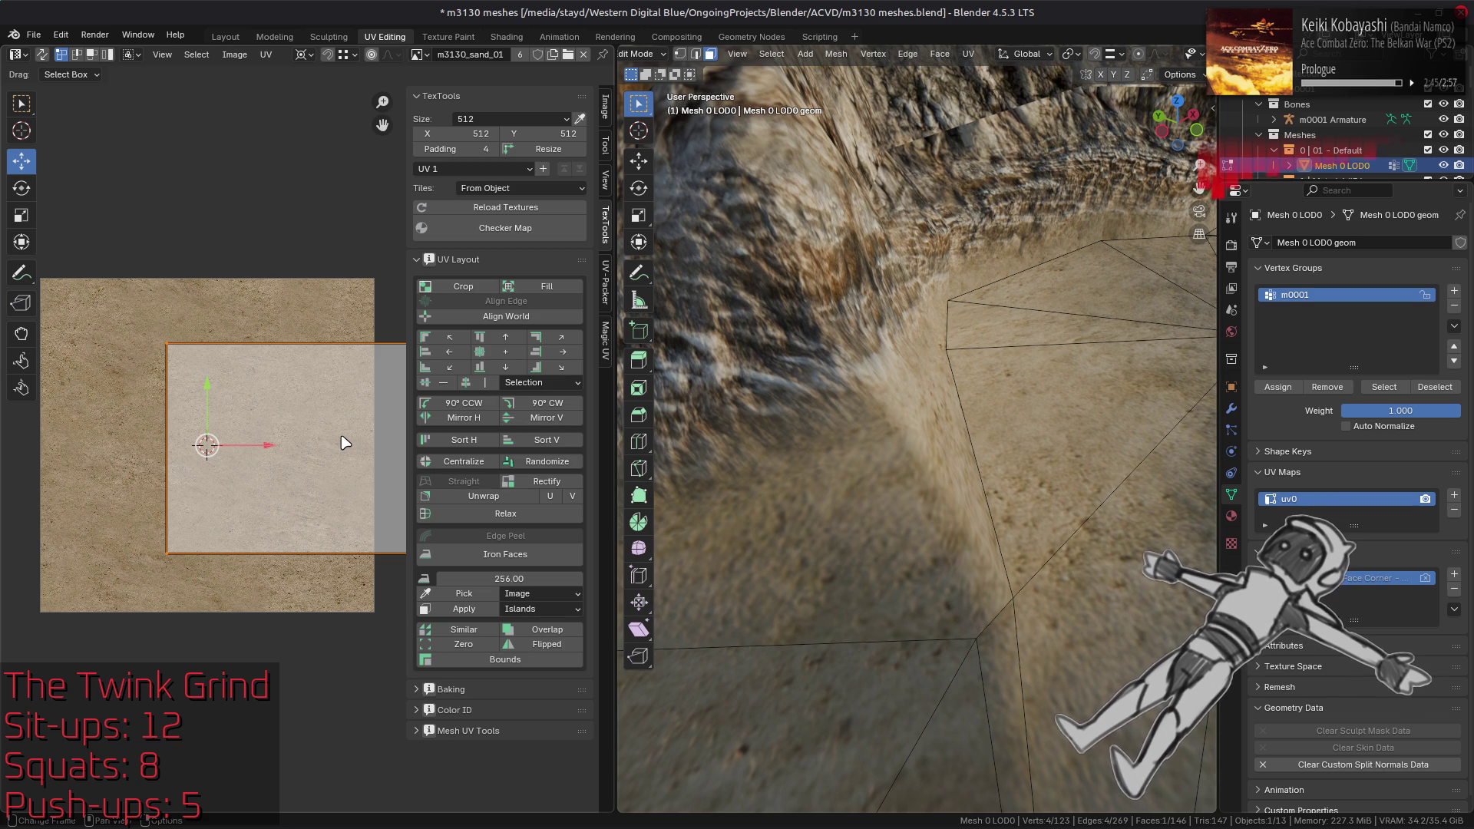
Back in Layout, delete the slanted face and return to Object Mode
click(237, 36)
right_click(656, 523)
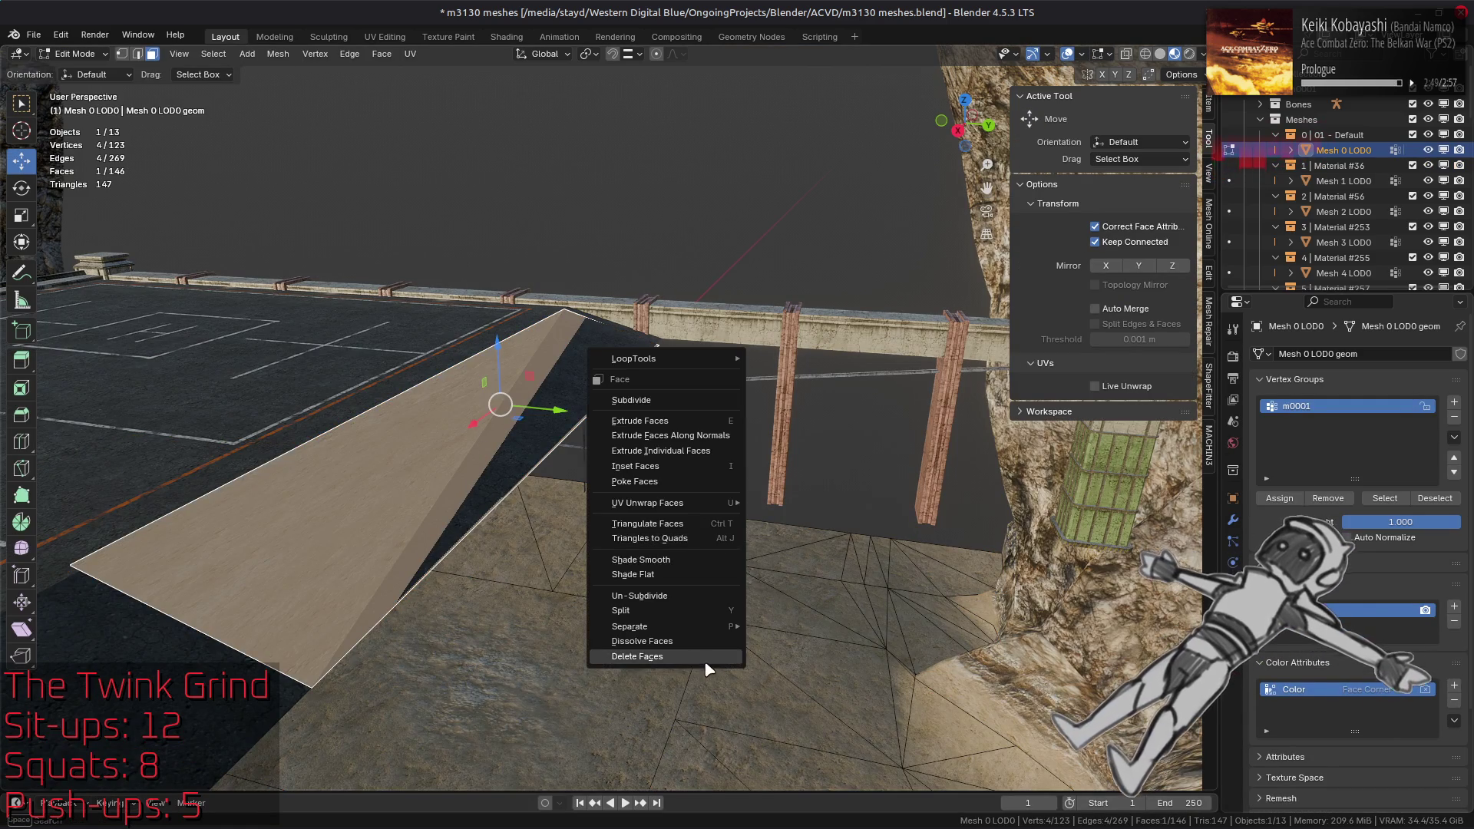
click(675, 662)
key(Tab)
Deselect everything, hide the Meshes collection, save the blend file and switch to GIMP
mouse_move(767, 476)
middle_down()
mouse_move(618, 470)
mouse_move(605, 415)
mouse_move(647, 394)
middle_up()
key(alt+a)
key(1)
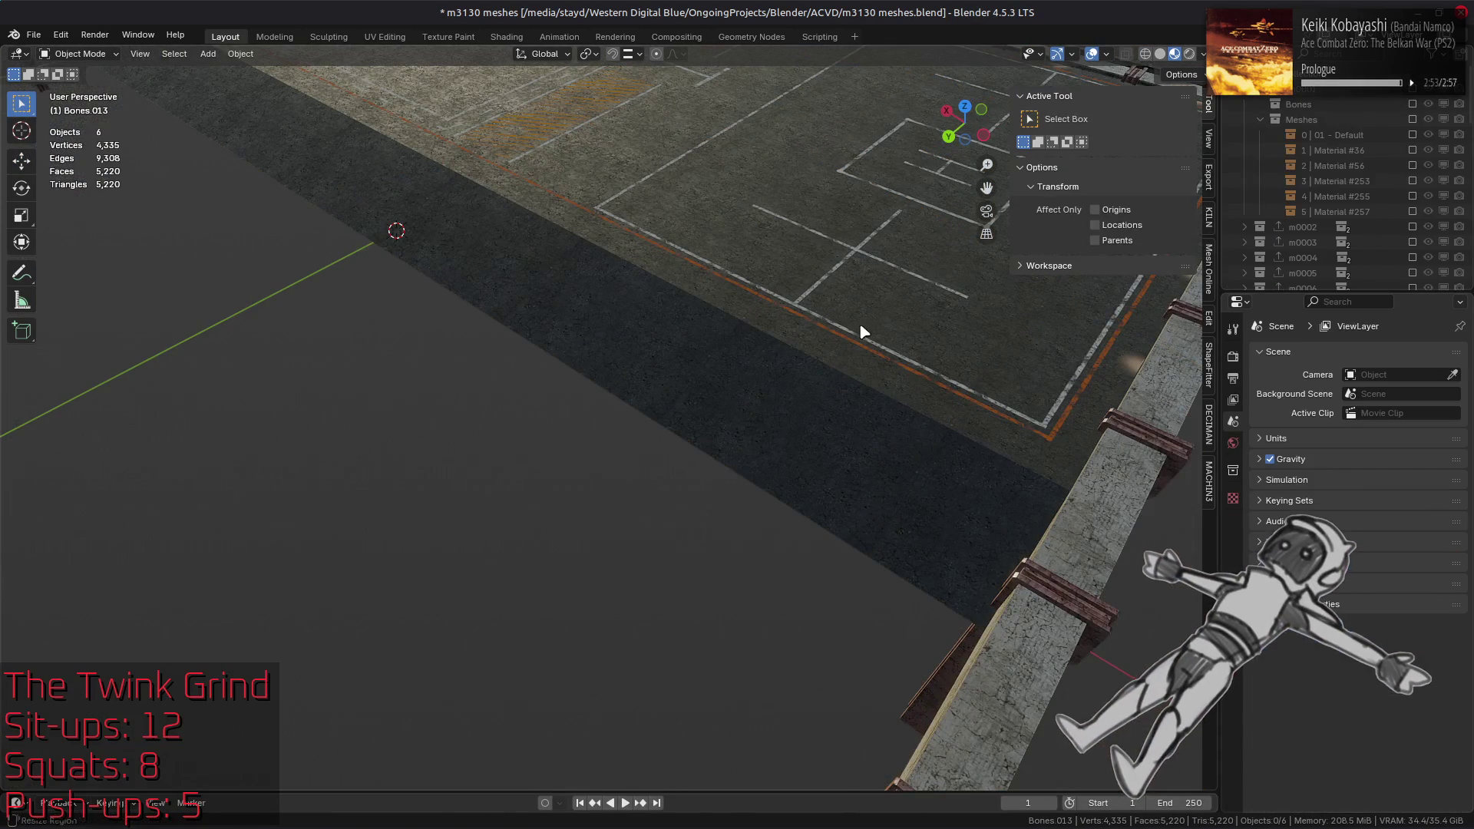
key(ctrl+s)
key(alt+Tab)
key(alt+Tab)
key(alt+Tab)
key(alt+Tab)
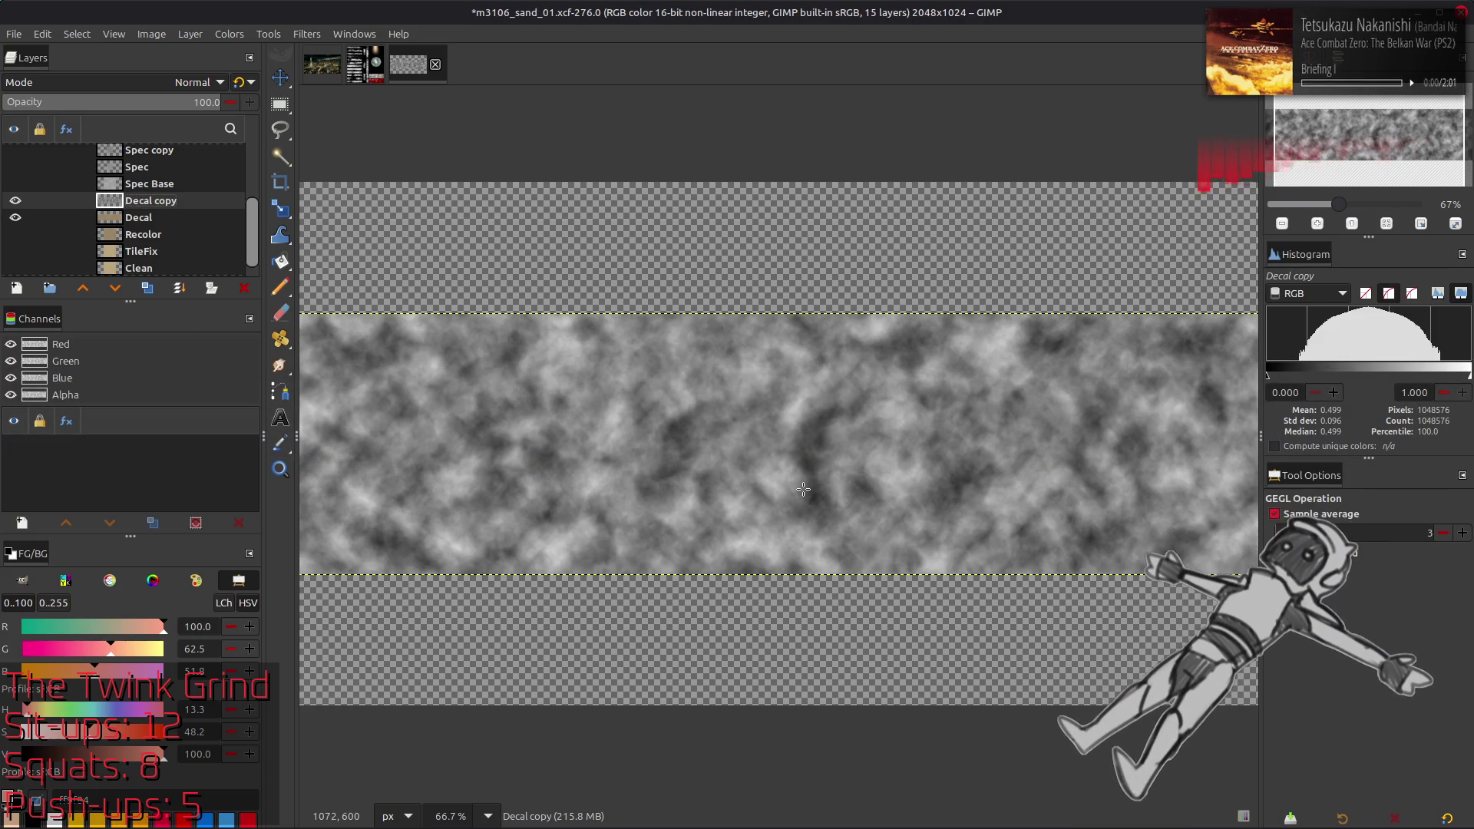
View the canvas at 100%, hide Decal copy and make the Decal layer active
key(m)
key(2)
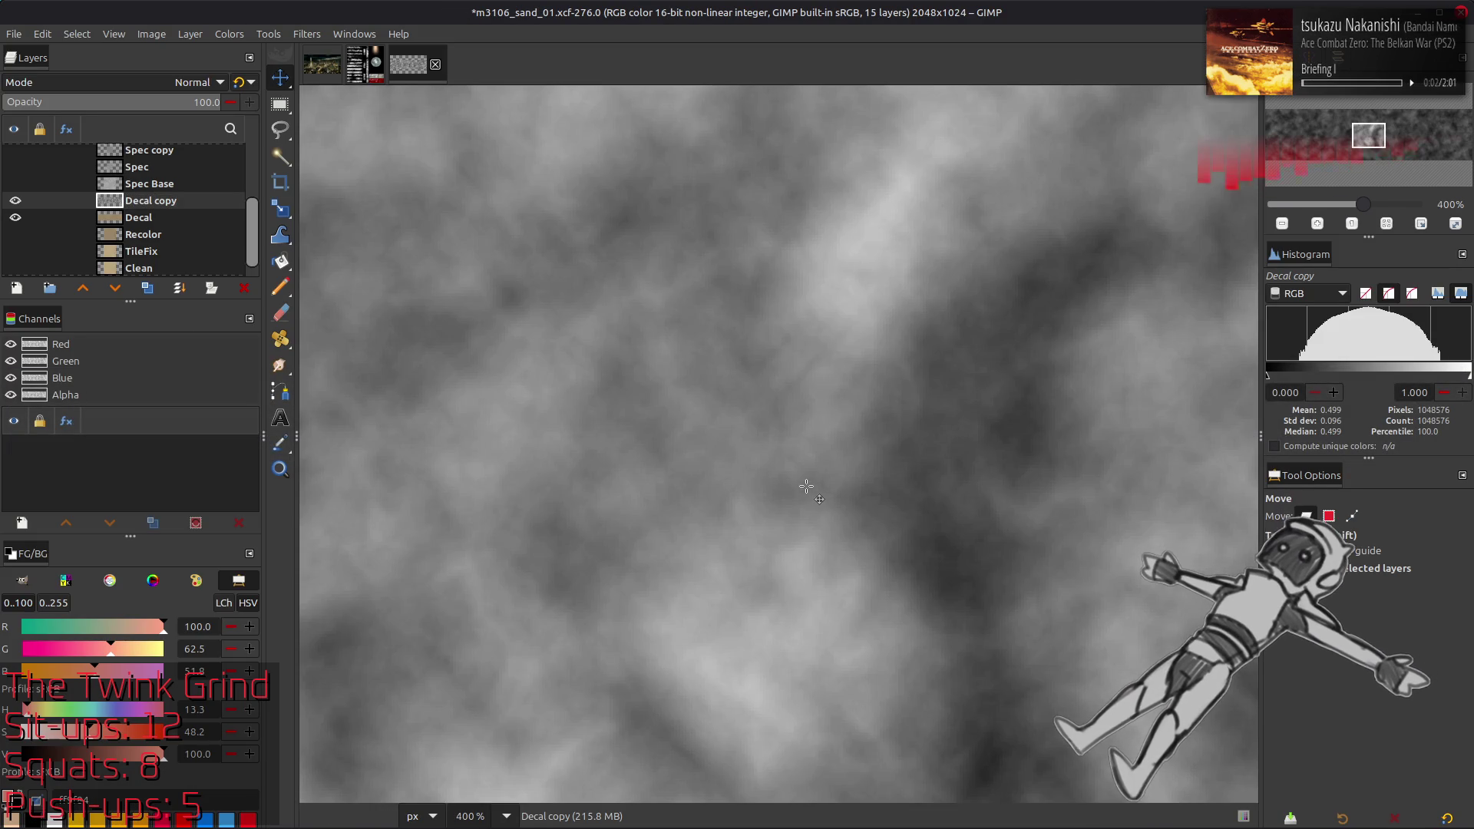
key(1)
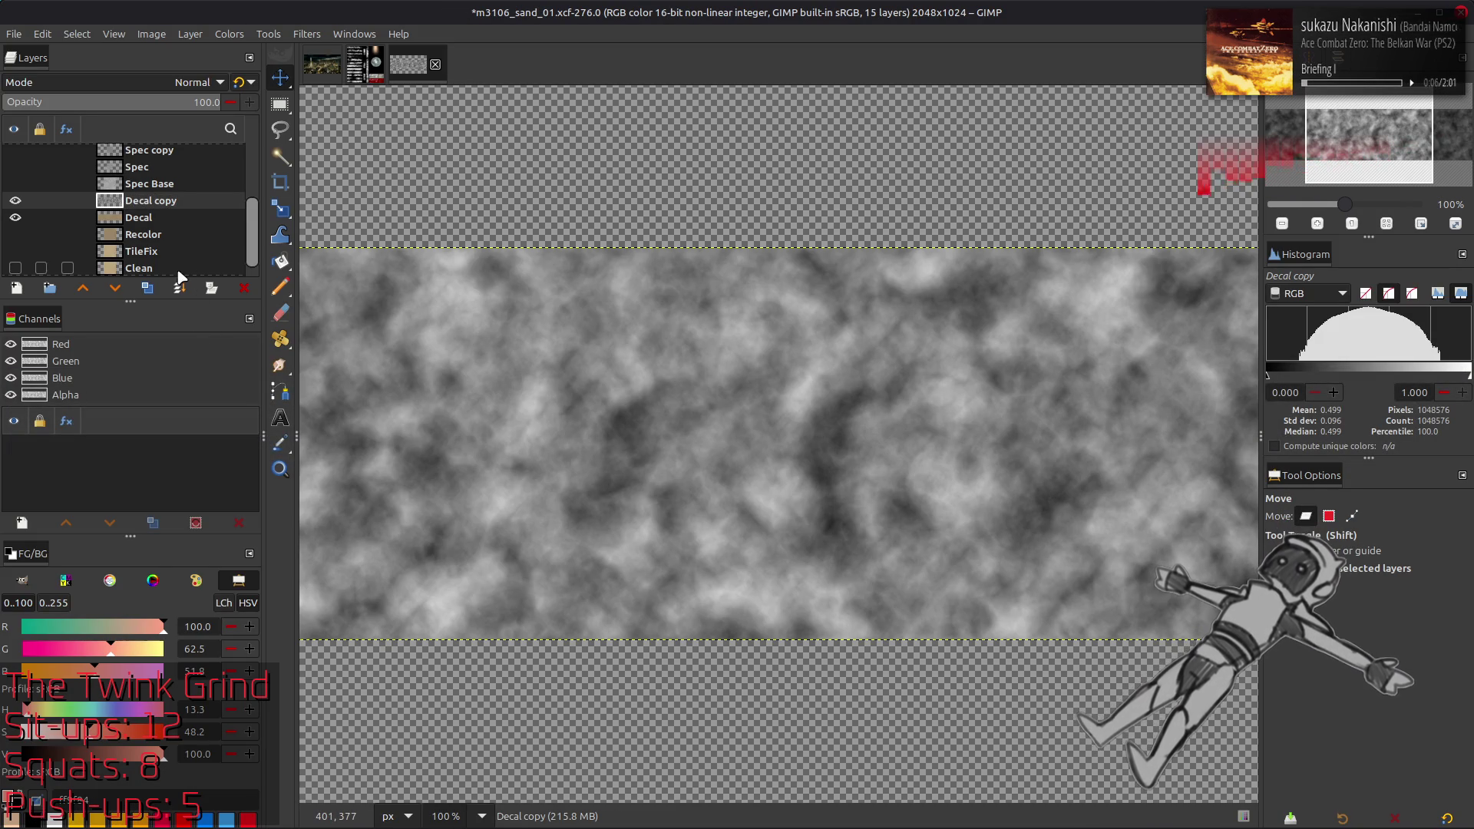
click(15, 201)
click(167, 221)
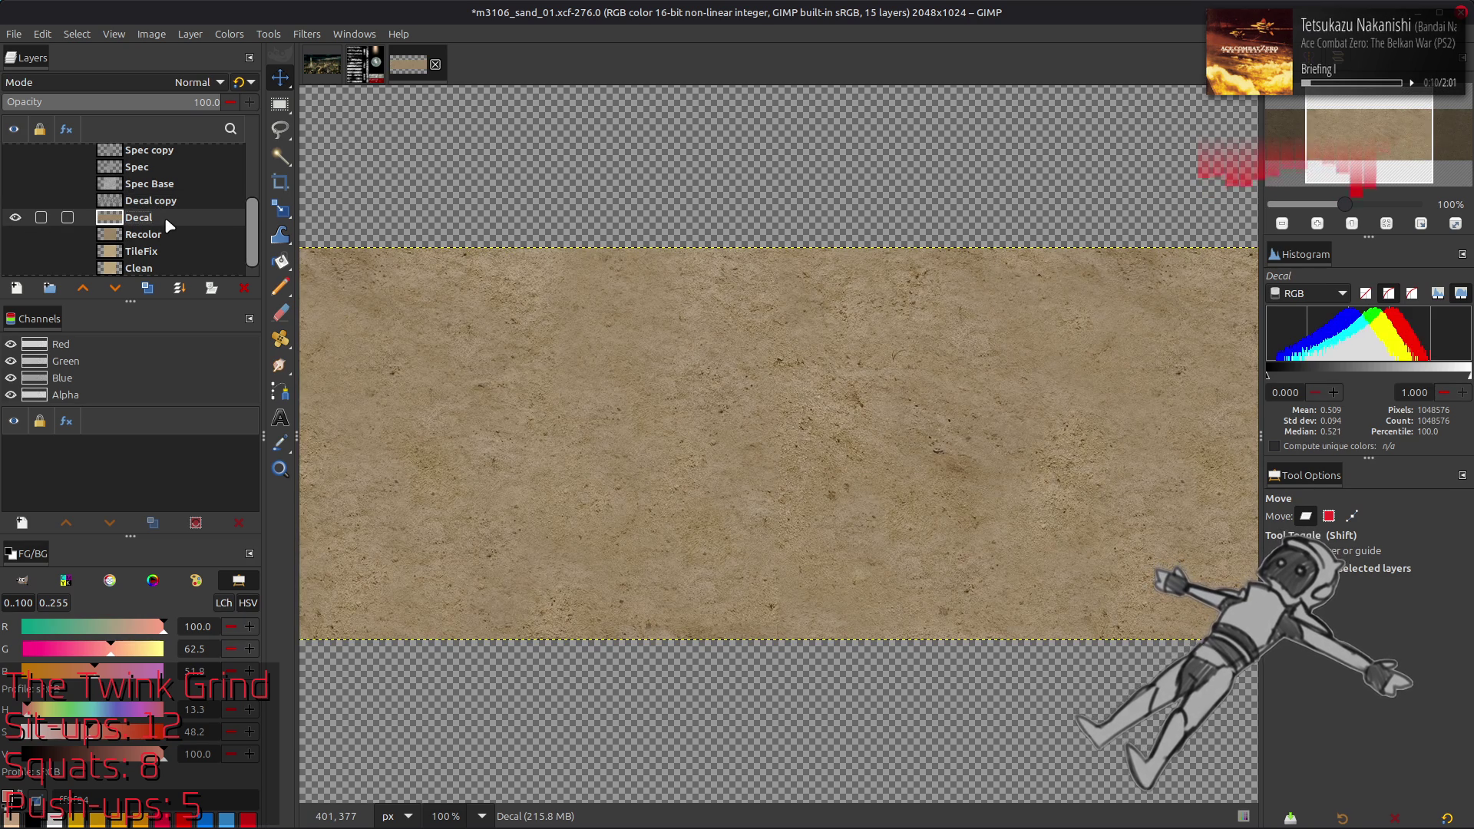
Resize Decal's layer boundary to 2048×256 centred, then show and select Decal copy
click(189, 33)
click(242, 241)
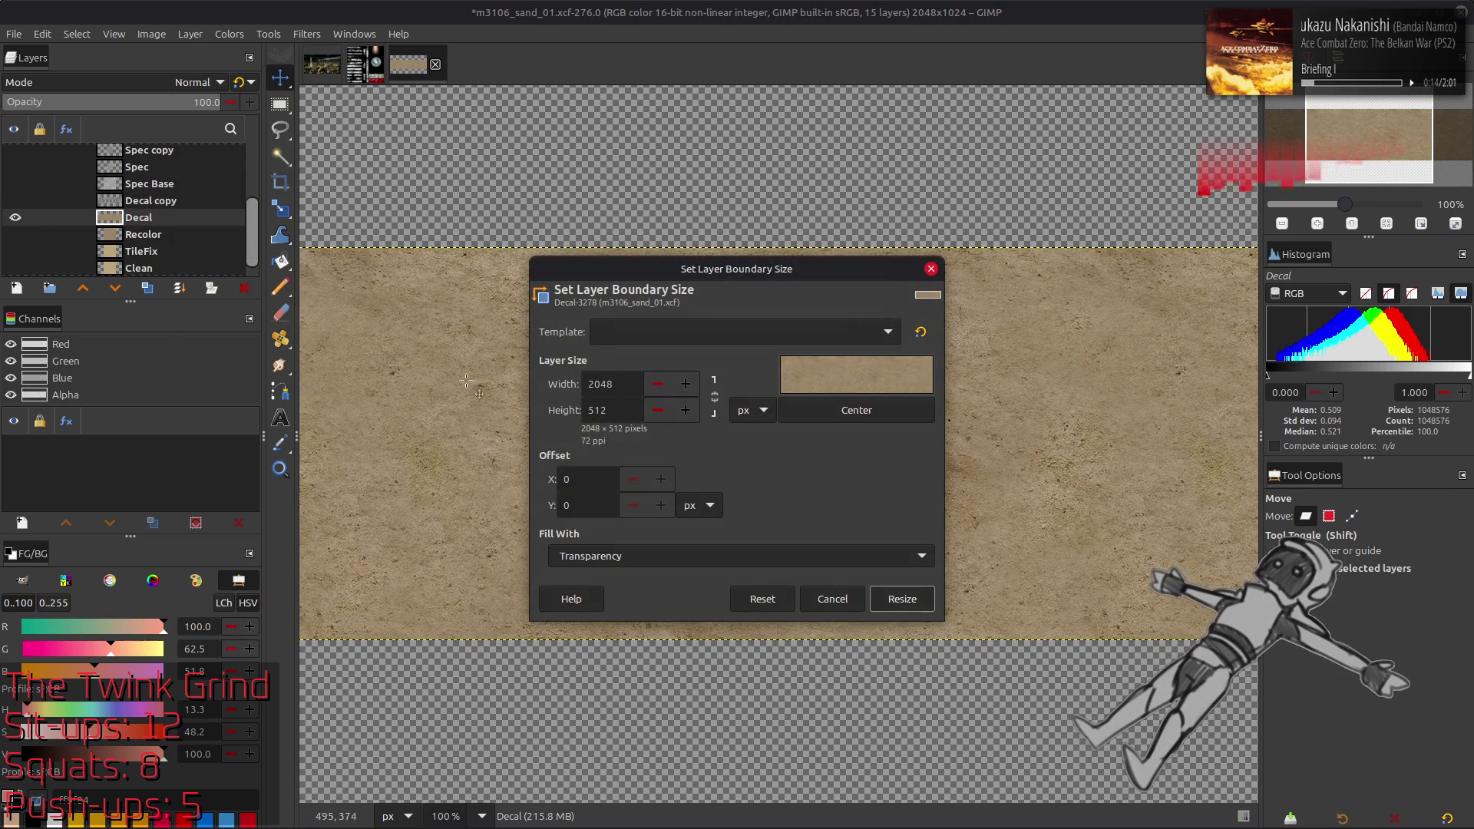
double_click(623, 408)
text(256)
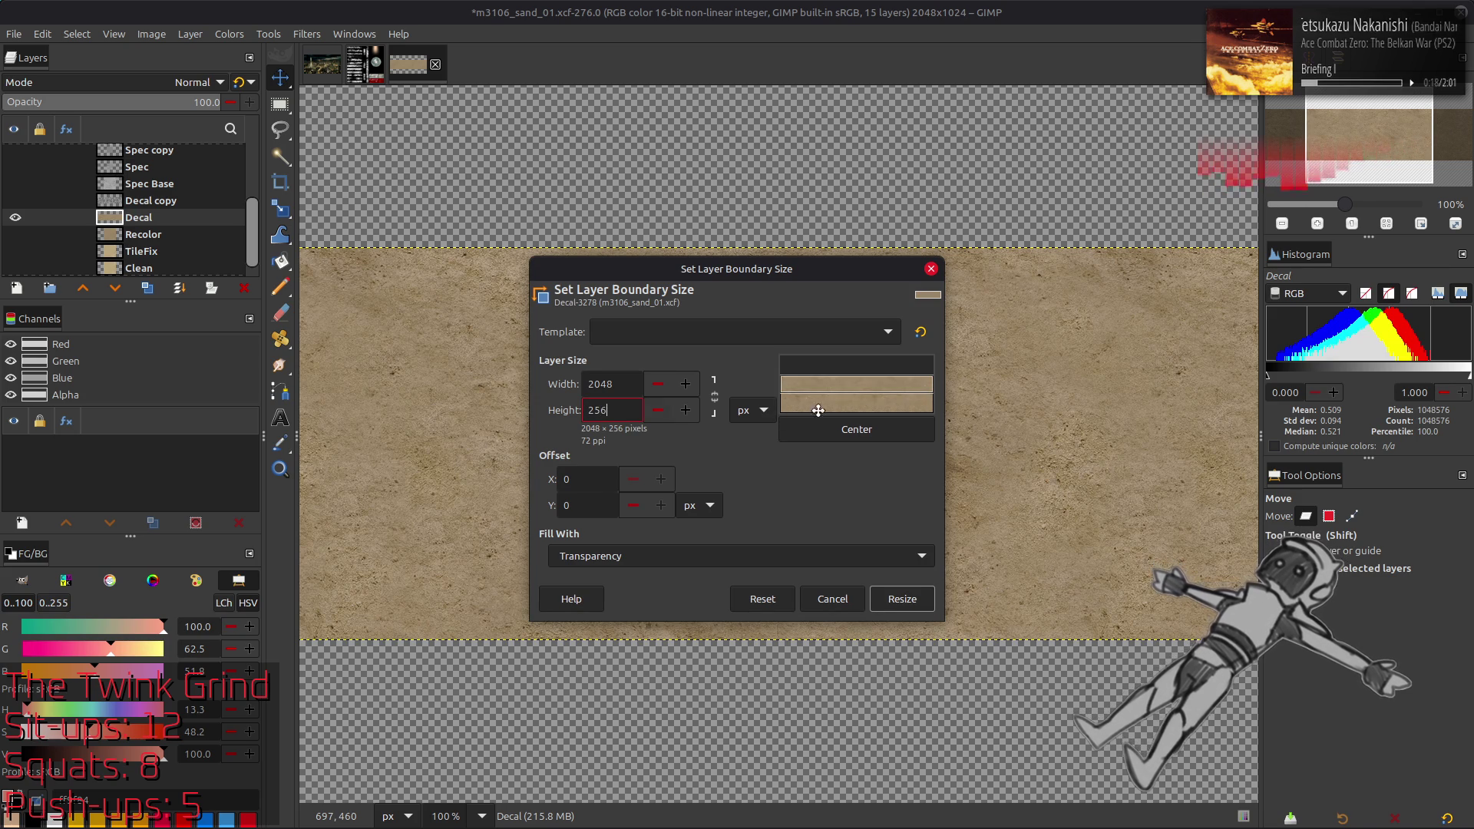
click(868, 430)
click(906, 601)
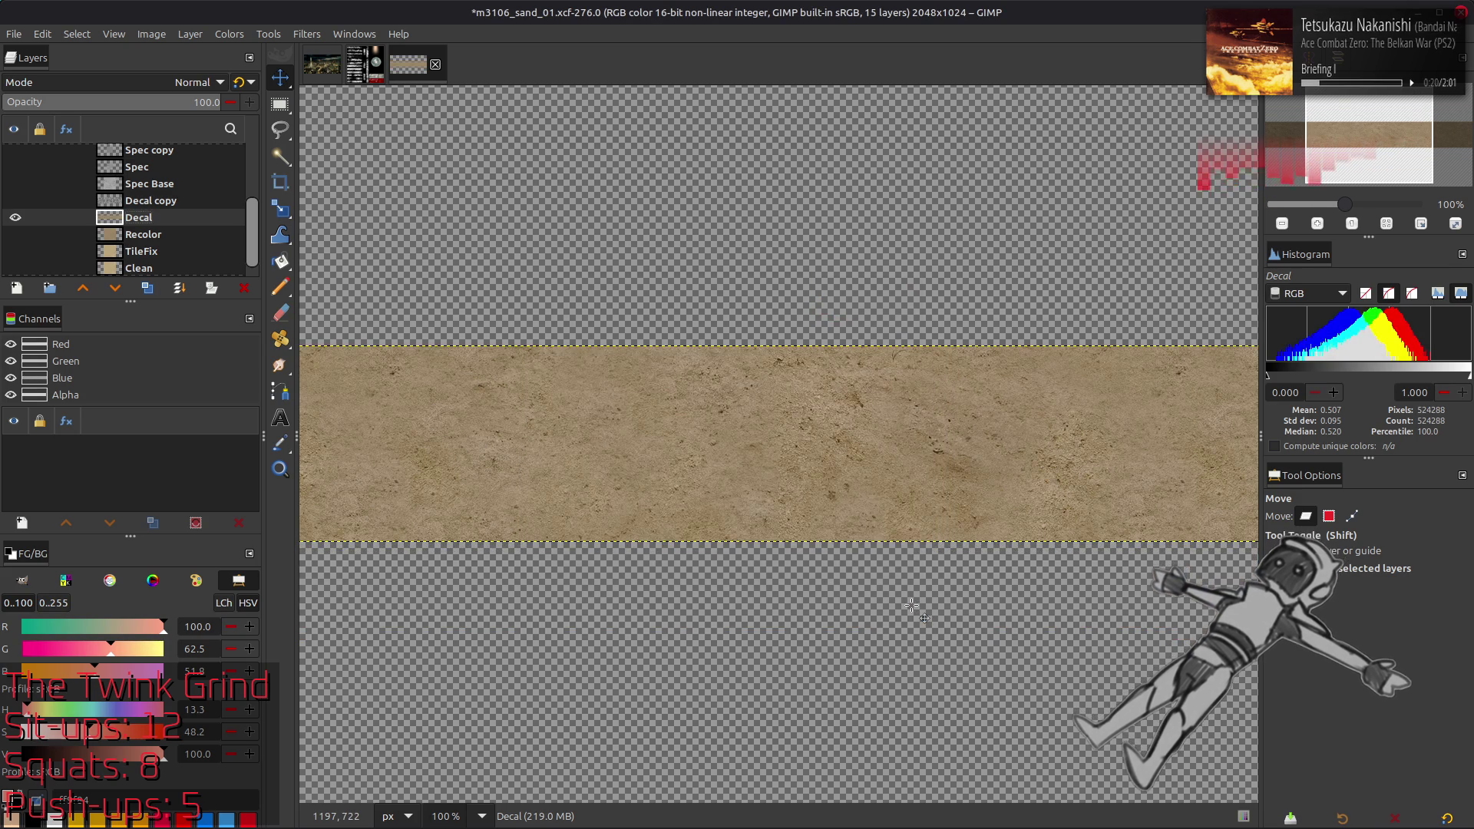
key(ctrl+z)
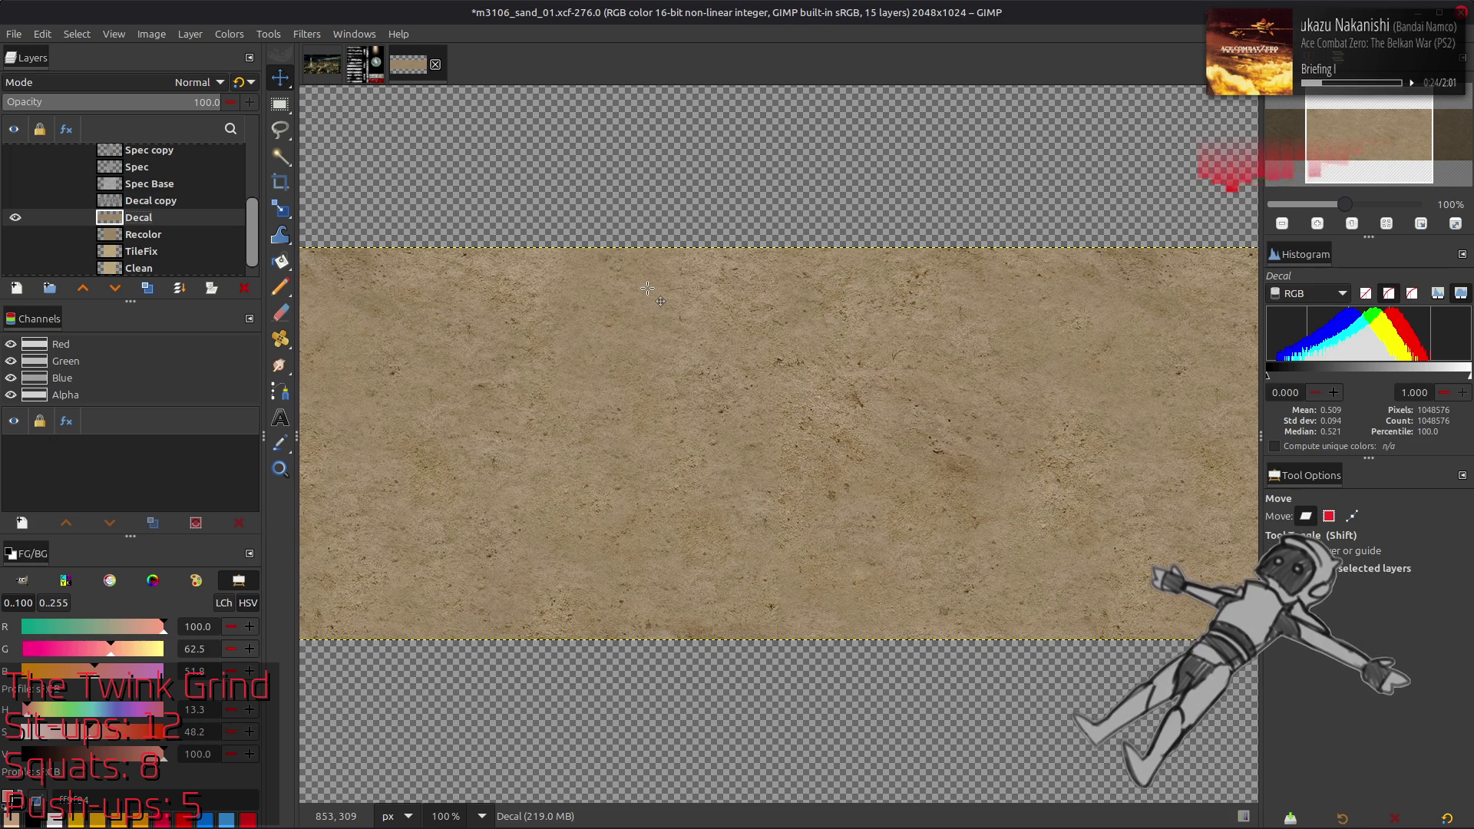
key(ctrl+y)
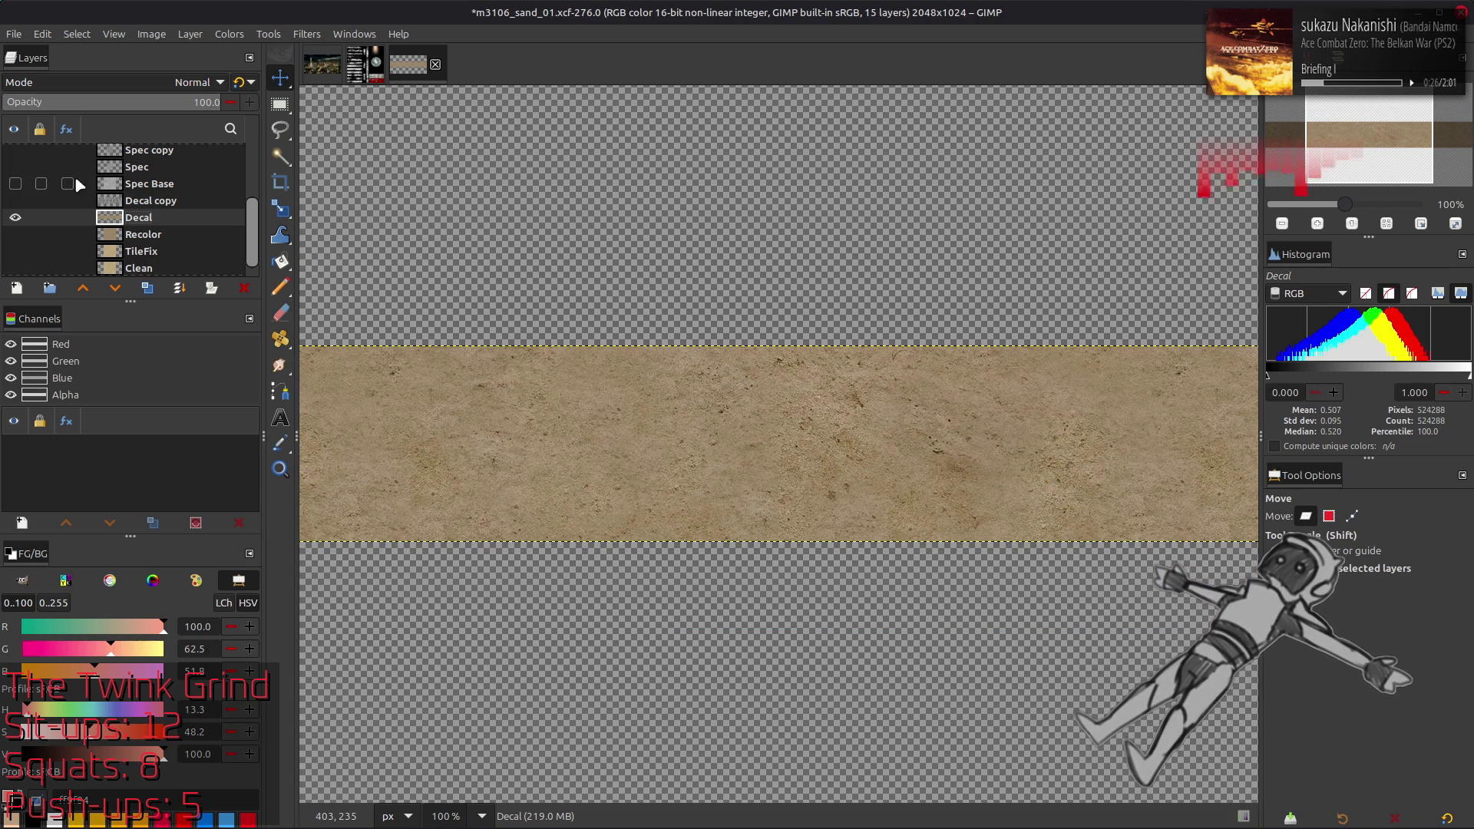
click(27, 199)
click(142, 202)
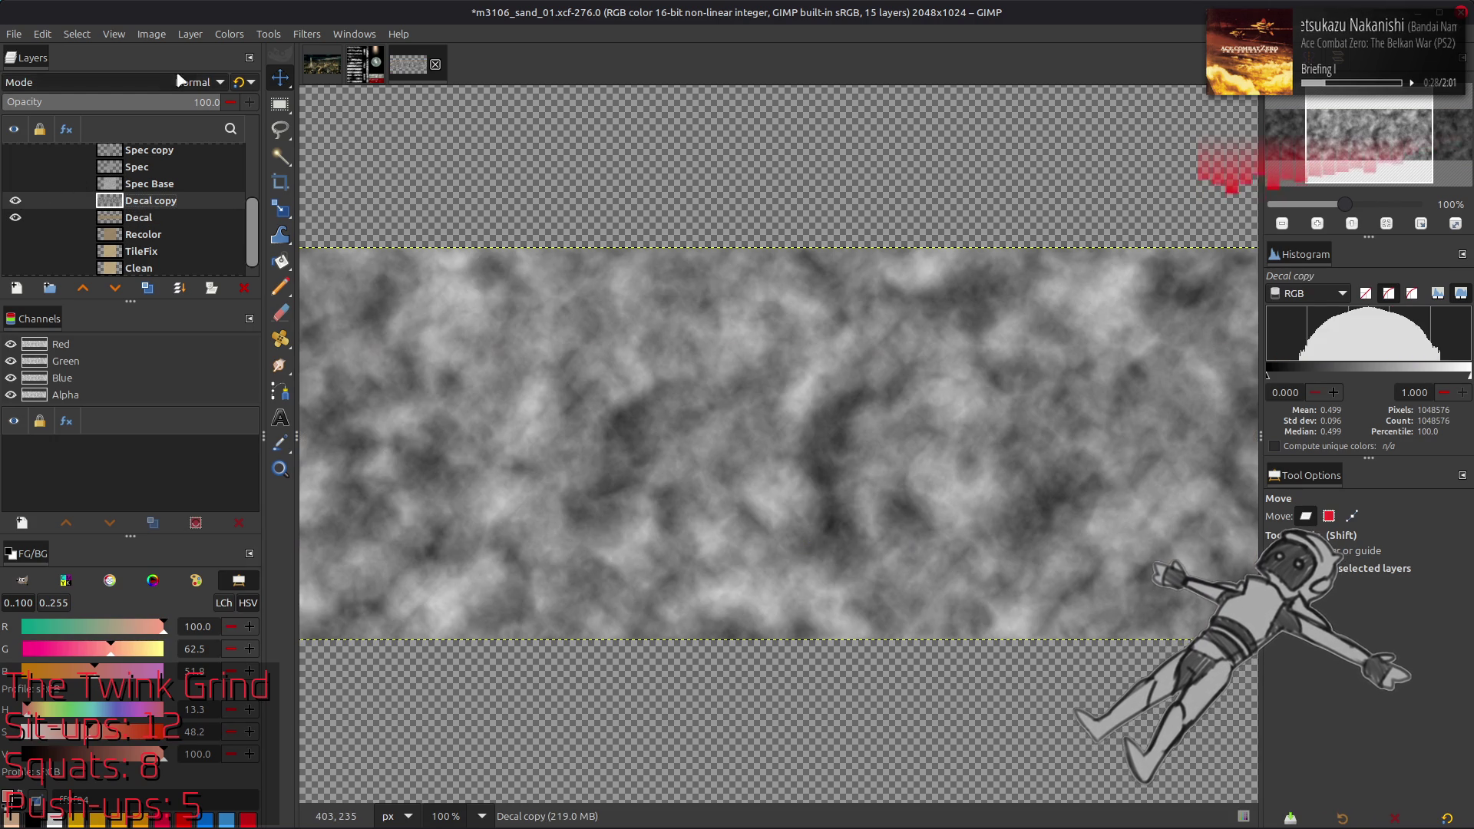
Try Layer Offset on Decal copy, cancel it, and delete that layer
click(189, 34)
mouse_move(296, 221)
click(384, 338)
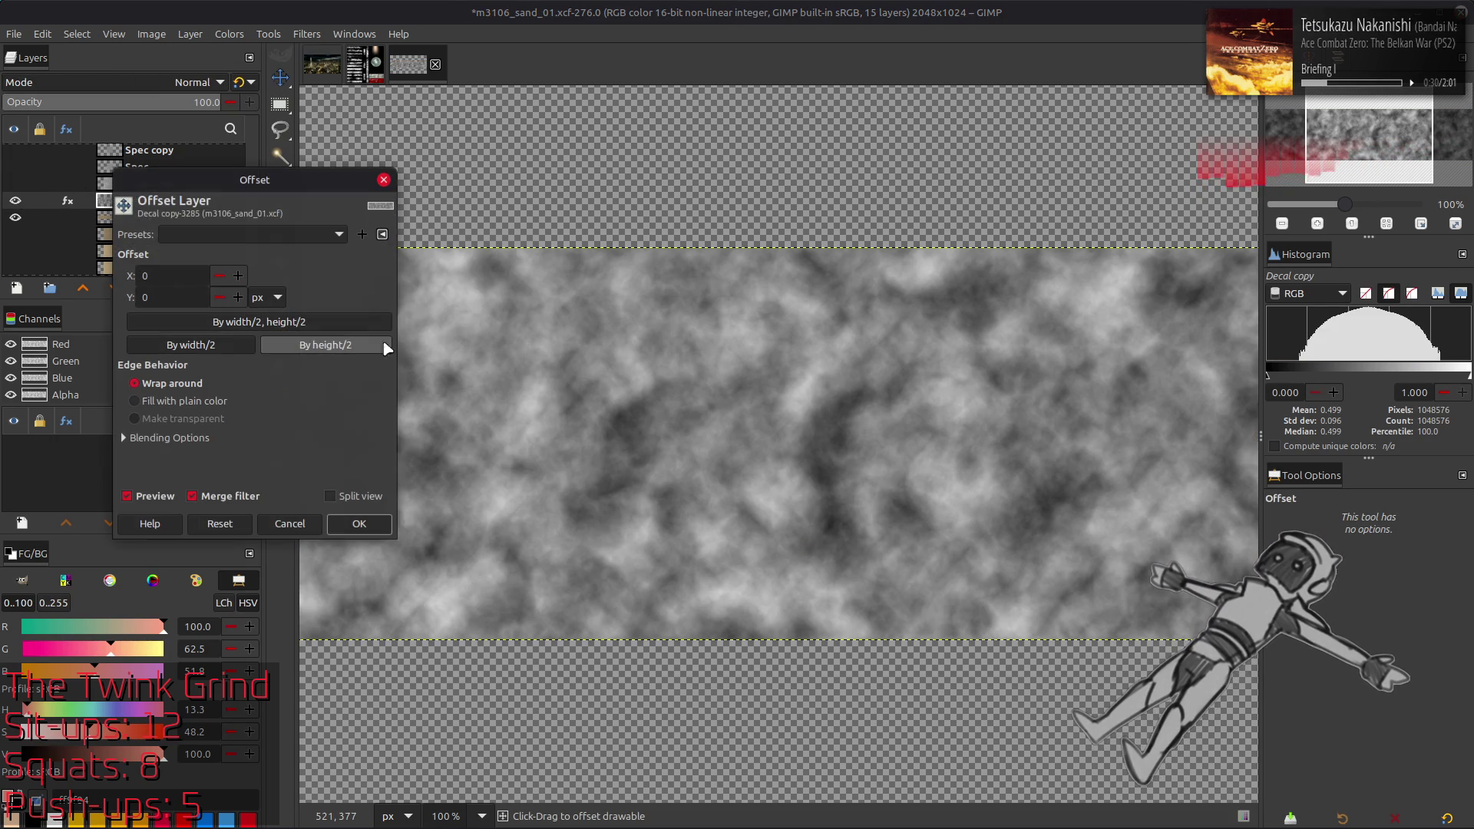
click(317, 347)
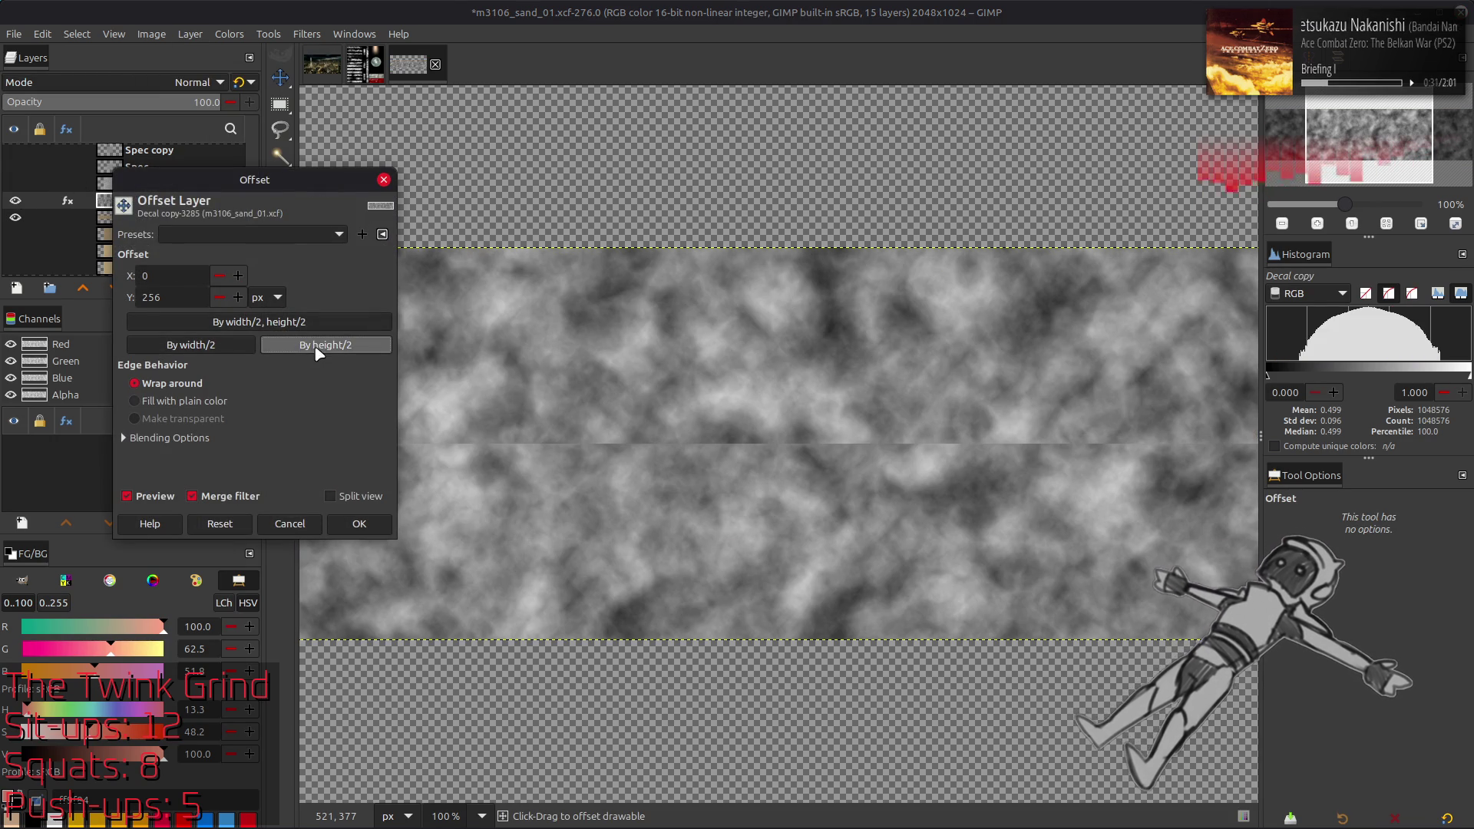
click(288, 525)
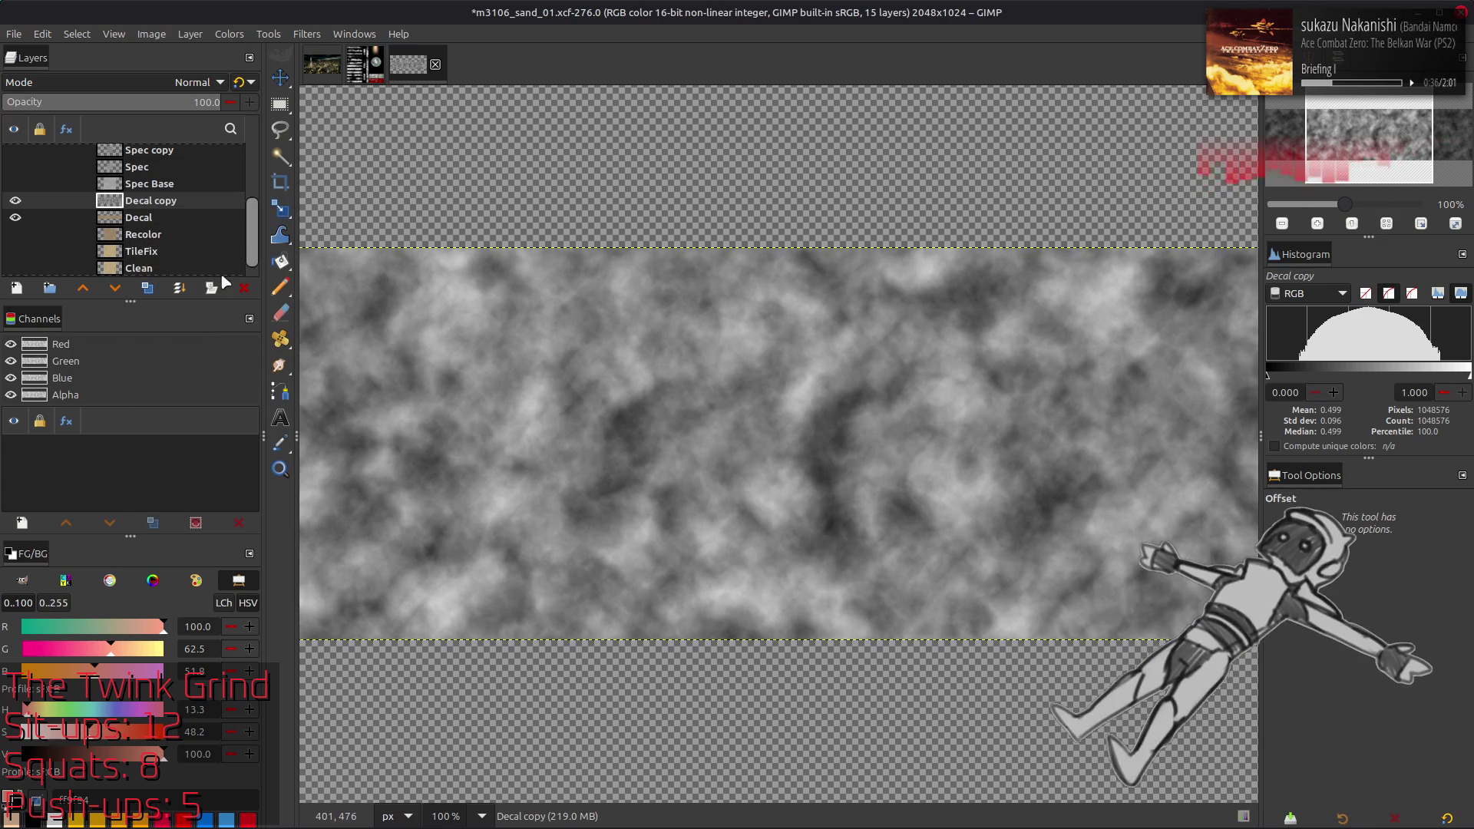
click(233, 290)
Duplicate the layer, preview Solid Noise presets, cancel, and delete the extra Decal copy #1
key(ctrl+shift+d)
key(ctrl+shift+d)
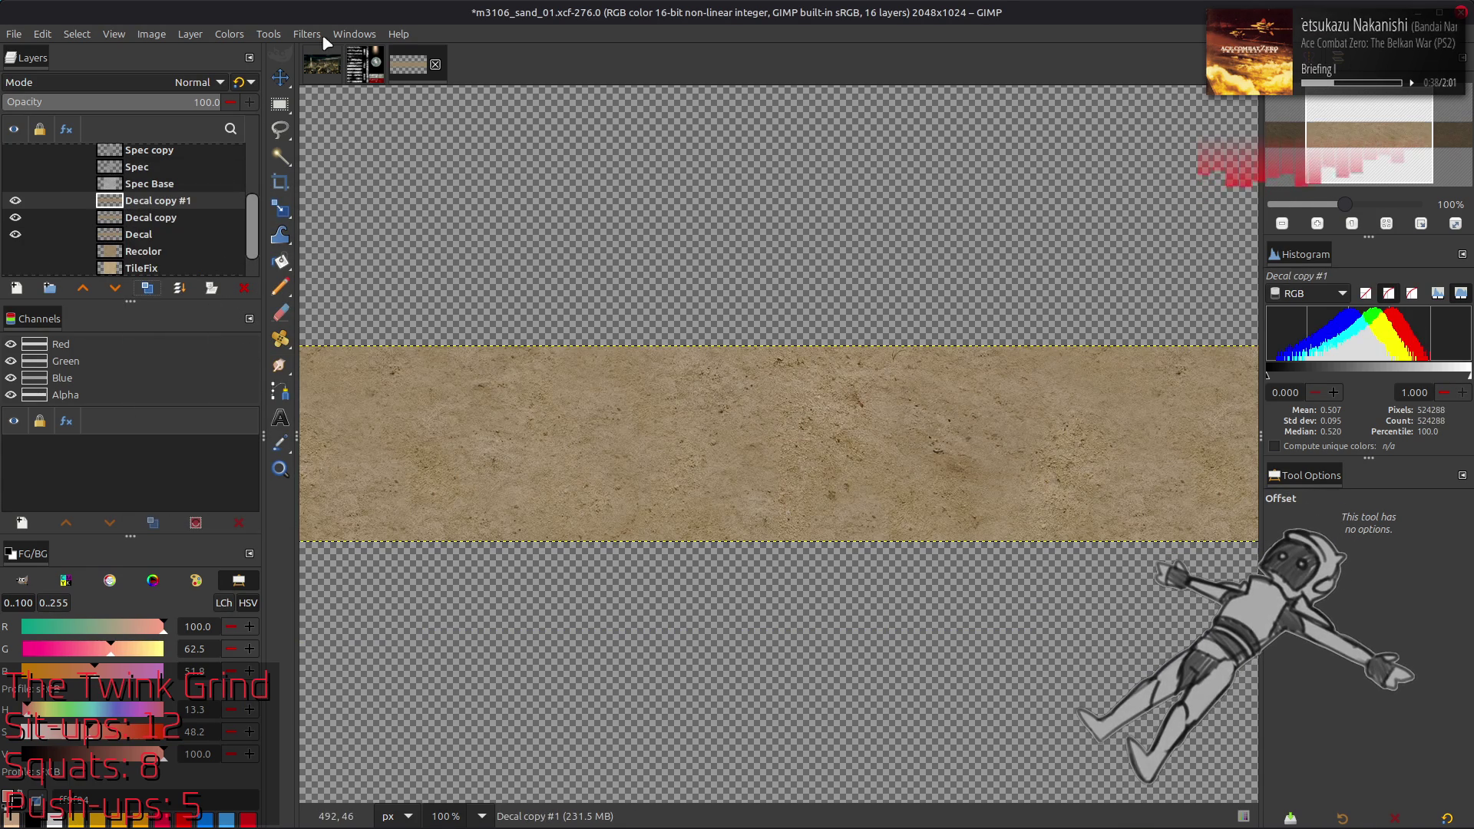
click(311, 35)
mouse_move(398, 336)
mouse_move(521, 356)
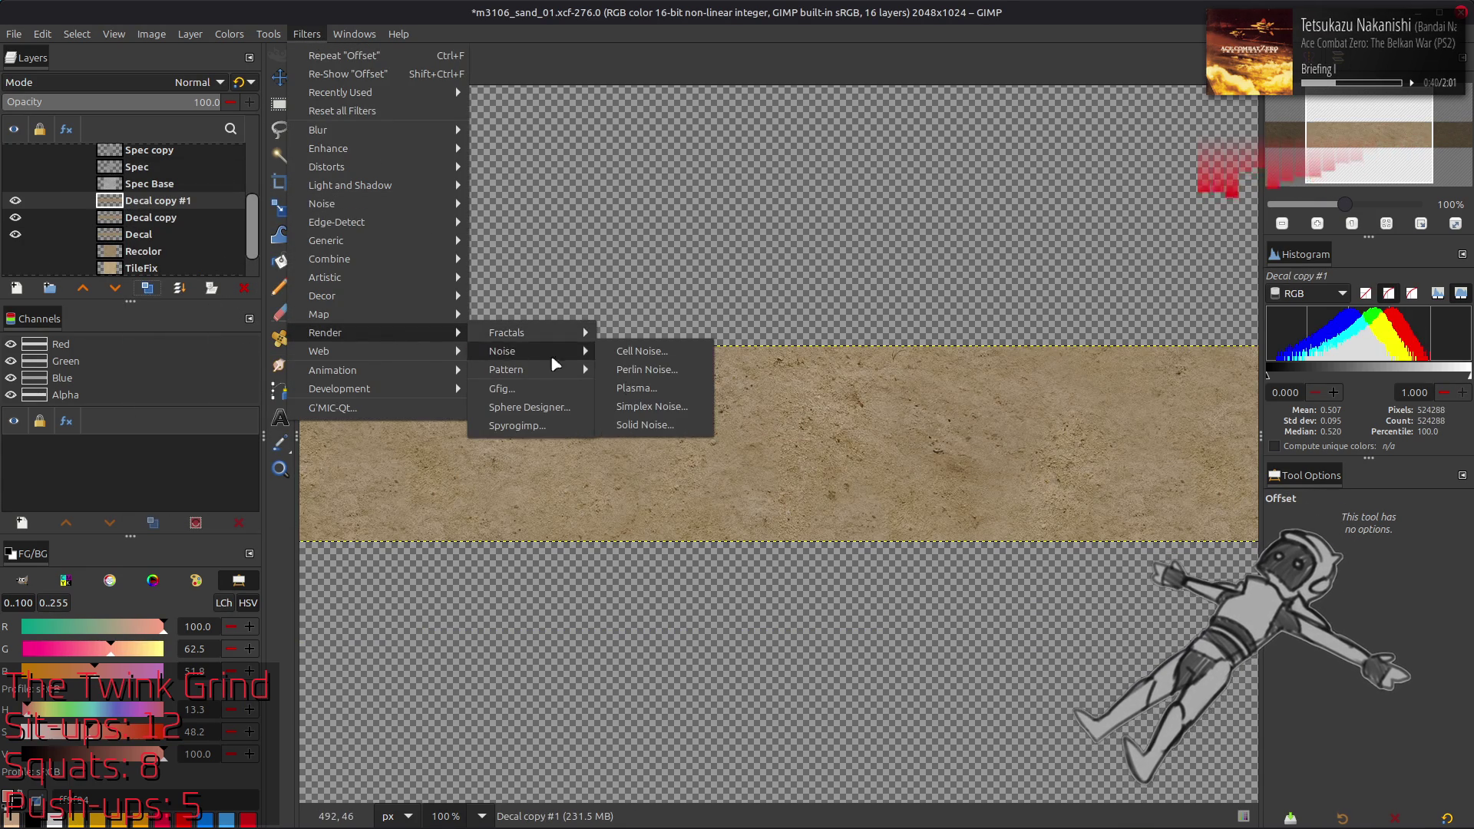
click(645, 425)
click(171, 390)
click(171, 390)
click(170, 390)
click(172, 393)
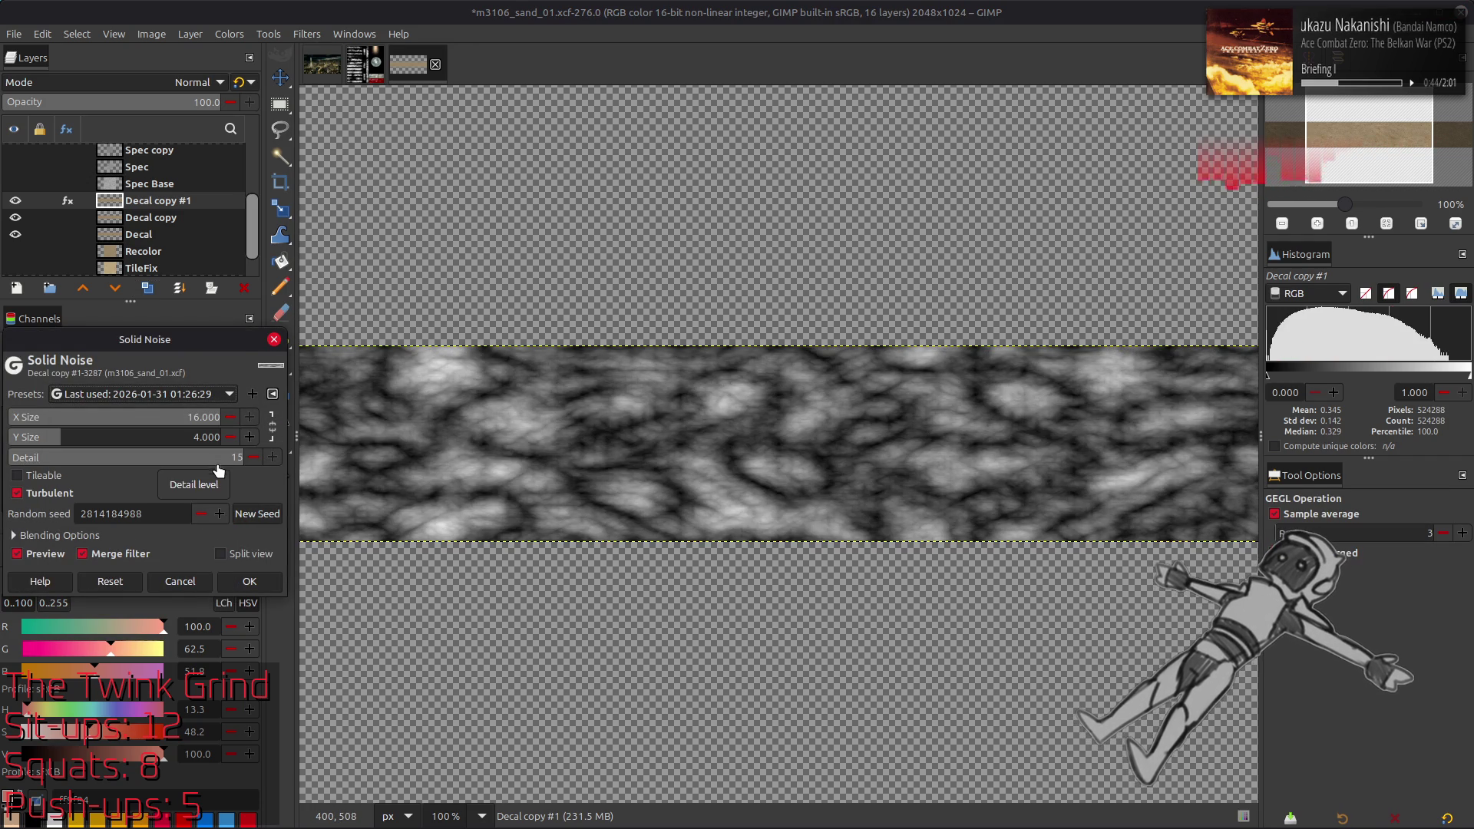
click(179, 582)
click(244, 287)
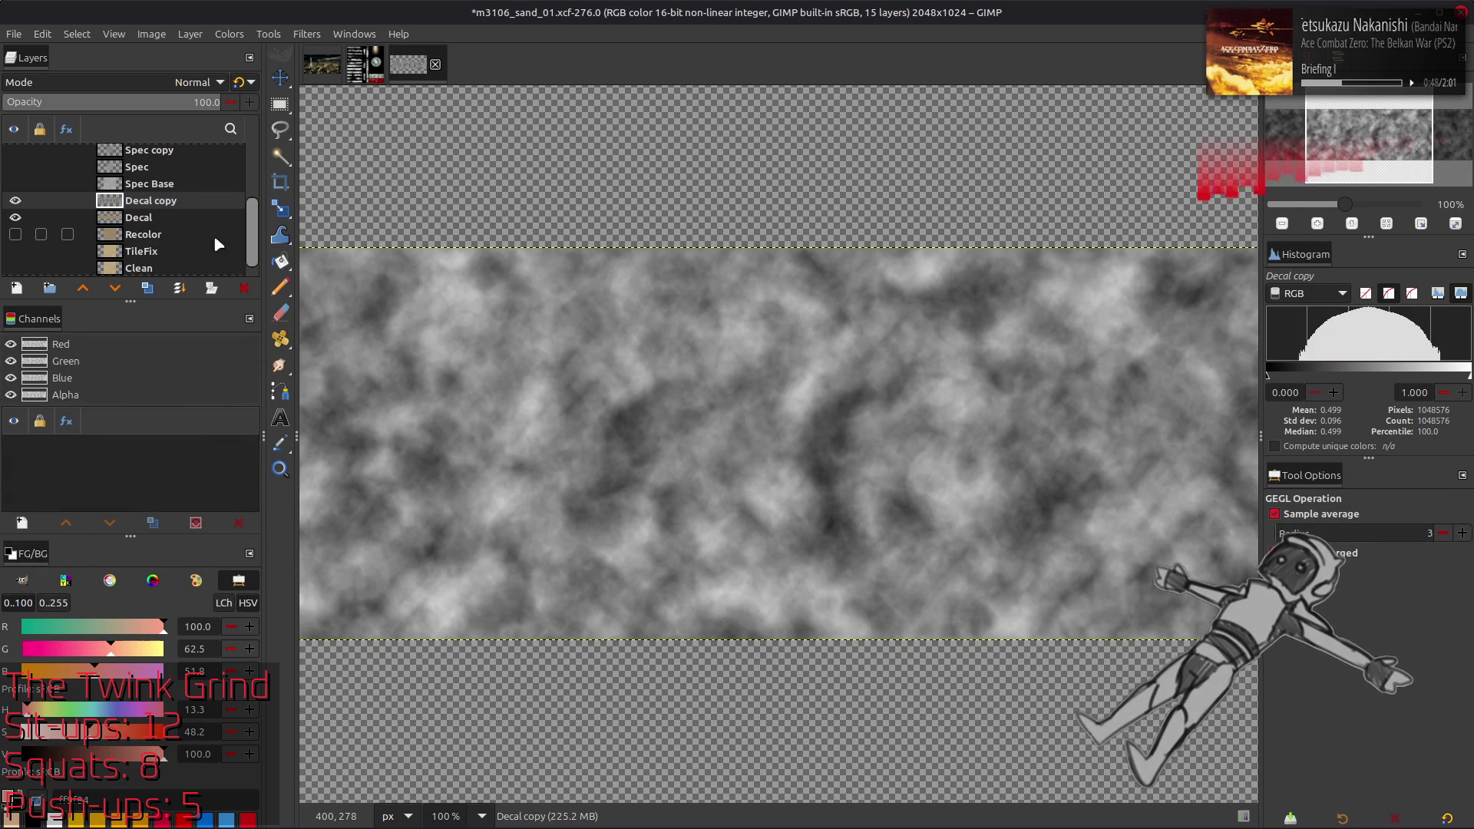
Render tileable Solid Noise with a new random seed onto Decal copy #1
click(147, 288)
click(307, 34)
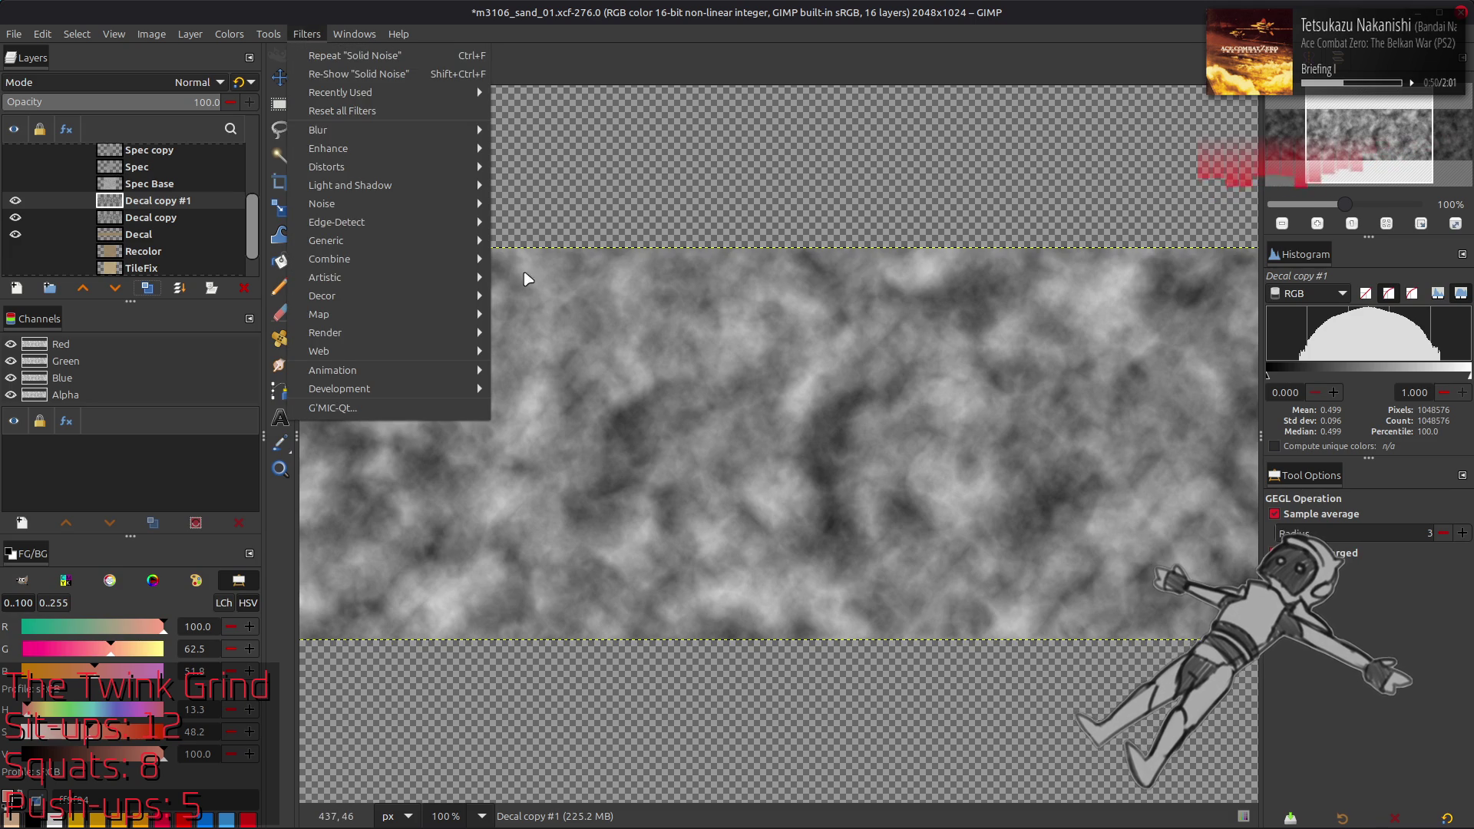
key(shift+ctrl+f)
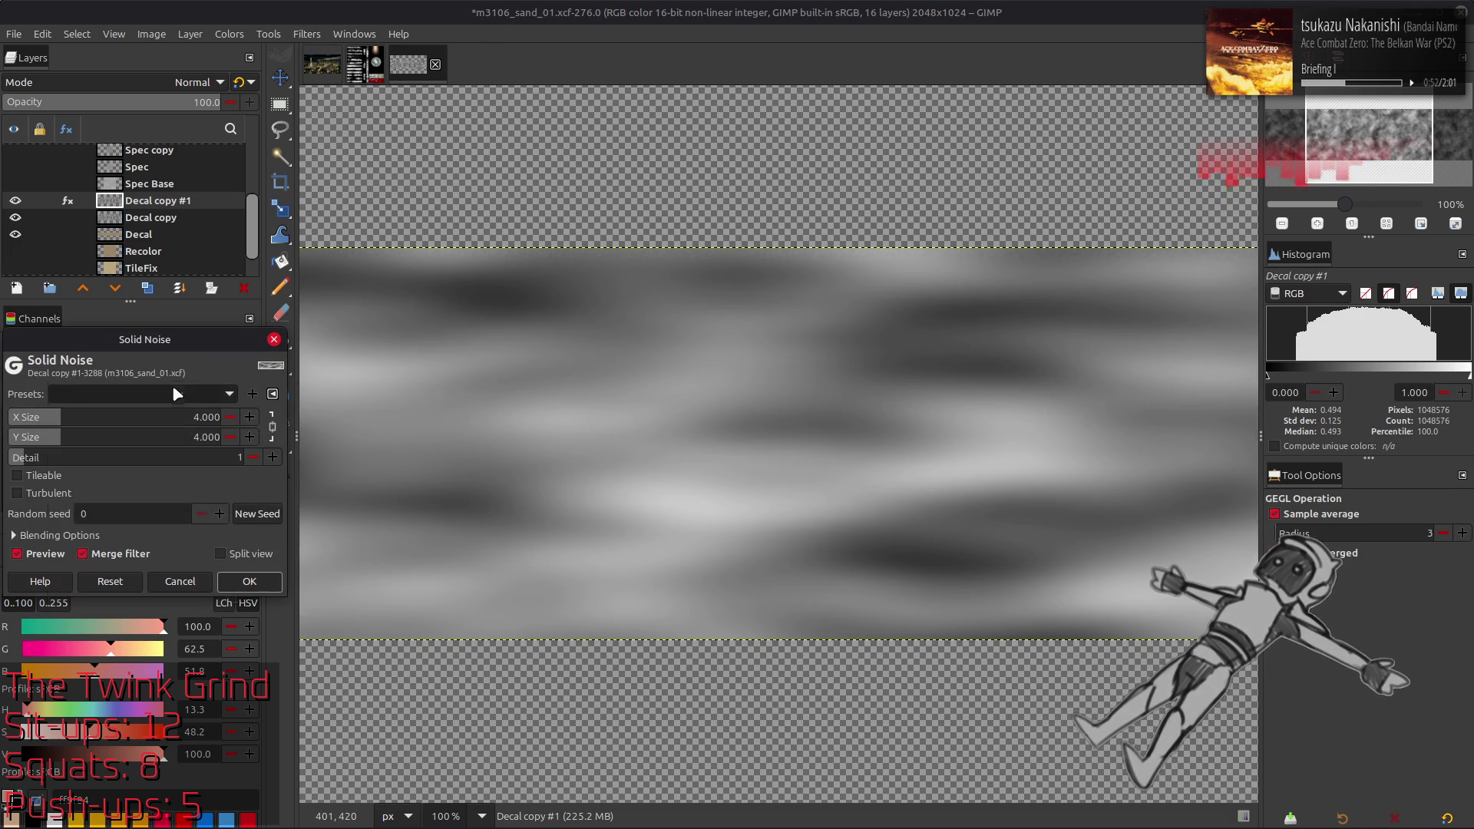
click(258, 513)
click(17, 475)
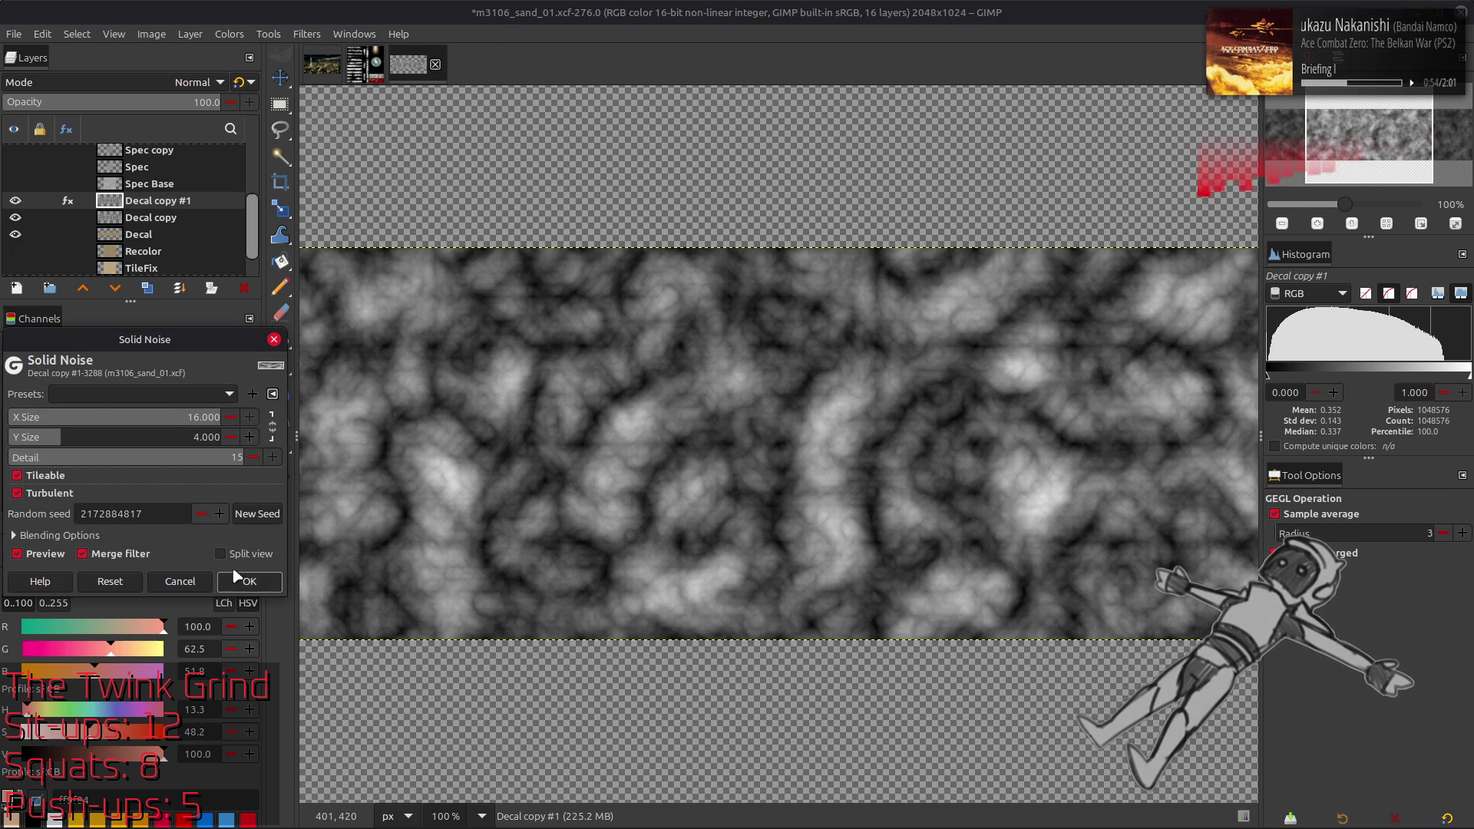
click(258, 590)
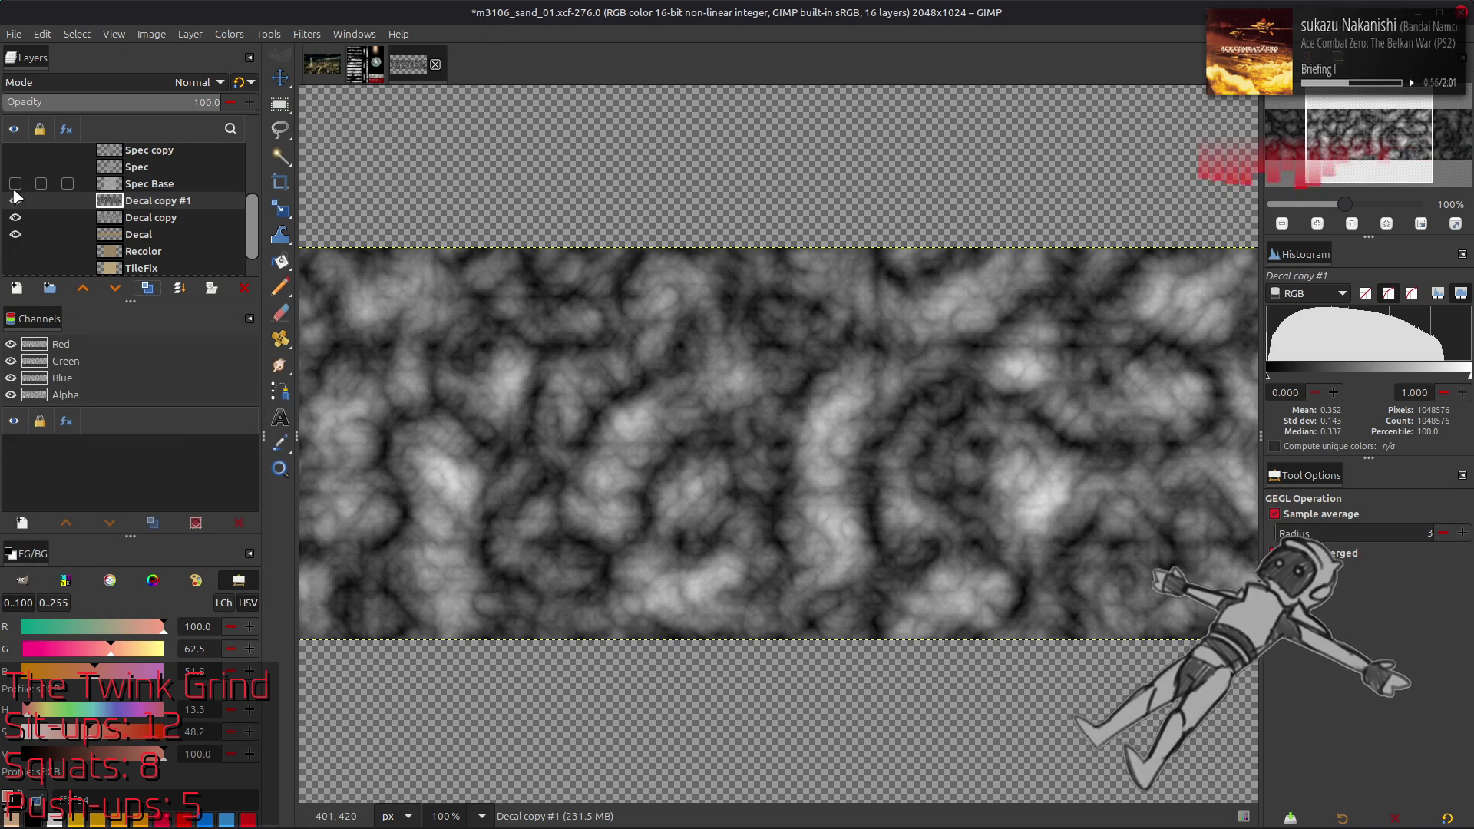
Hide Decal copy #1 and fill Decal copy with turbulent Solid Noise (X Size 16, Detail 15)
click(15, 200)
click(146, 219)
key(shift+ctrl+f)
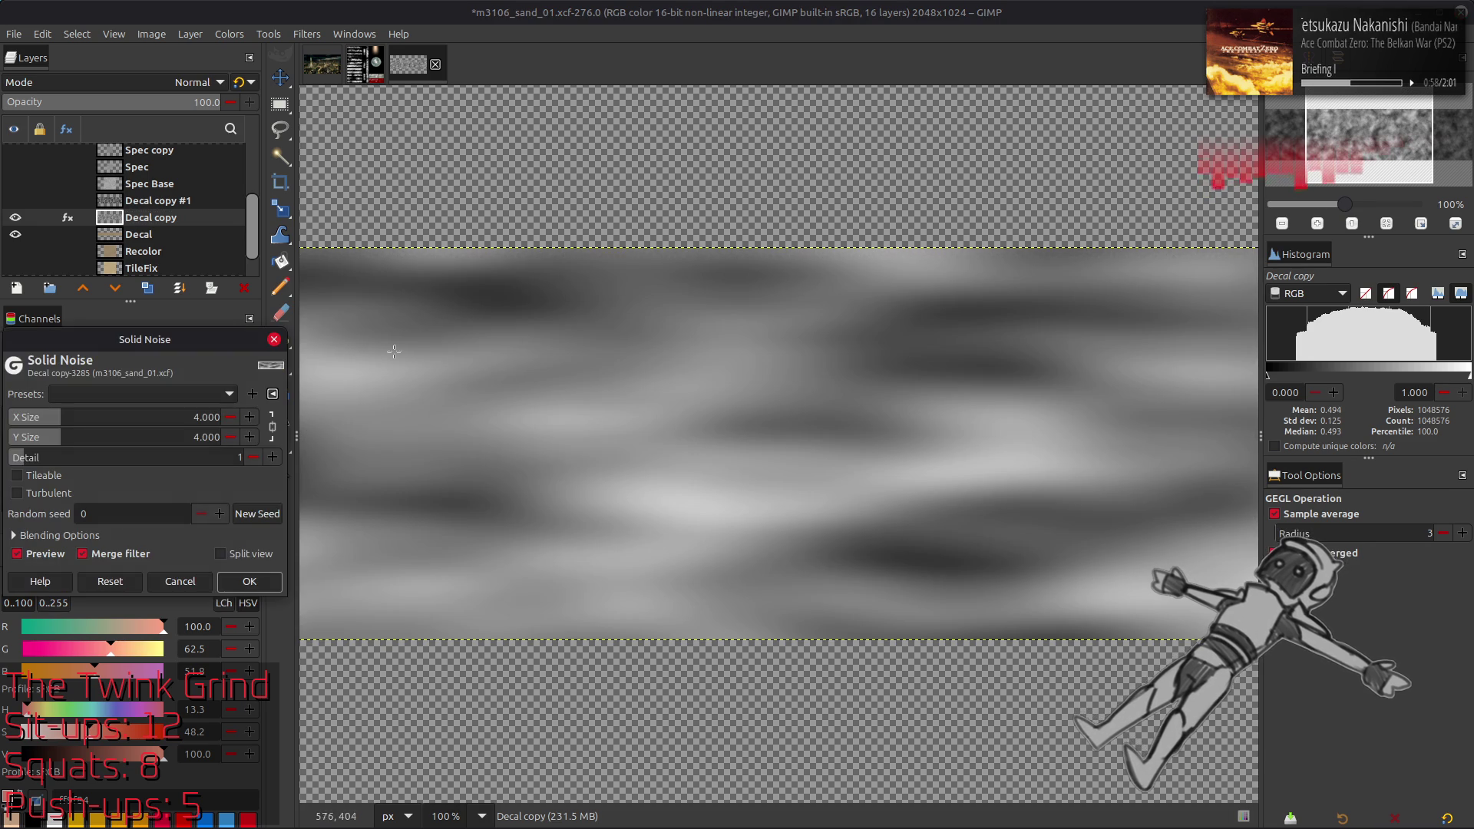
scroll(155, 393, down, 1)
click(156, 393)
click(123, 415)
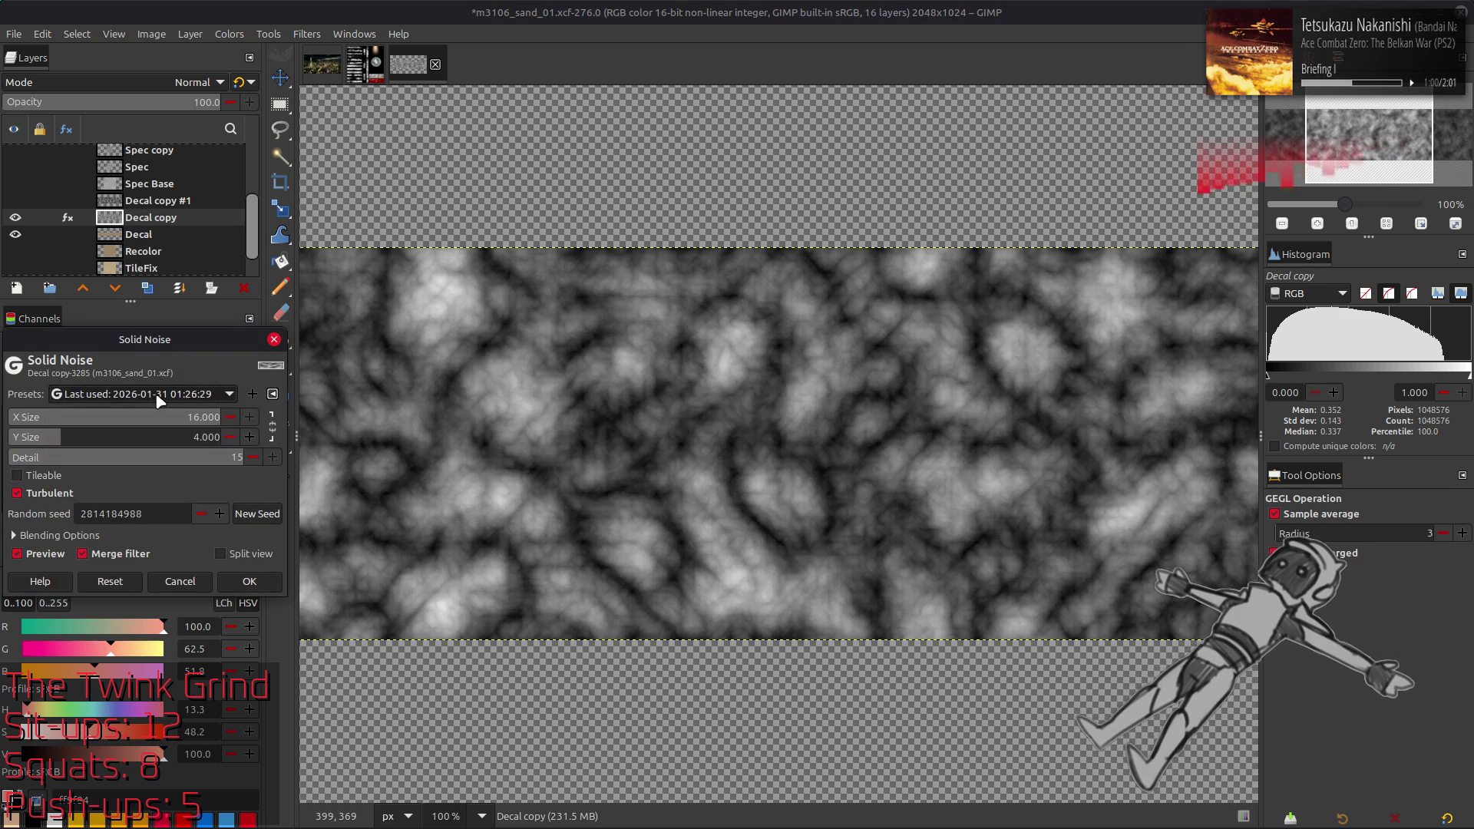
click(250, 581)
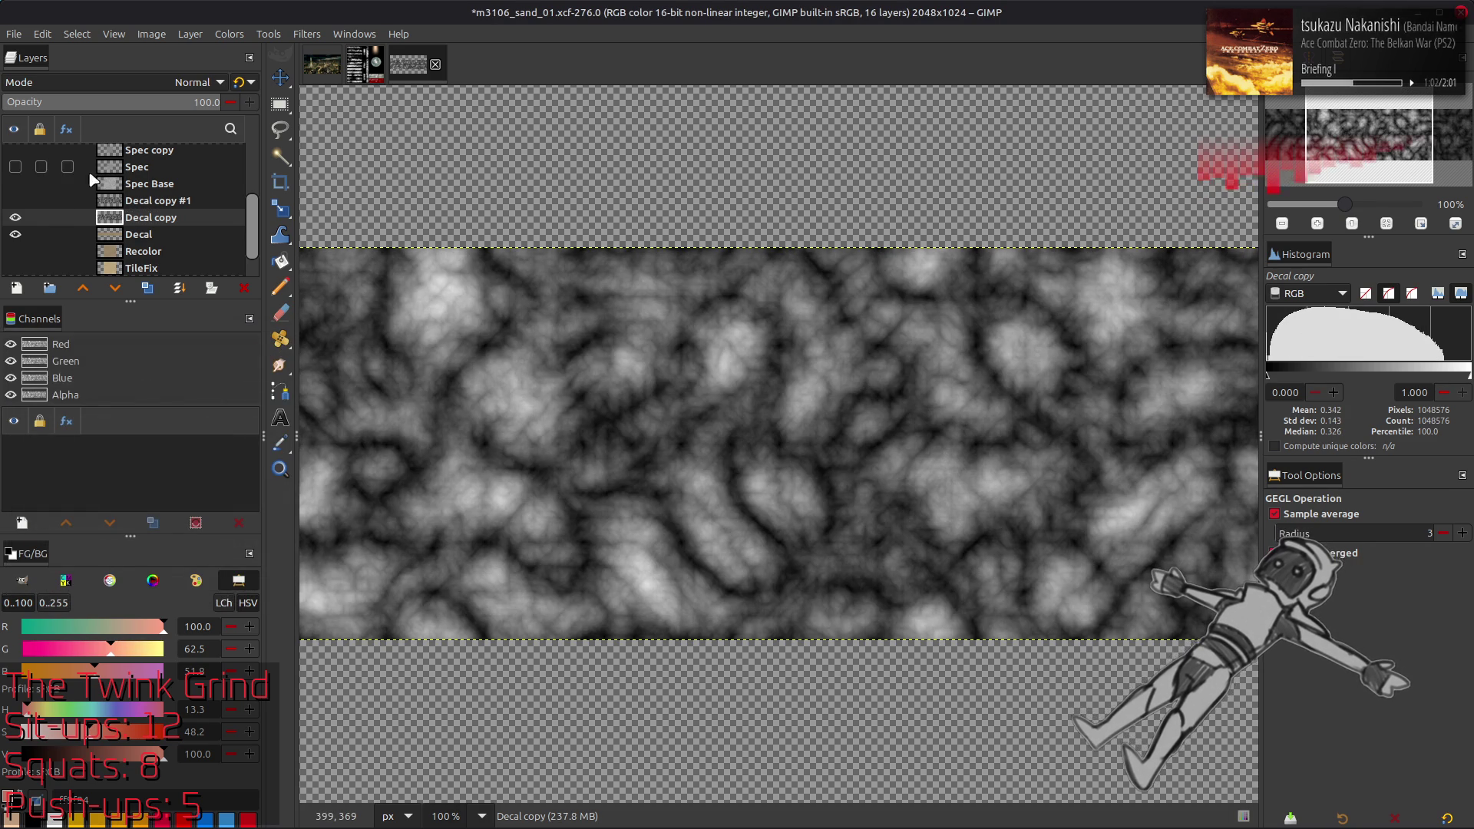
Invert Decal copy #1, set it to 50% opacity, and merge it down into Decal copy
click(15, 200)
click(156, 204)
click(229, 34)
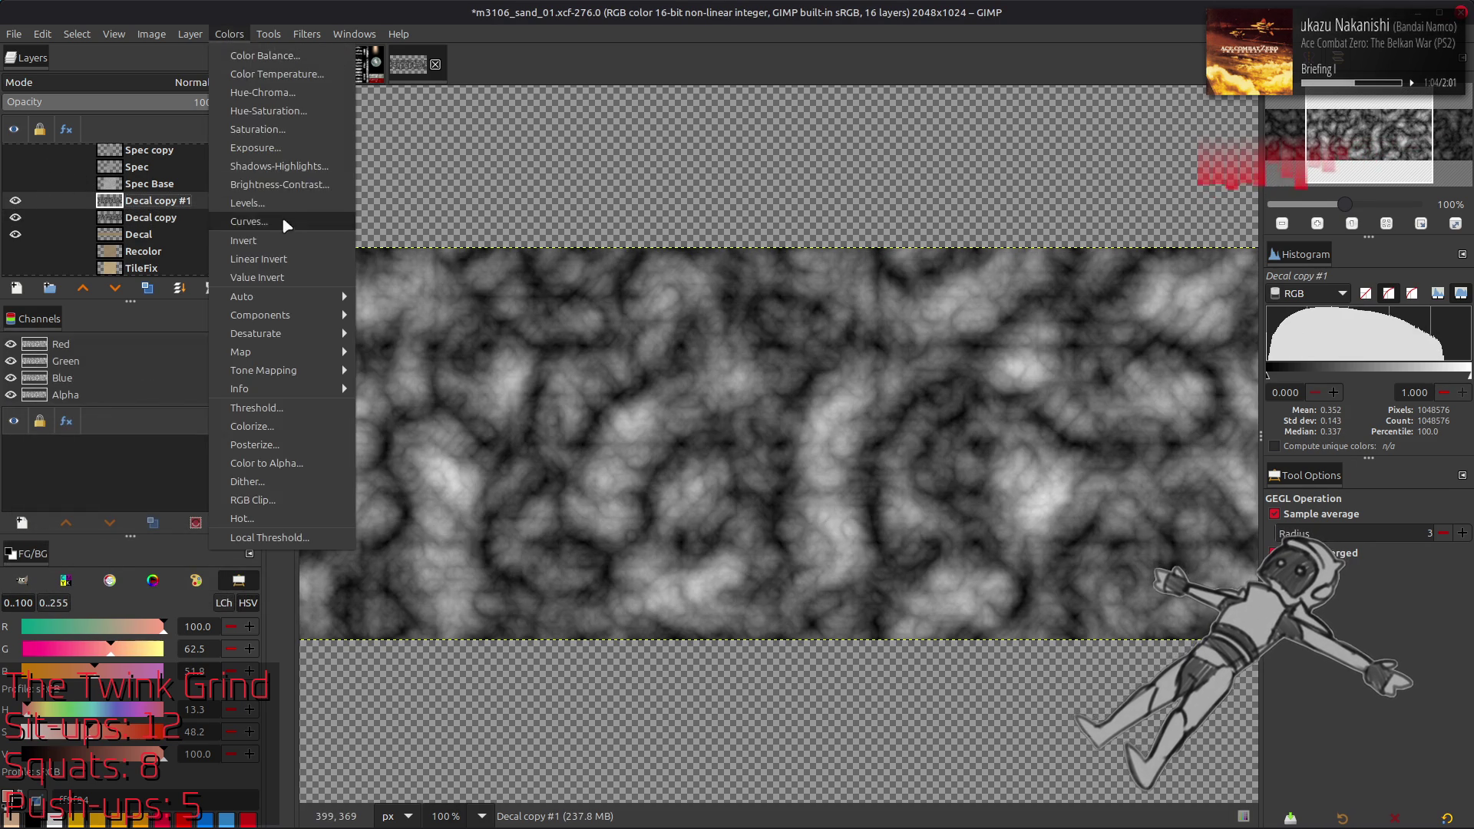
click(253, 223)
click(174, 103)
text(50)
click(244, 83)
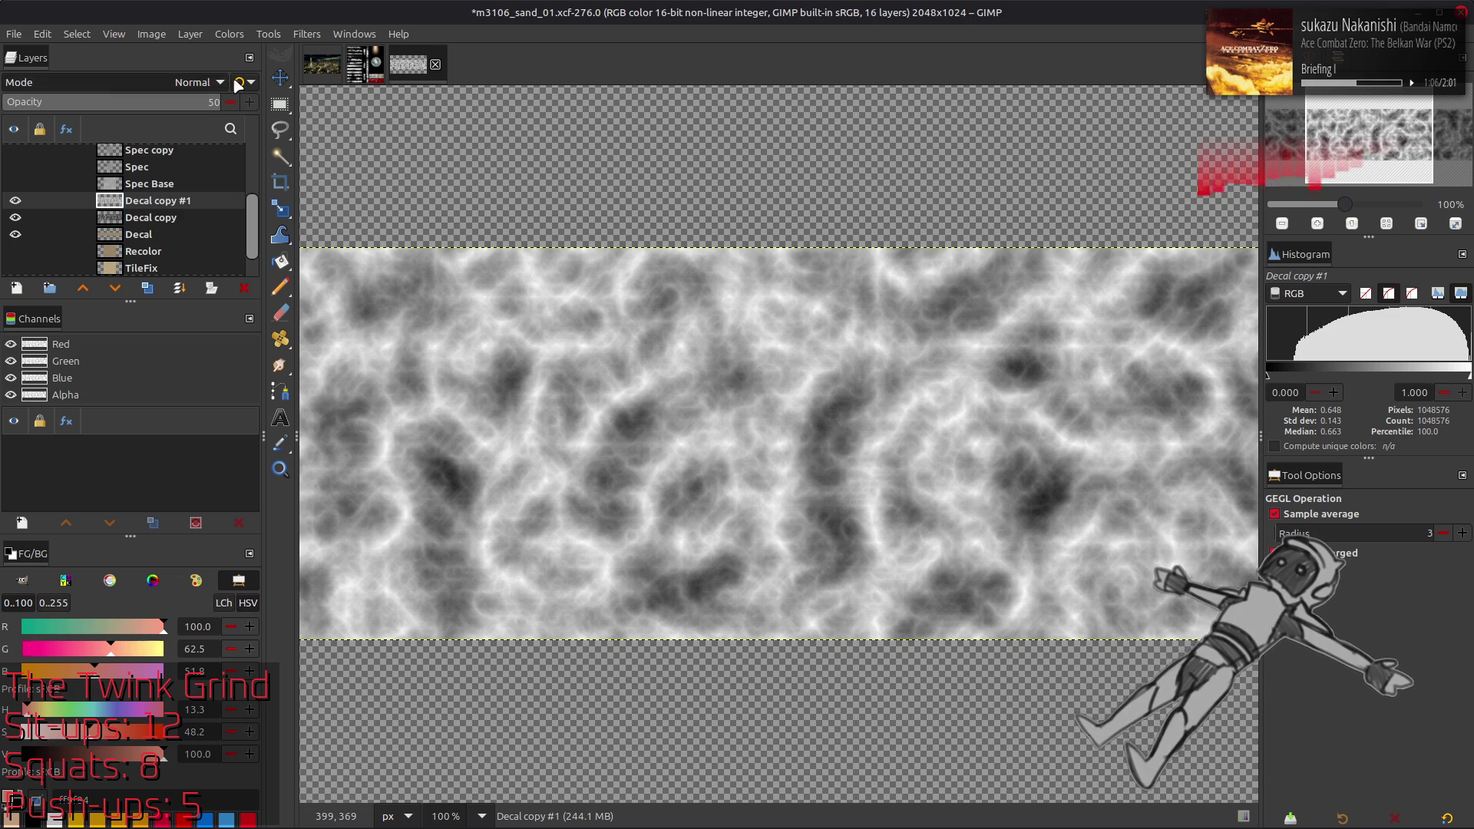
click(16, 201)
click(16, 201)
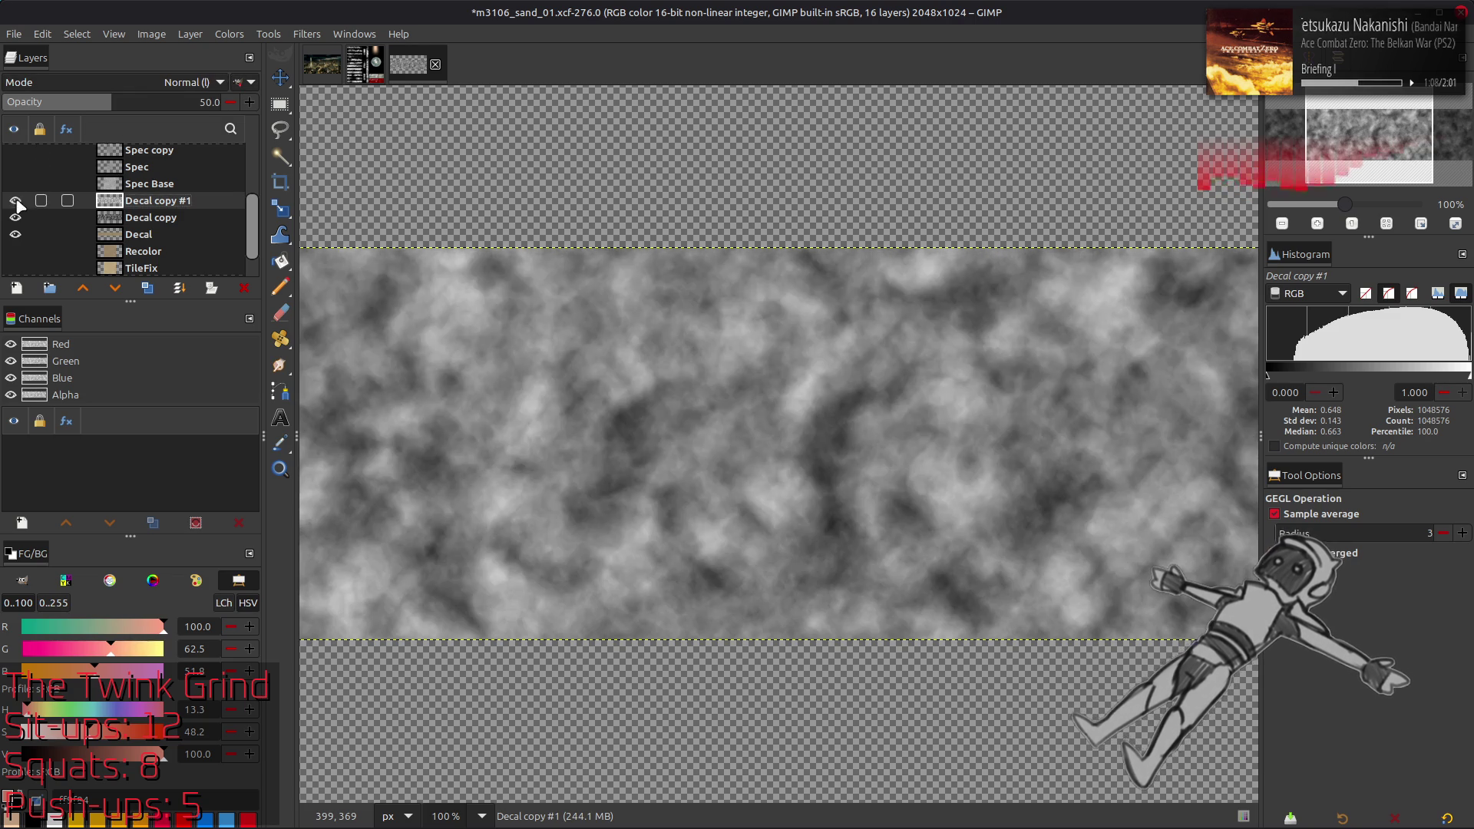
key(shift+ctrl+m)
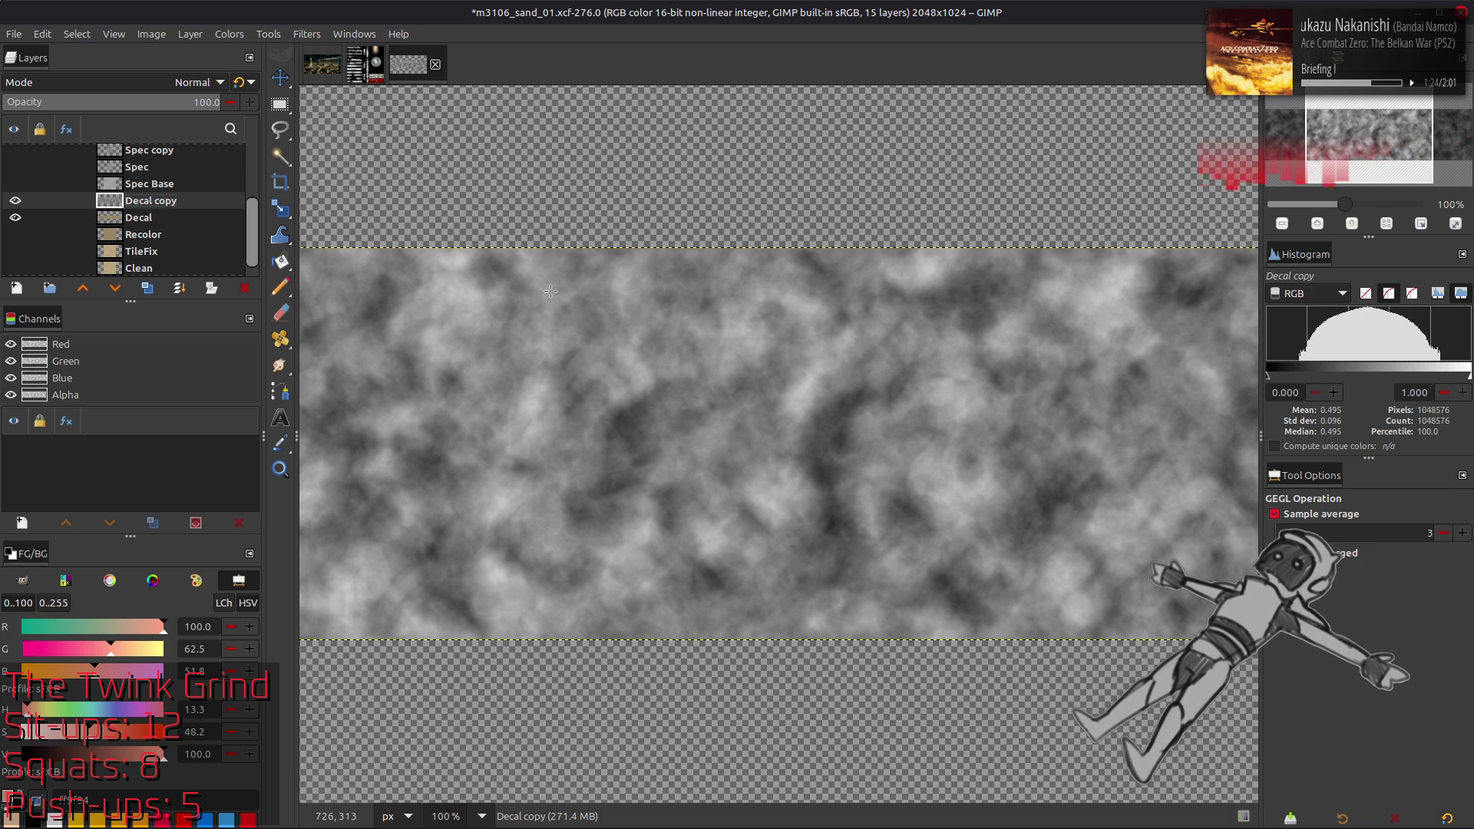
Offset Decal copy by 128 px vertically with wrap-around
key(m)
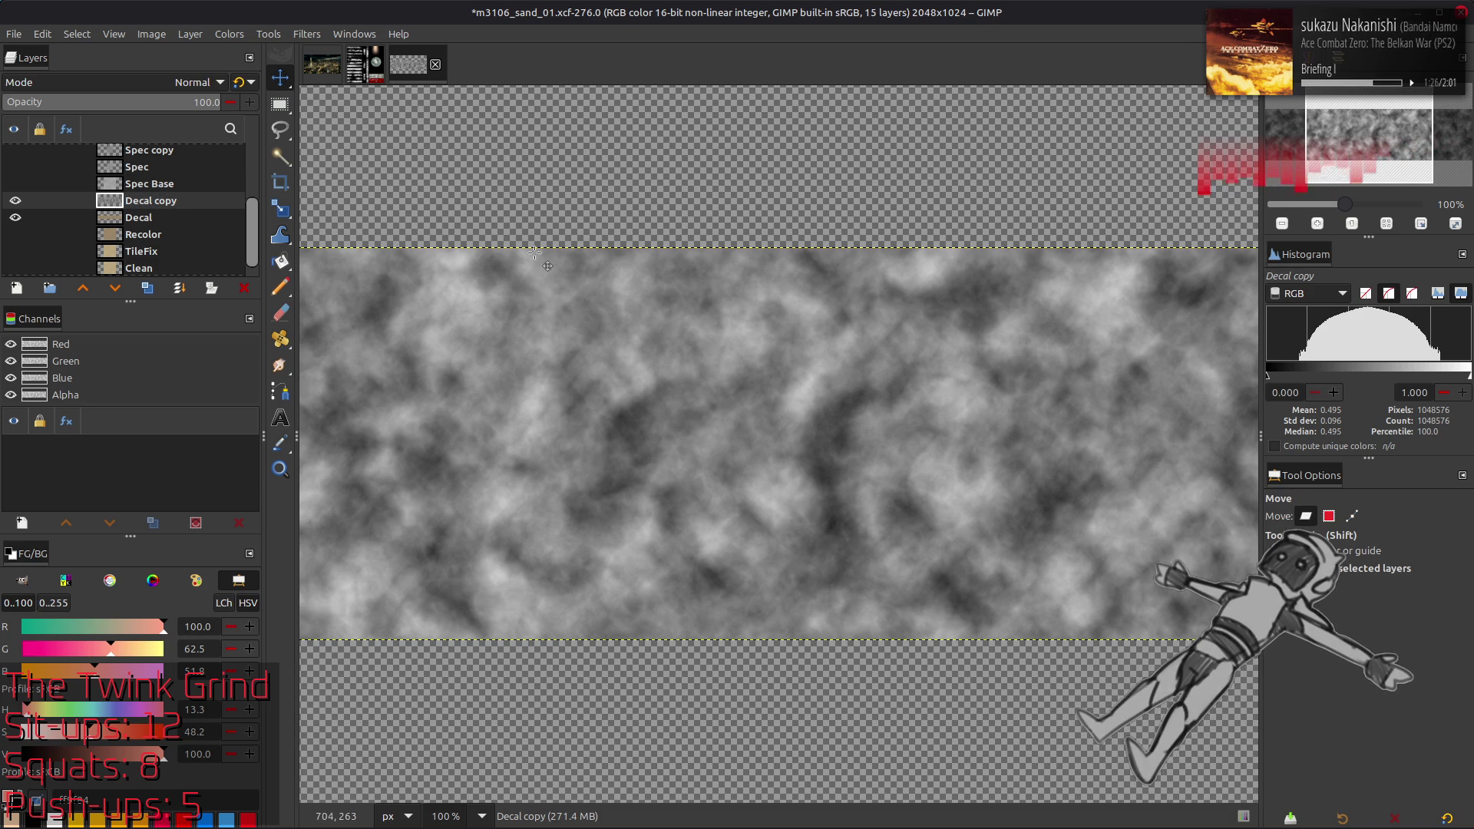
click(187, 35)
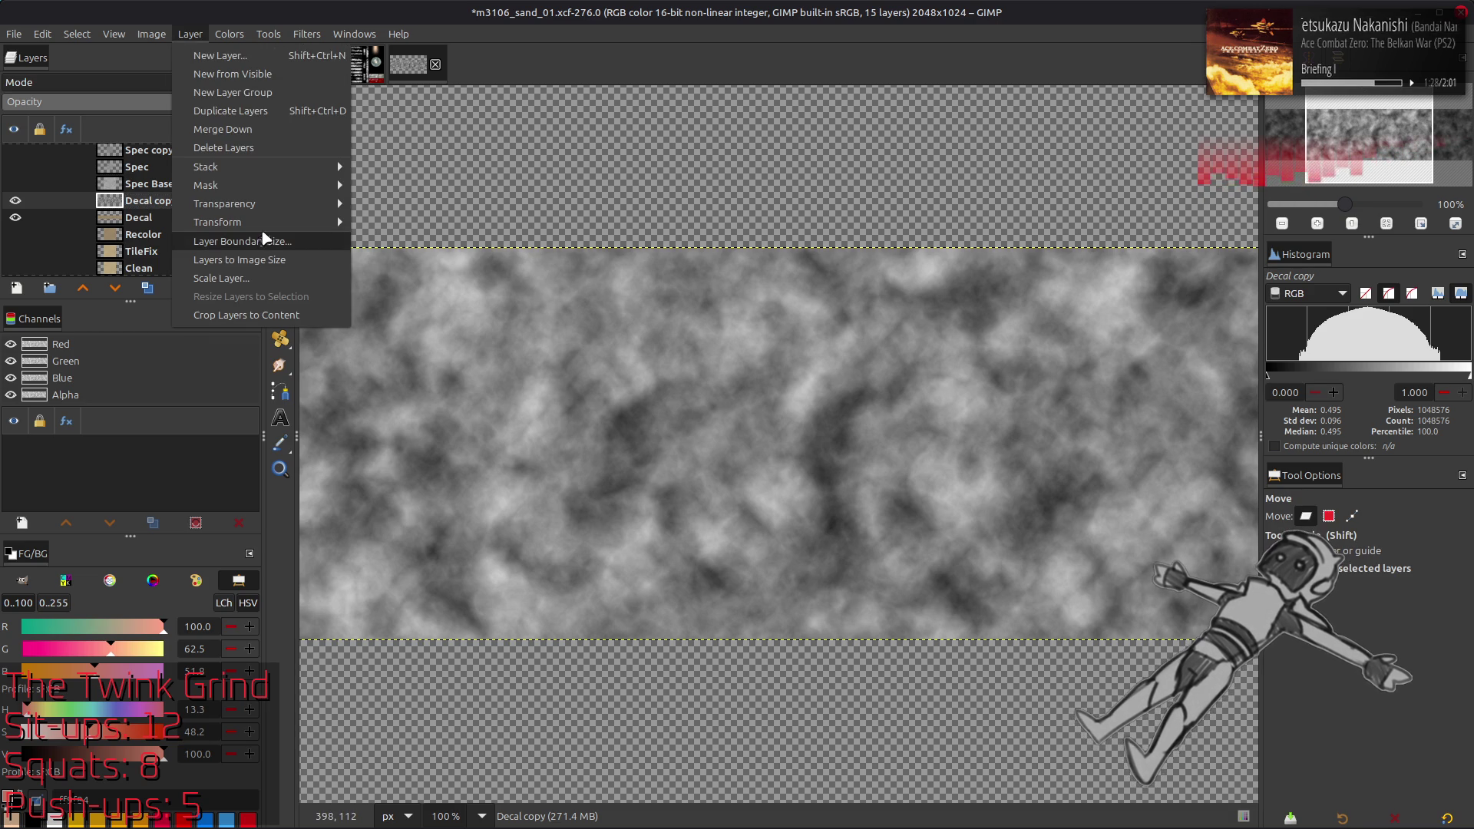
mouse_move(269, 223)
click(389, 335)
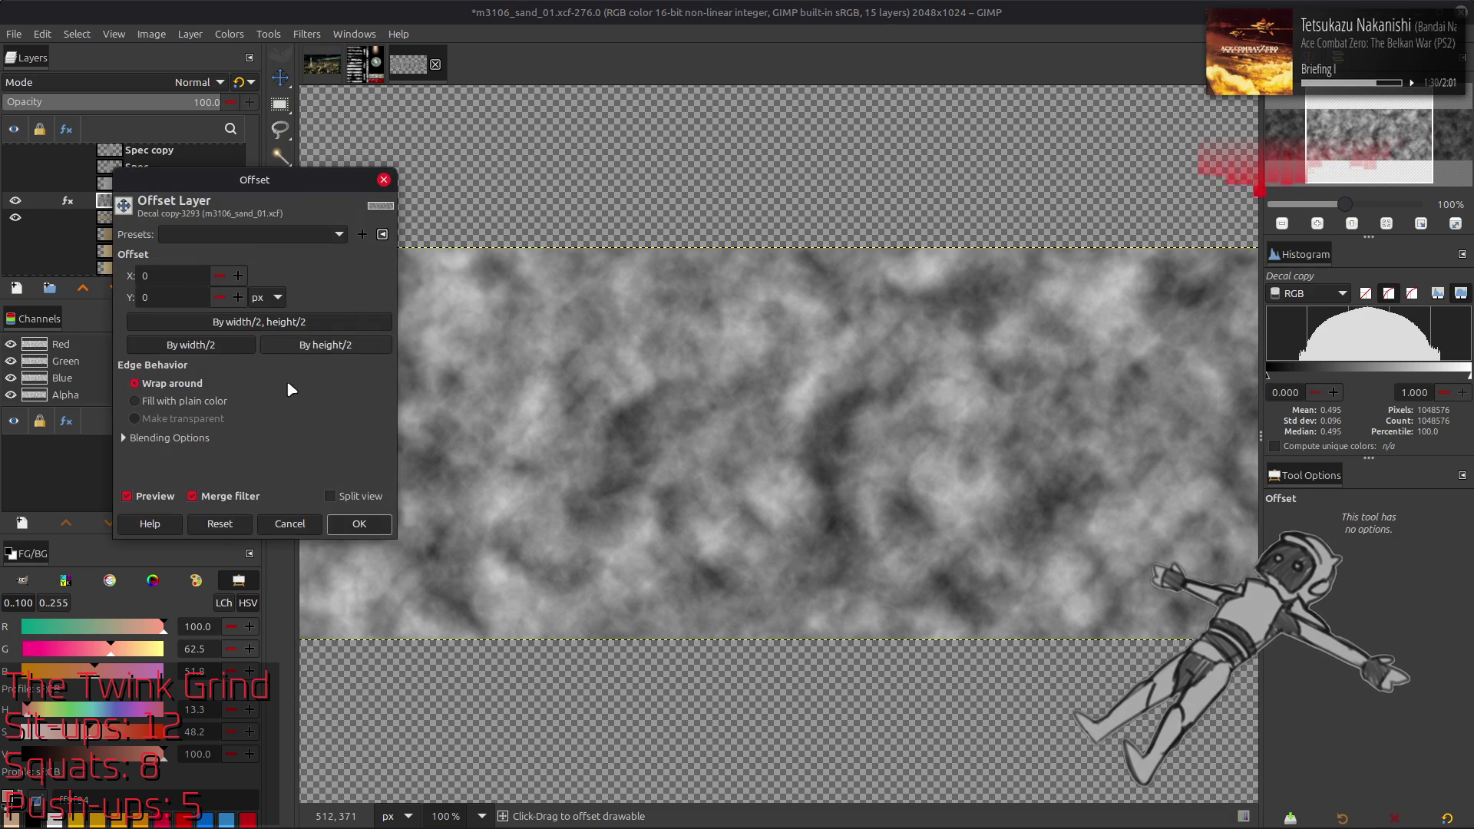
click(322, 345)
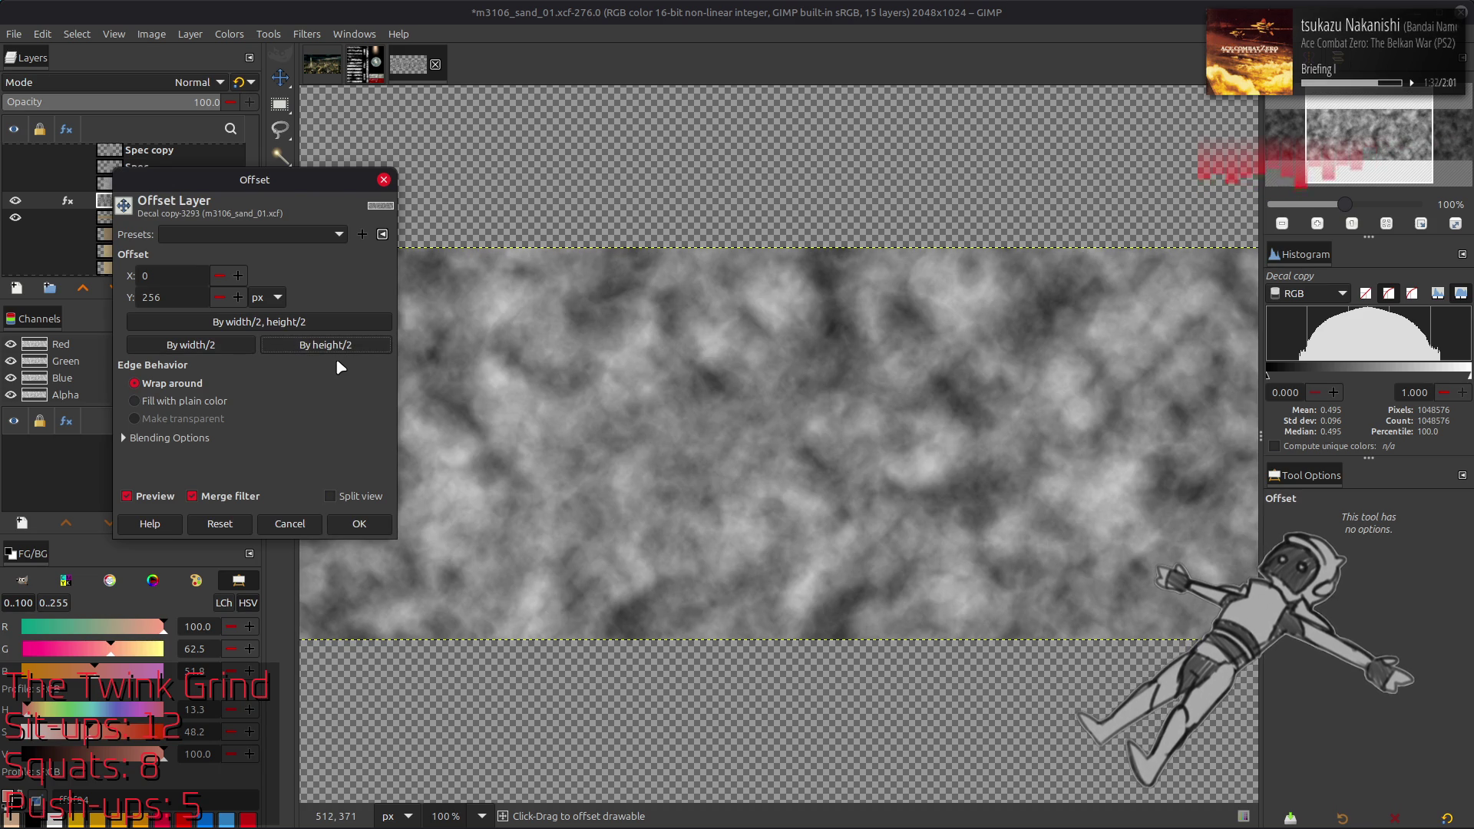
double_click(172, 298)
text(128)
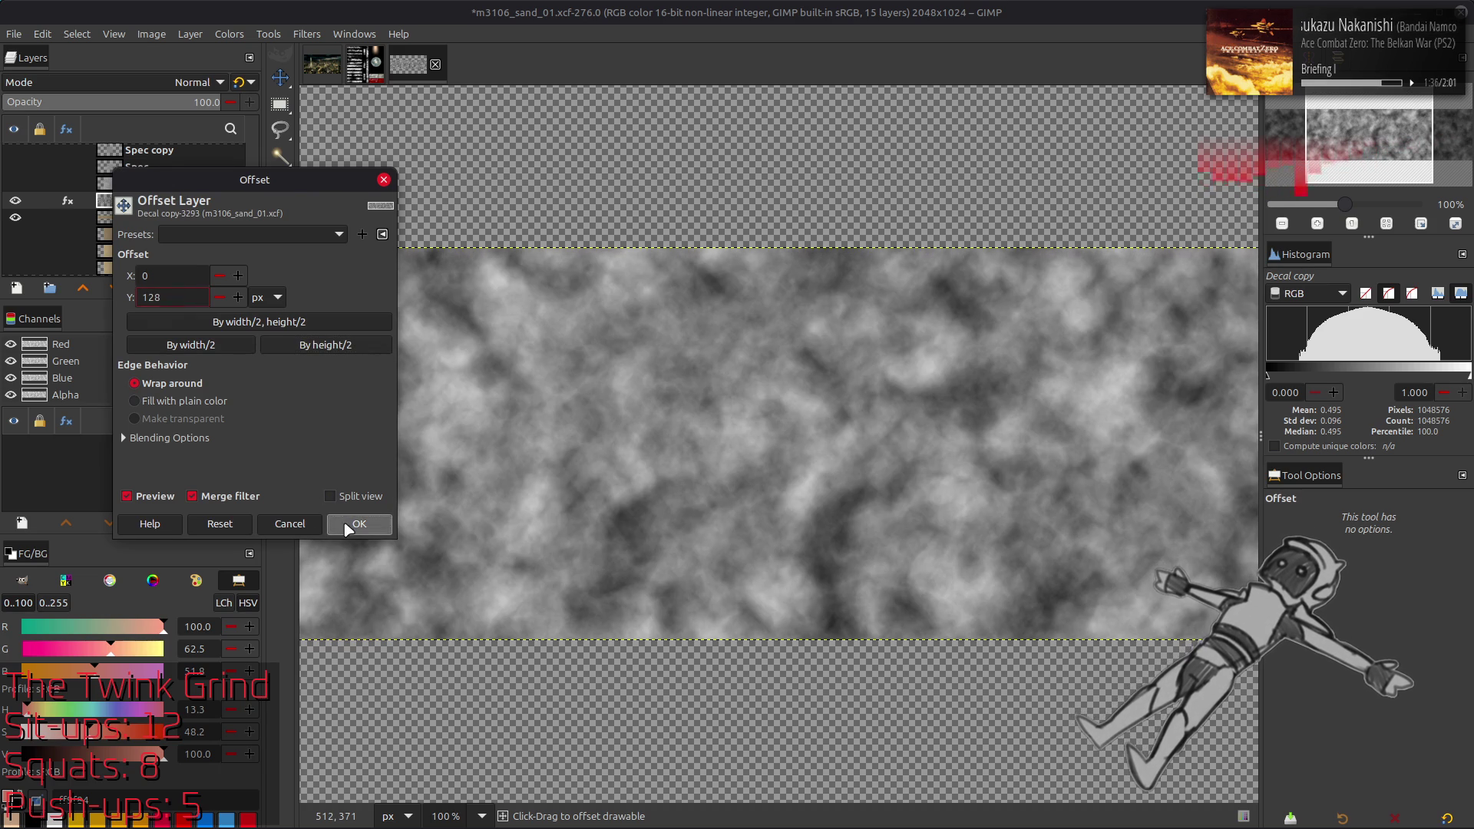
click(359, 524)
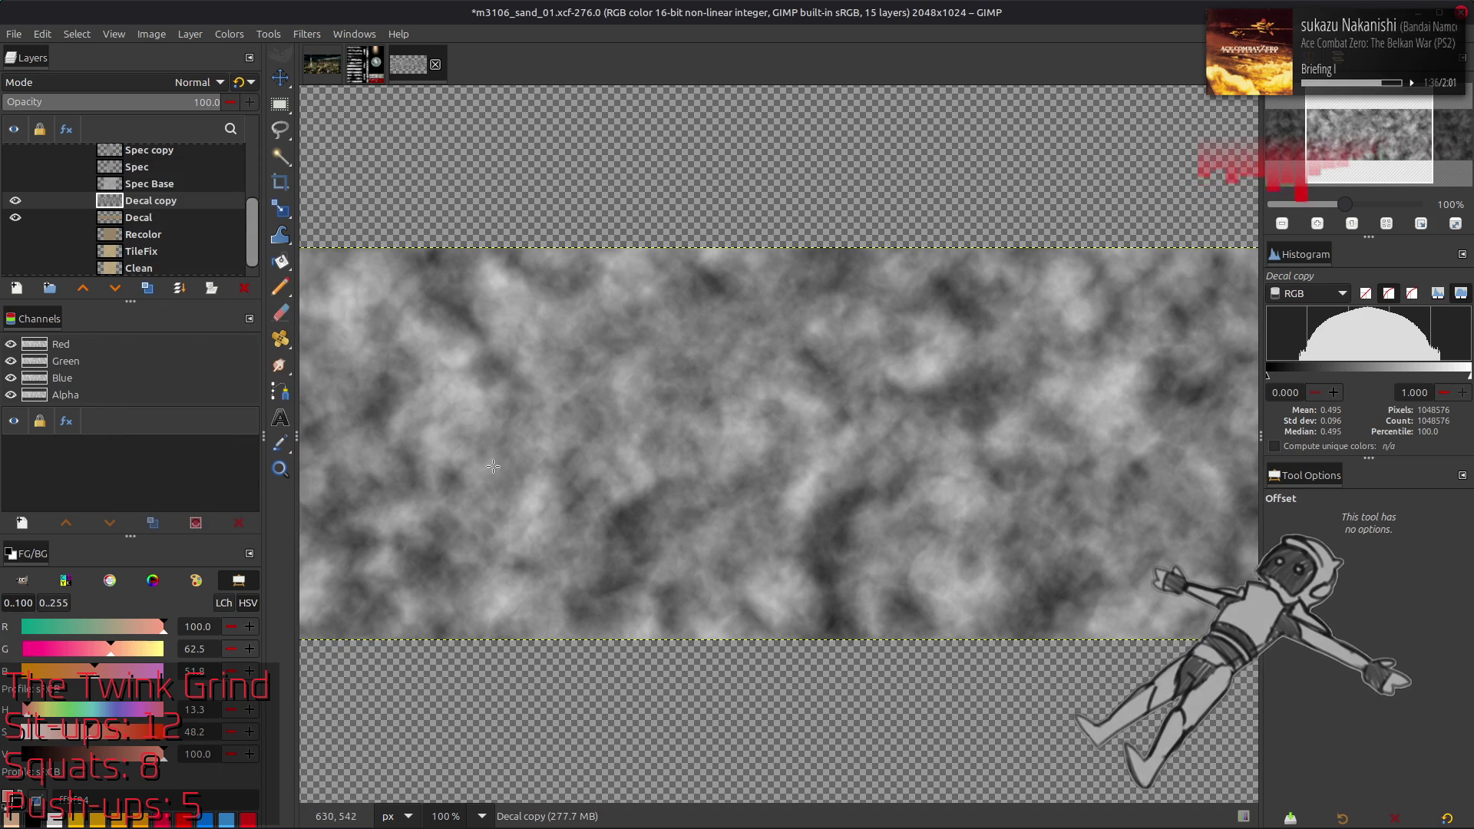
Set Decal copy's layer boundary height to 256, centred, and resize
click(189, 34)
click(246, 243)
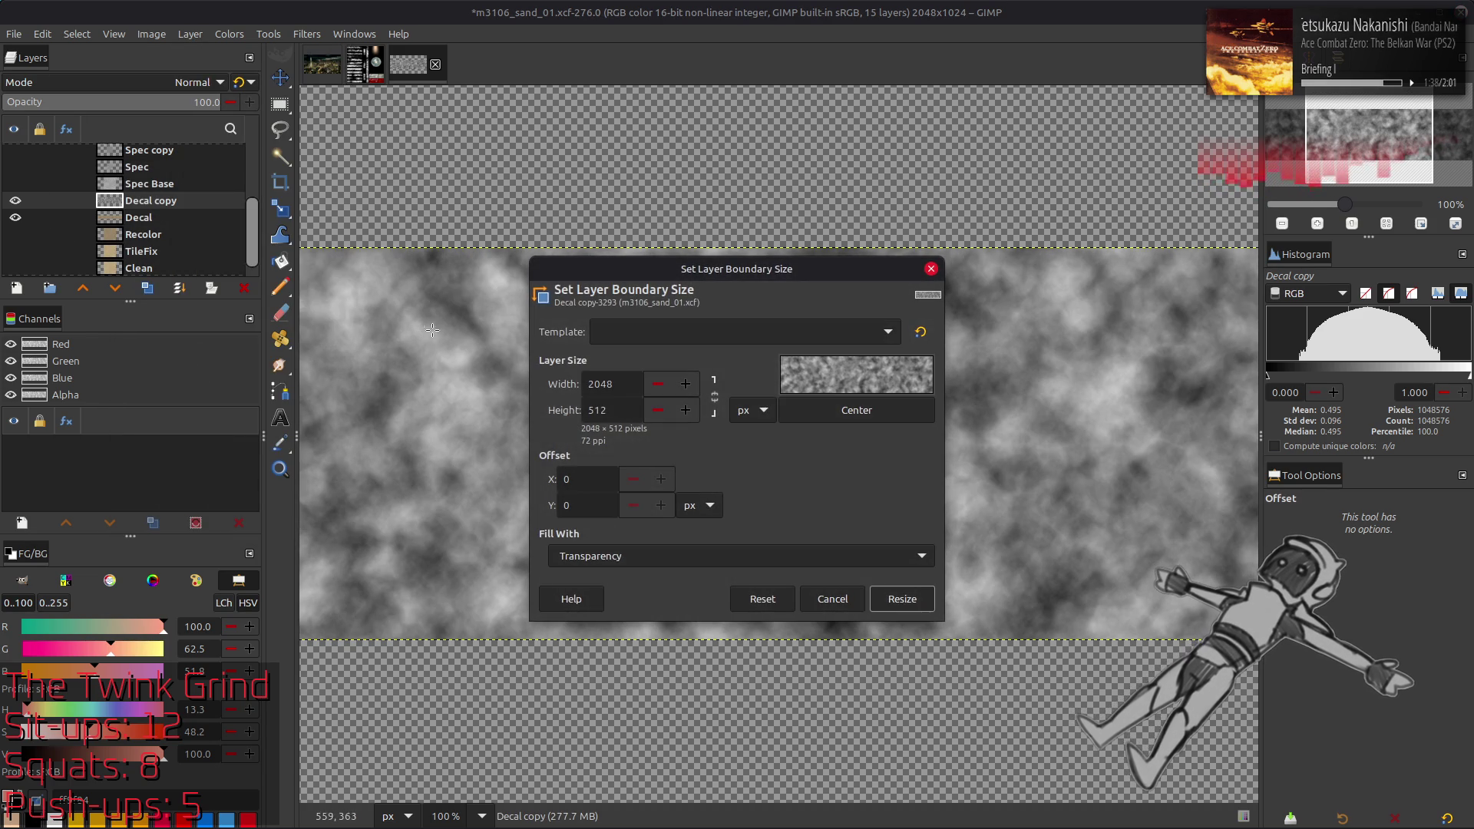
double_click(621, 405)
text(256)
click(852, 428)
click(896, 599)
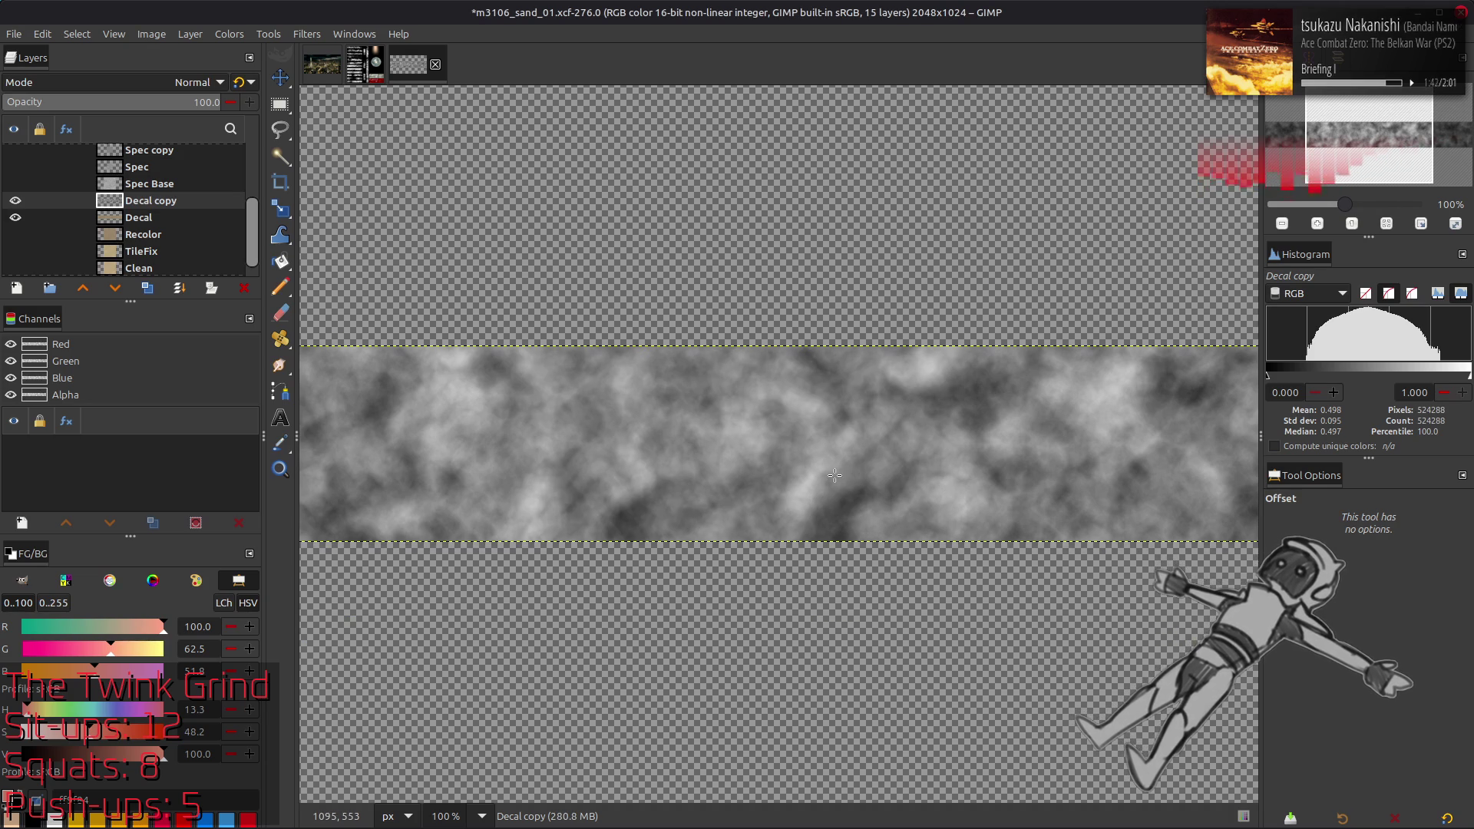
Check the sand beneath Decal copy, then duplicate it into a new Decal copy #1 layer
key(m)
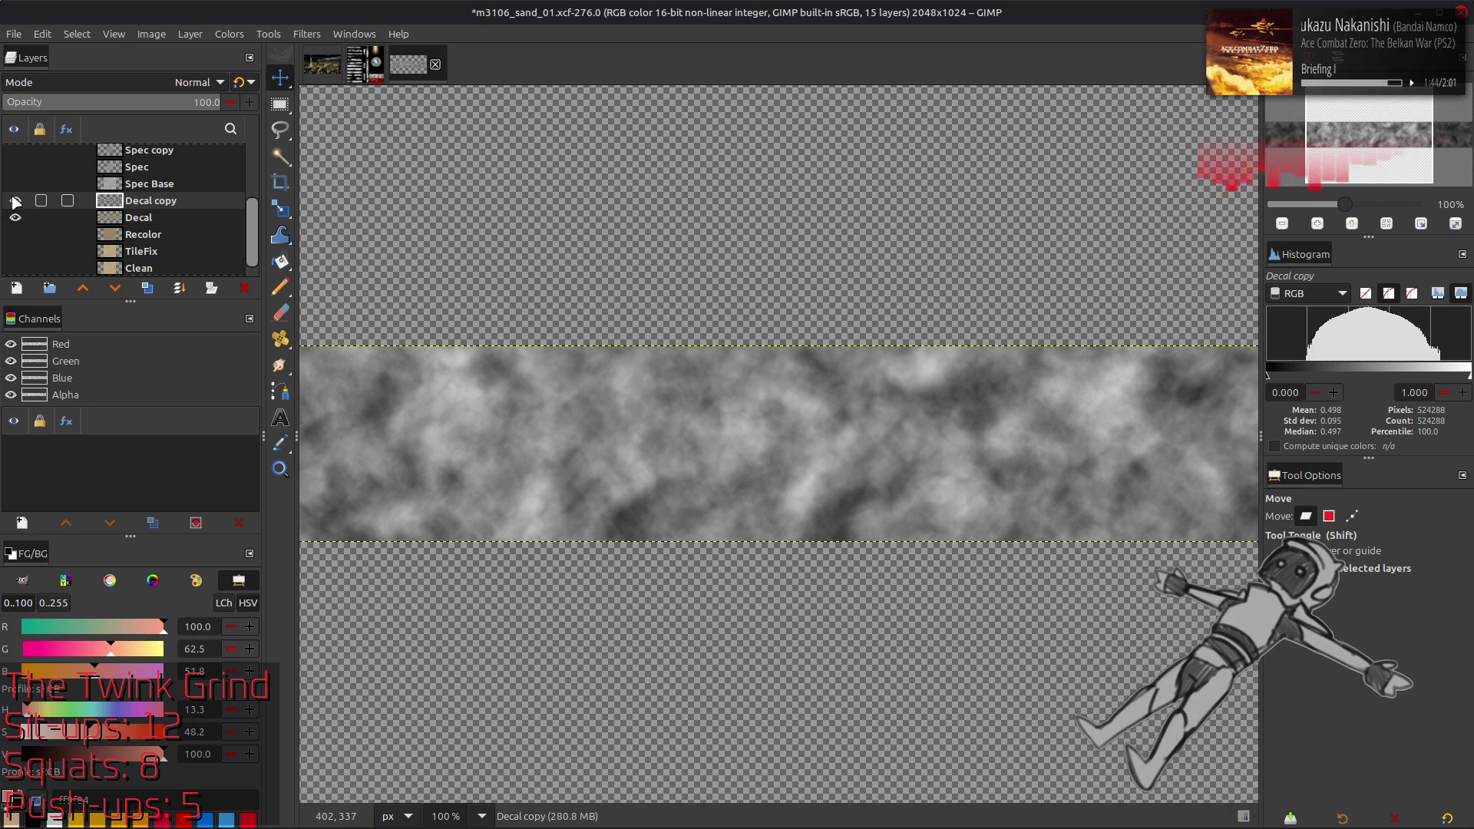
click(15, 200)
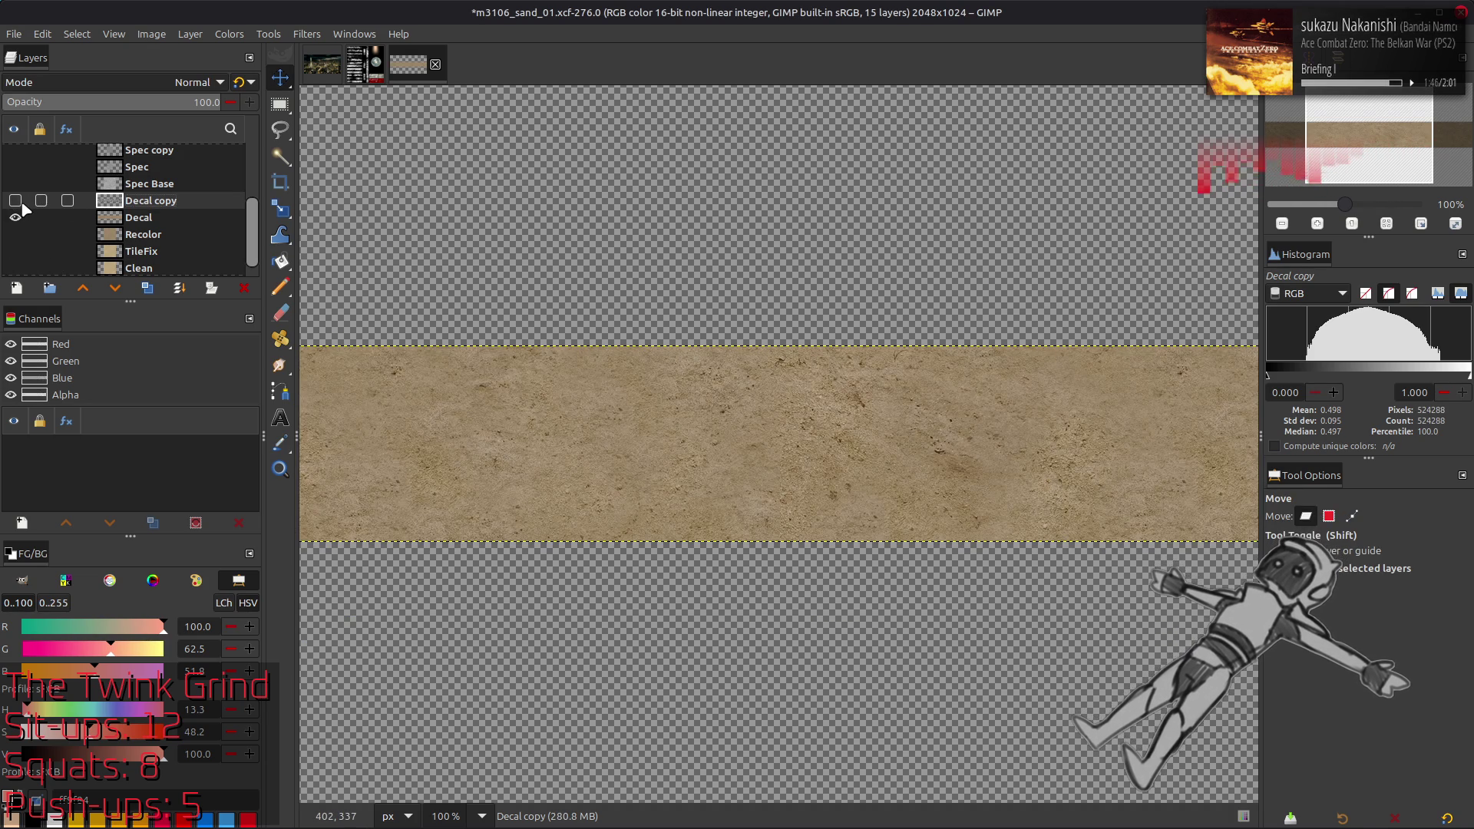
click(16, 201)
click(147, 288)
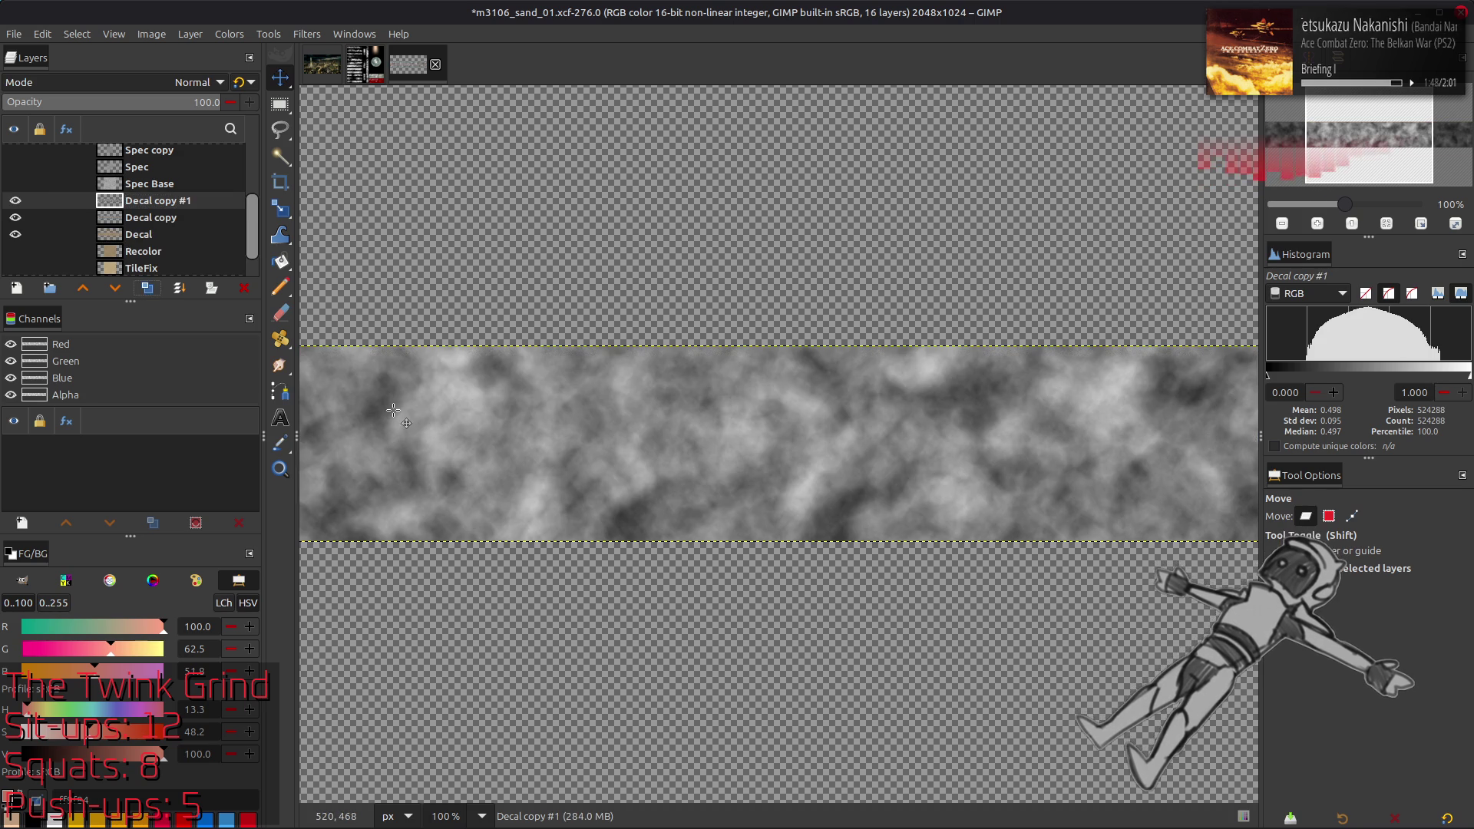
Draw a white-to-black vertical gradient down the band, with white as the foreground colour
key(d)
key(x)
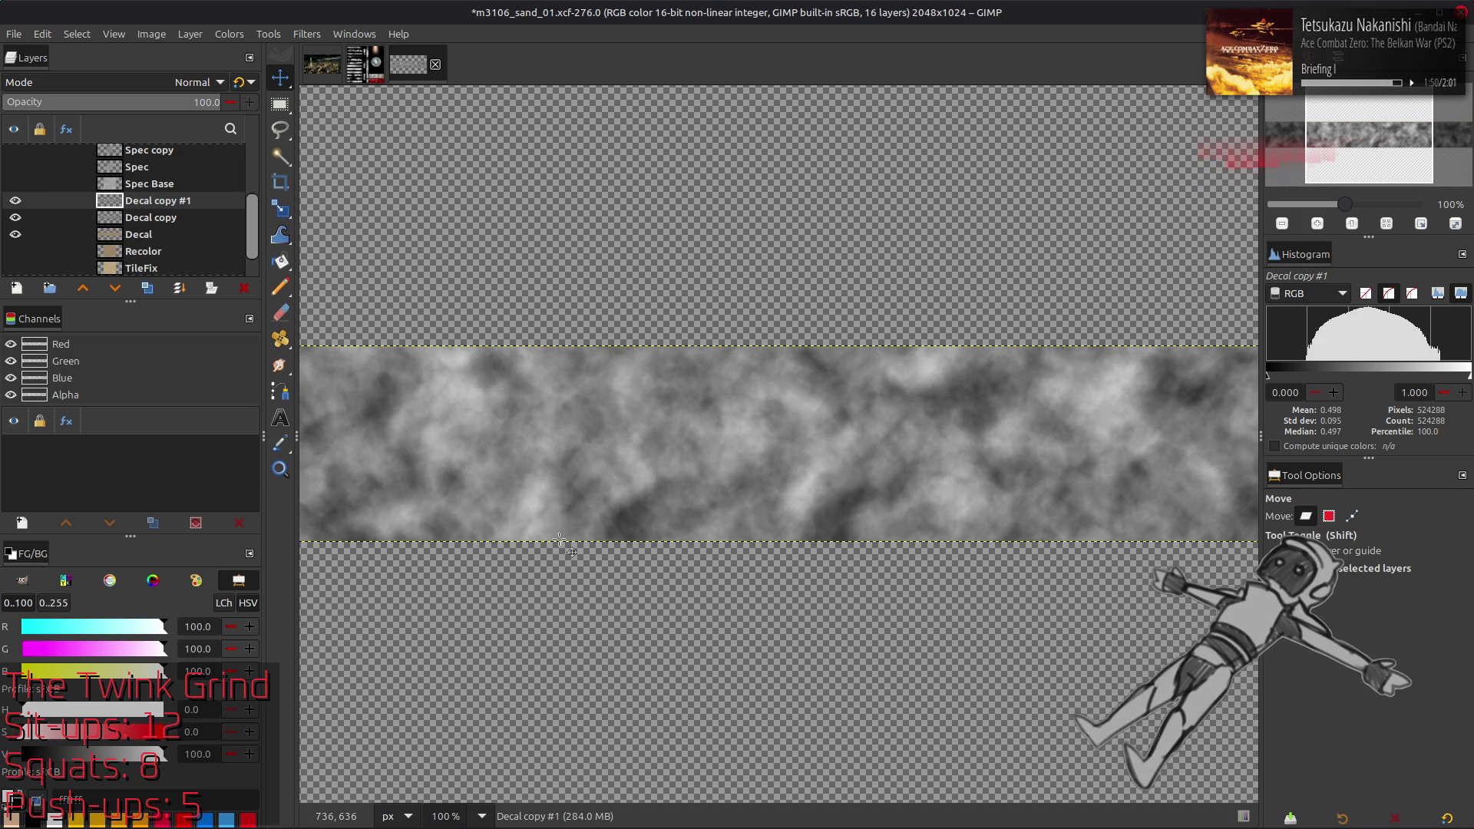
key(g)
drag(788, 346, 787, 536)
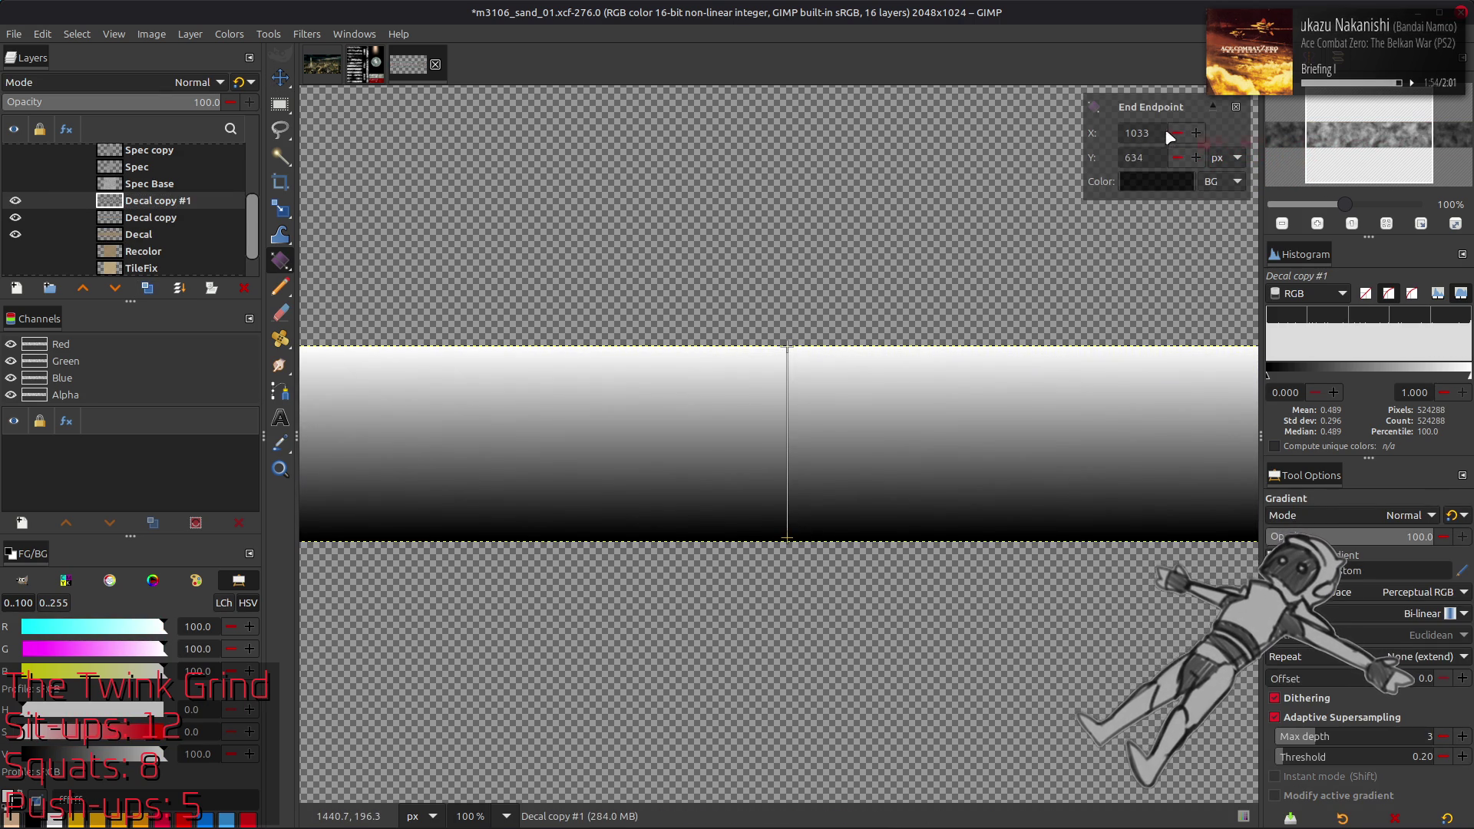
Set the gradient end point to X 1024, Y 600
double_click(1143, 133)
text(1)
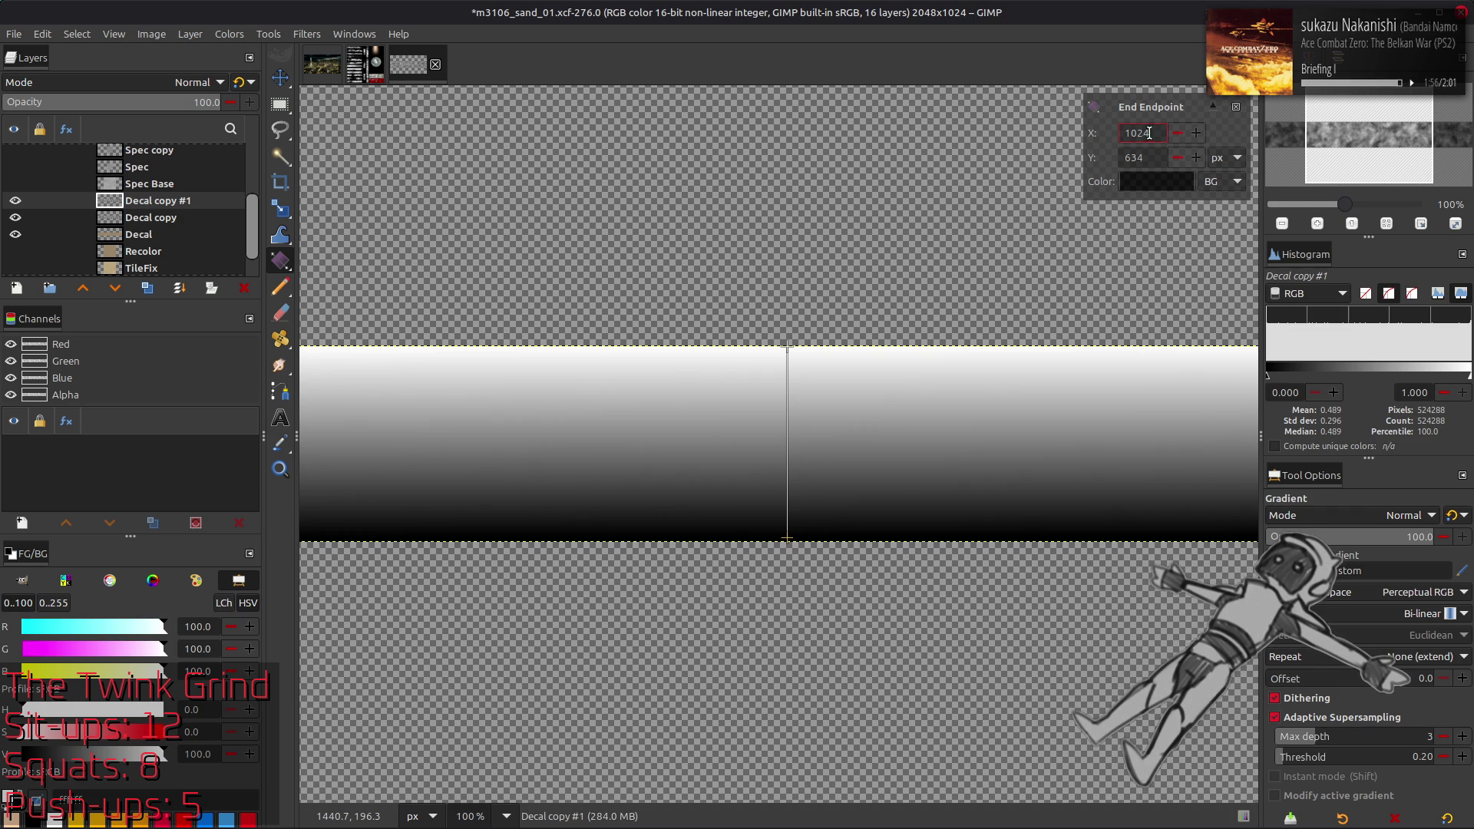
key(Return)
ctrl+scroll(817, 497, up, 2)
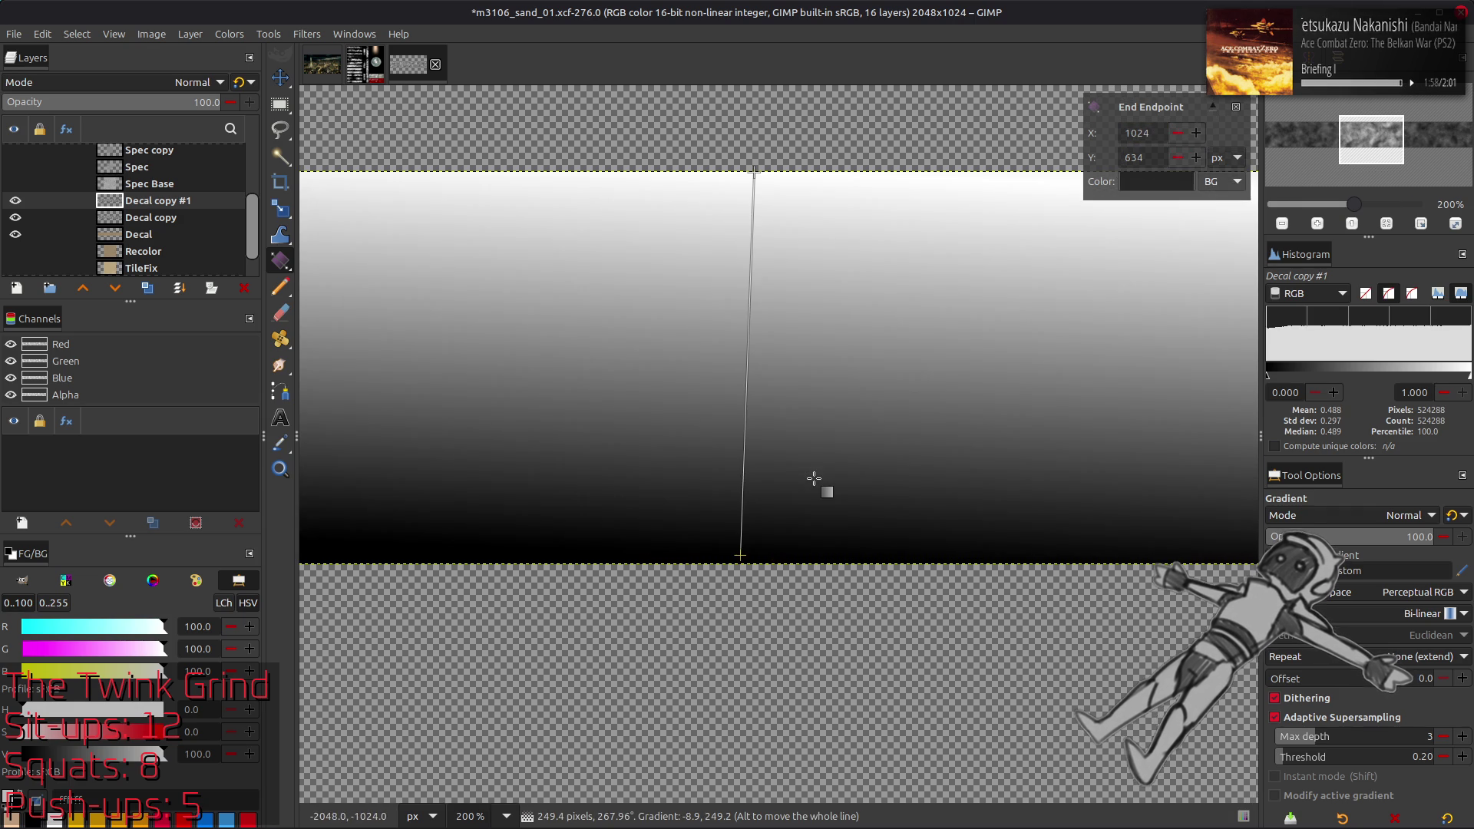
click(1196, 157)
click(1196, 158)
click(1196, 157)
click(1196, 158)
text(34638)
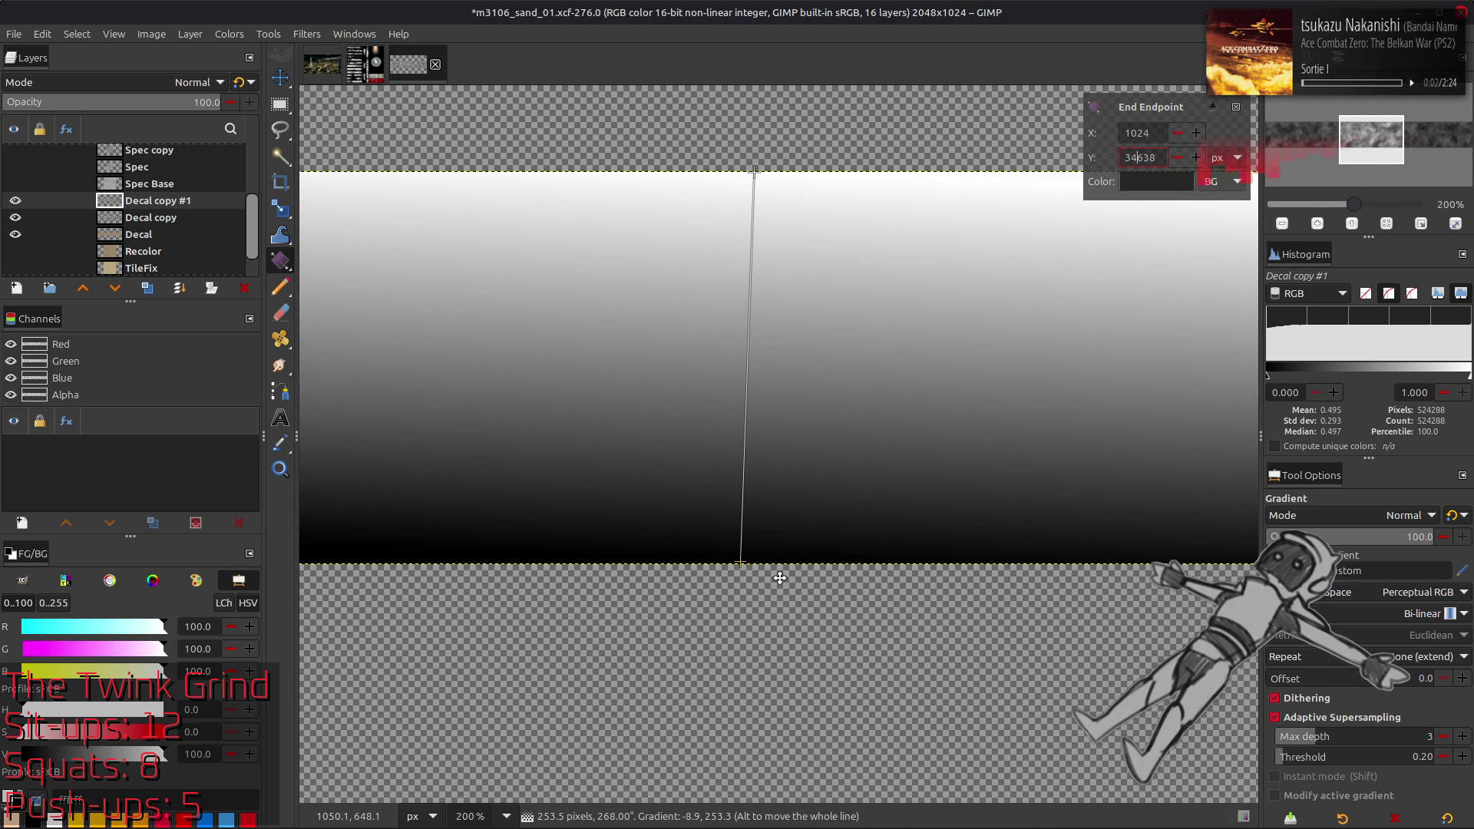
key(Return)
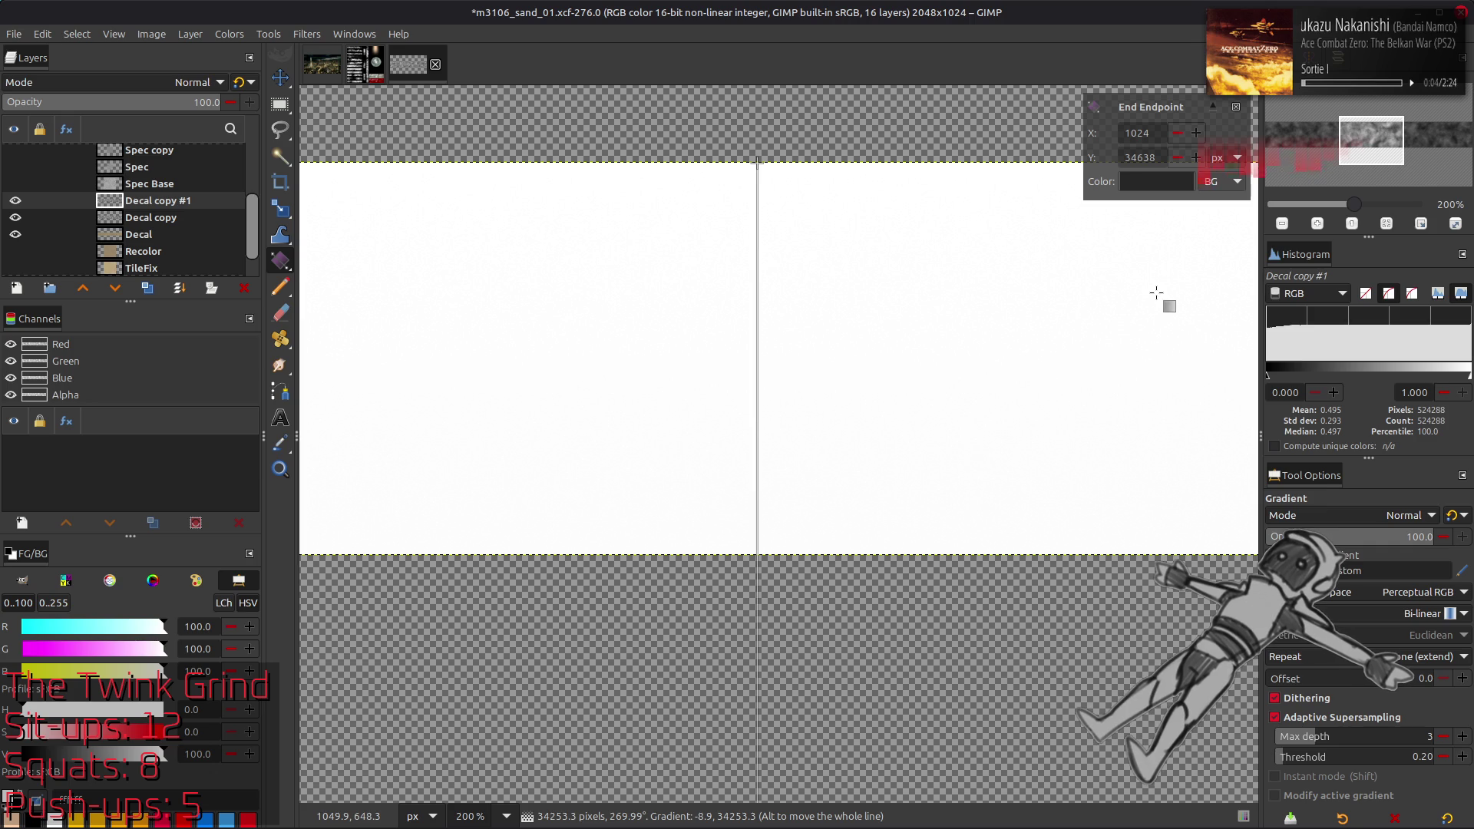
click(1138, 155)
text(600)
key(Return)
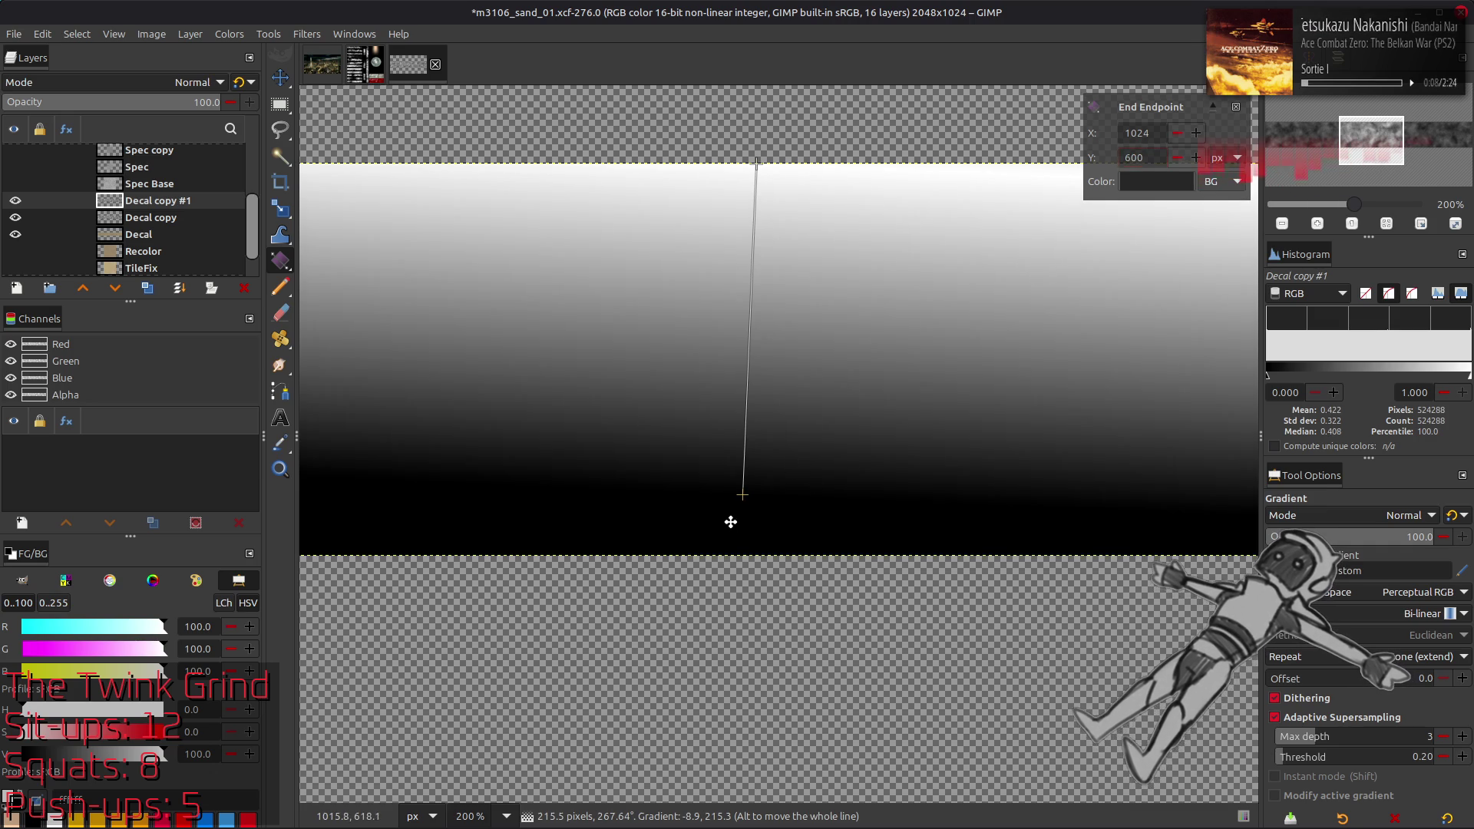
Move the gradient end point lower, to X 1024 and Y 640
ctrl+scroll(717, 529, up, 2)
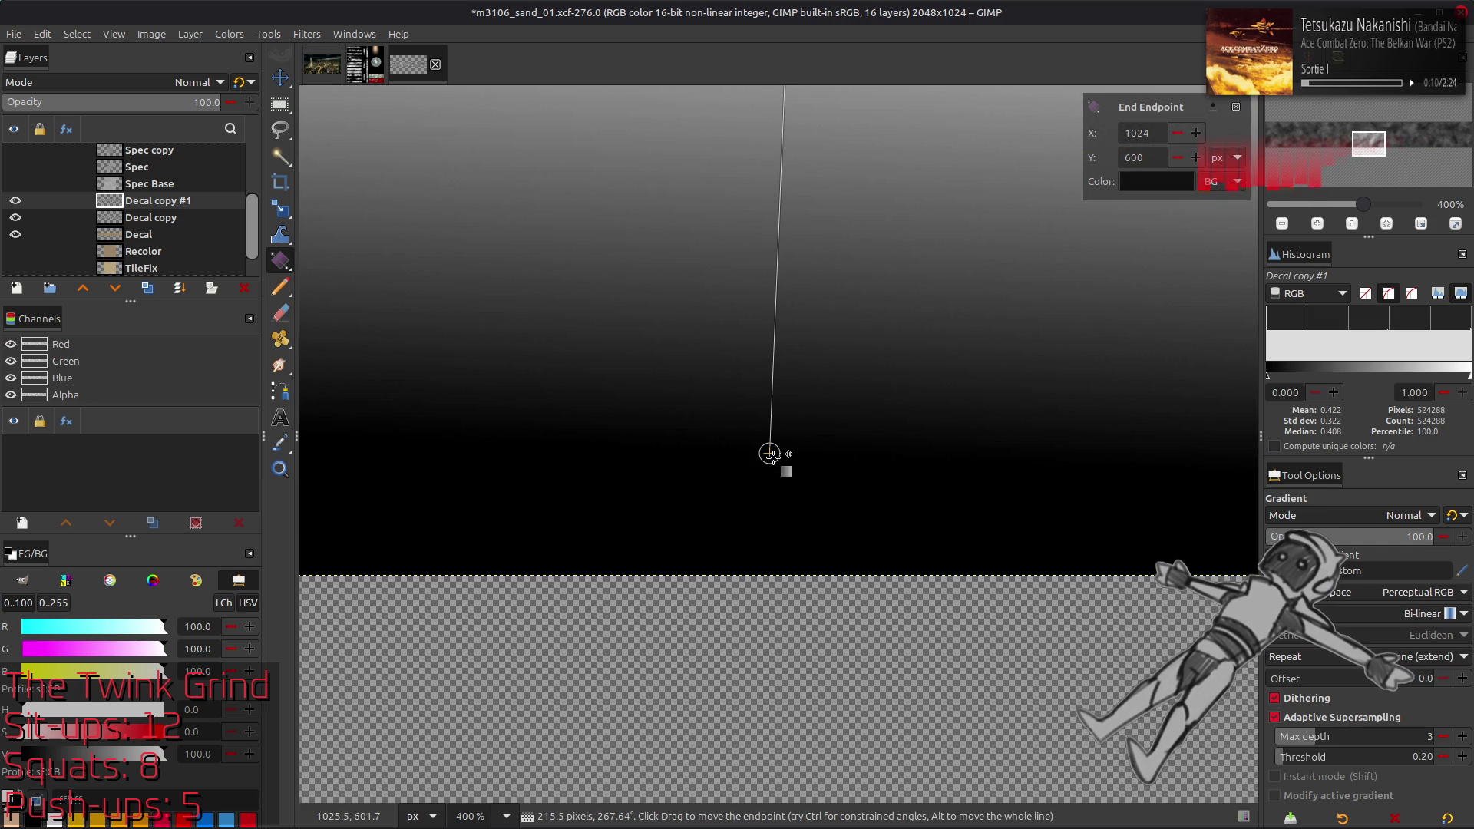
drag(769, 453, 783, 576)
click(1177, 132)
click(1176, 132)
click(1177, 132)
click(1176, 133)
click(1176, 158)
click(1193, 158)
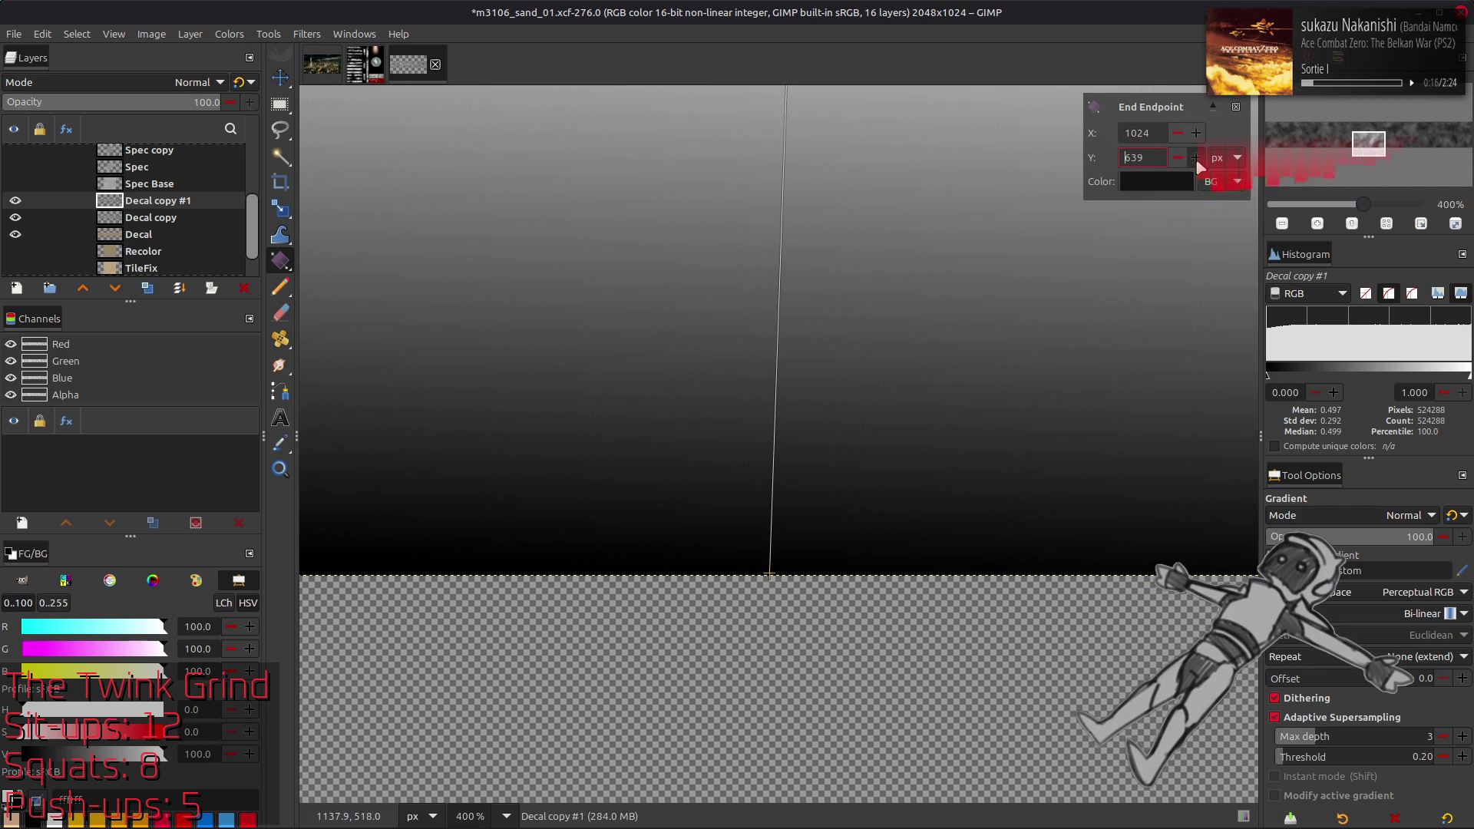
Set the gradient start point to X 1024, Y 384
scroll(790, 526, up, 8)
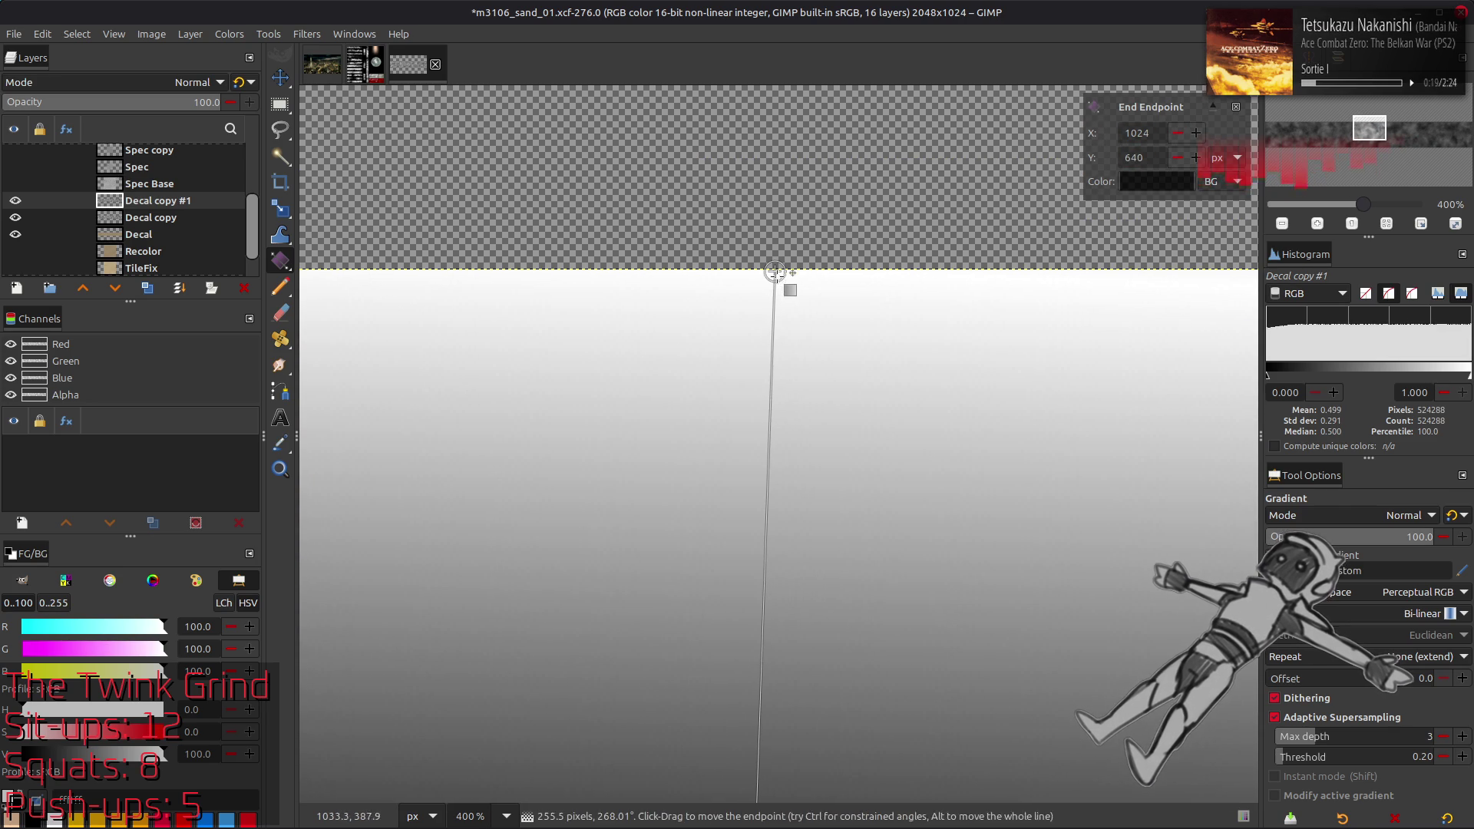
click(775, 270)
click(1178, 158)
double_click(1137, 132)
text(1024)
key(Return)
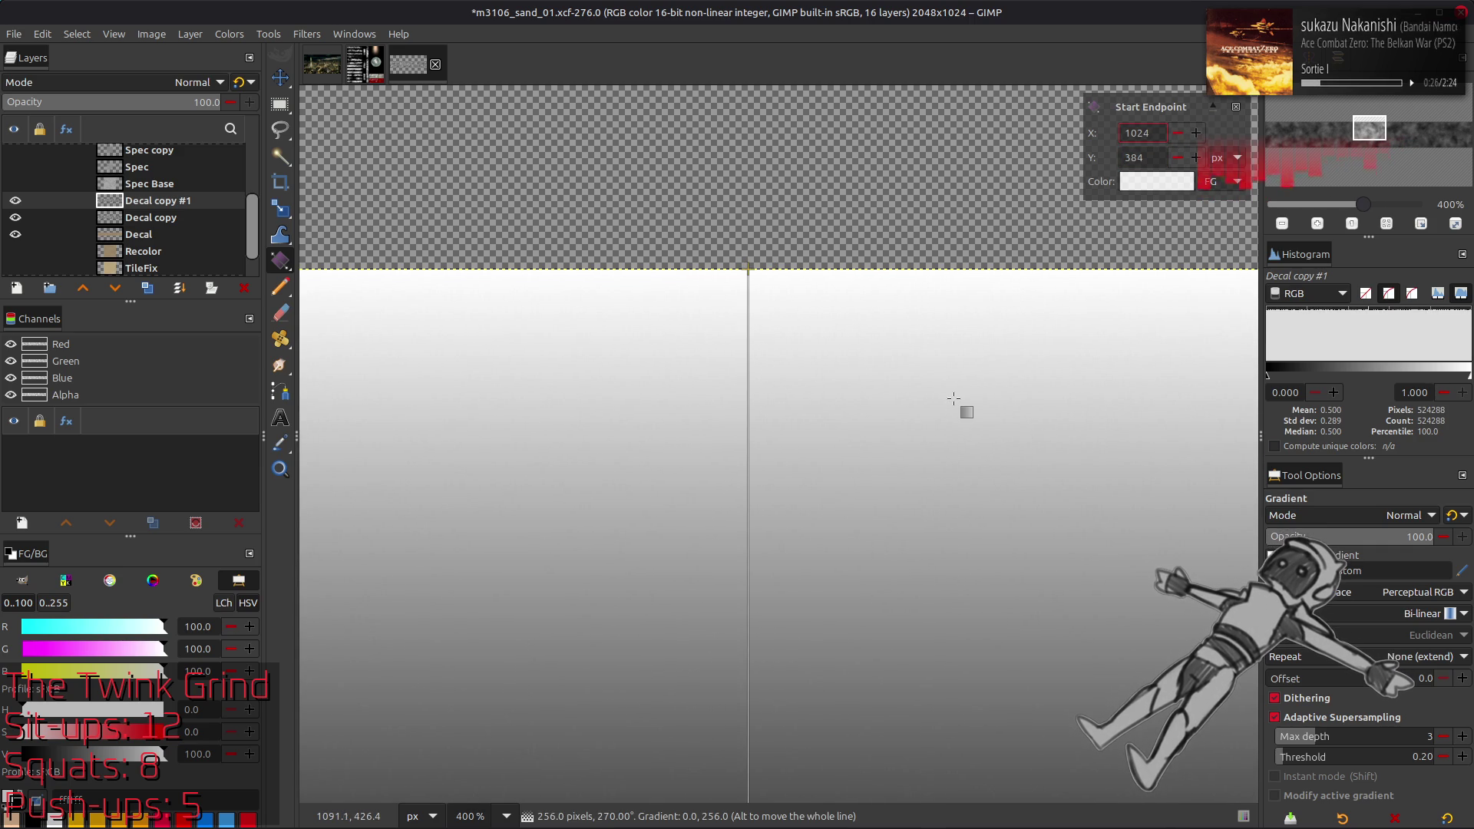
Commit the gradient and view the image at 100% zoom
key(Return)
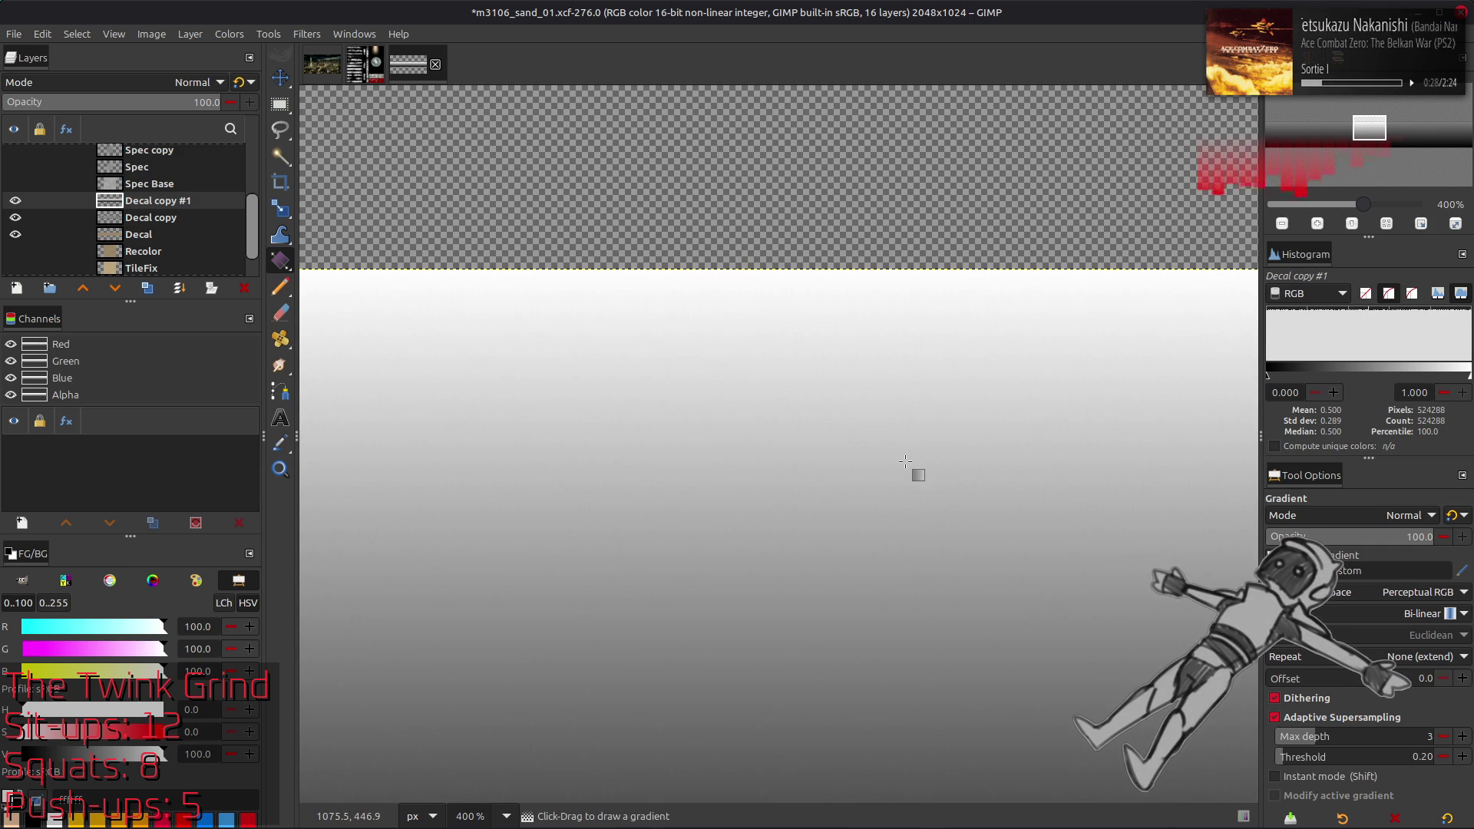
key(1)
key(m)
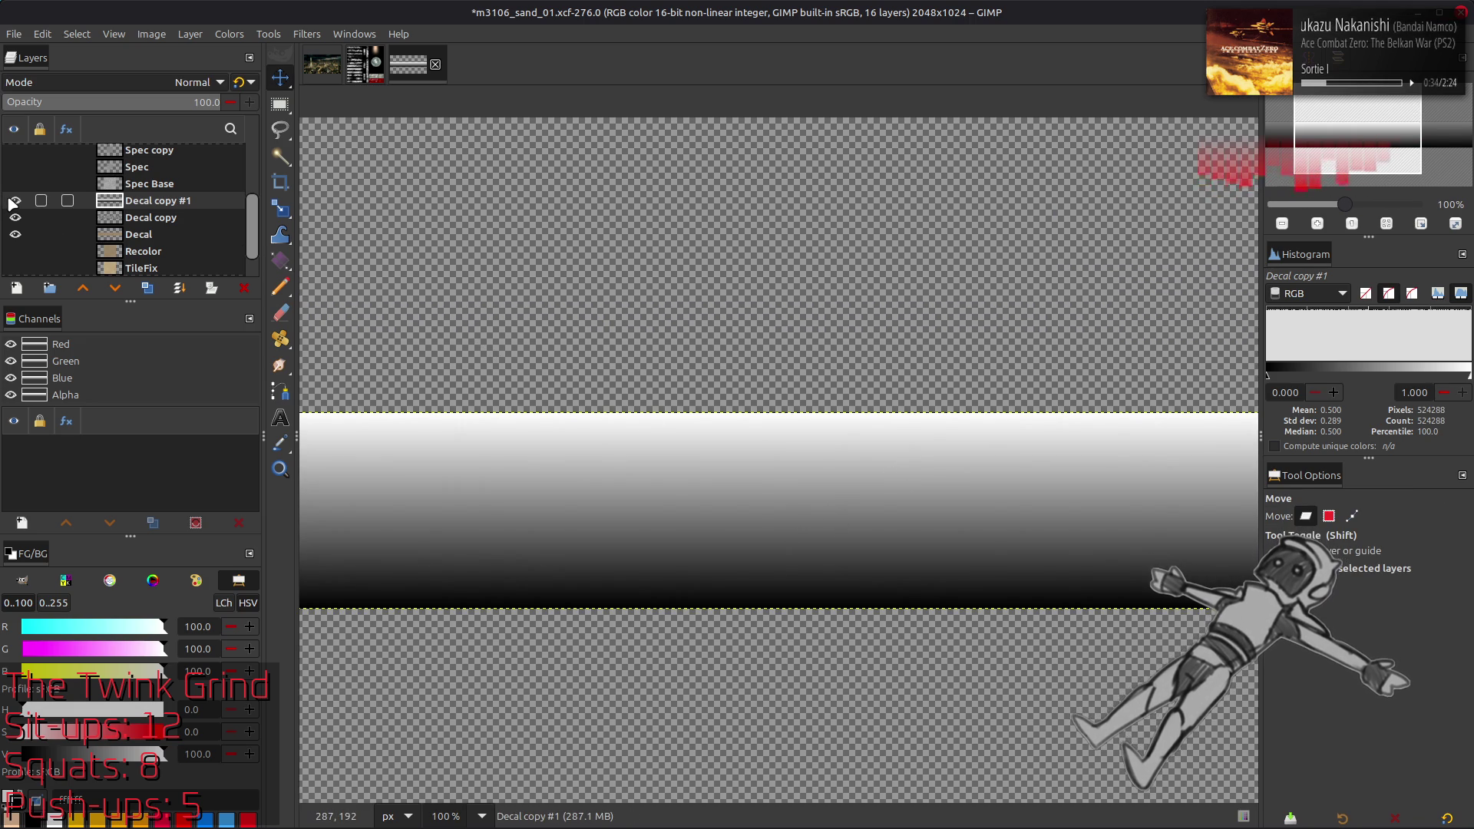
Invert the gradient's colours, then undo the inversion
click(306, 34)
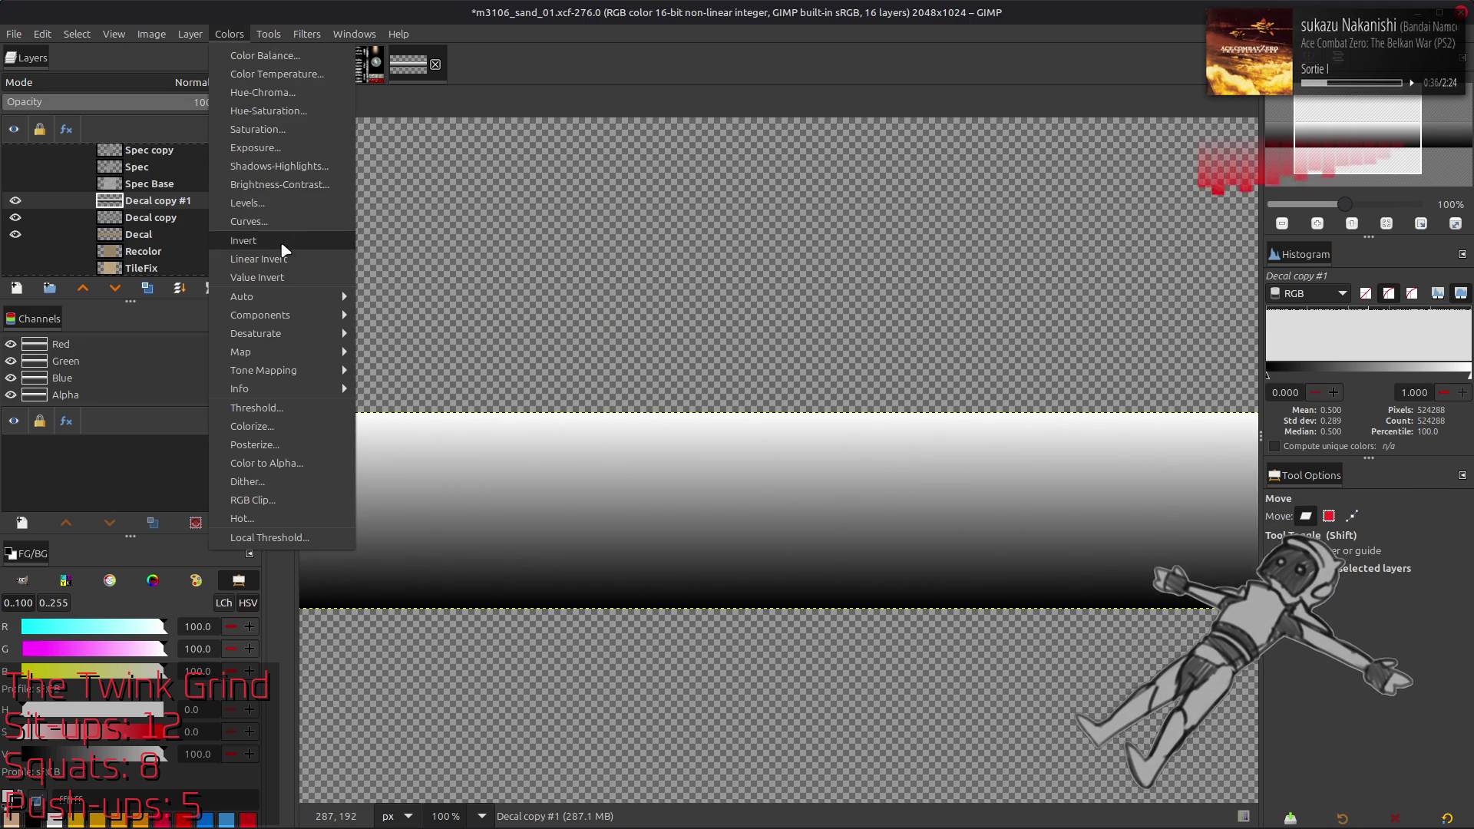
click(345, 50)
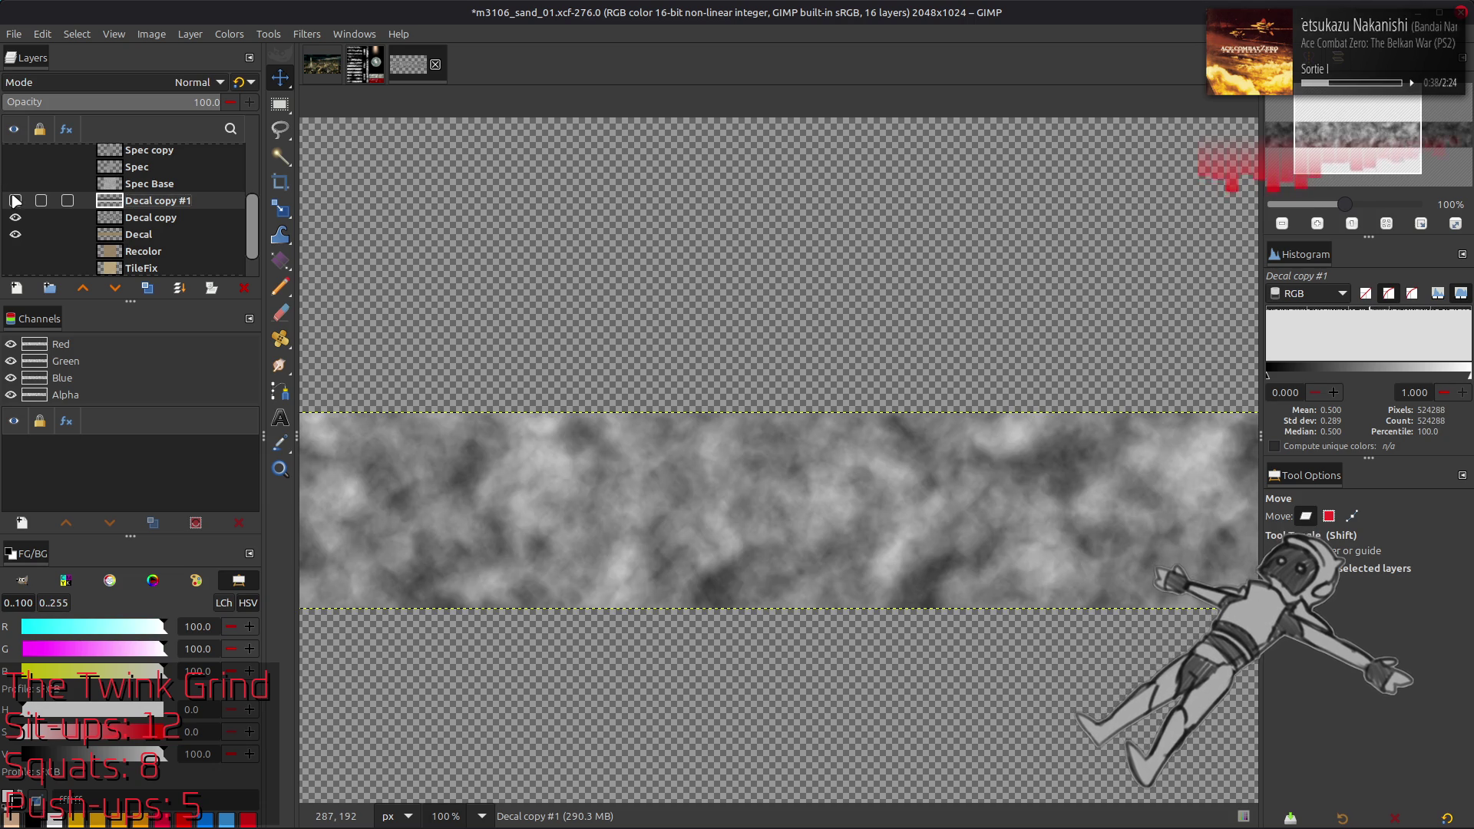
key(ctrl+z)
Apply Levels to Decal copy #1 with input black 10, white 90 and gamma 1.00
click(230, 34)
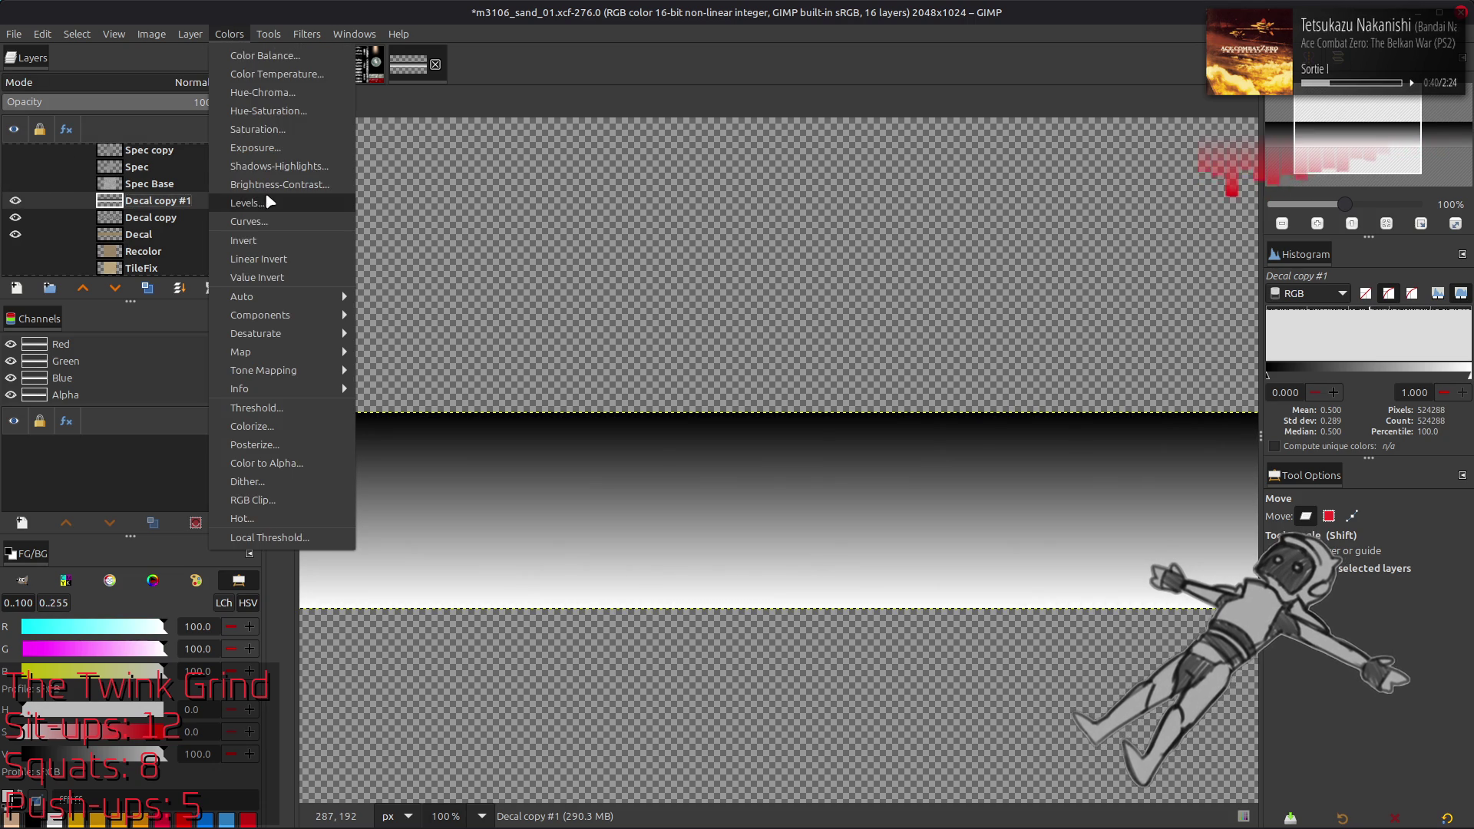
click(273, 204)
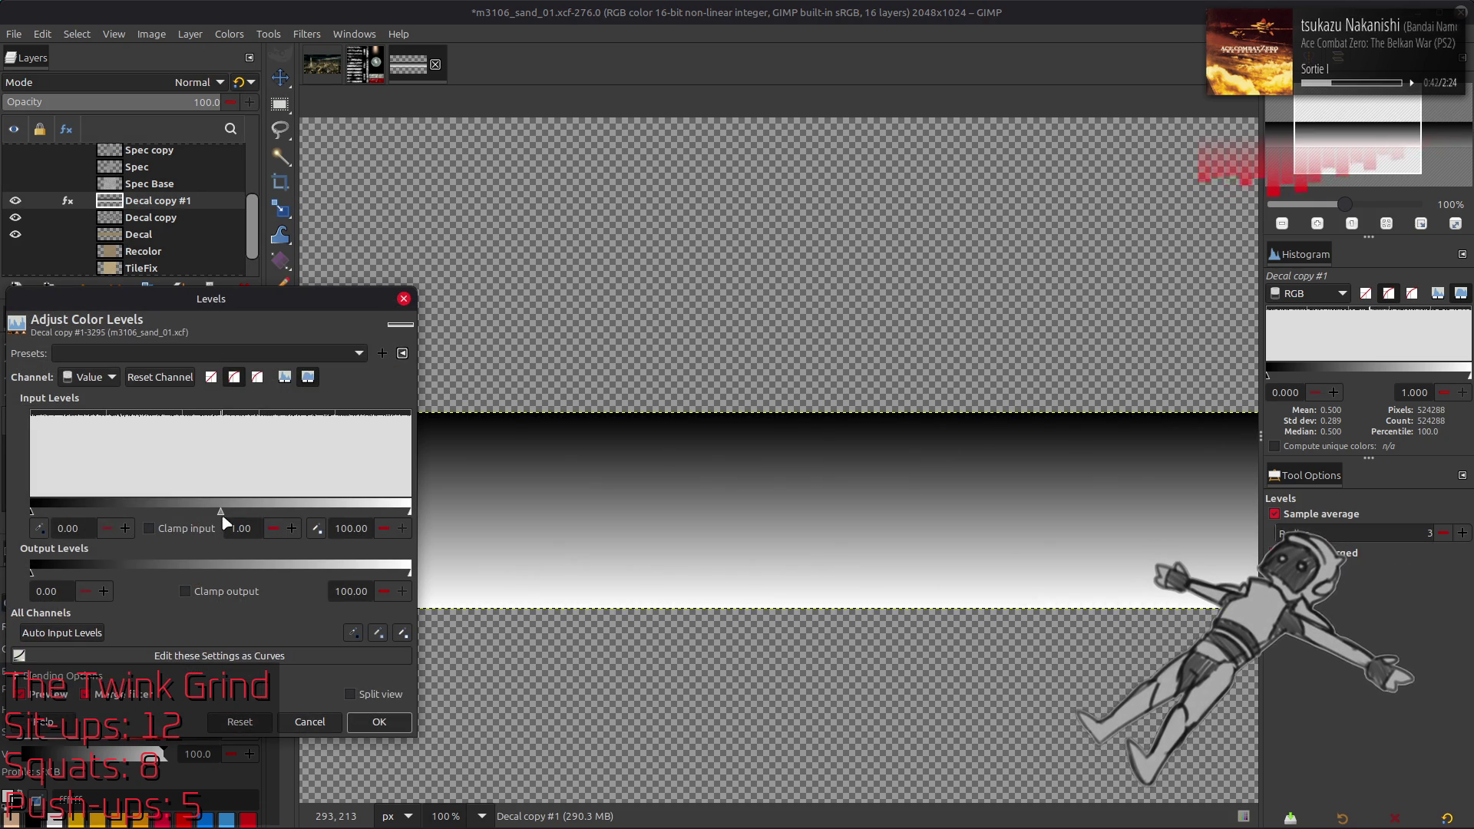
mouse_move(221, 513)
mouse_down()
mouse_move(36, 514)
mouse_move(83, 516)
mouse_up()
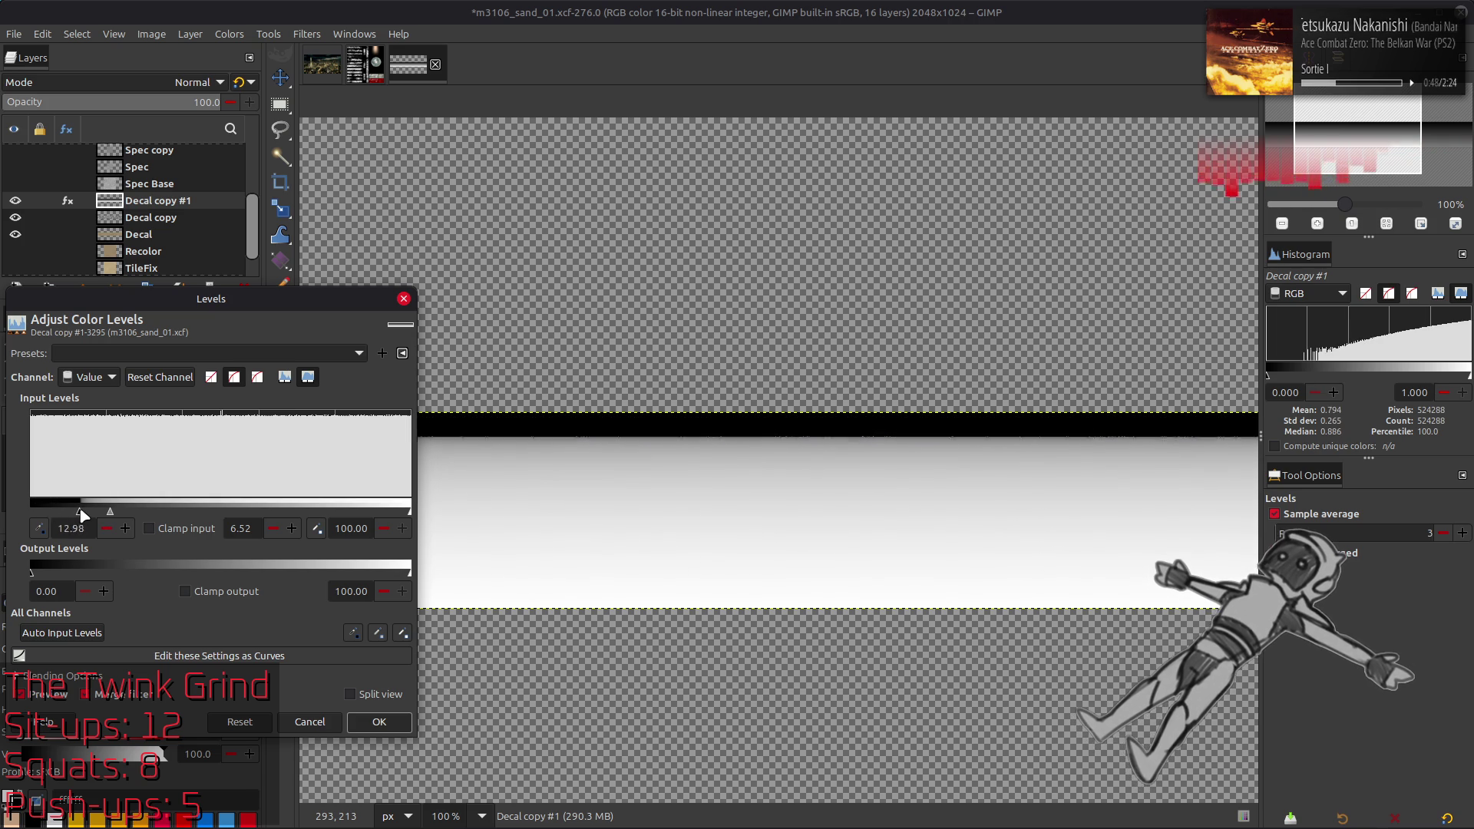
triple_click(73, 529)
text(10)
key(Return)
triple_click(357, 528)
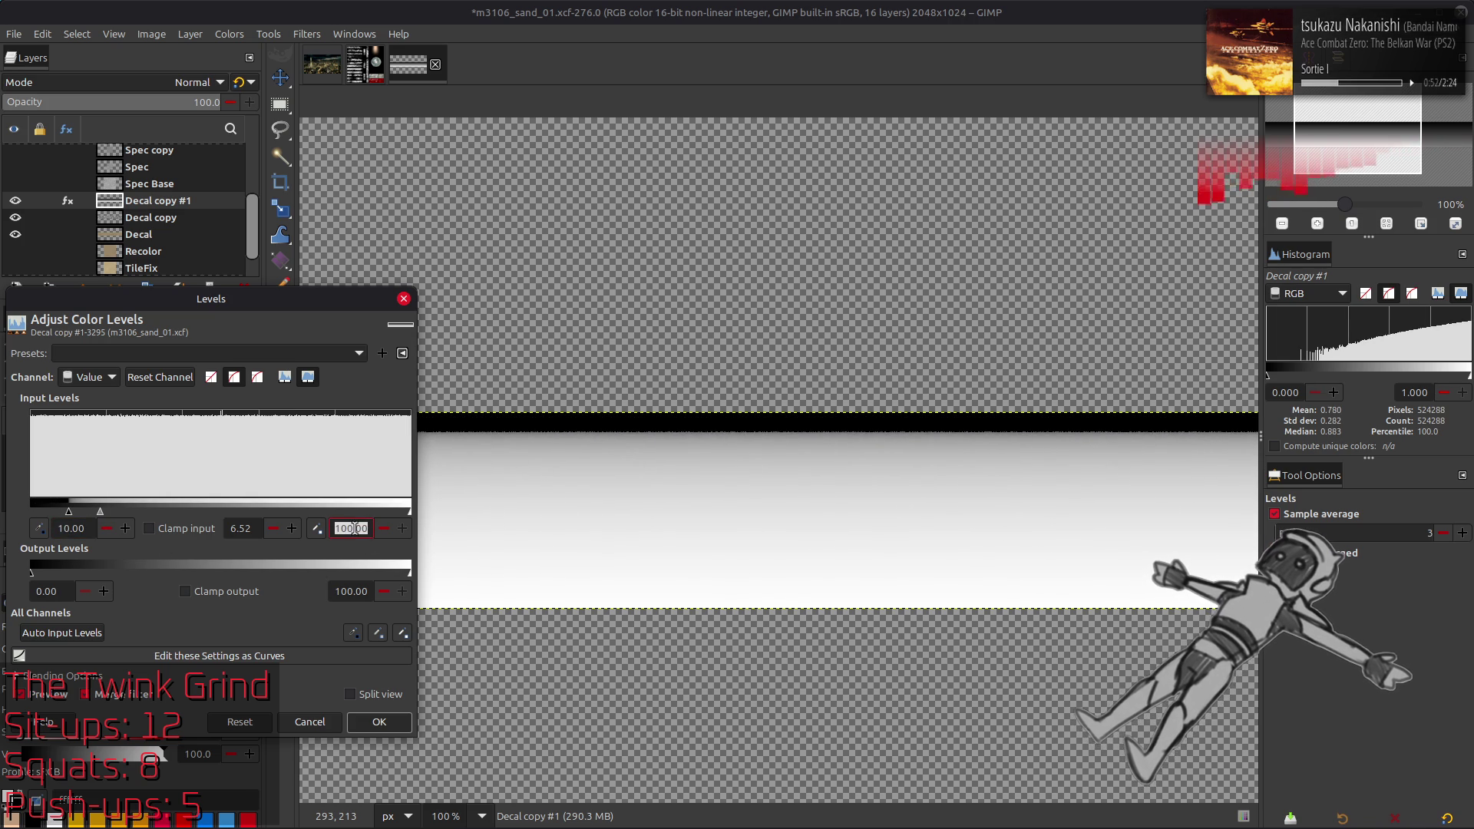
text(90)
triple_click(240, 529)
text(1)
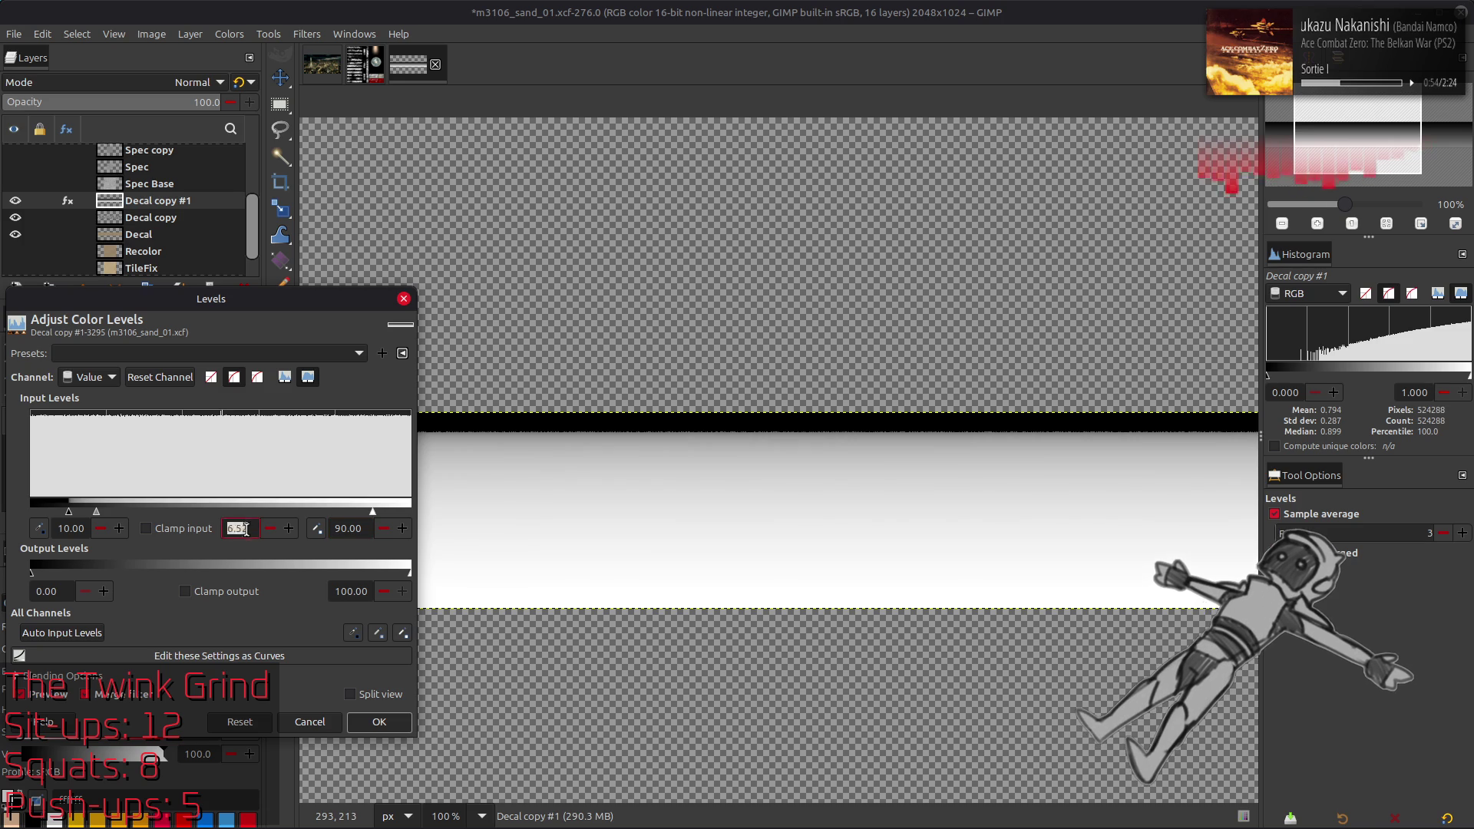
key(Return)
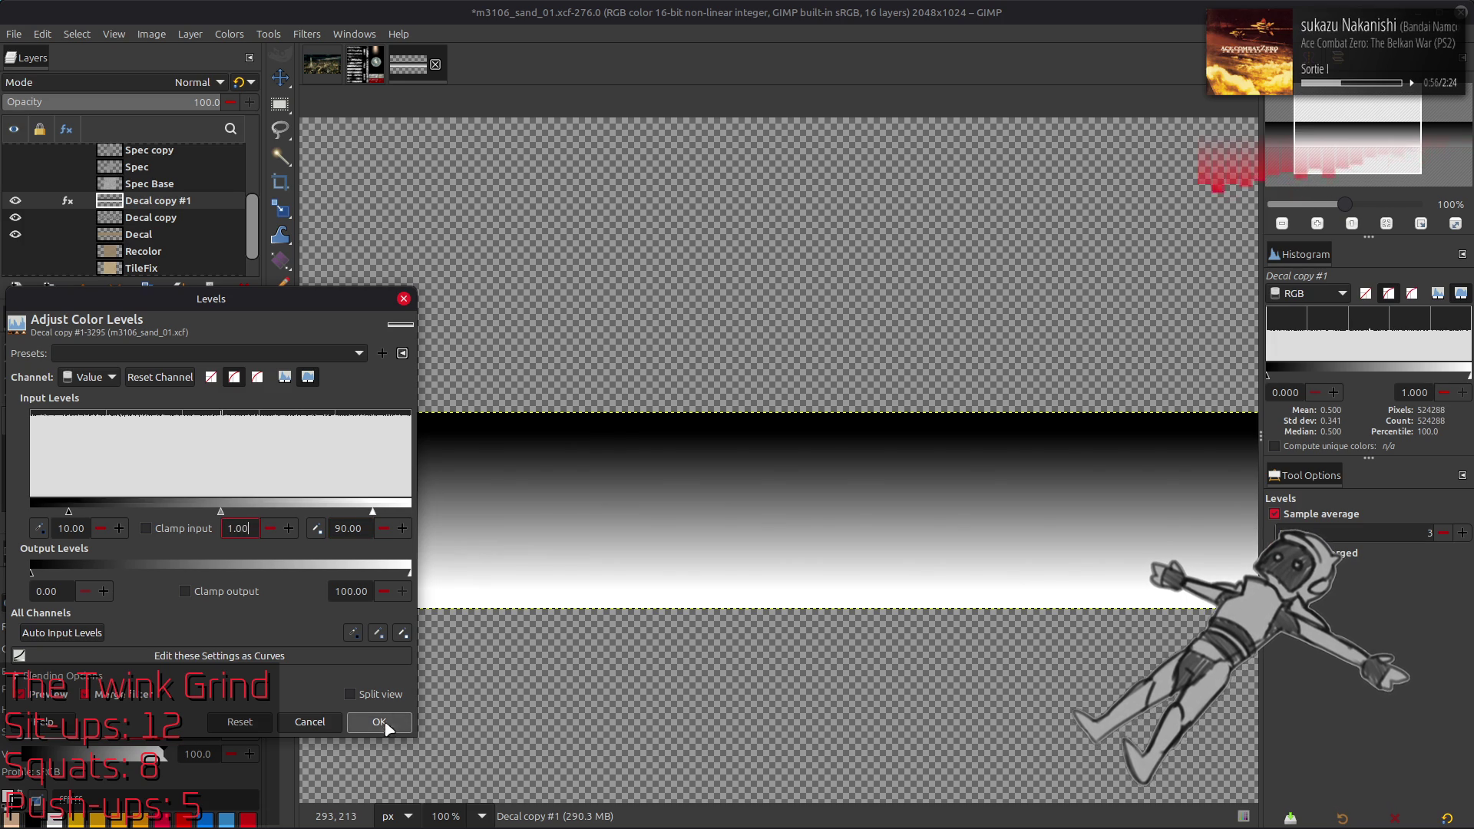
click(379, 721)
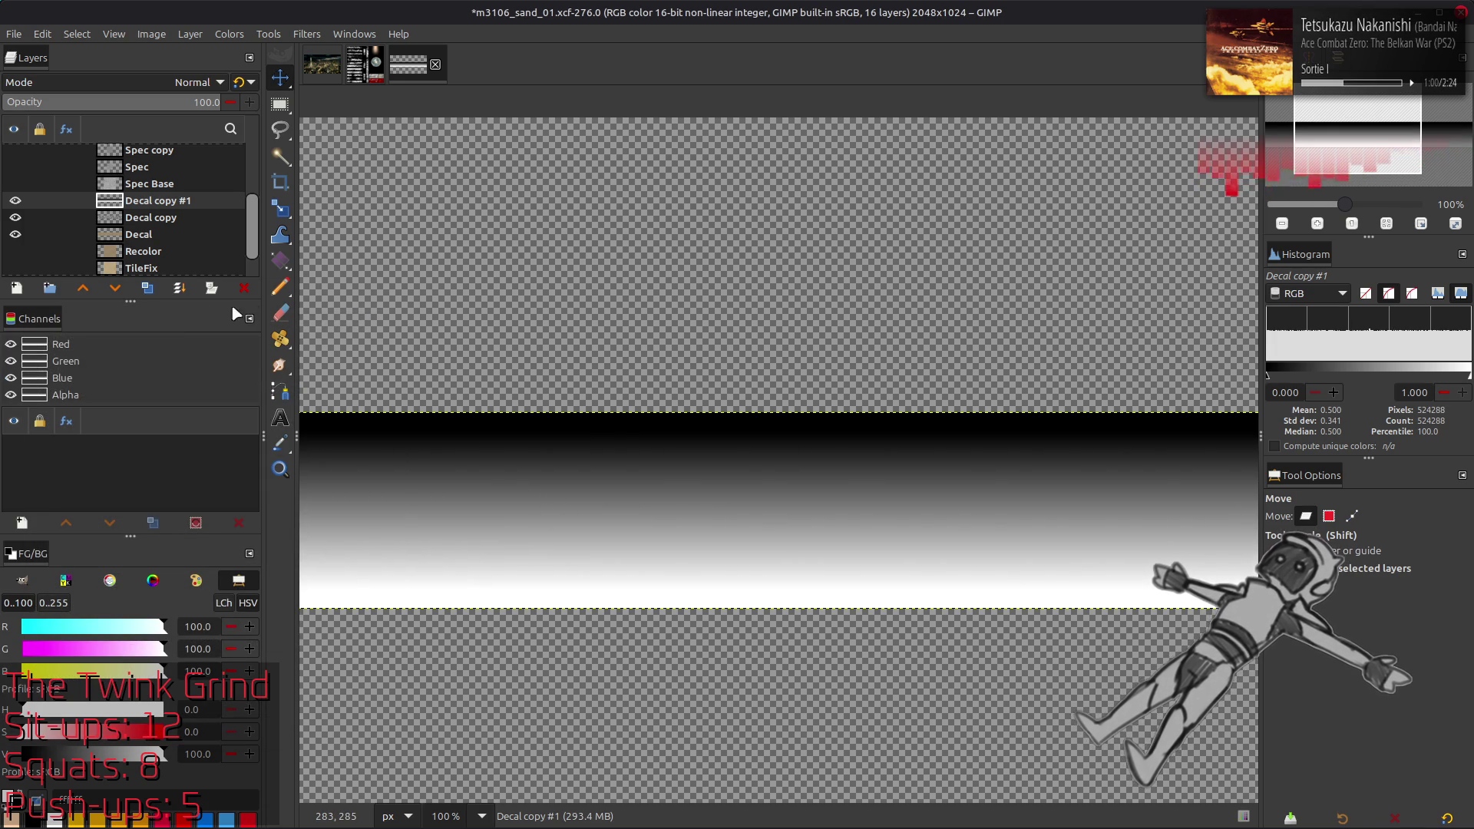
Duplicate Decal copy #1 as a Soft light layer, then delete that Decal copy #2
click(147, 288)
click(192, 82)
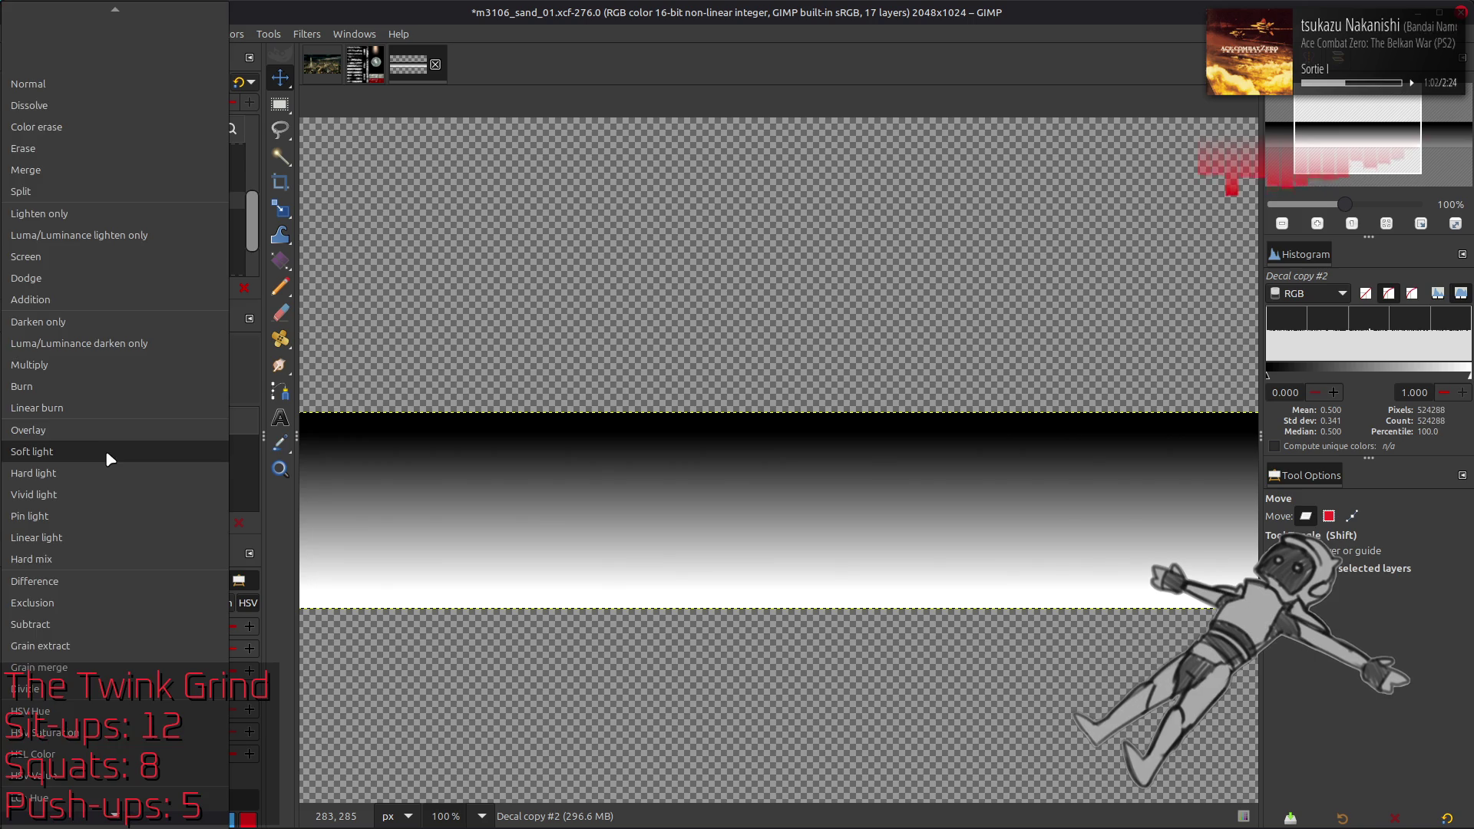
click(105, 451)
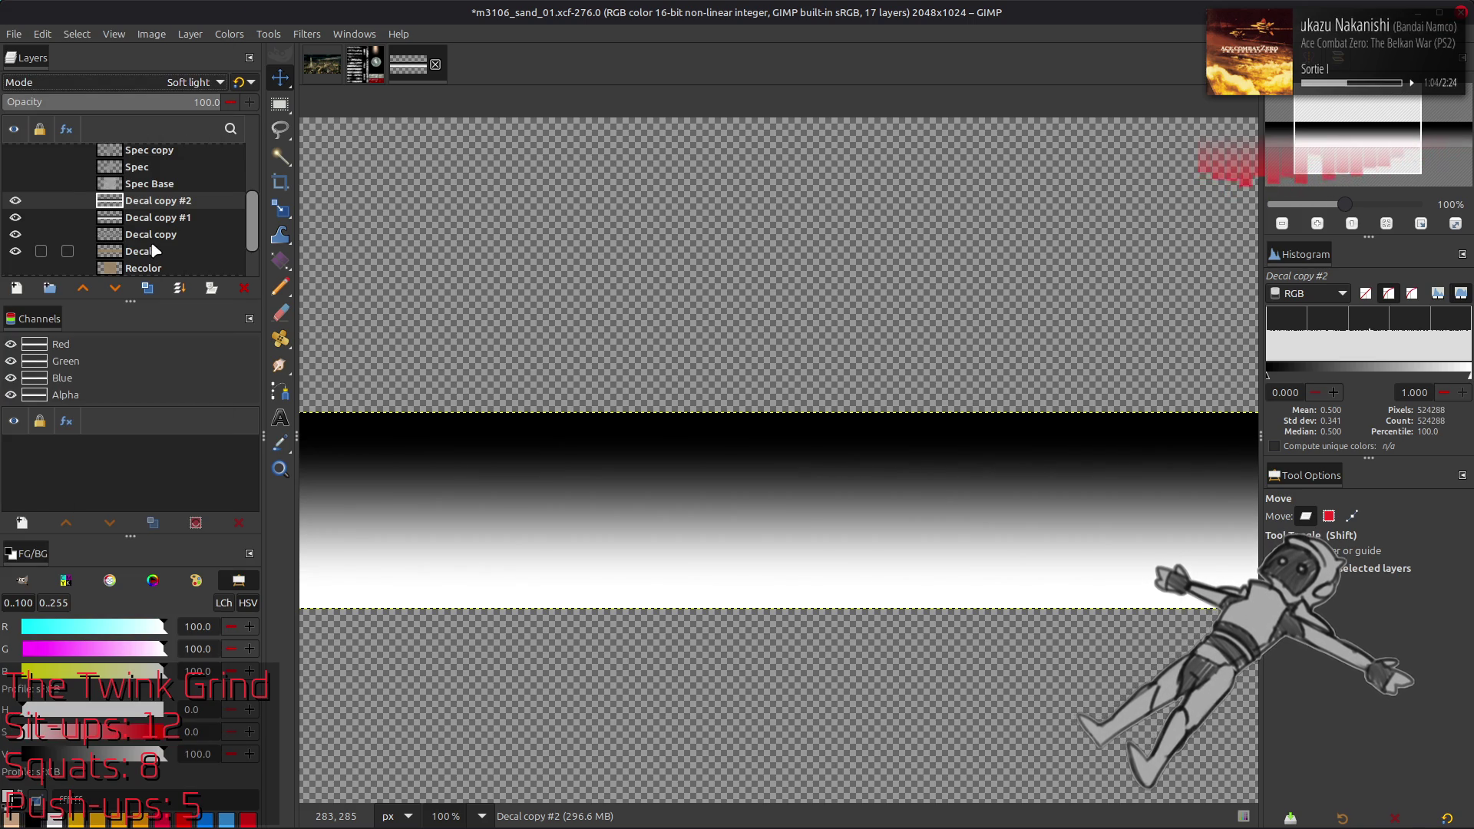
right_click(161, 202)
click(215, 415)
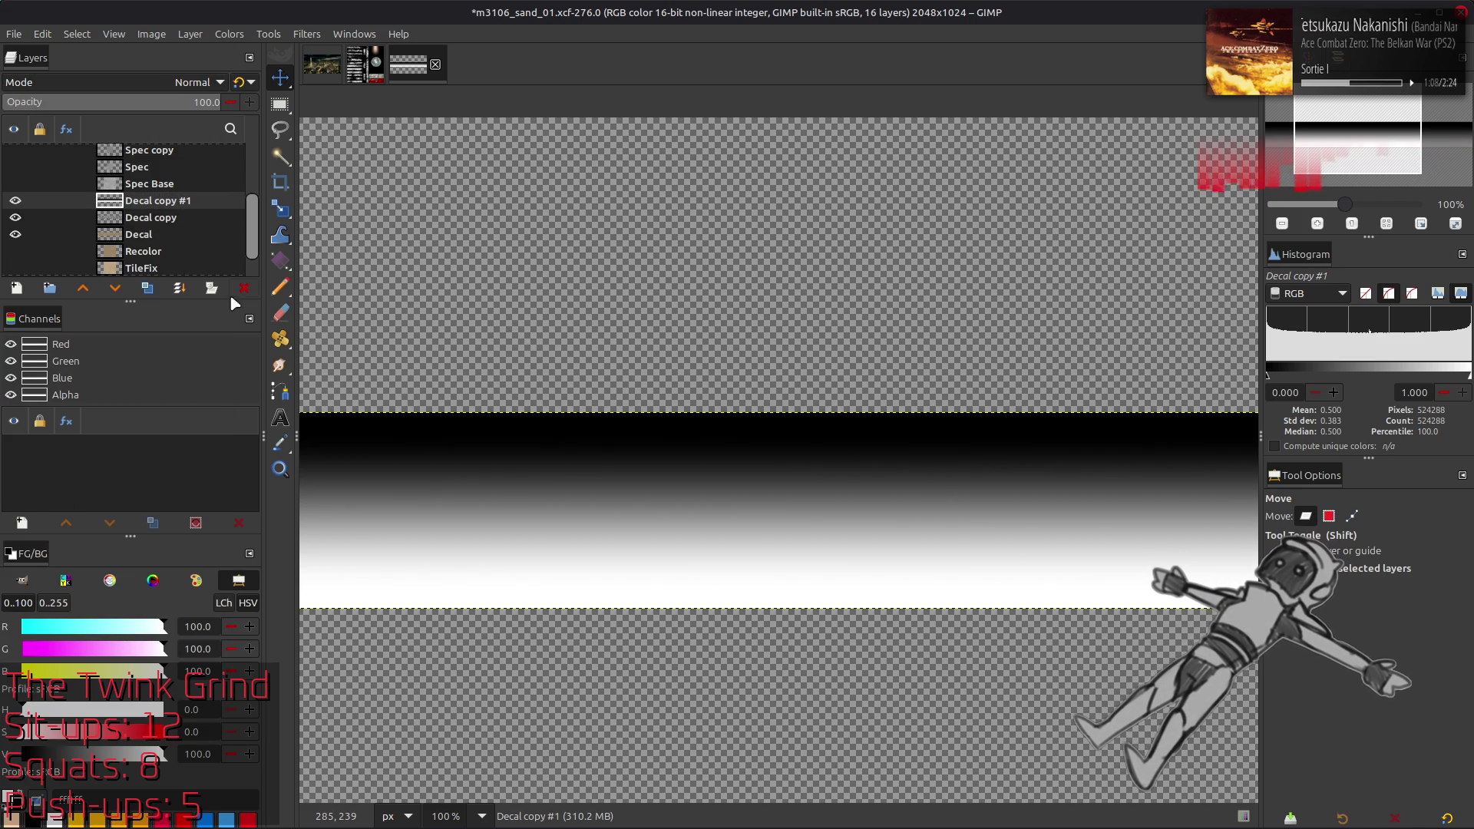
Set Decal copy #1 to Hard mix and cycle through nearby blend modes, comparing results
click(14, 203)
click(14, 202)
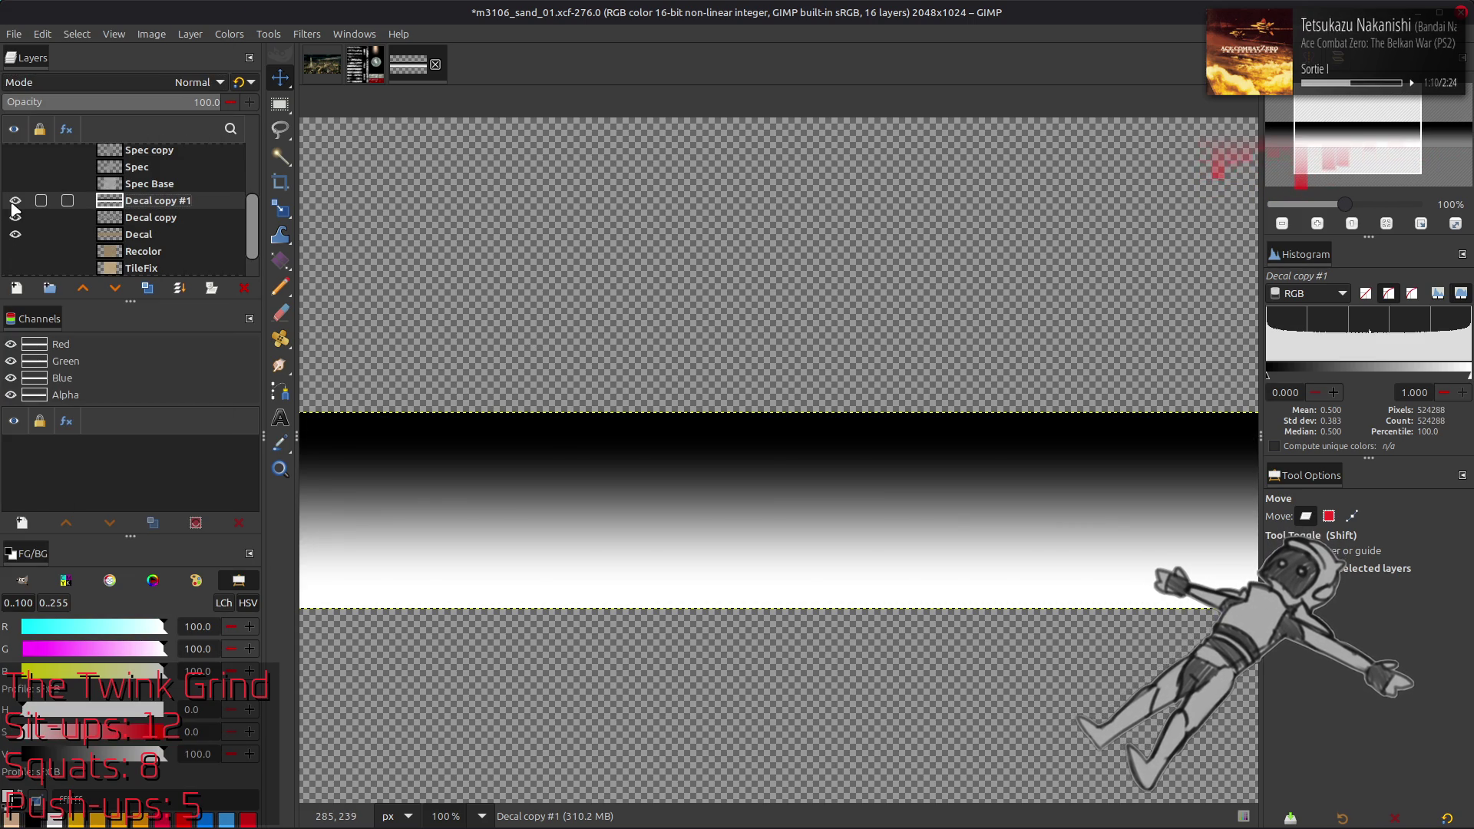
click(150, 82)
click(104, 576)
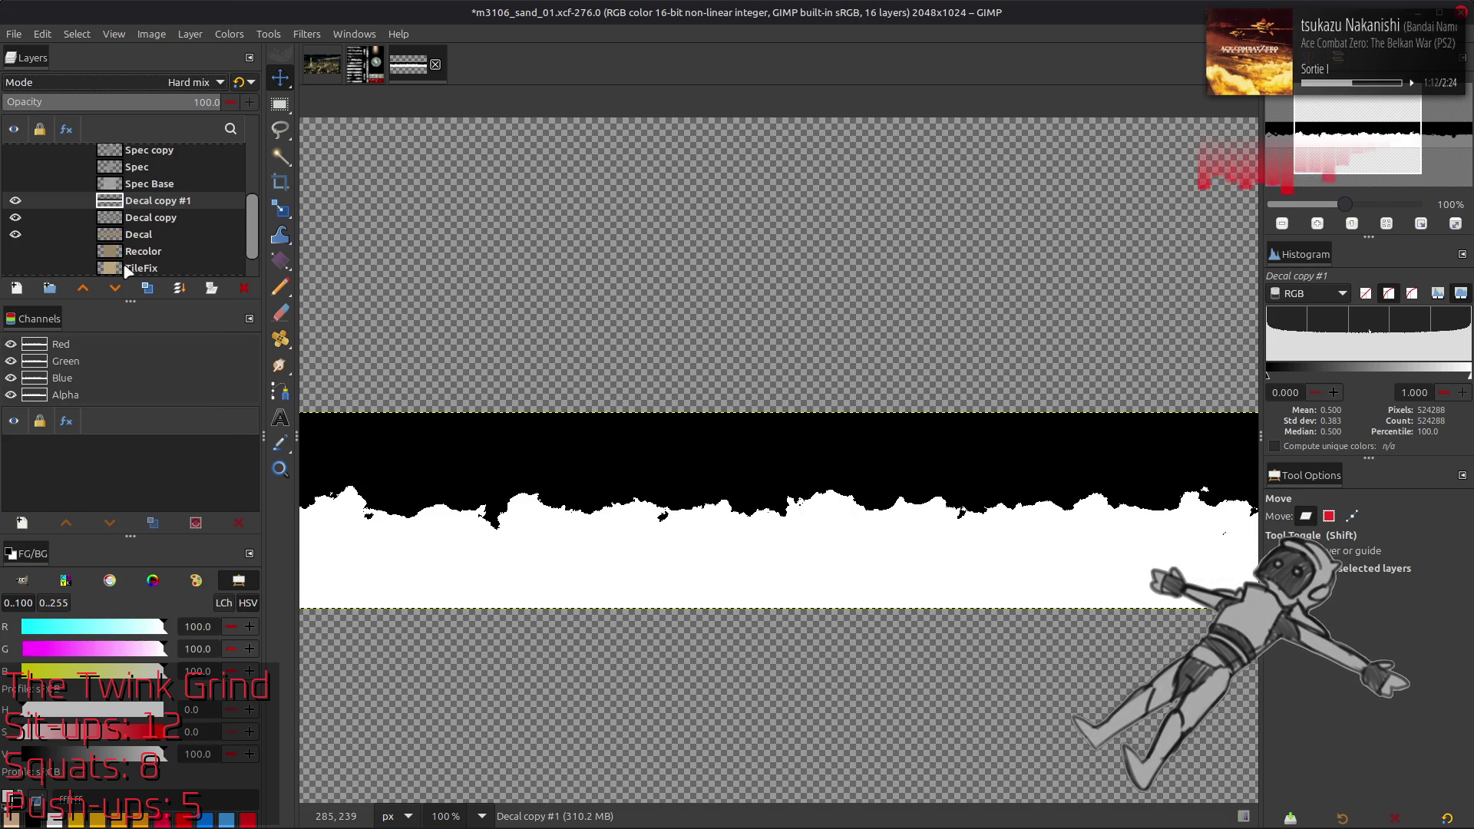
scroll(164, 90, up, 1)
scroll(164, 90, up, 2)
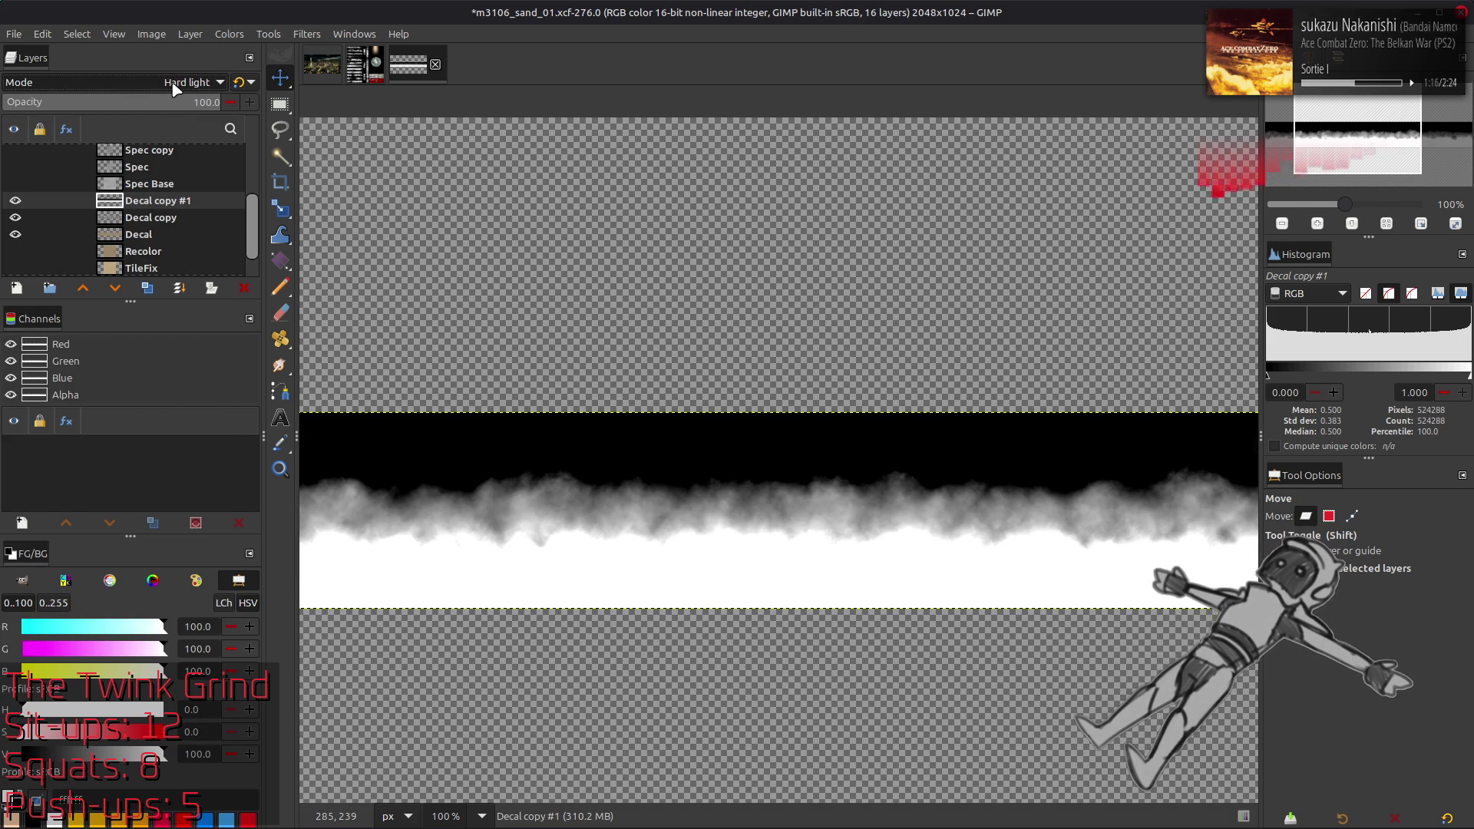
scroll(162, 90, up, 3)
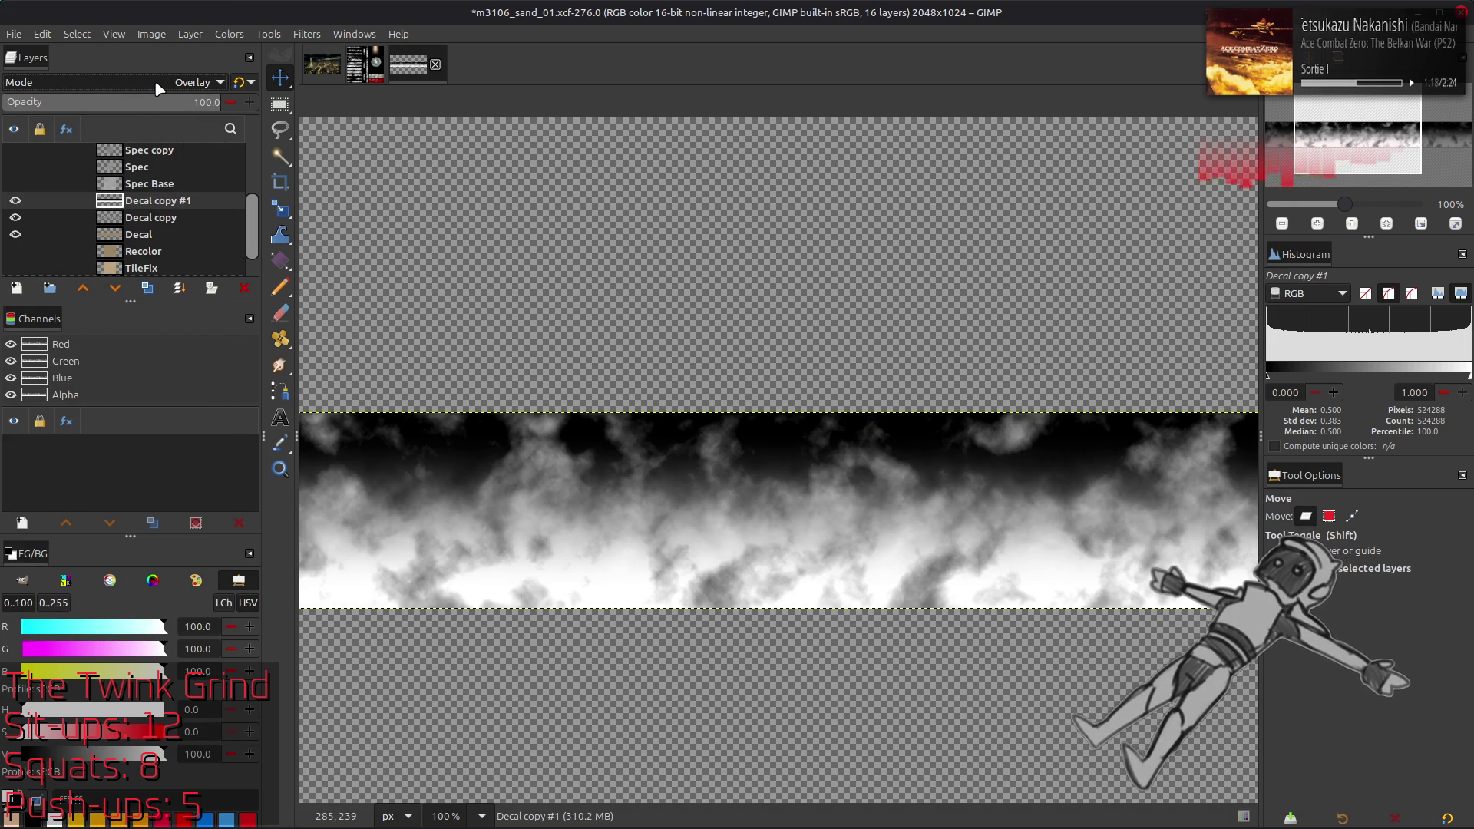
scroll(157, 90, down, 7)
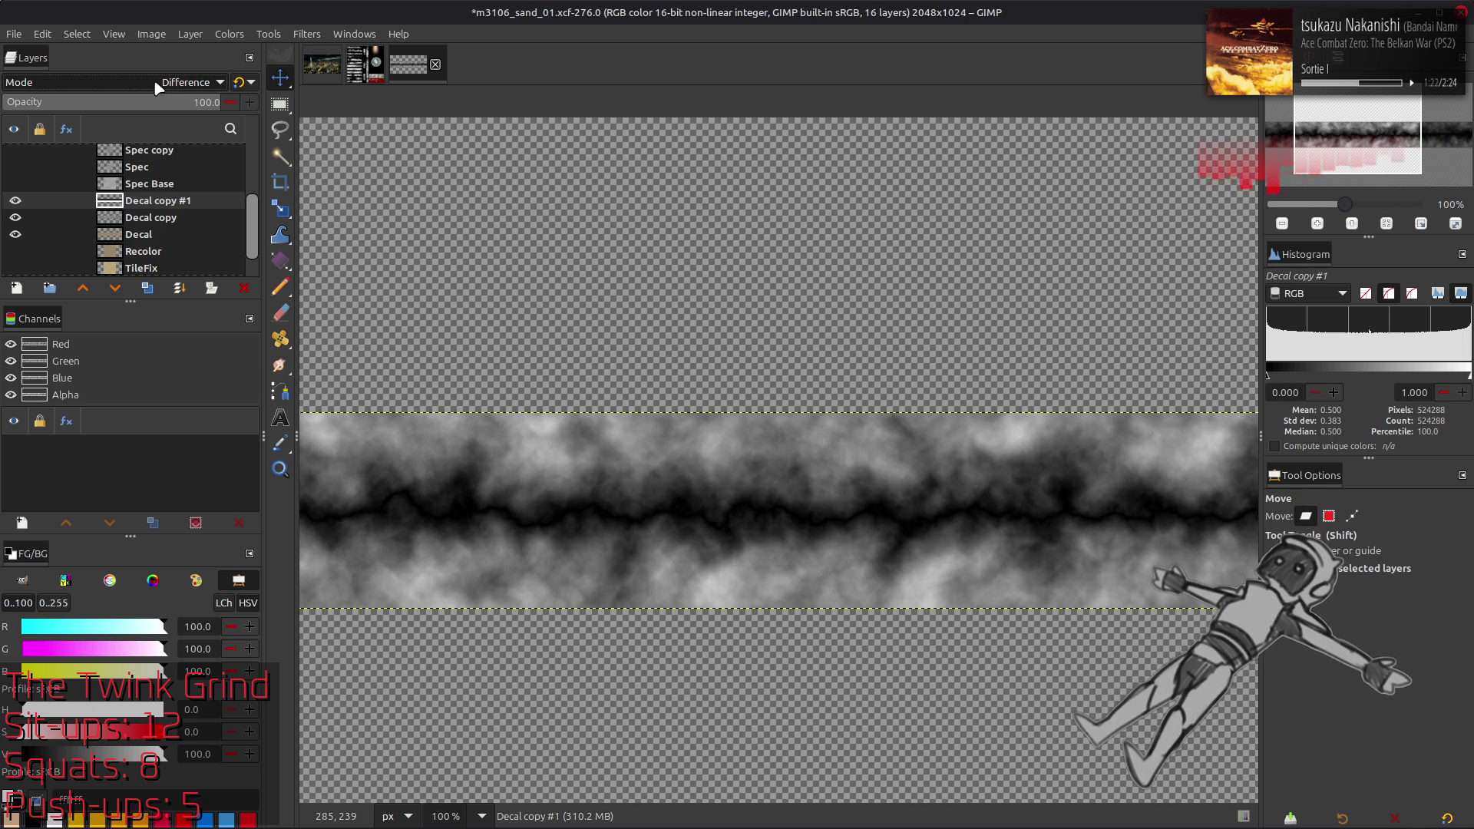
scroll(156, 89, down, 2)
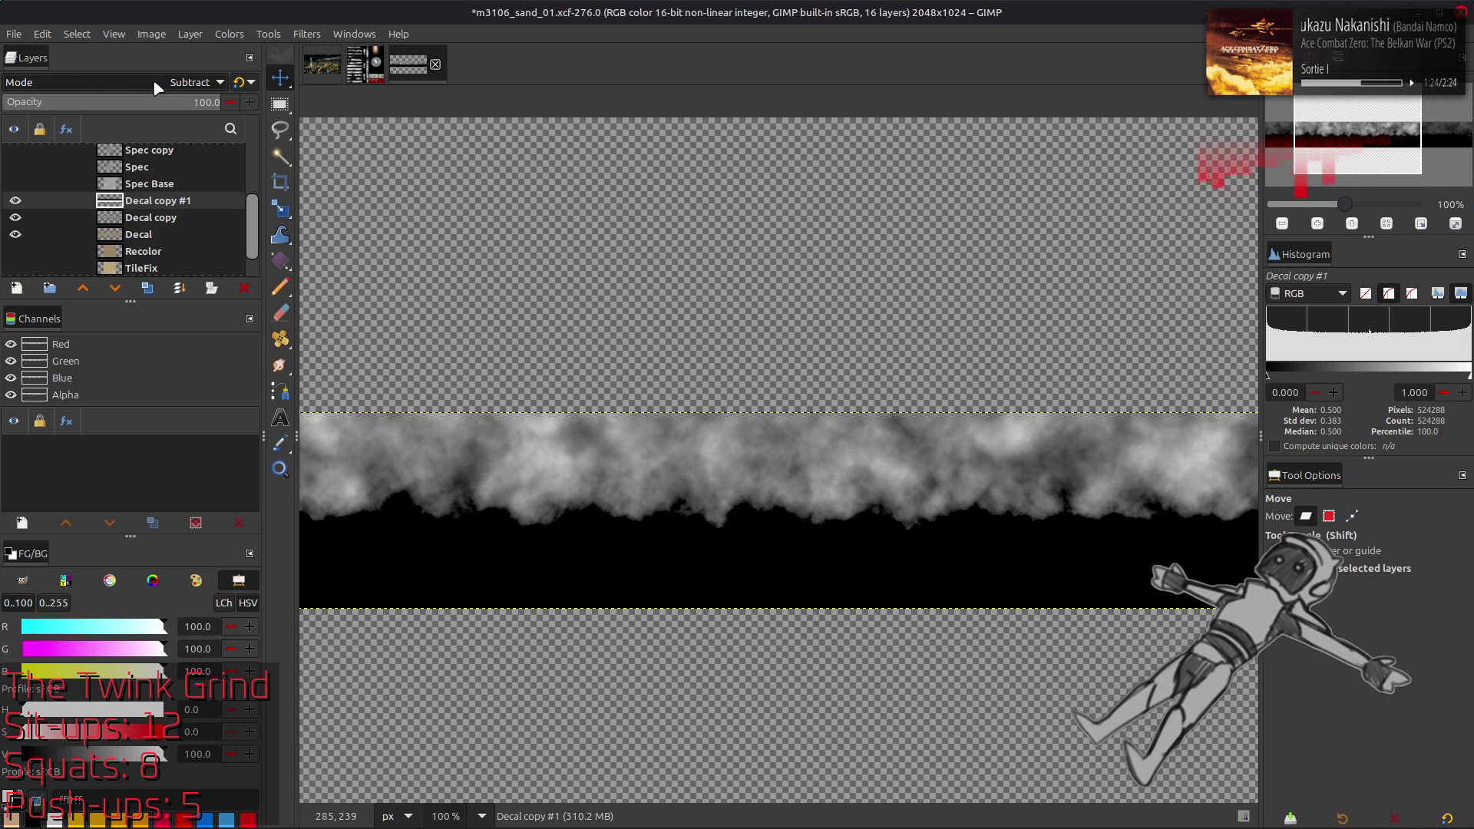
scroll(157, 89, down, 1)
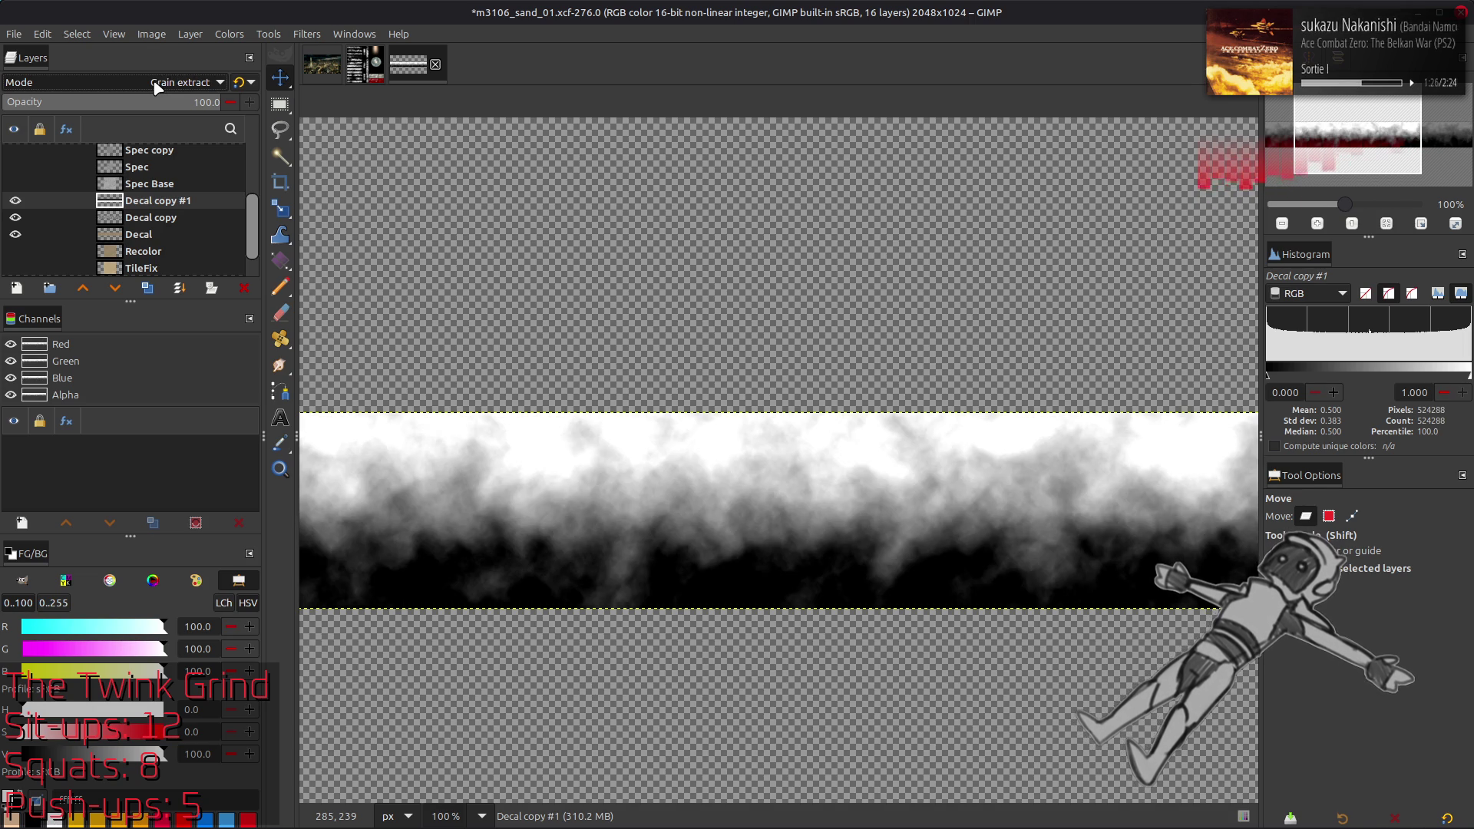
scroll(142, 86, down, 1)
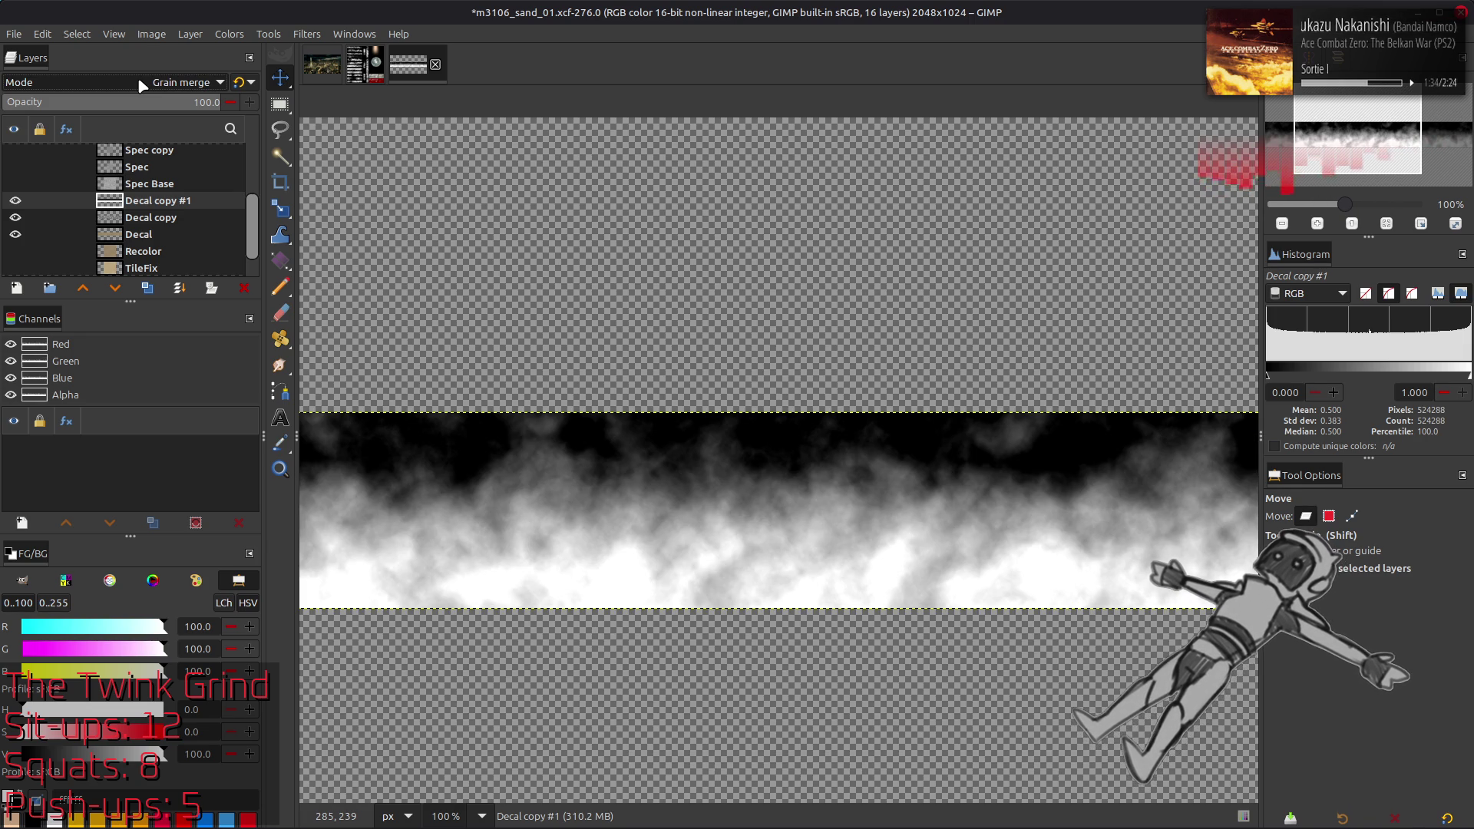
scroll(142, 86, up, 10)
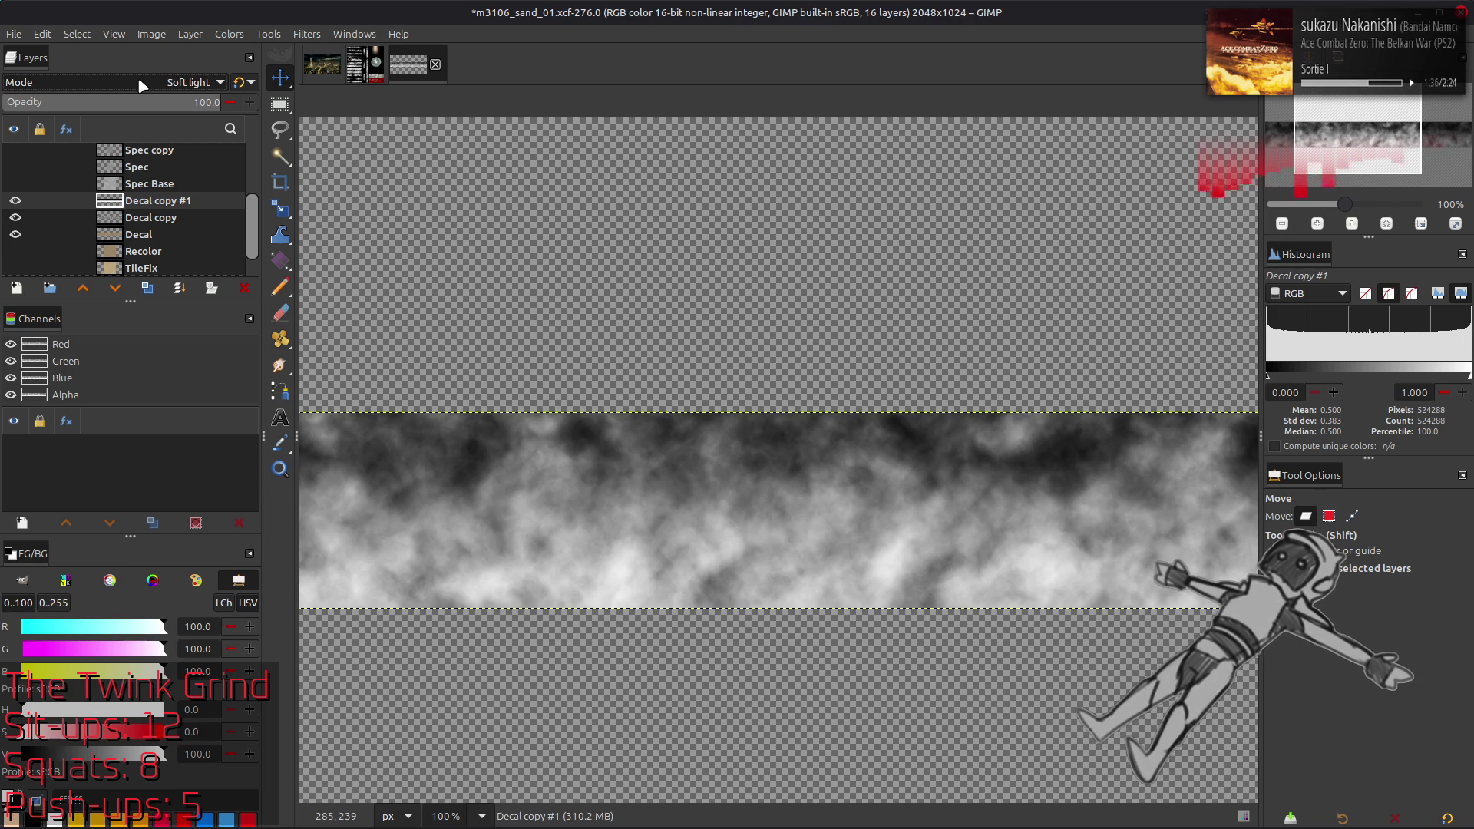
scroll(142, 86, down, 2)
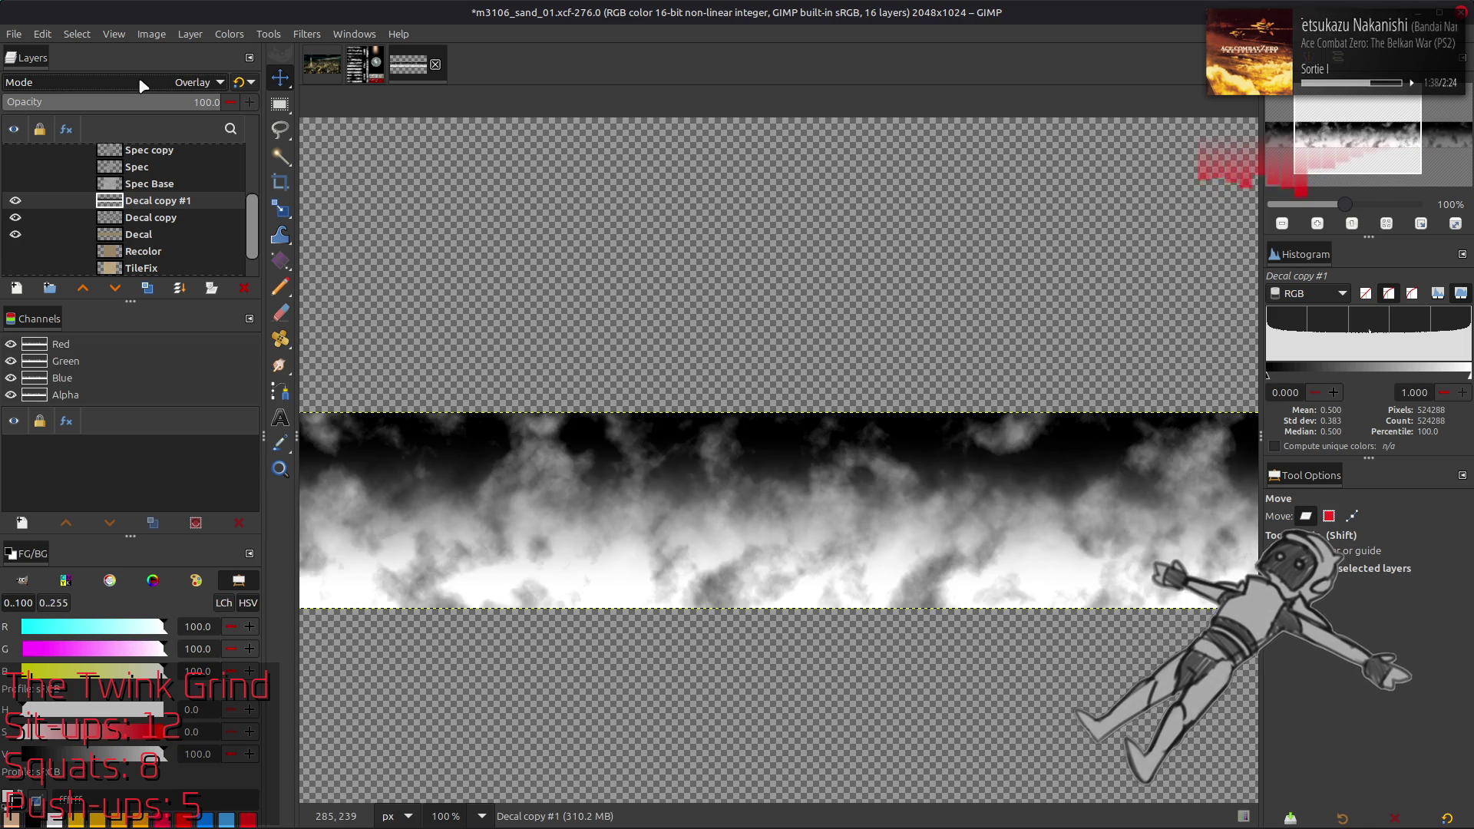
scroll(142, 86, down, 2)
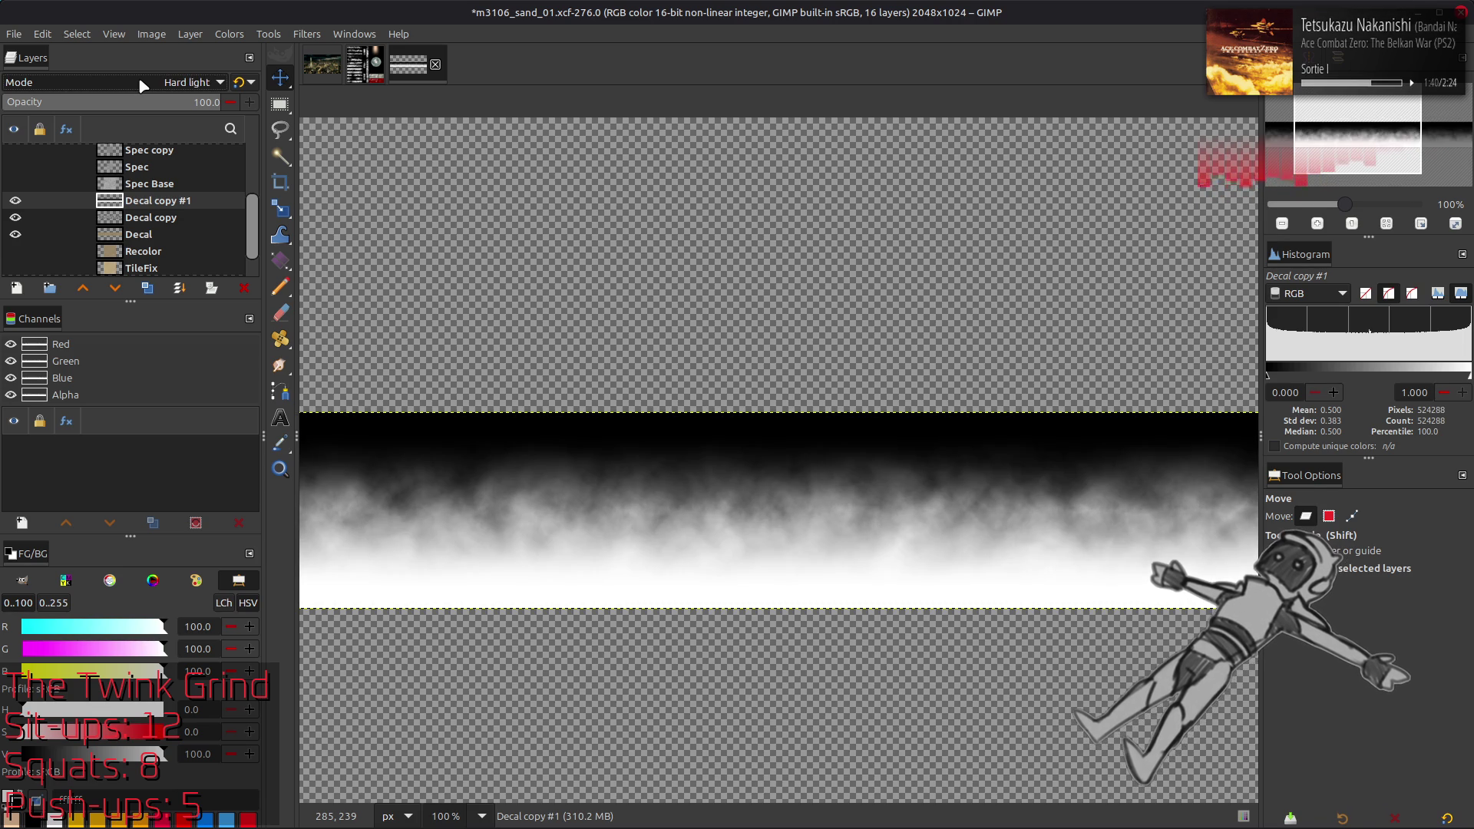
scroll(127, 91, up, 1)
scroll(127, 90, down, 1)
scroll(127, 91, up, 2)
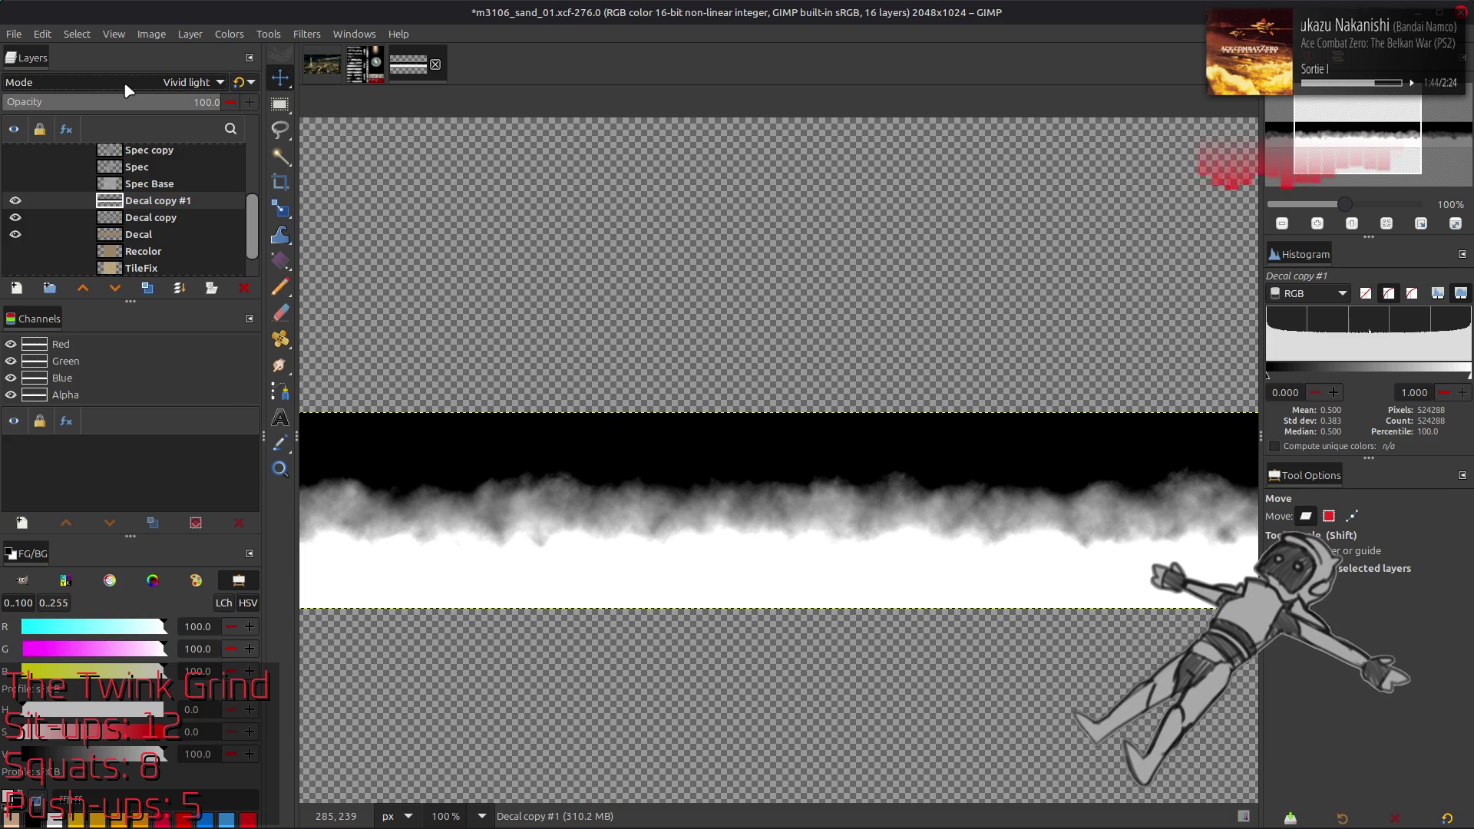
Switch Decal copy #1 to Linear light blend mode
click(126, 86)
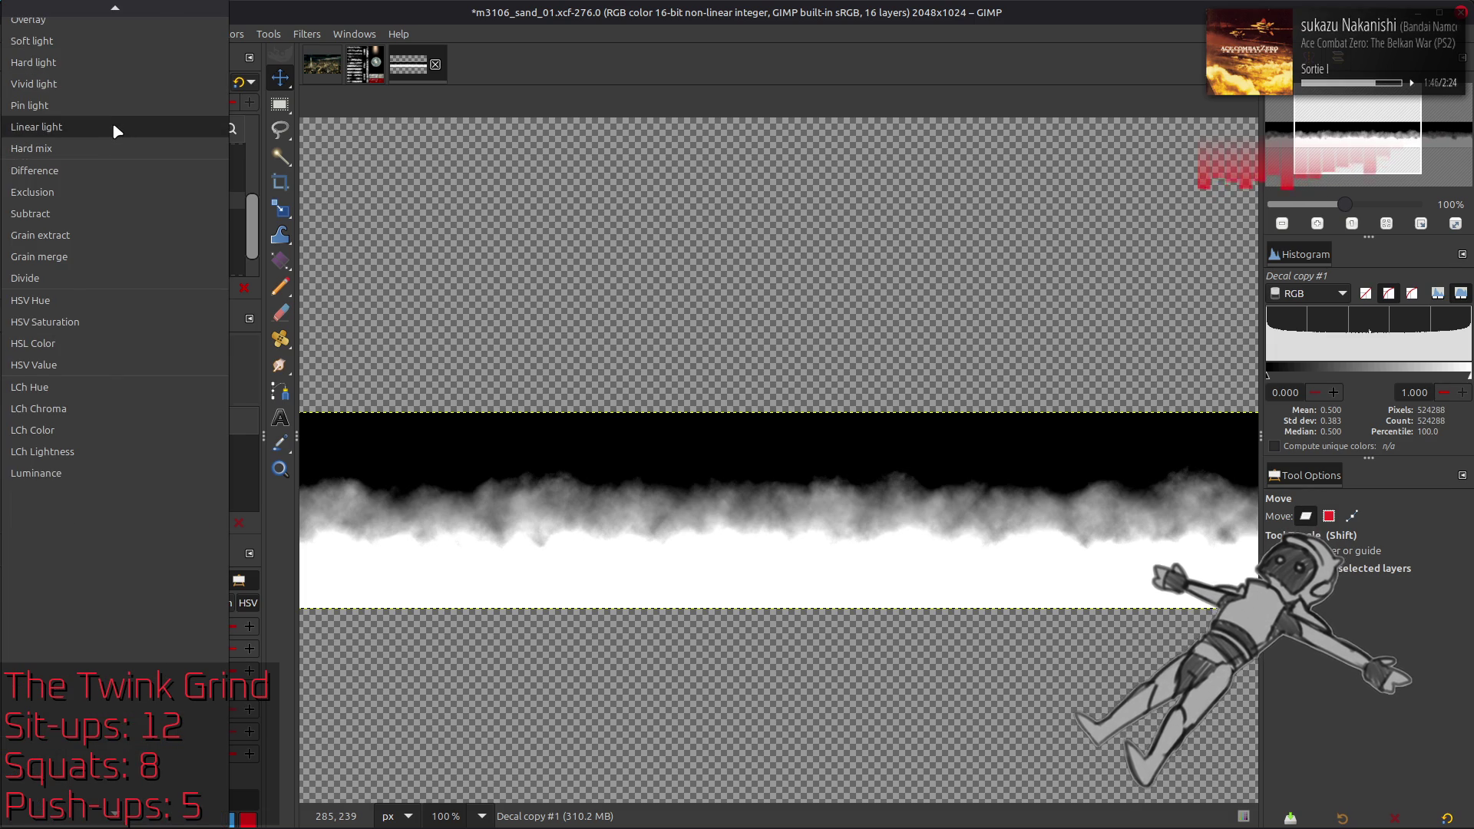
click(113, 126)
scroll(120, 81, down, 1)
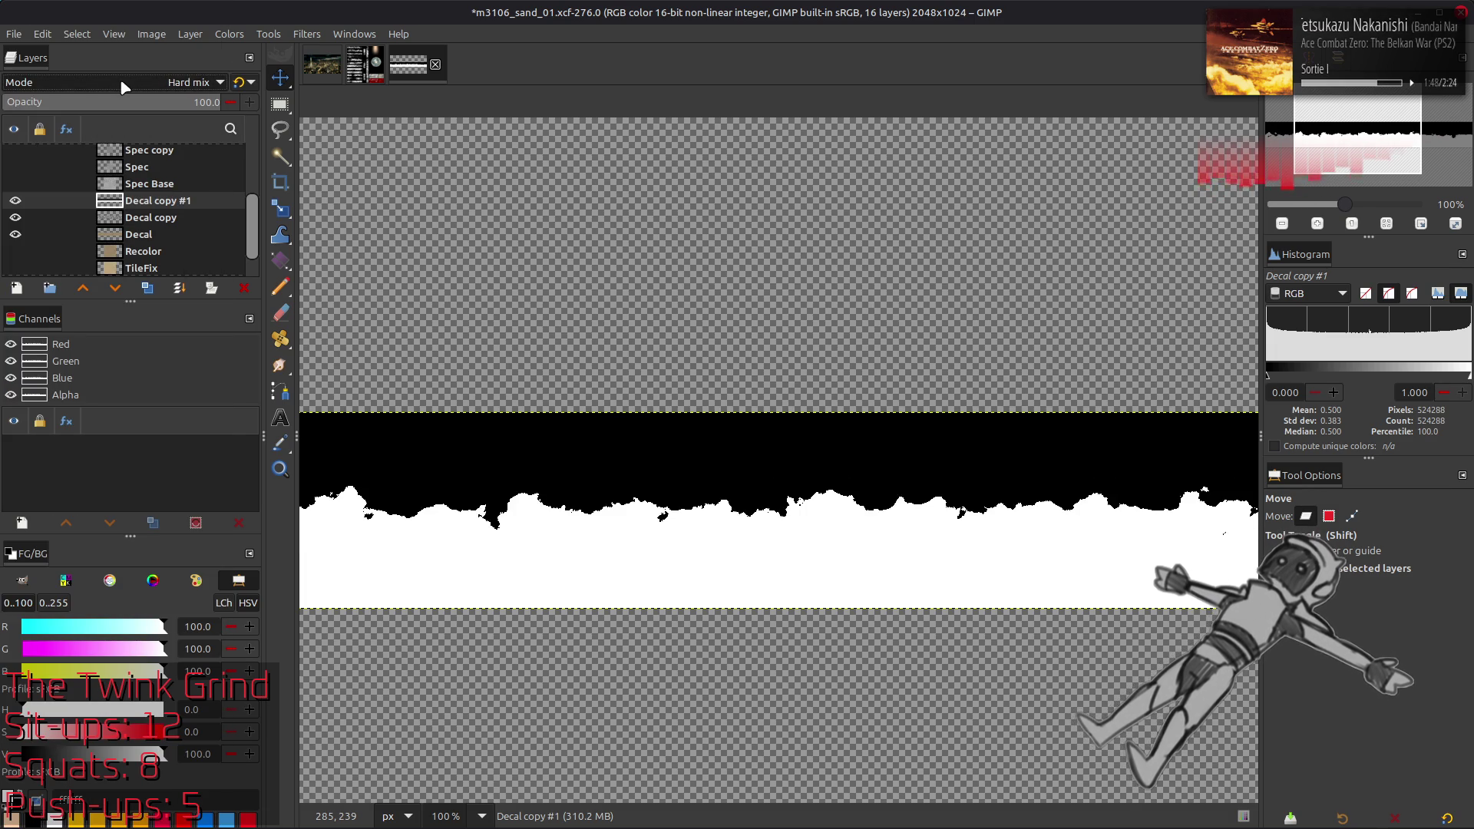
scroll(127, 87, up, 1)
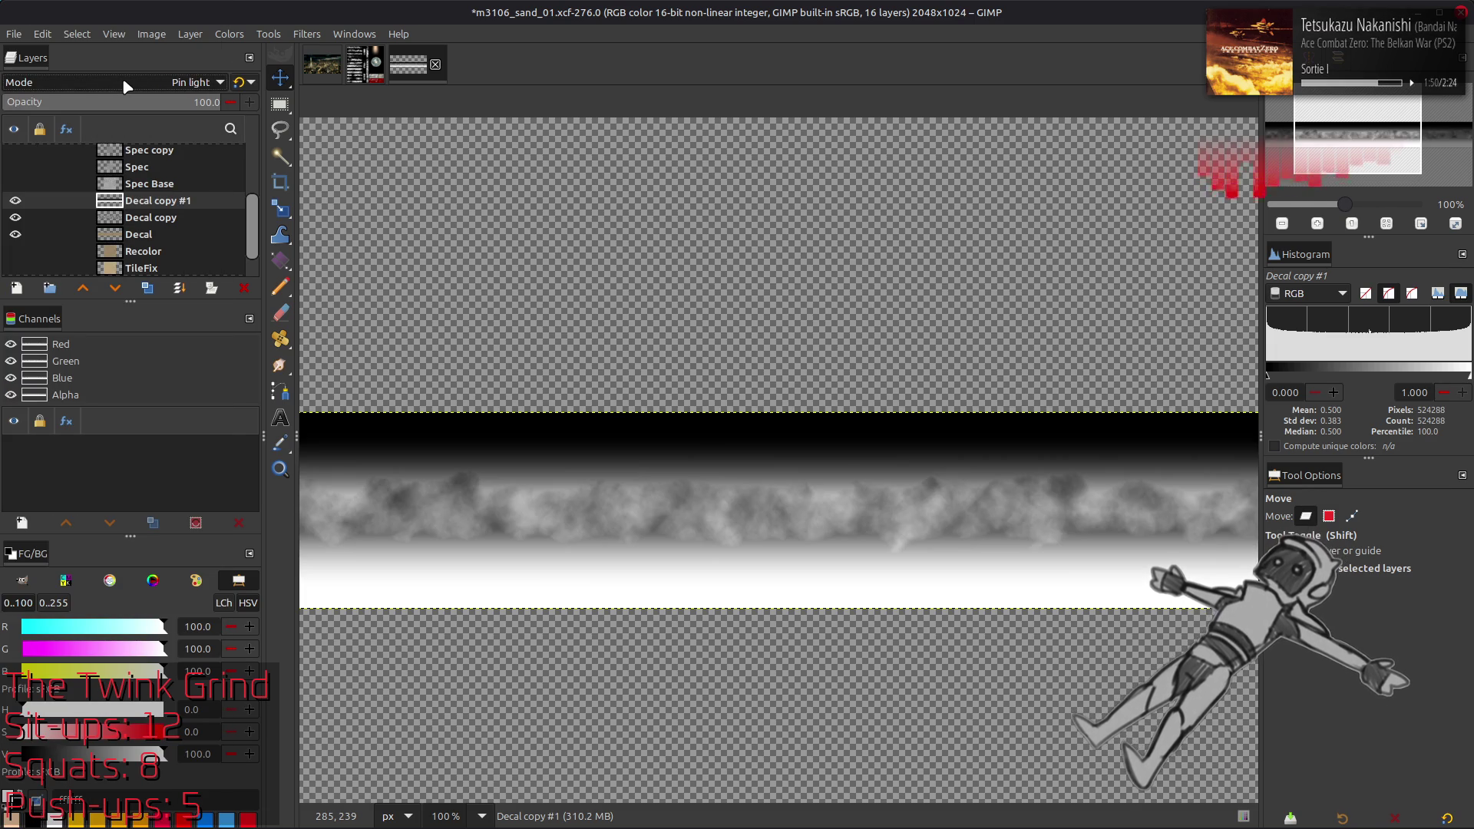
click(229, 34)
Set the cloud layer's Levels output range to 12.5–87.5
click(238, 199)
triple_click(46, 591)
text(25)
key(Return)
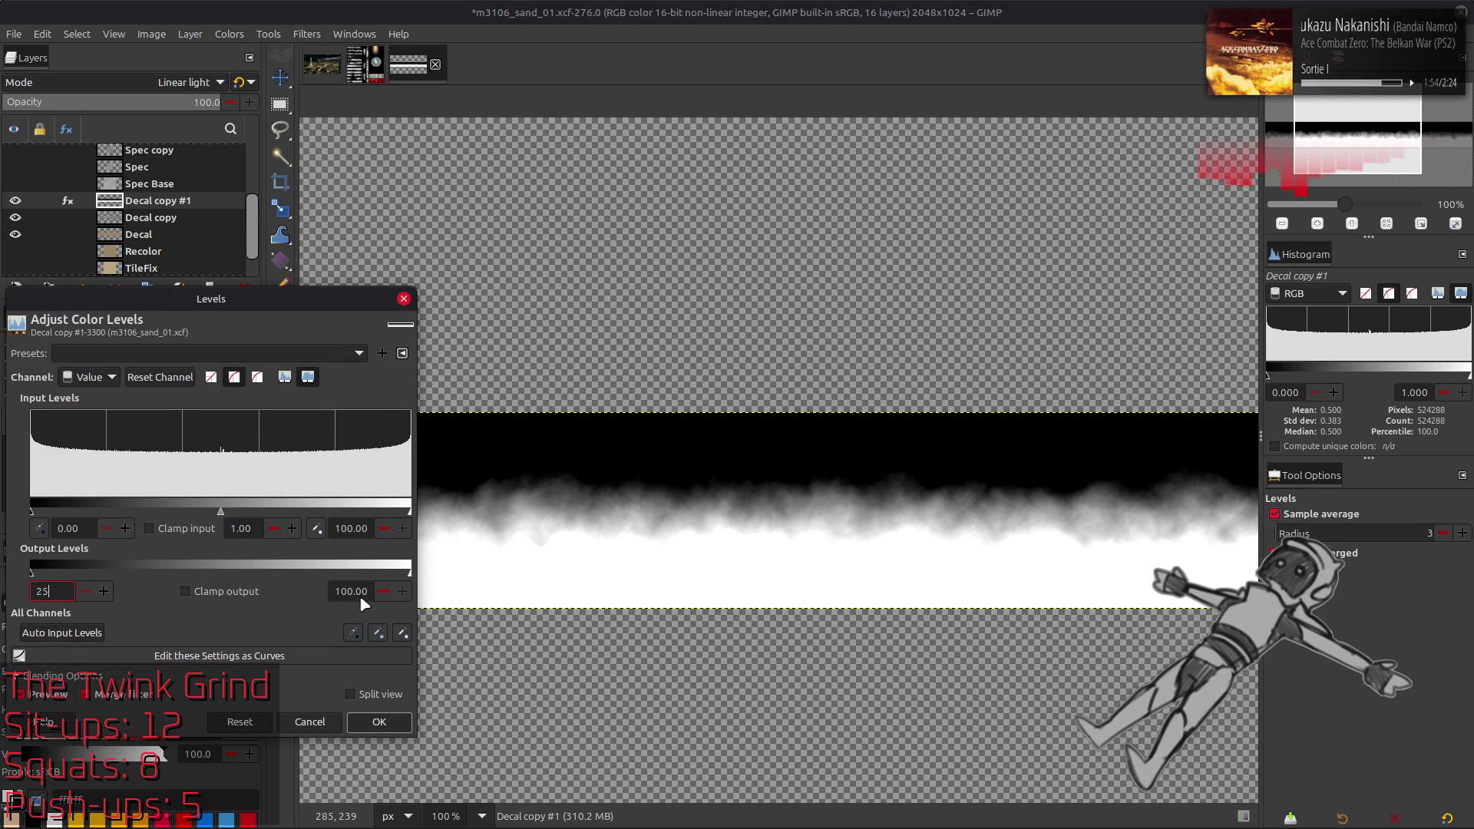
triple_click(352, 591)
text(75)
key(Return)
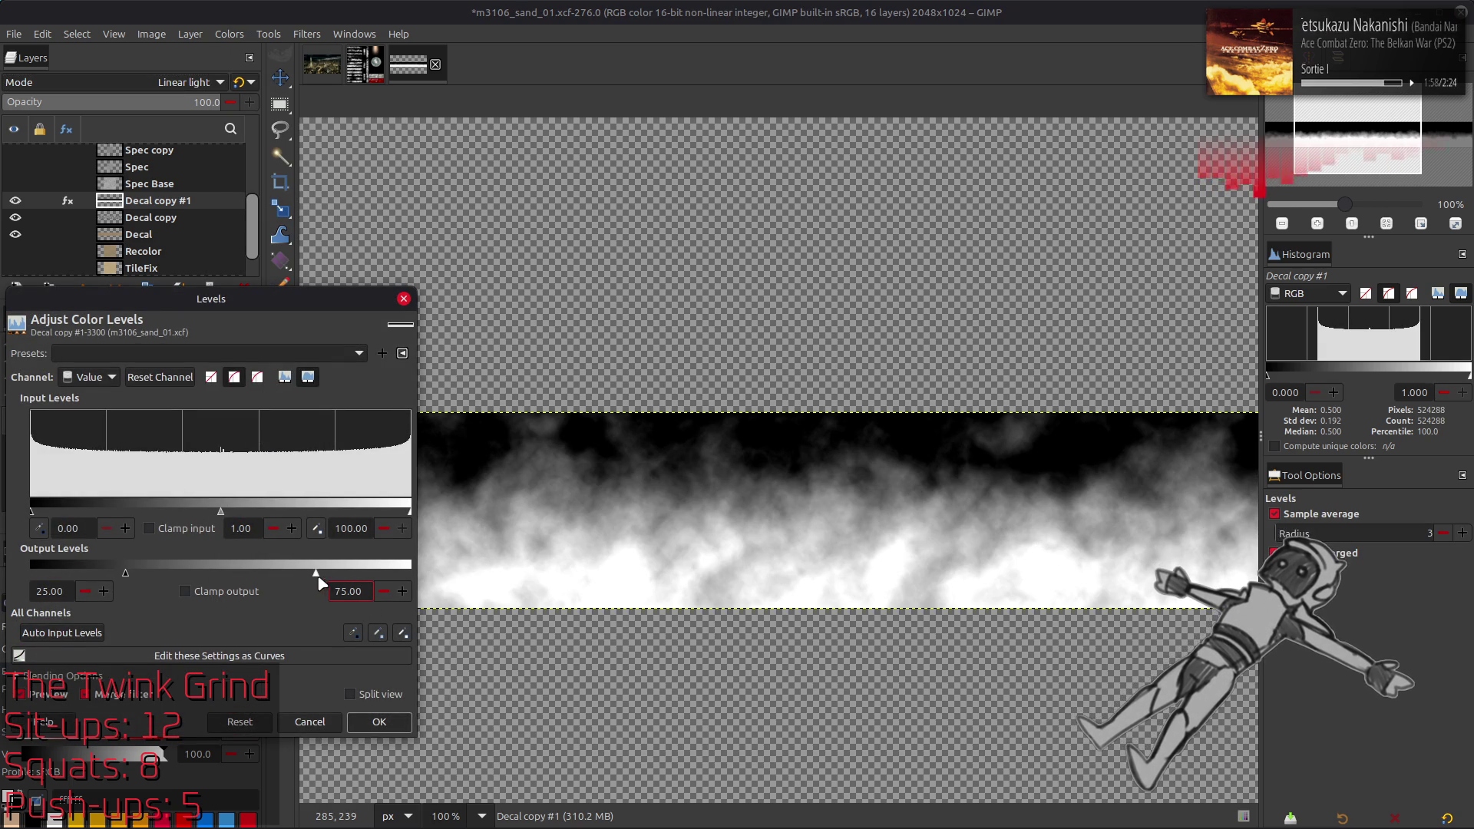
triple_click(364, 592)
text(87)
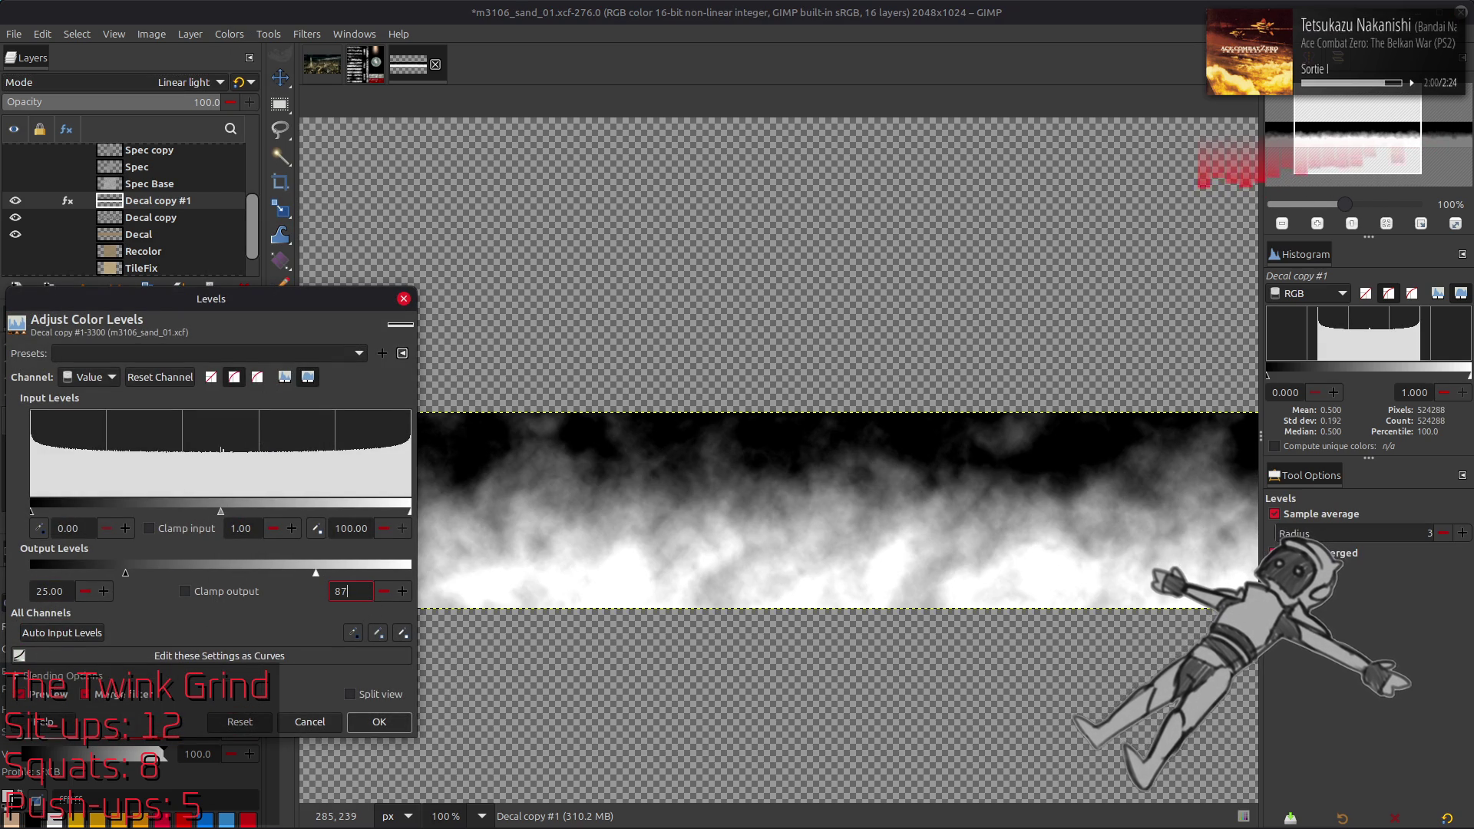
text(.5)
key(Return)
triple_click(43, 590)
text(12.5)
key(Return)
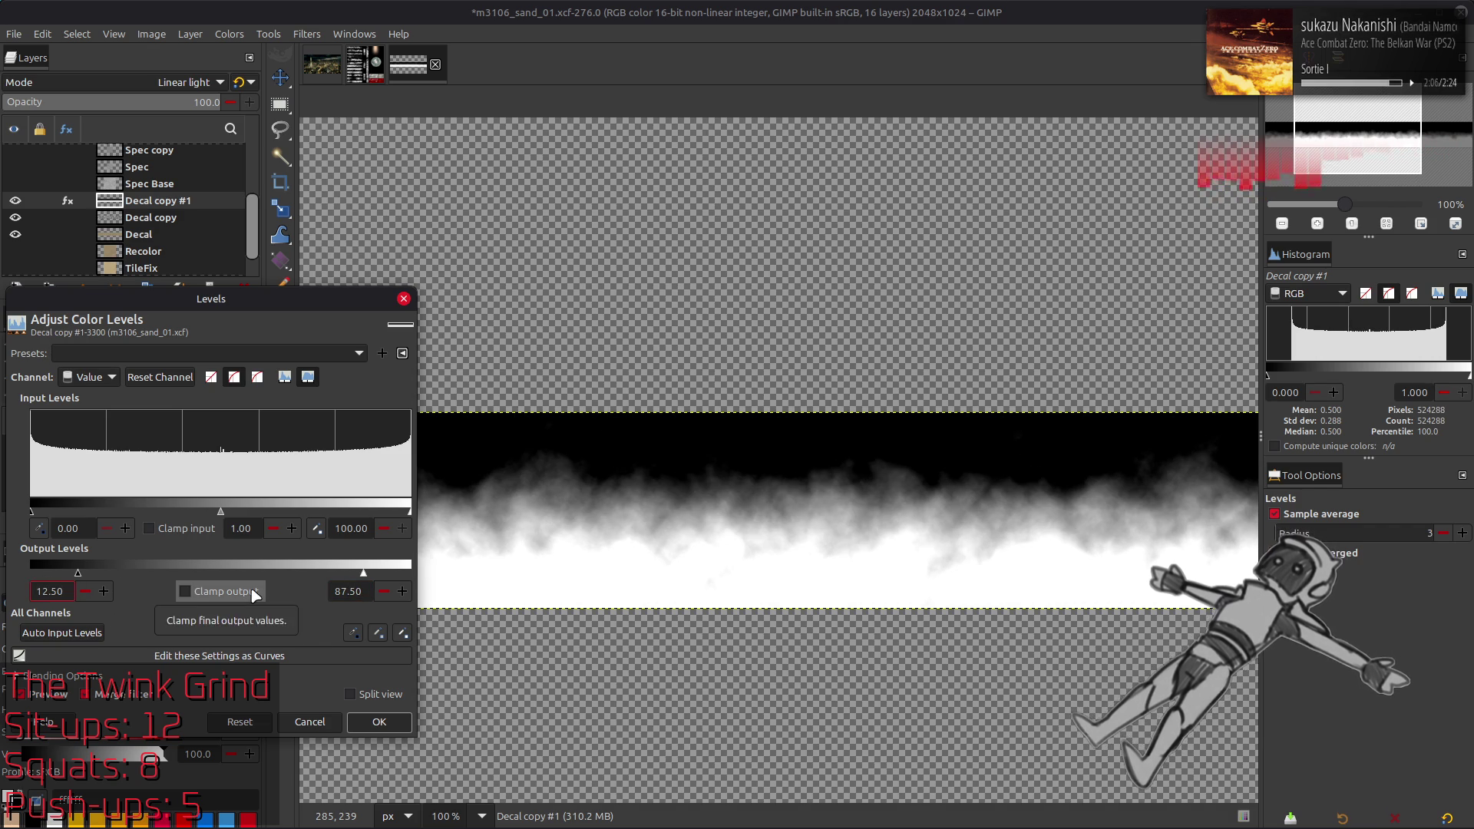
Try output levels of low 10 and high 90, then high 80
triple_click(50, 593)
text(10)
key(Return)
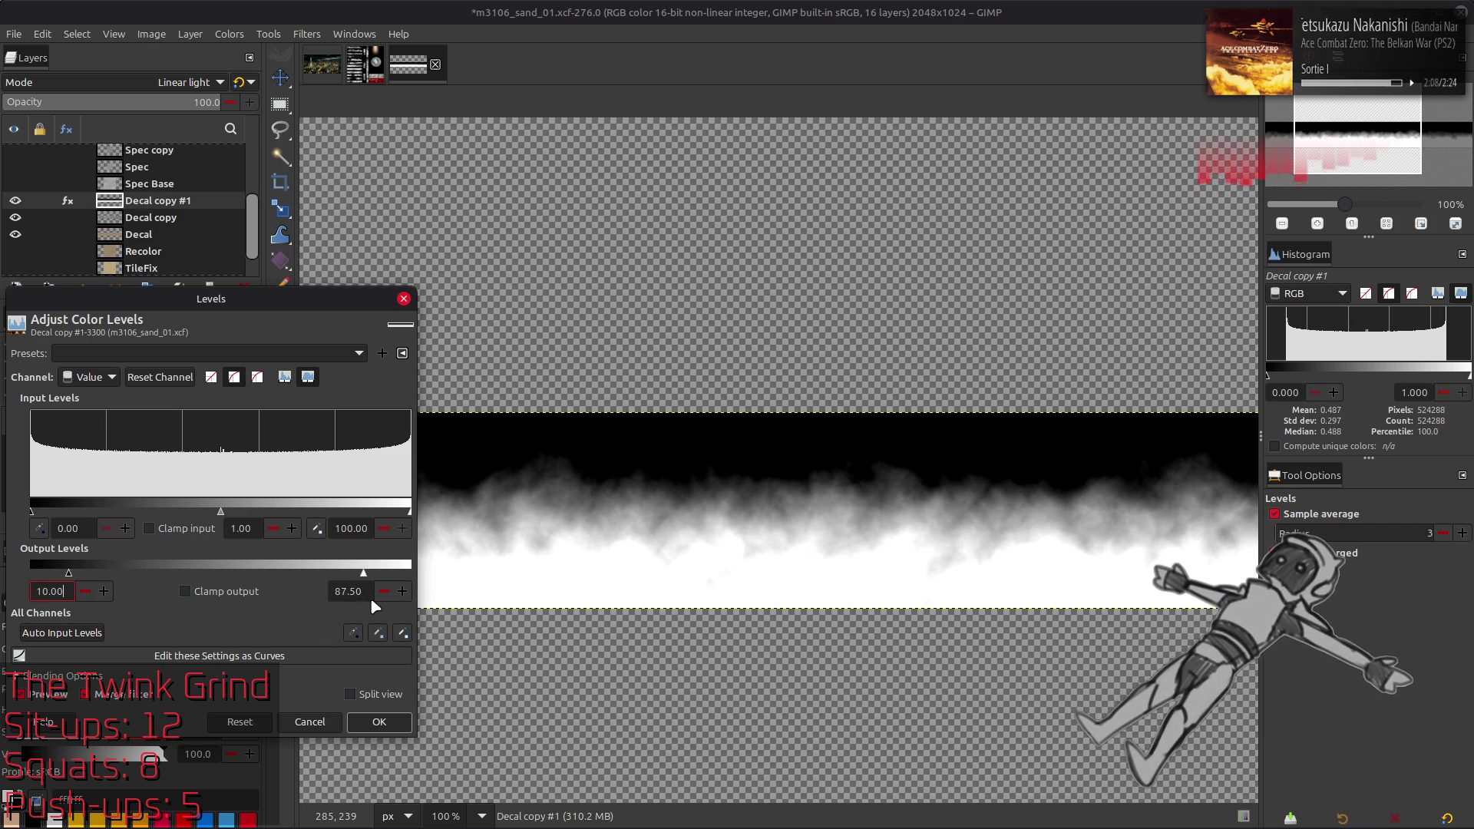
triple_click(370, 597)
text(90)
key(Return)
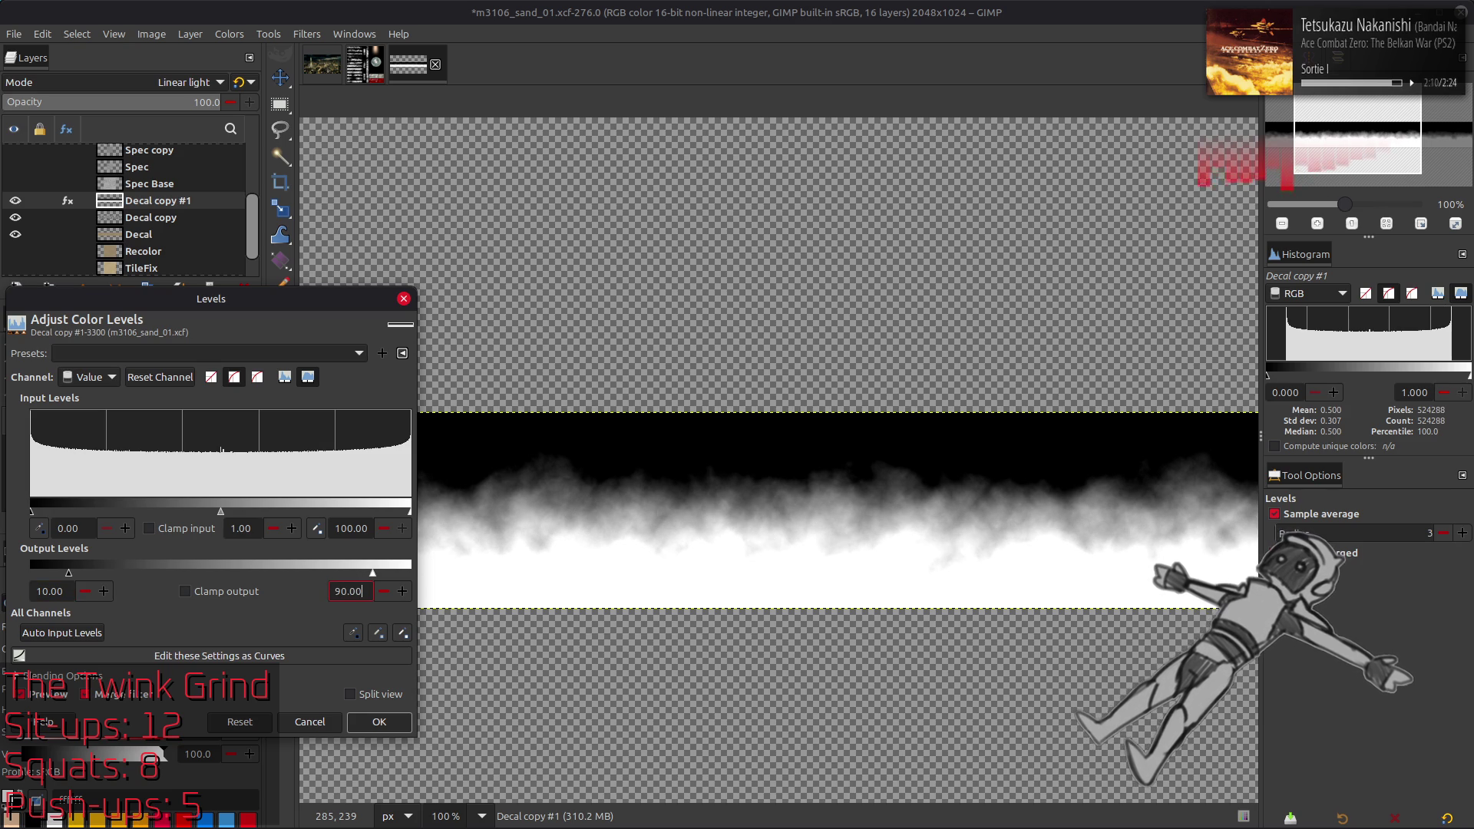
key(ctrl+a)
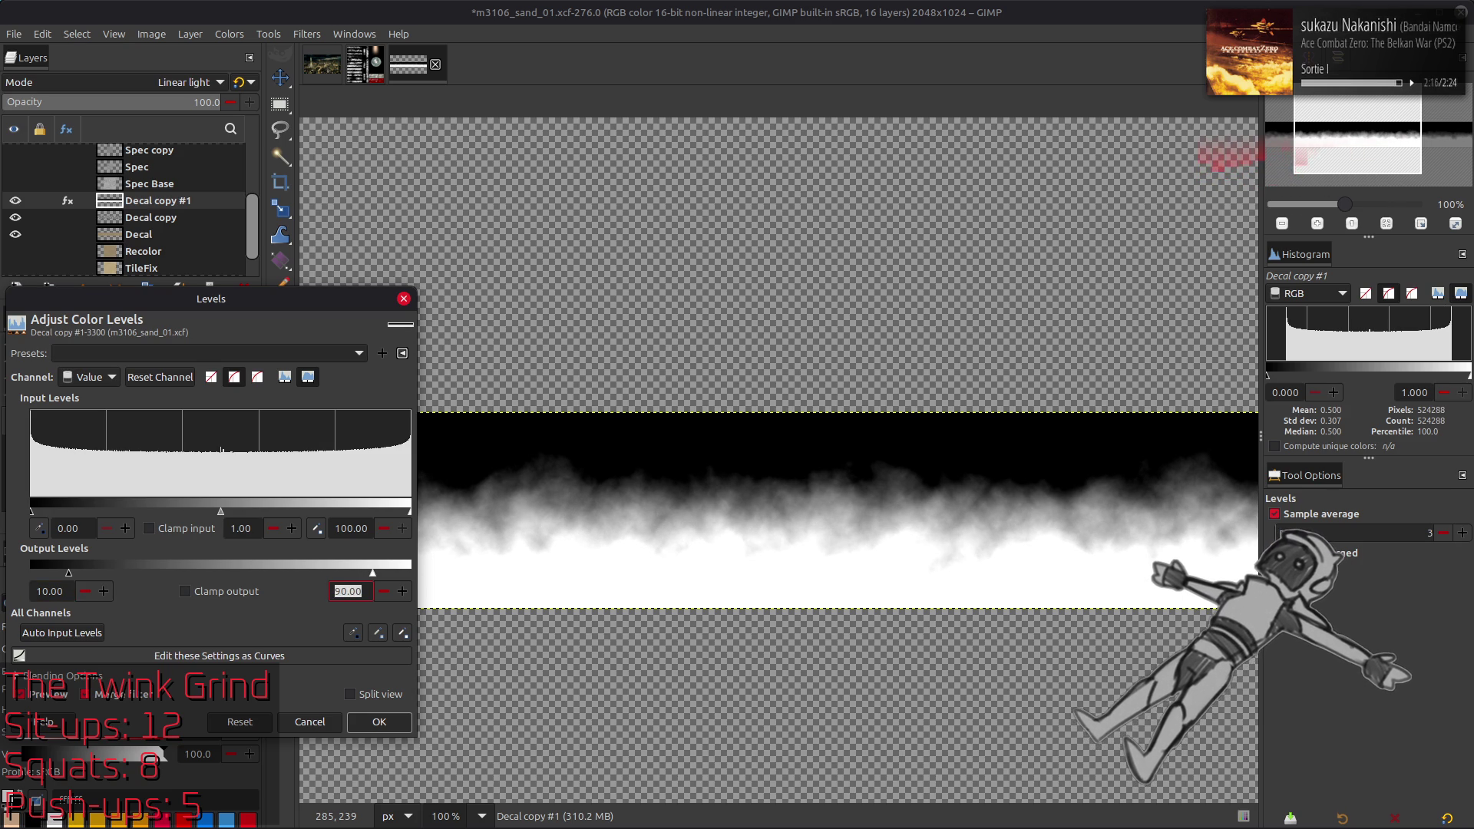
text(80)
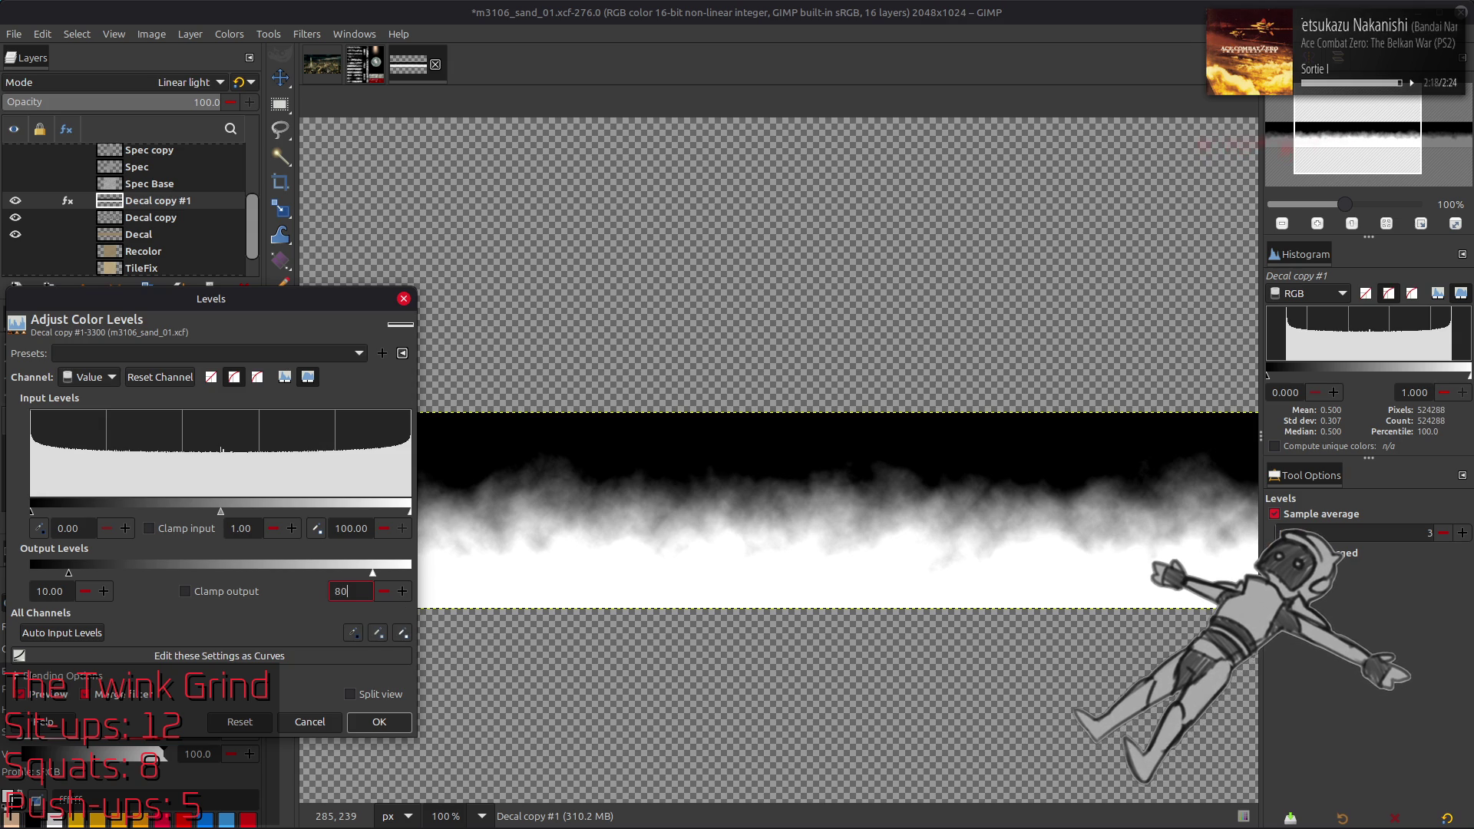
key(Return)
Restore output levels 12.5–87.5 with gamma 1.00 and apply the Levels adjustment
drag(222, 511, 450, 504)
drag(342, 575, 359, 576)
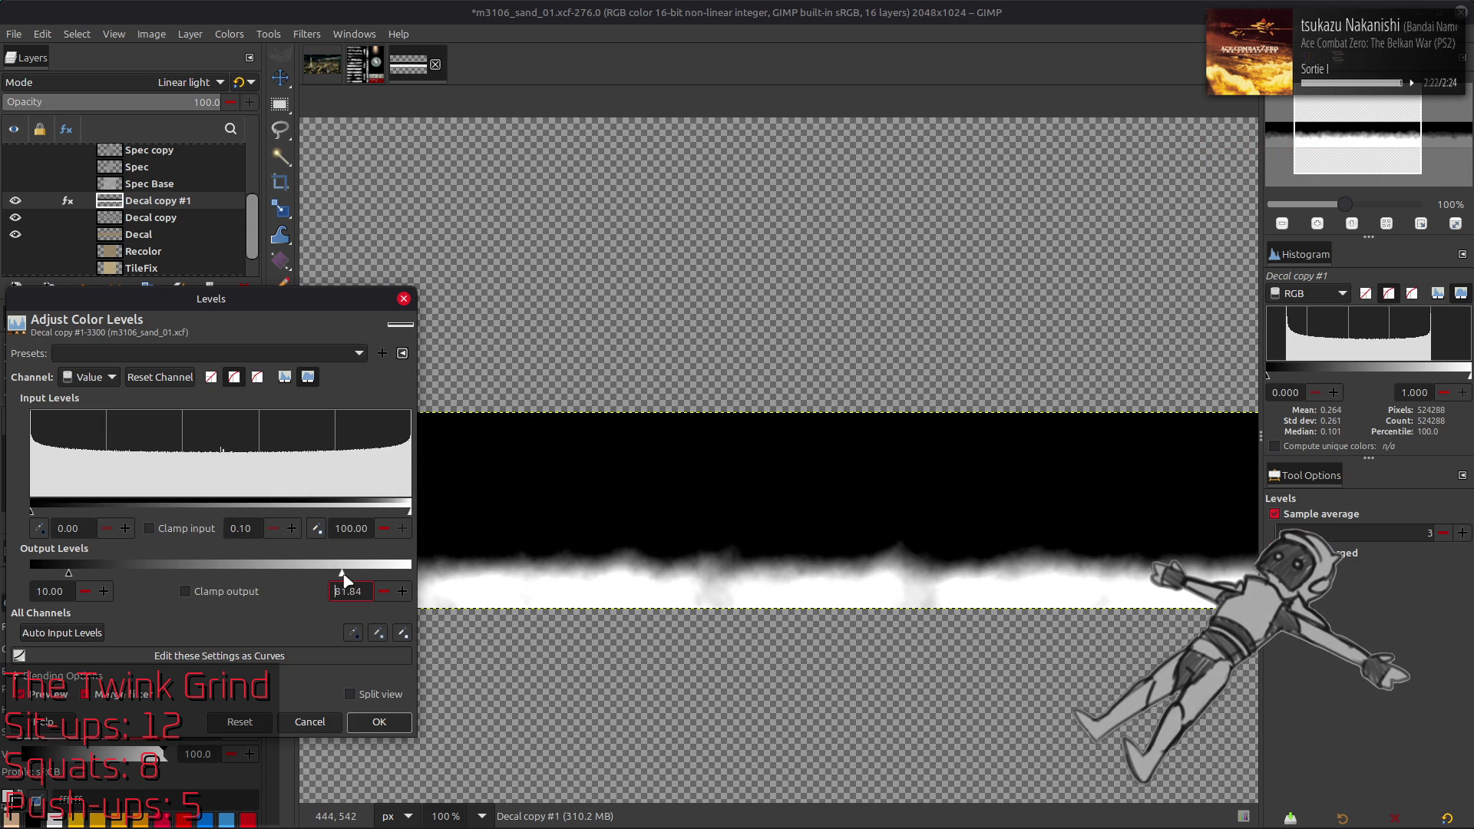
key(BackSpace)
key(BackSpace)
key(BackSpace)
text(7.50)
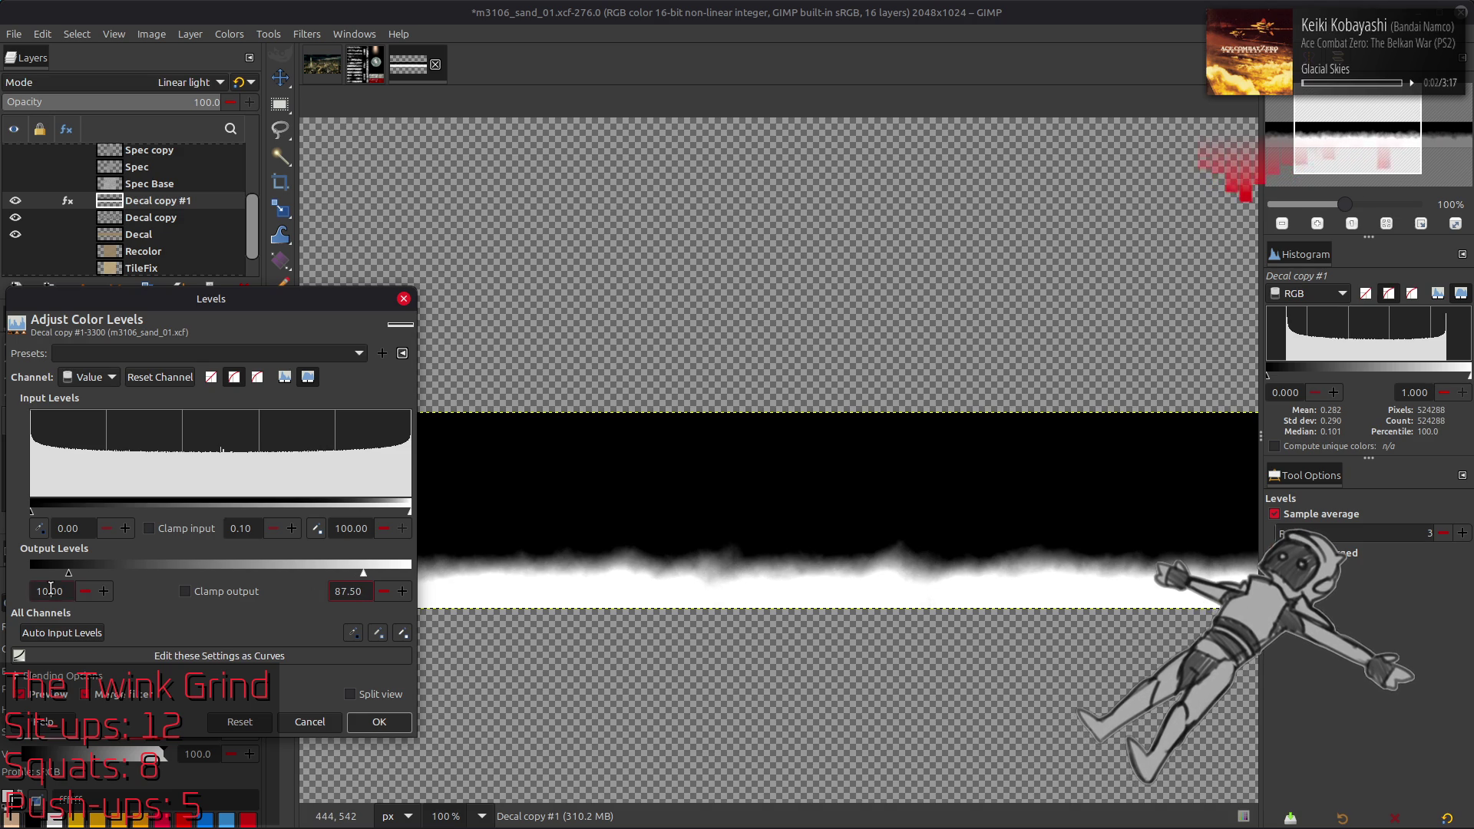
triple_click(46, 591)
text(12.5)
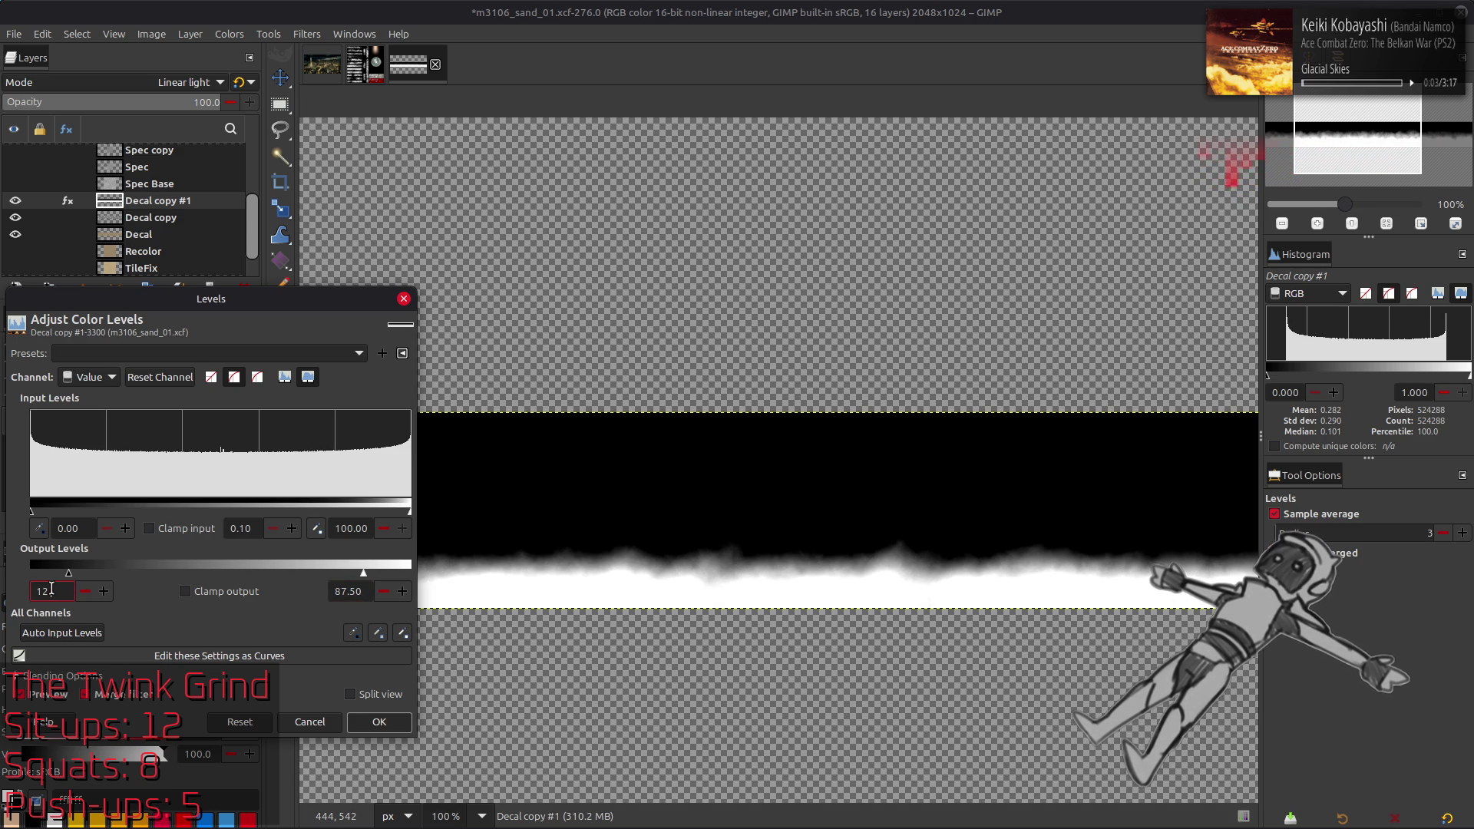
triple_click(249, 528)
text(1.00)
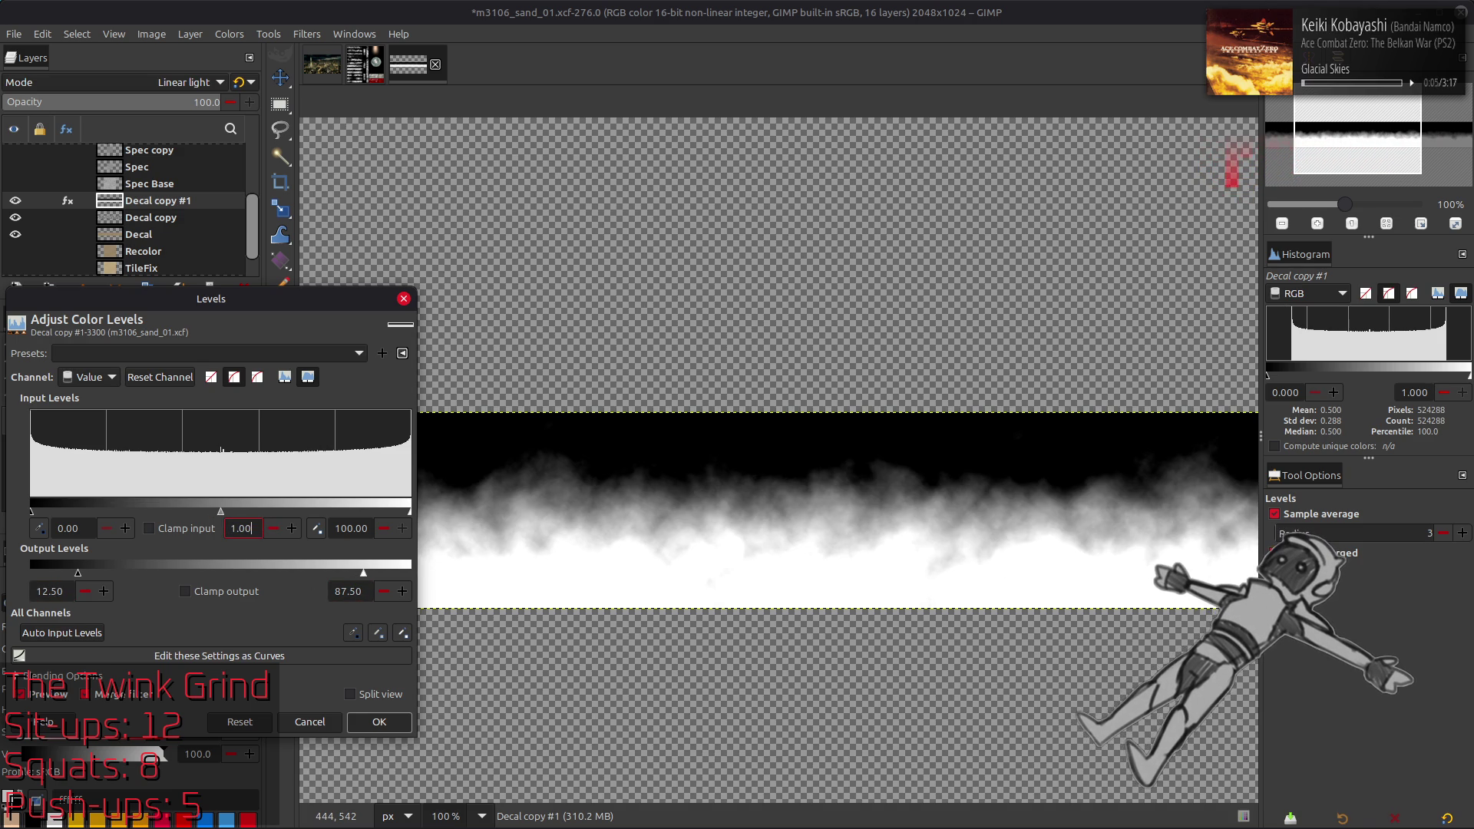
click(361, 725)
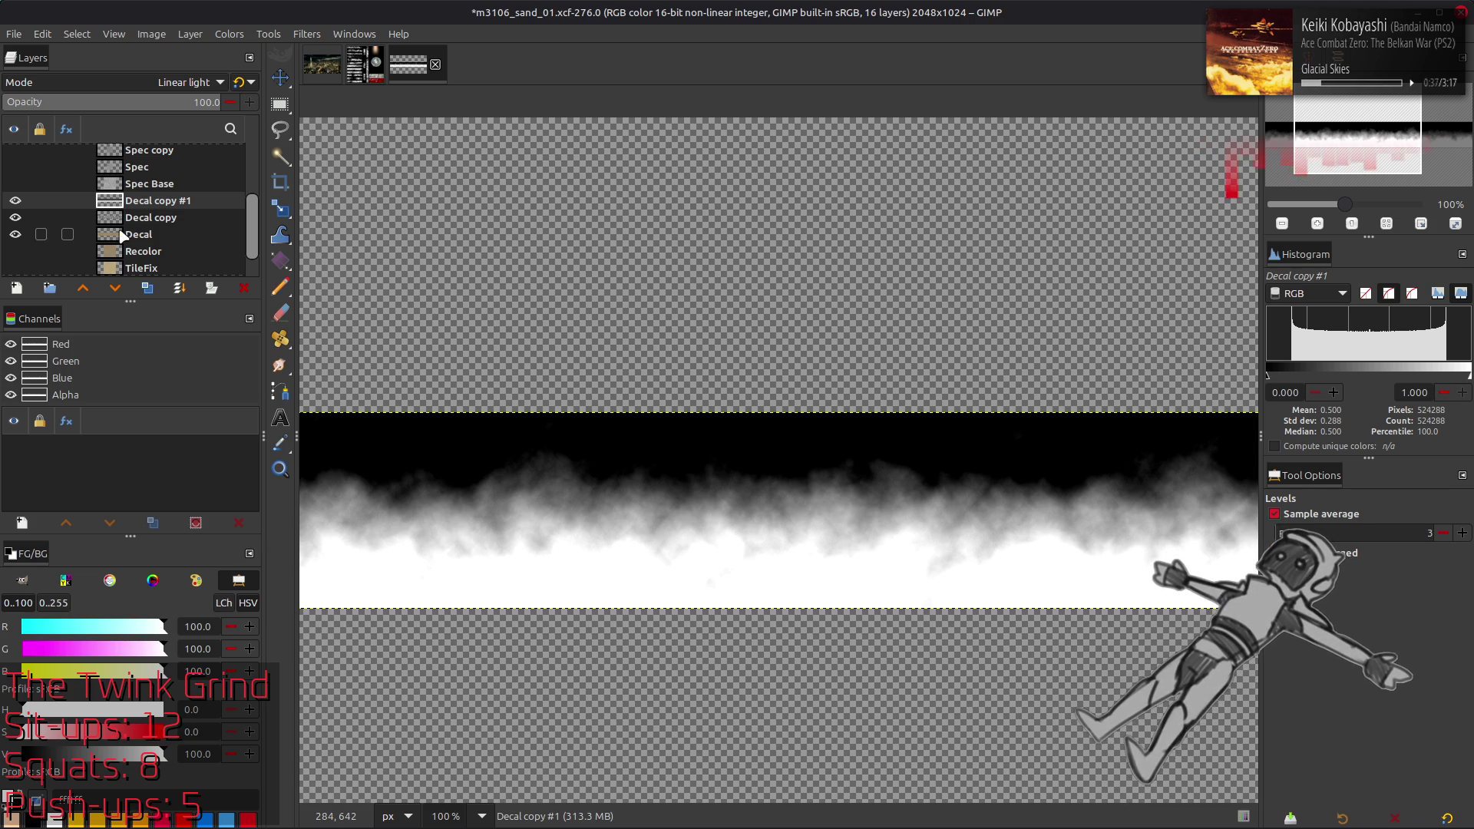
Compare Hard light, Soft light, Overlay, Vivid light and Linear light on Decal copy #1, returning to Normal
scroll(140, 82, up, 3)
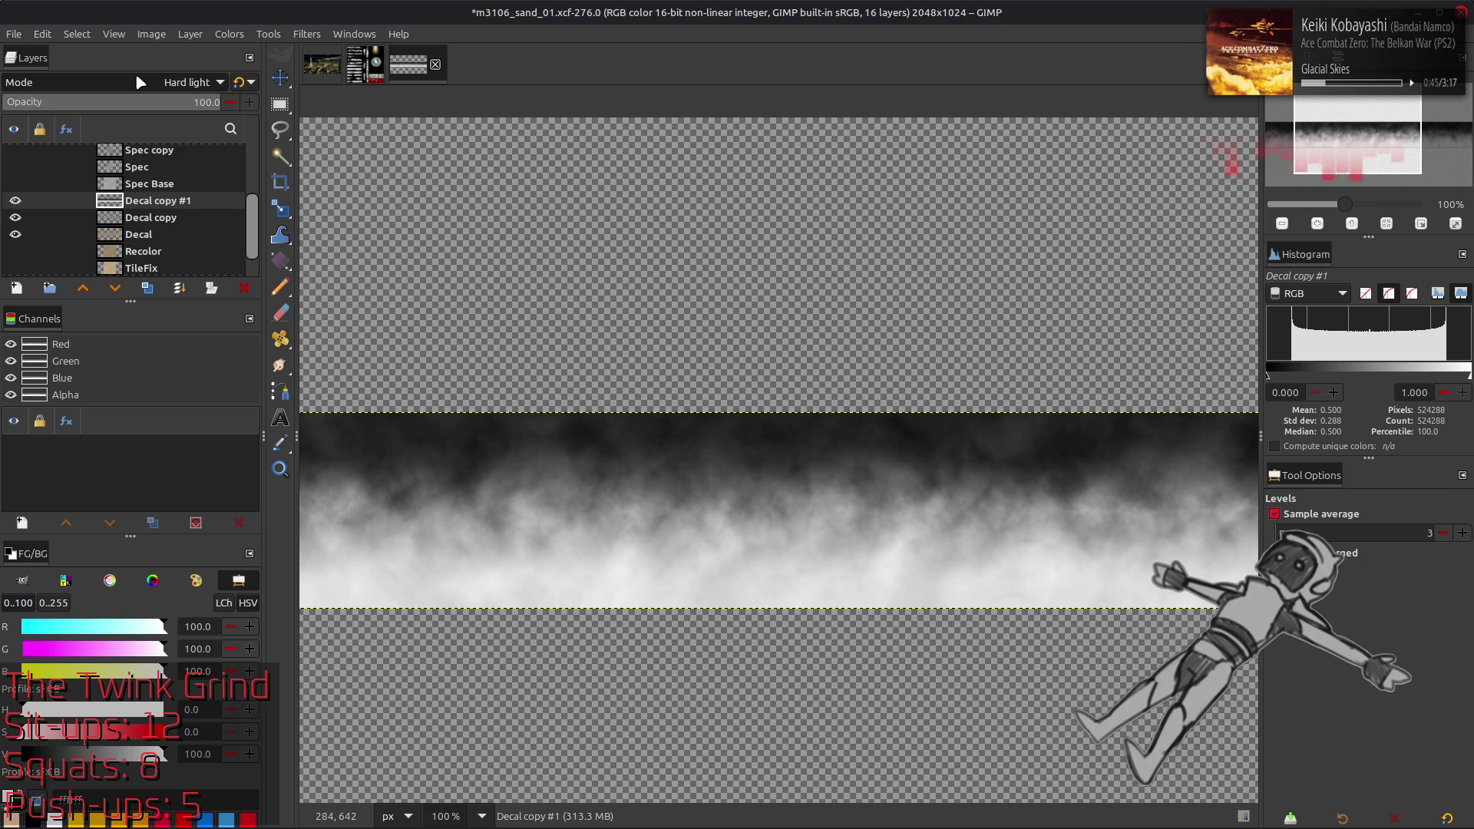
scroll(140, 82, up, 1)
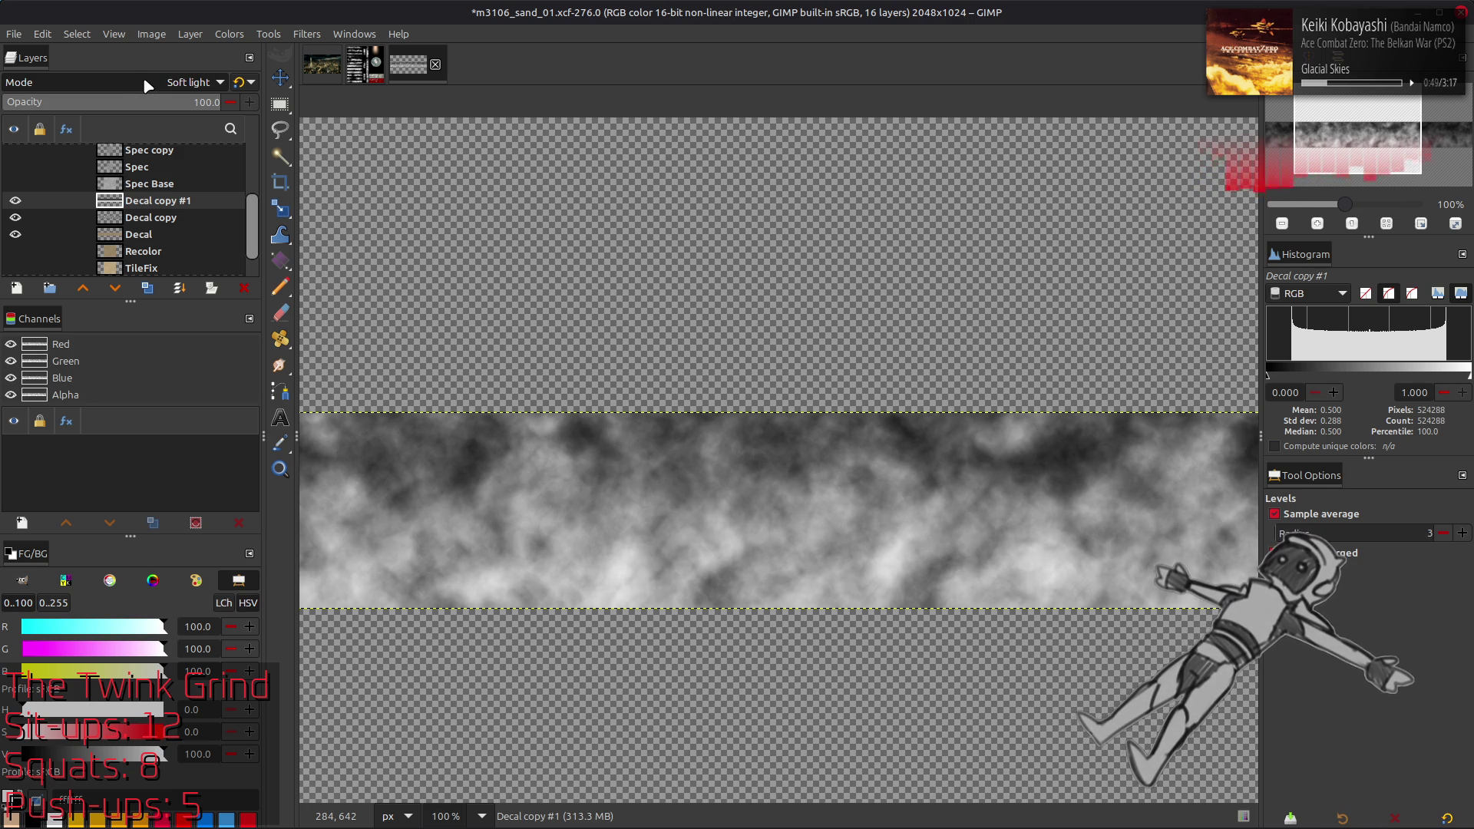
scroll(145, 81, up, 1)
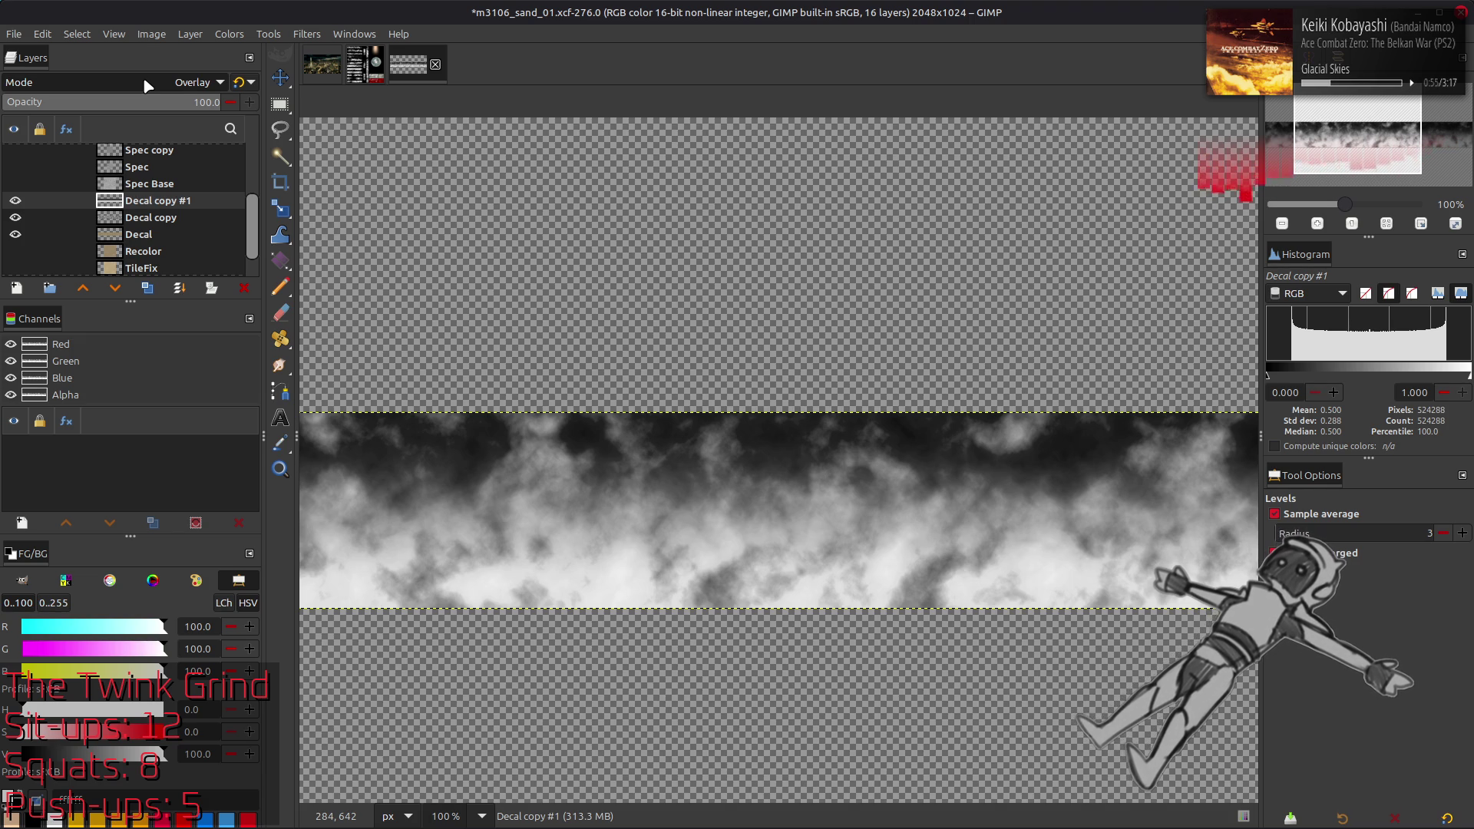
scroll(148, 84, down, 2)
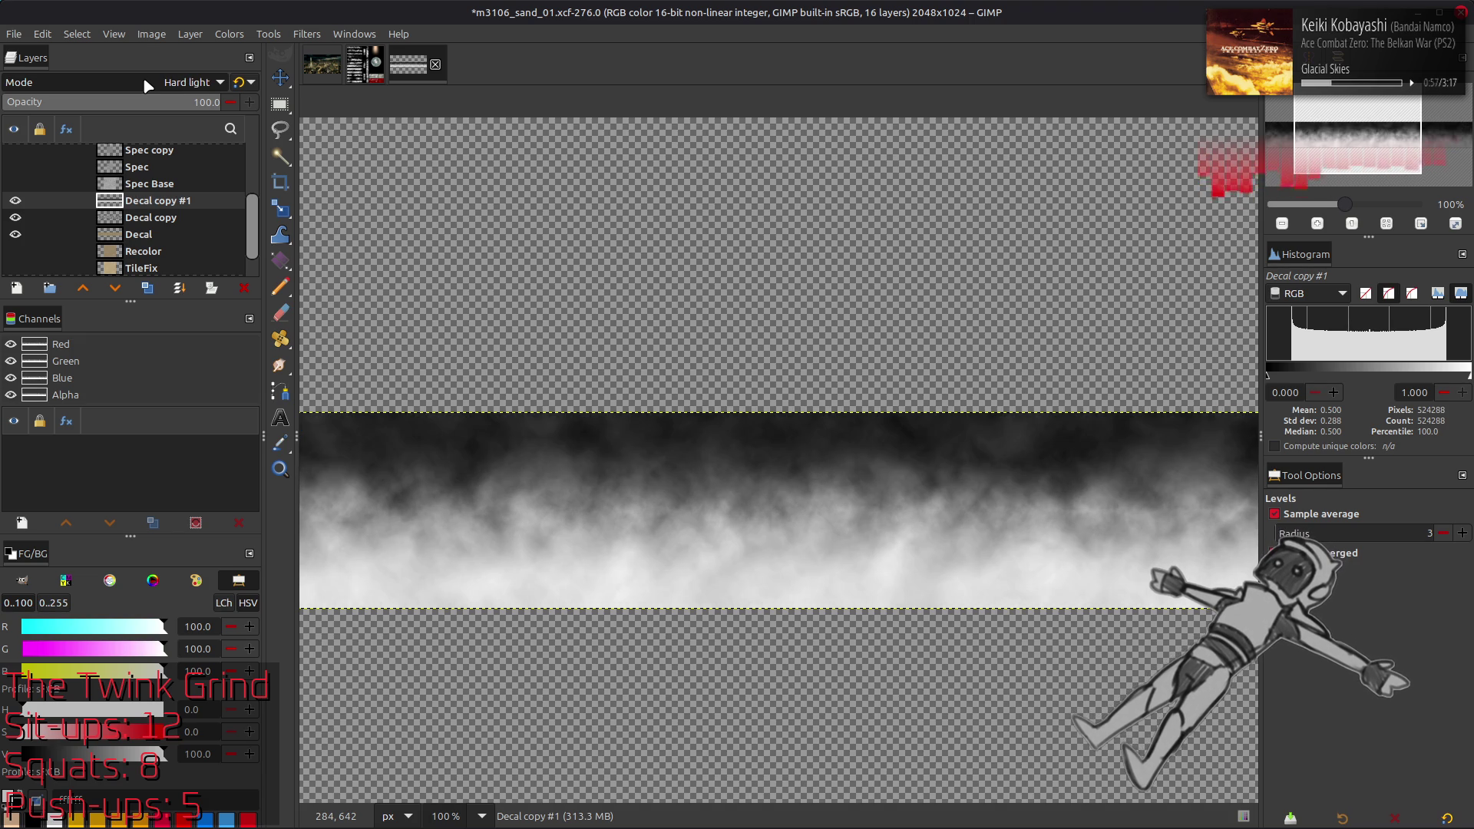
scroll(147, 85, down, 1)
scroll(147, 85, down, 2)
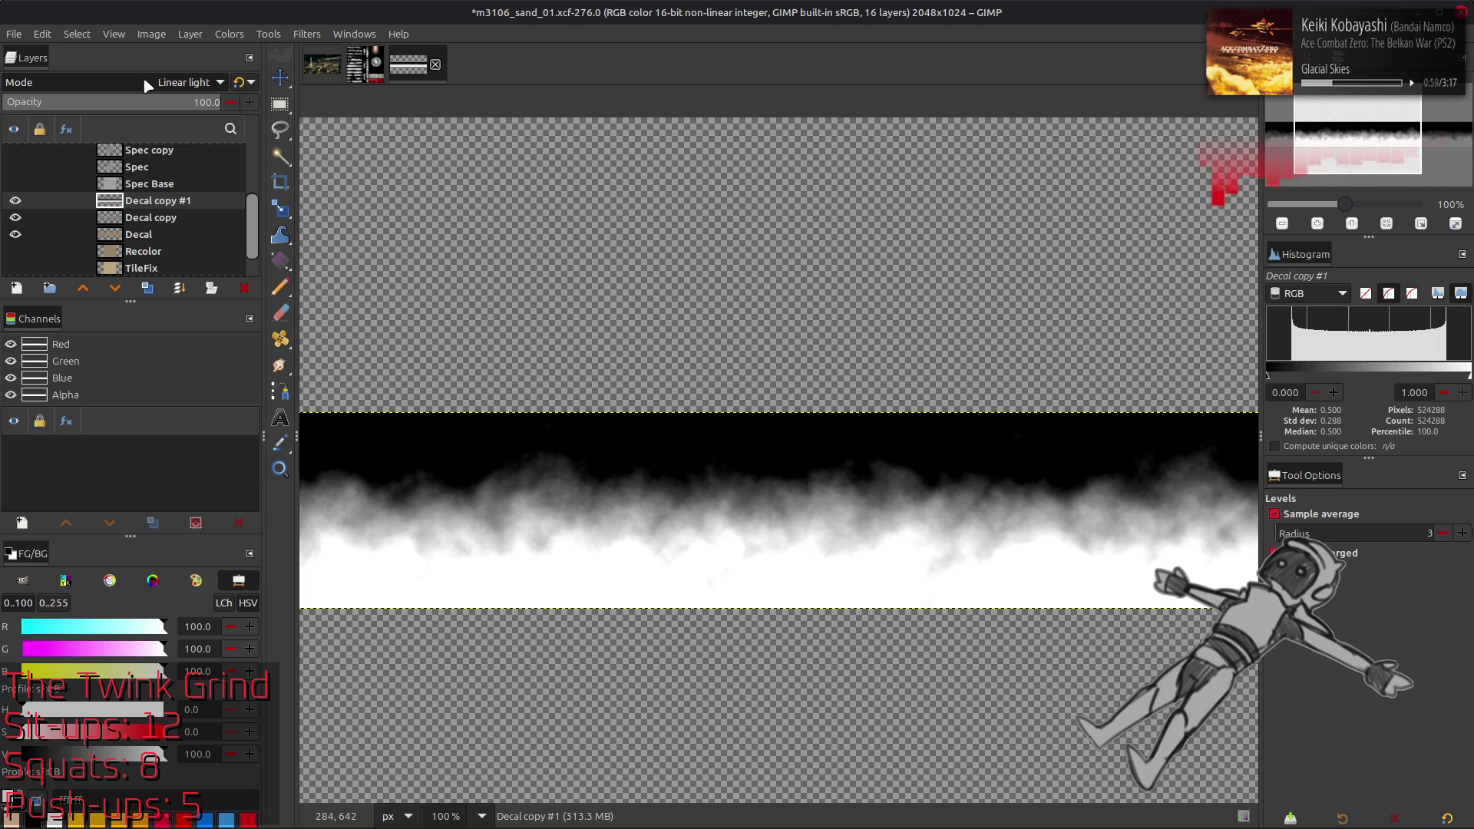
scroll(148, 84, up, 15)
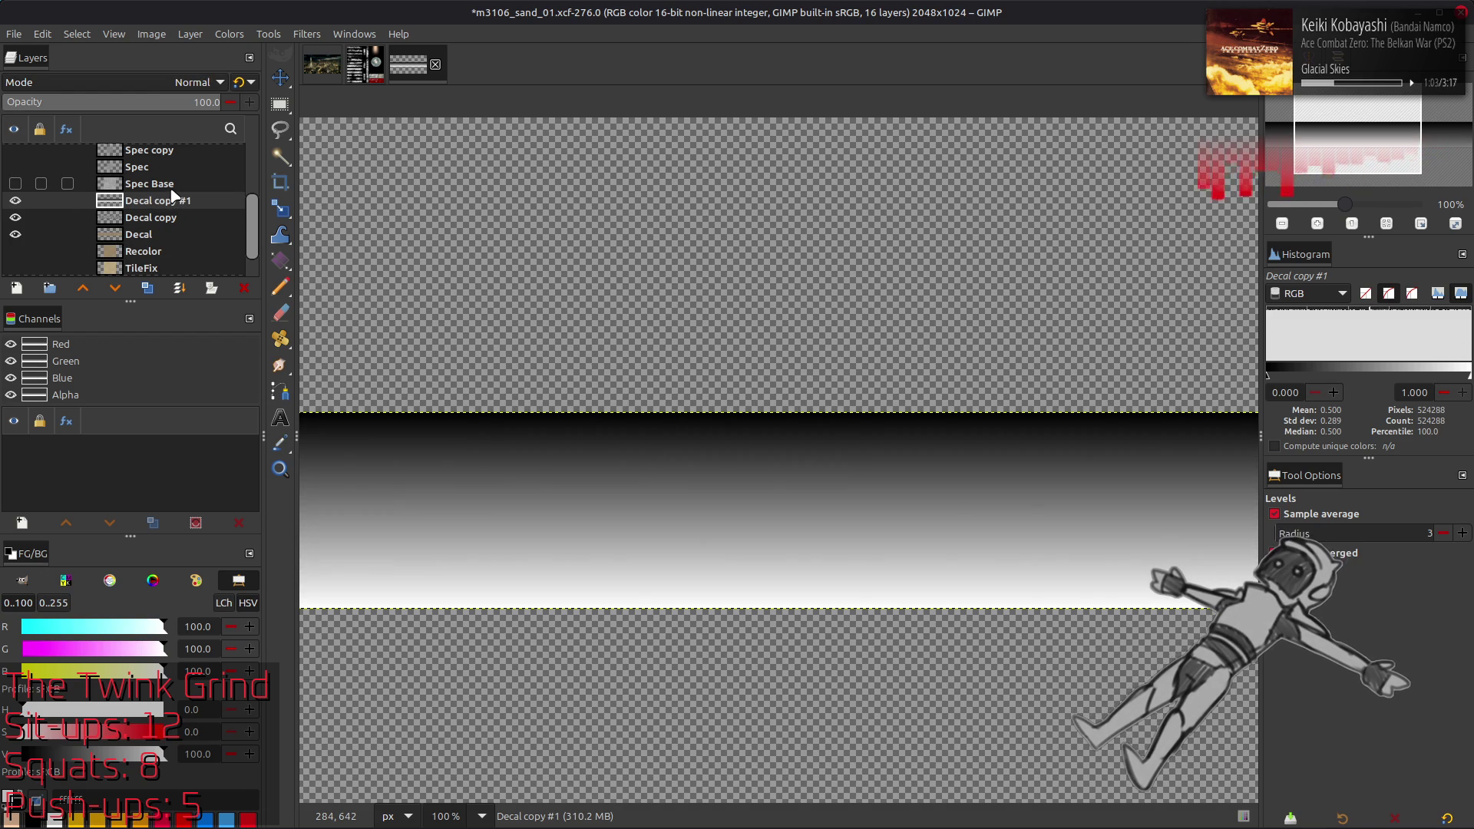
click(229, 33)
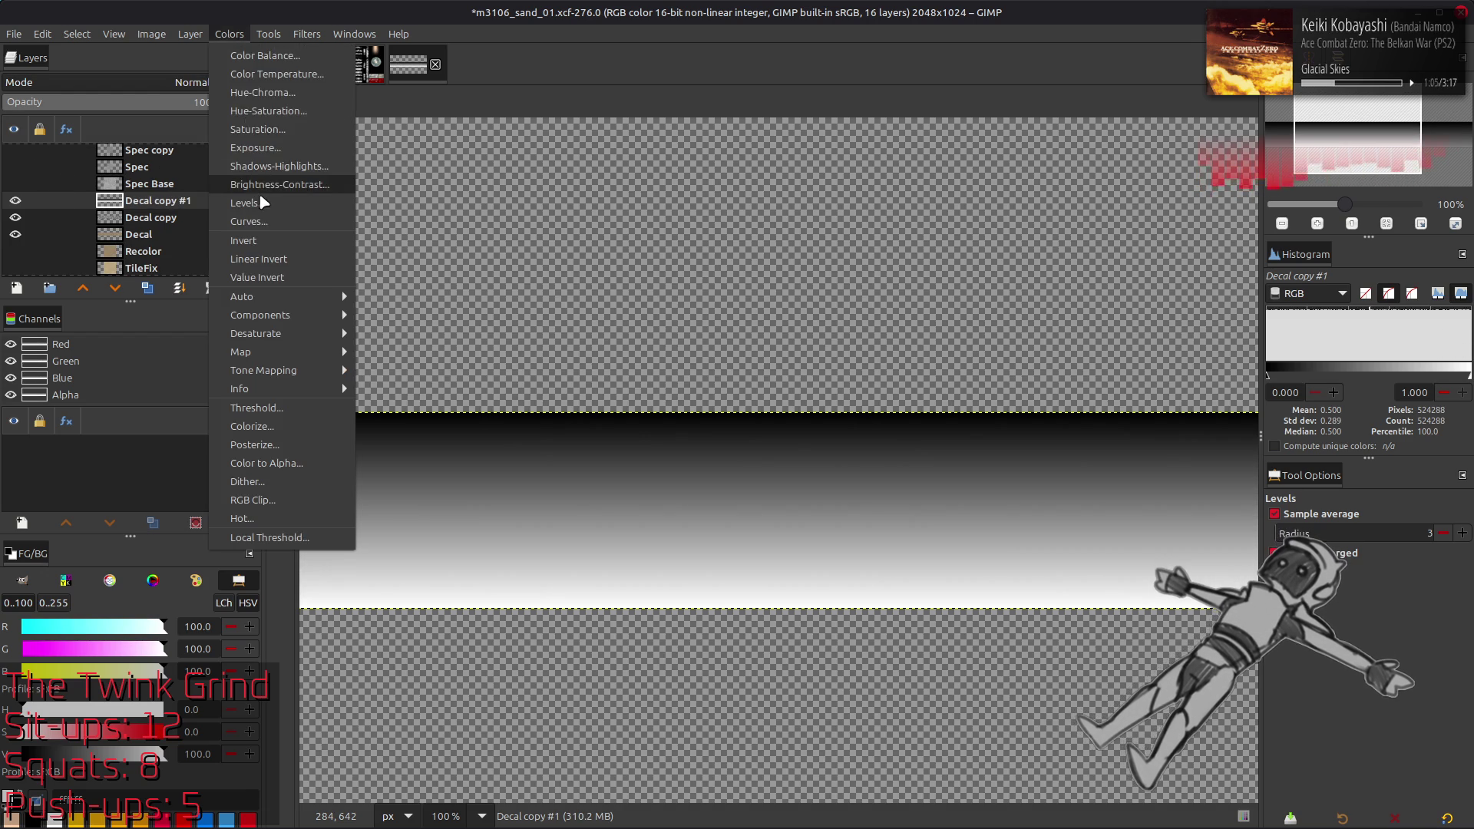
Give the gradient Levels input black 1, white 99 and gamma 1.00, then apply it
click(254, 203)
triple_click(80, 528)
key(BackSpace)
key(Return)
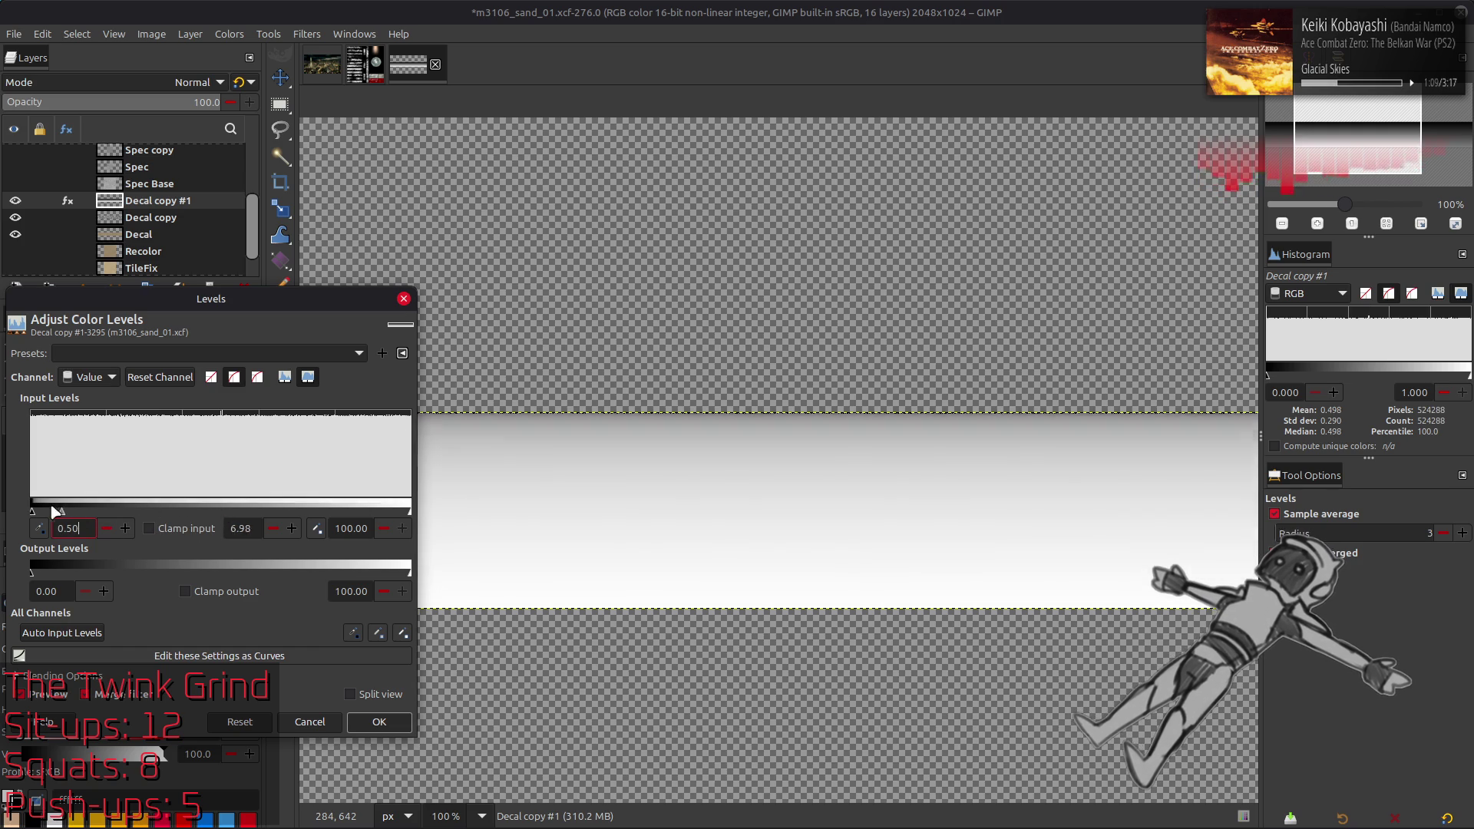
triple_click(76, 528)
text(1)
key(Return)
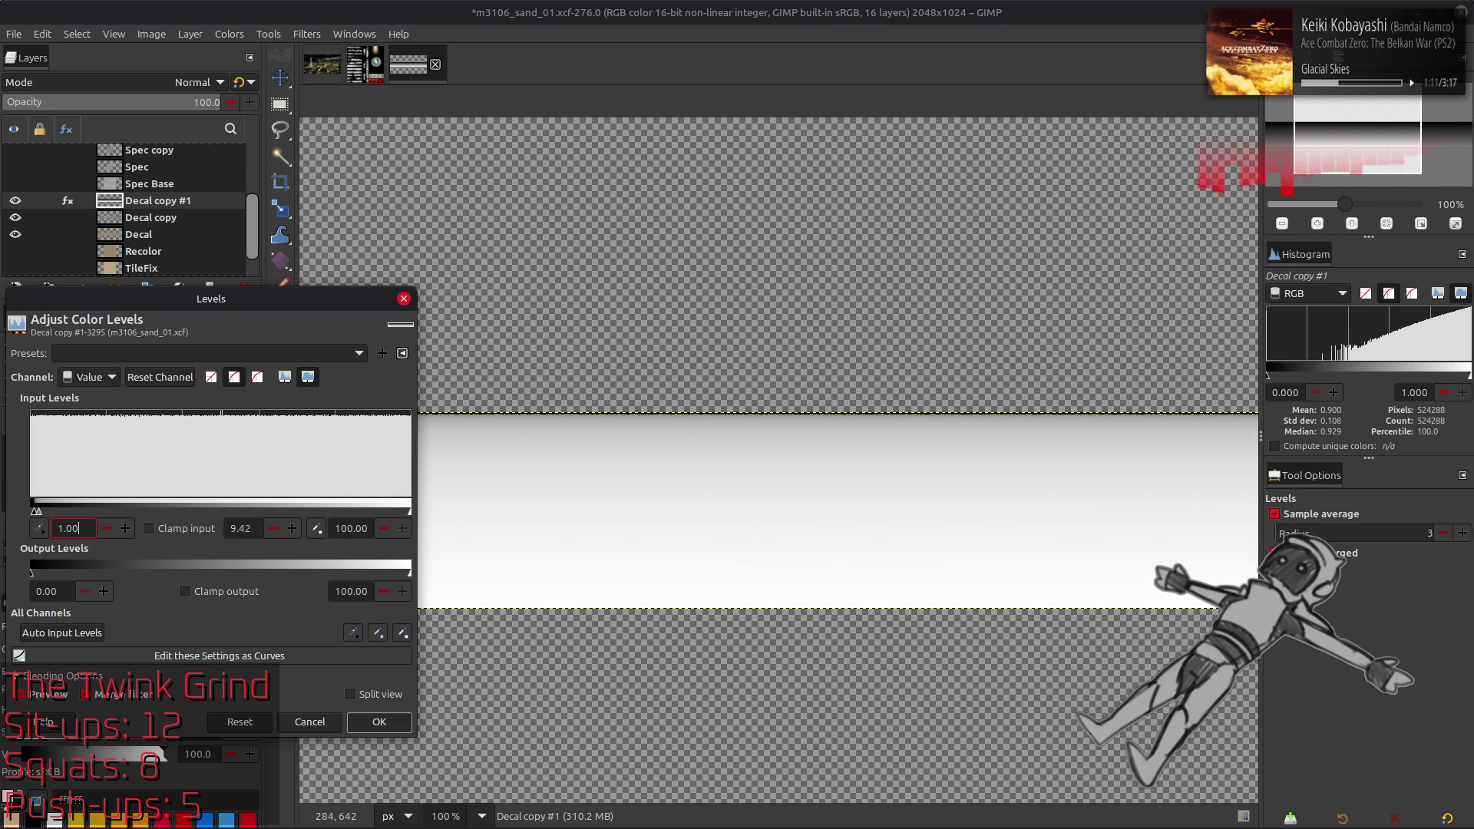
triple_click(350, 529)
text(99)
key(Return)
text(1.00)
key(Return)
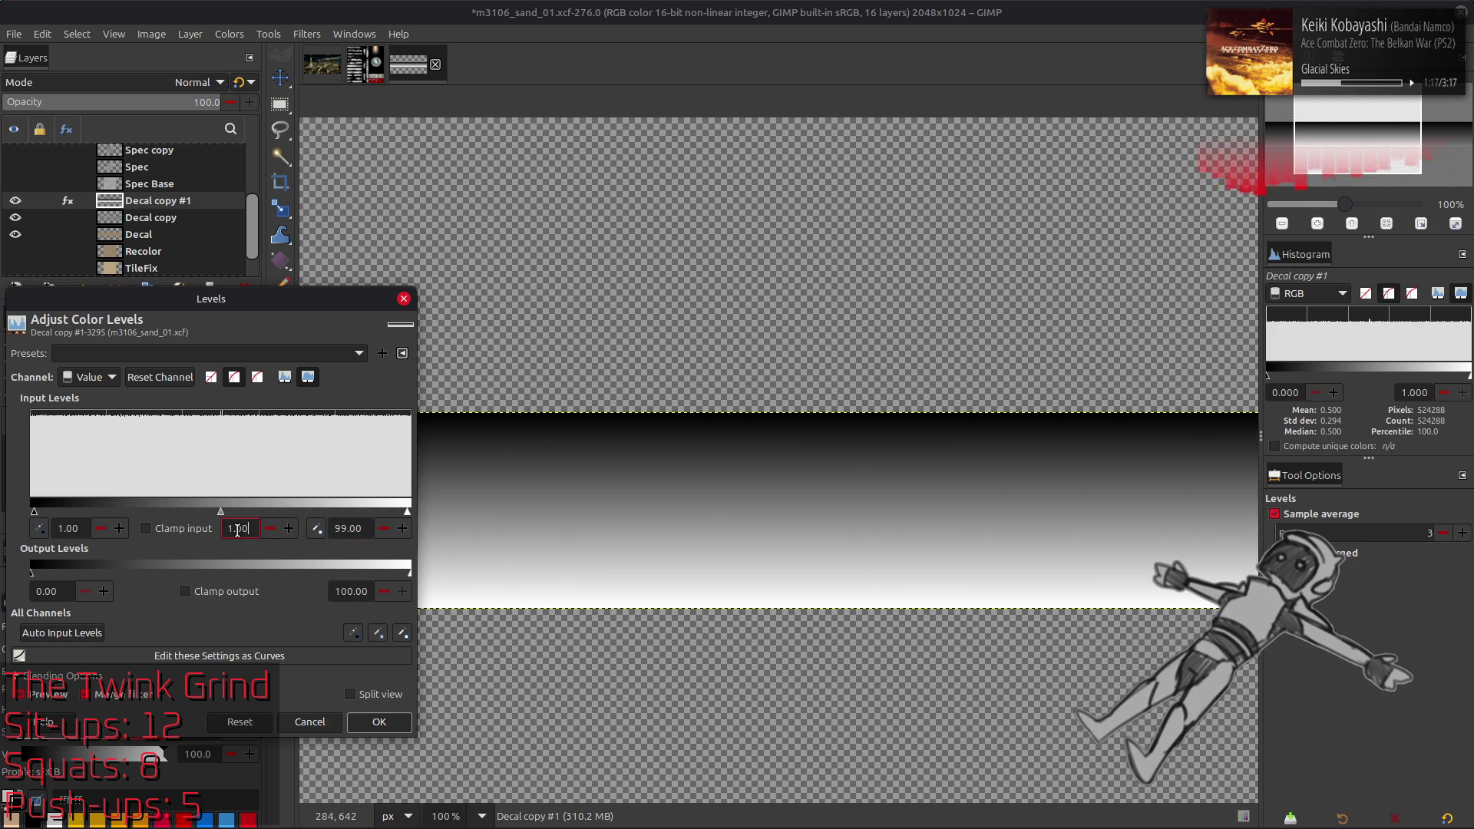
click(379, 722)
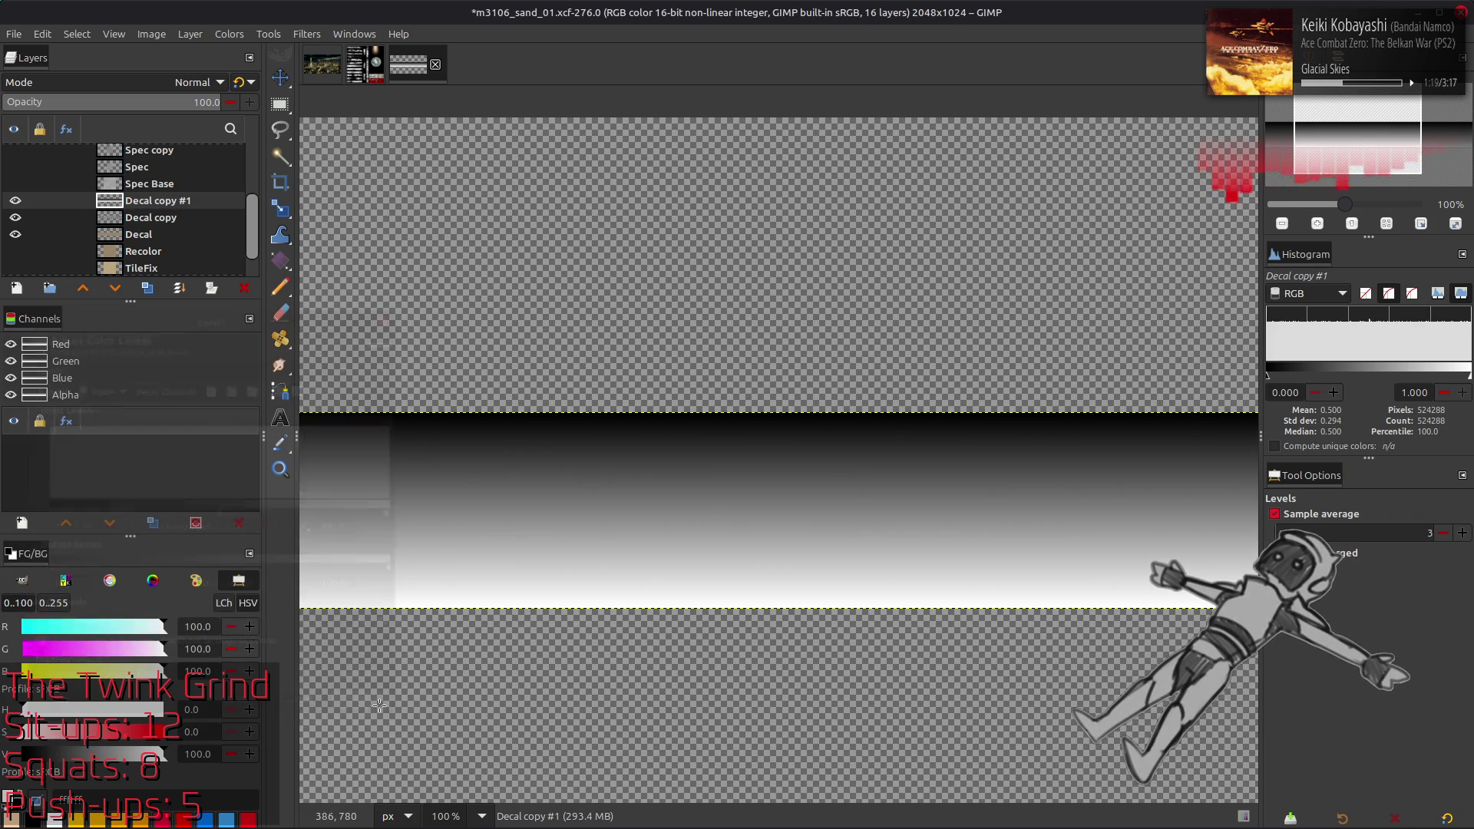
click(280, 77)
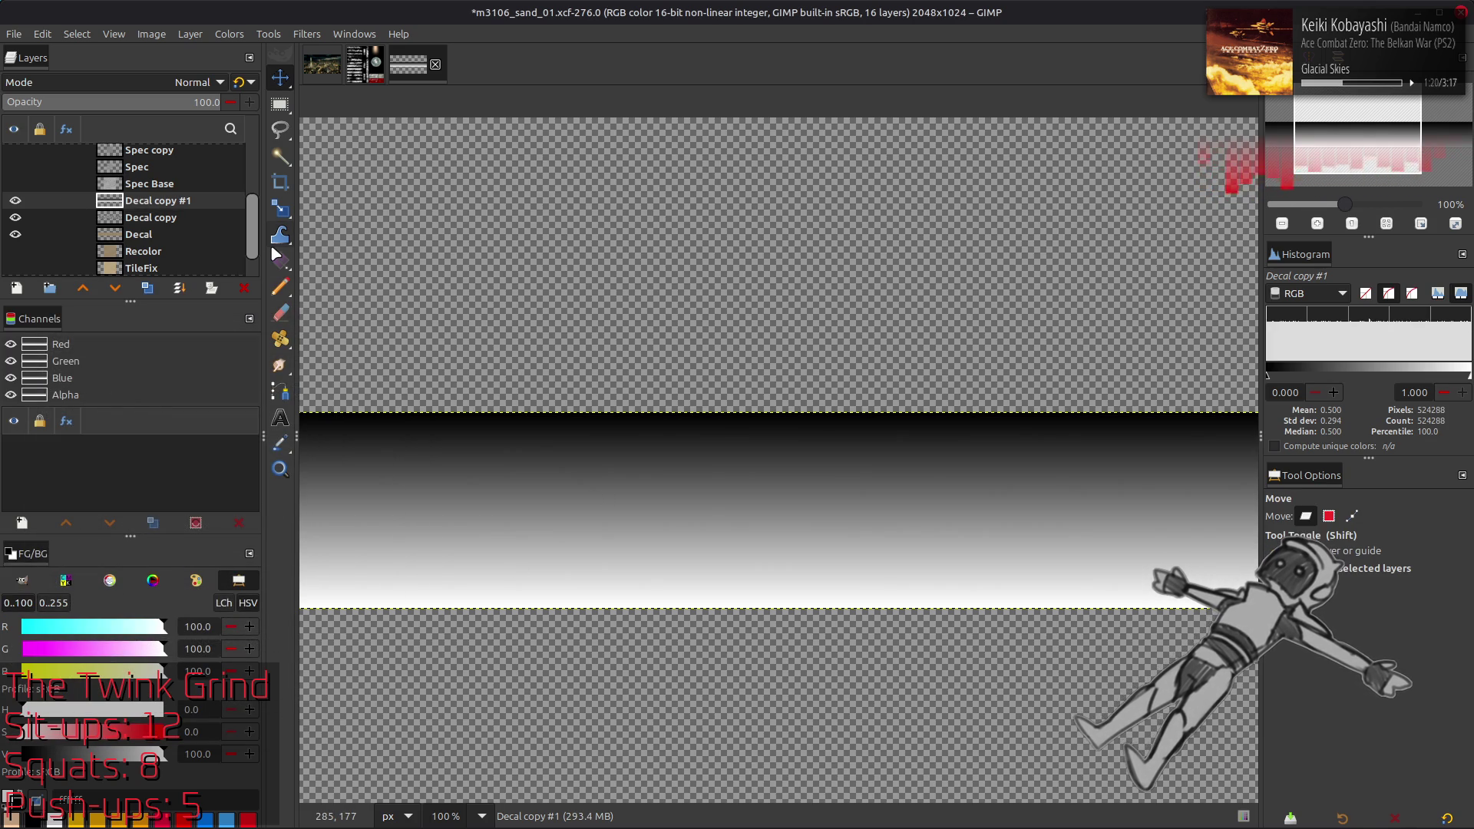
Try Multiply and then Overlay blending on the Decal copy #1 cloud layer
click(171, 86)
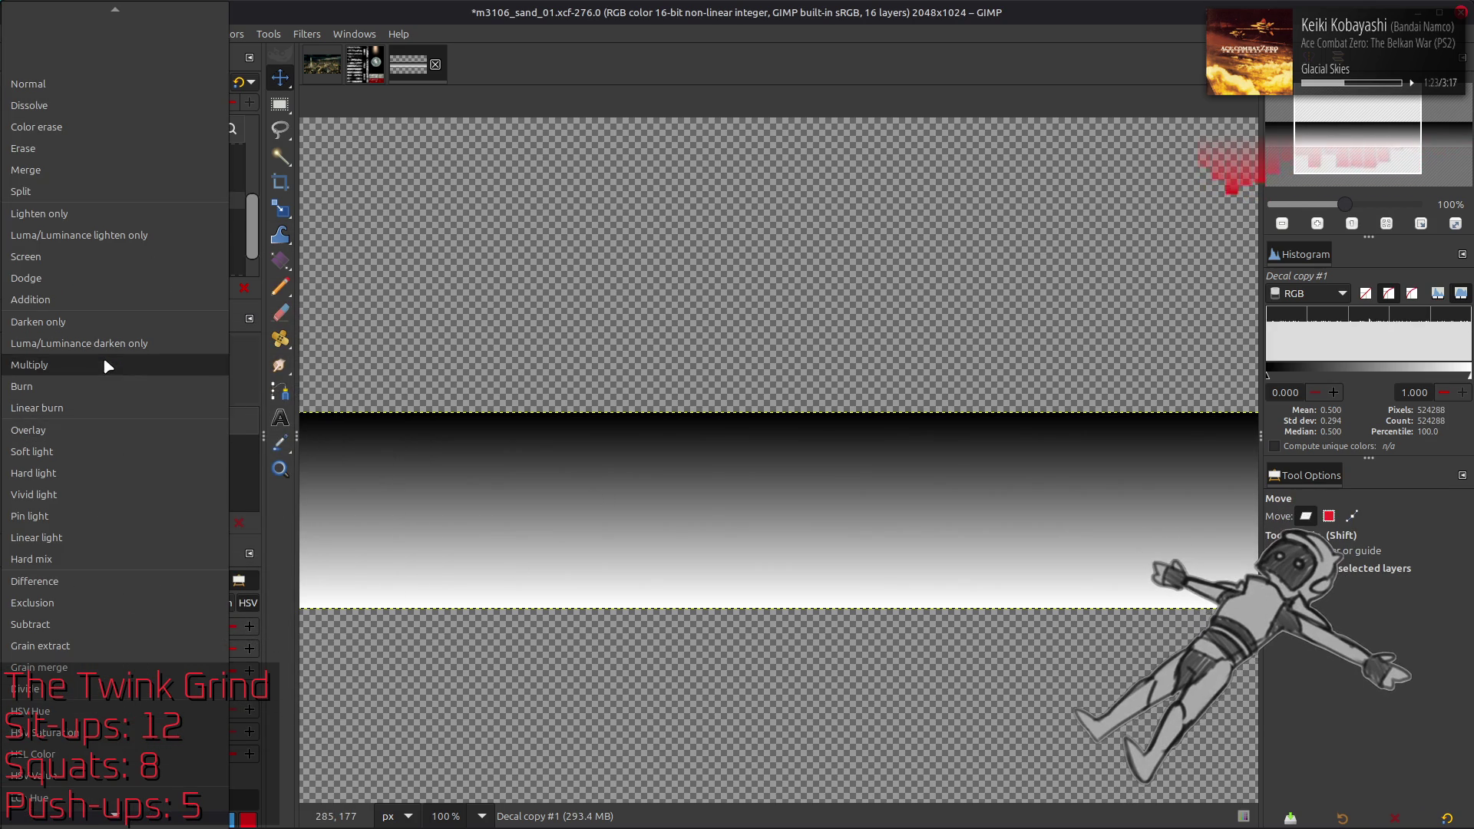
click(103, 359)
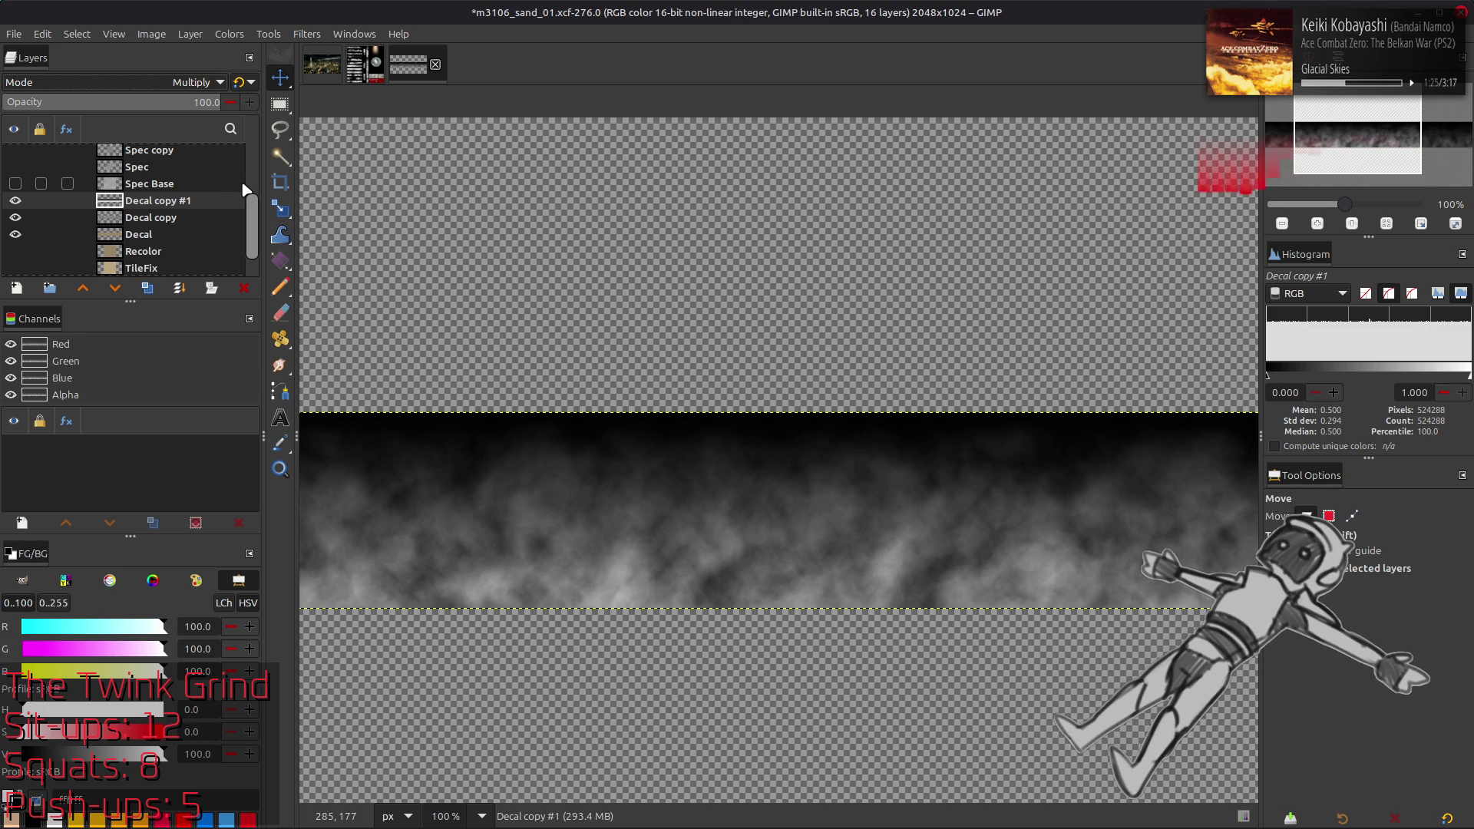
click(219, 82)
click(160, 151)
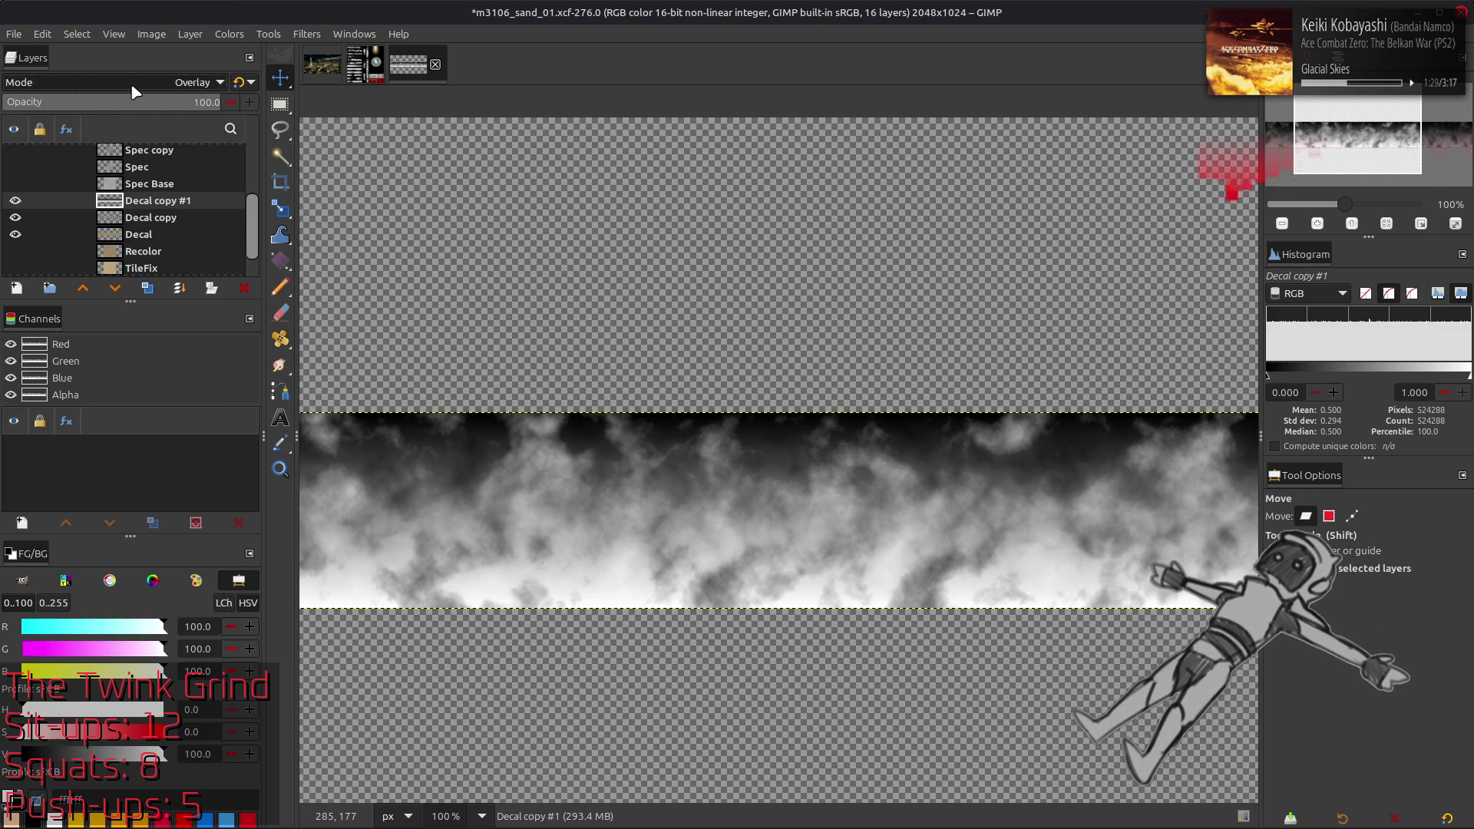
scroll(132, 87, down, 2)
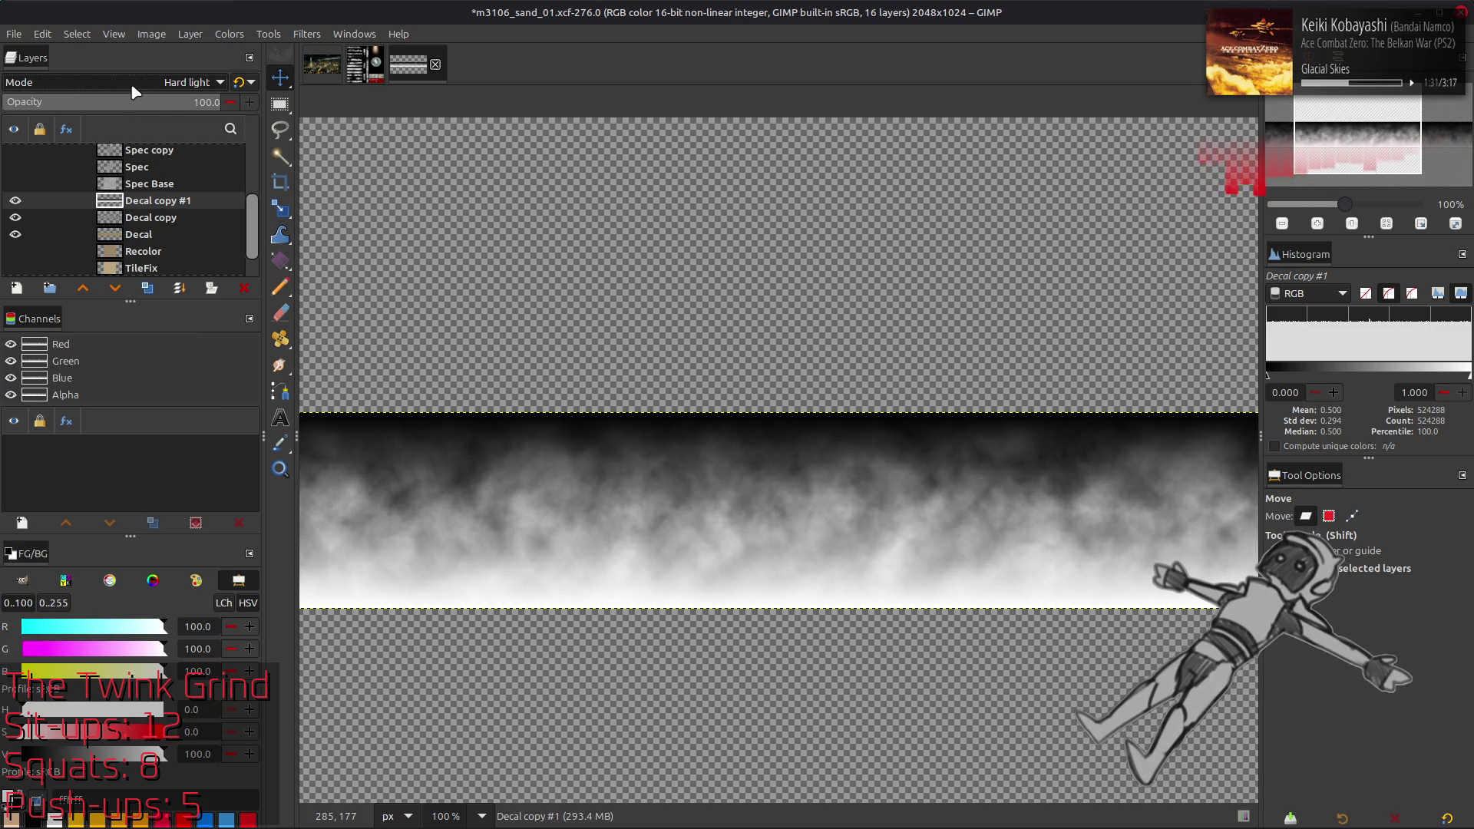
scroll(139, 88, down, 3)
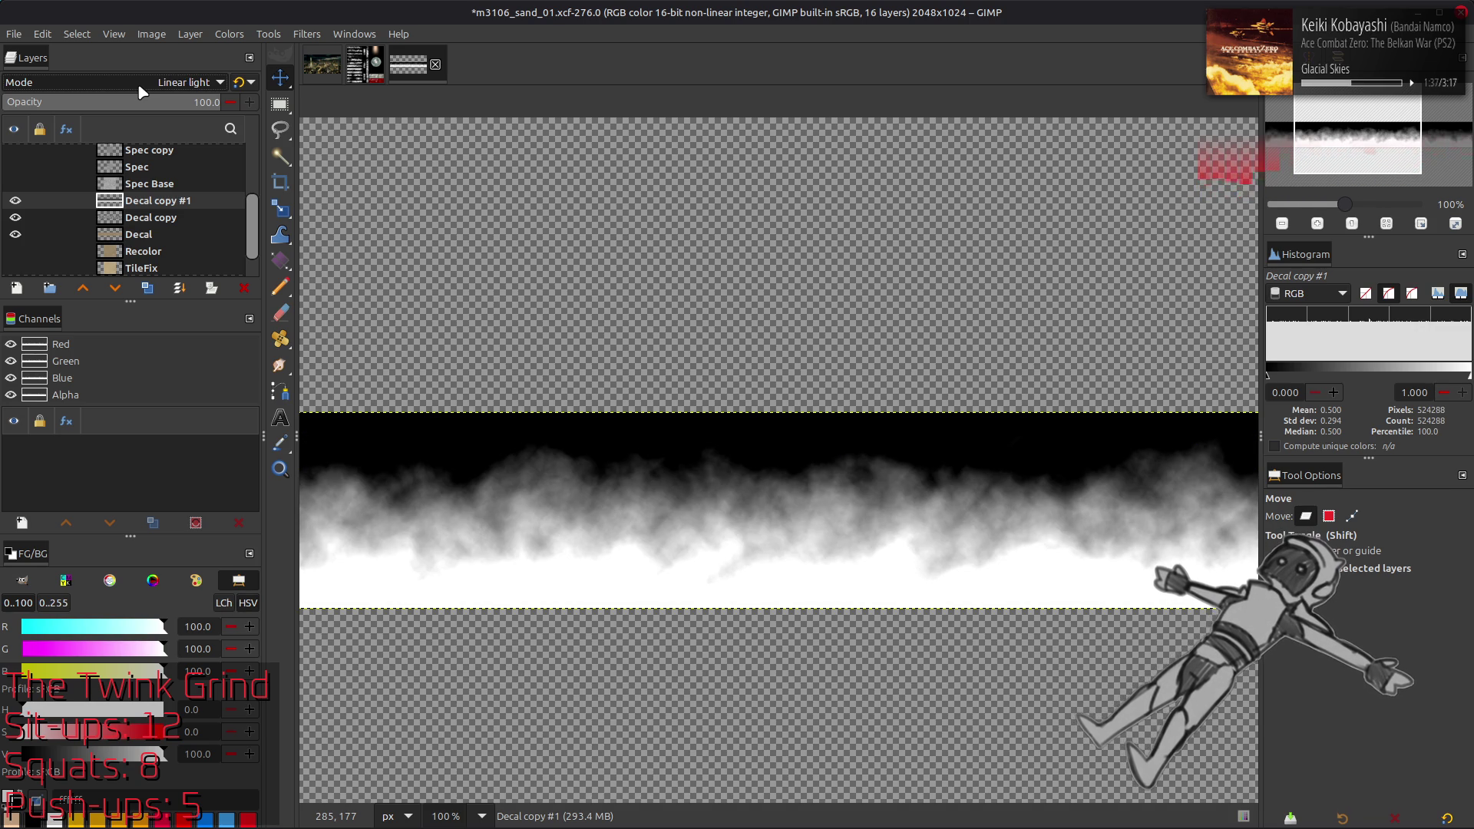
scroll(142, 91, up, 2)
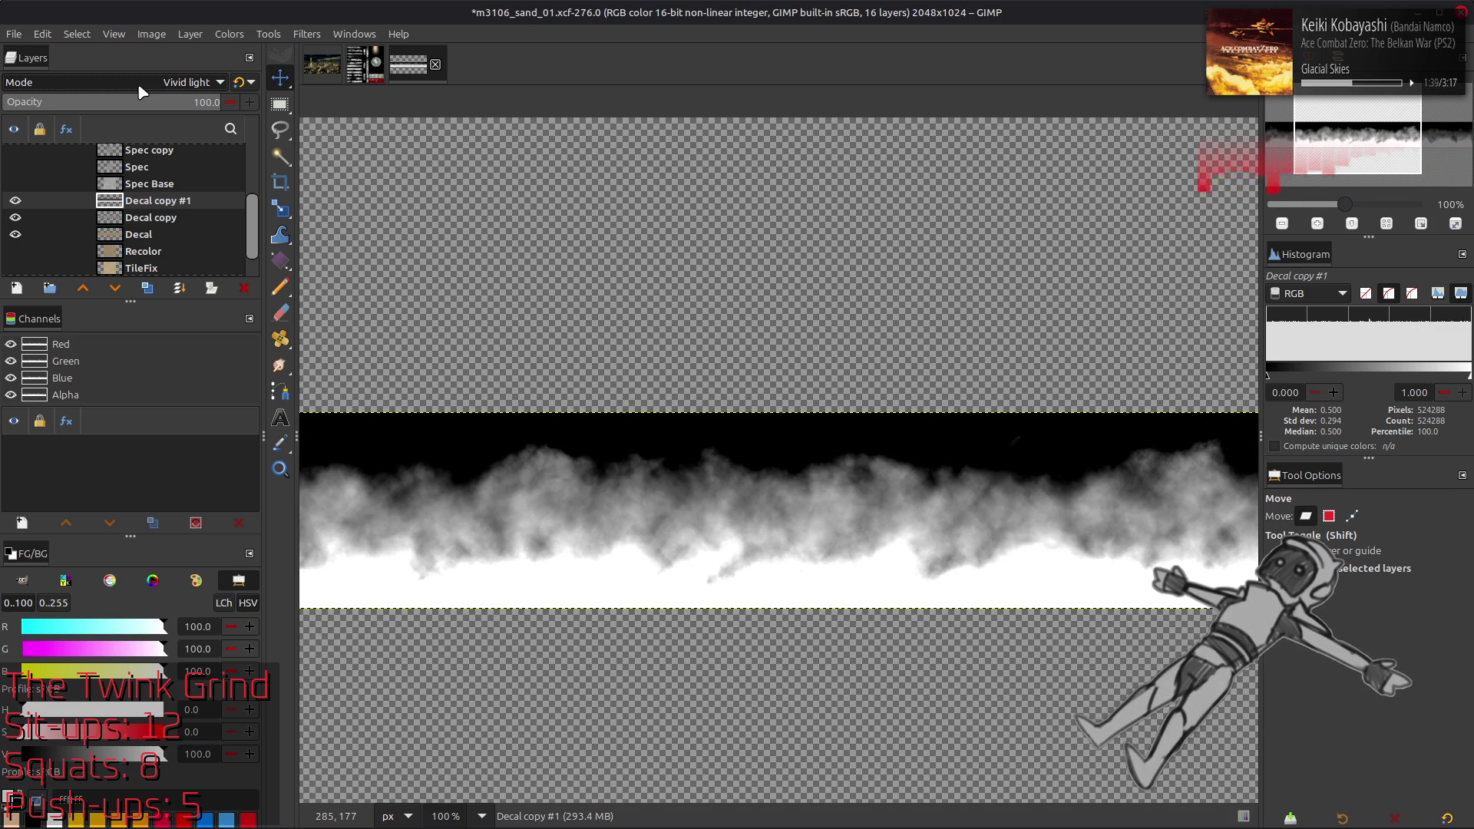
scroll(139, 92, down, 2)
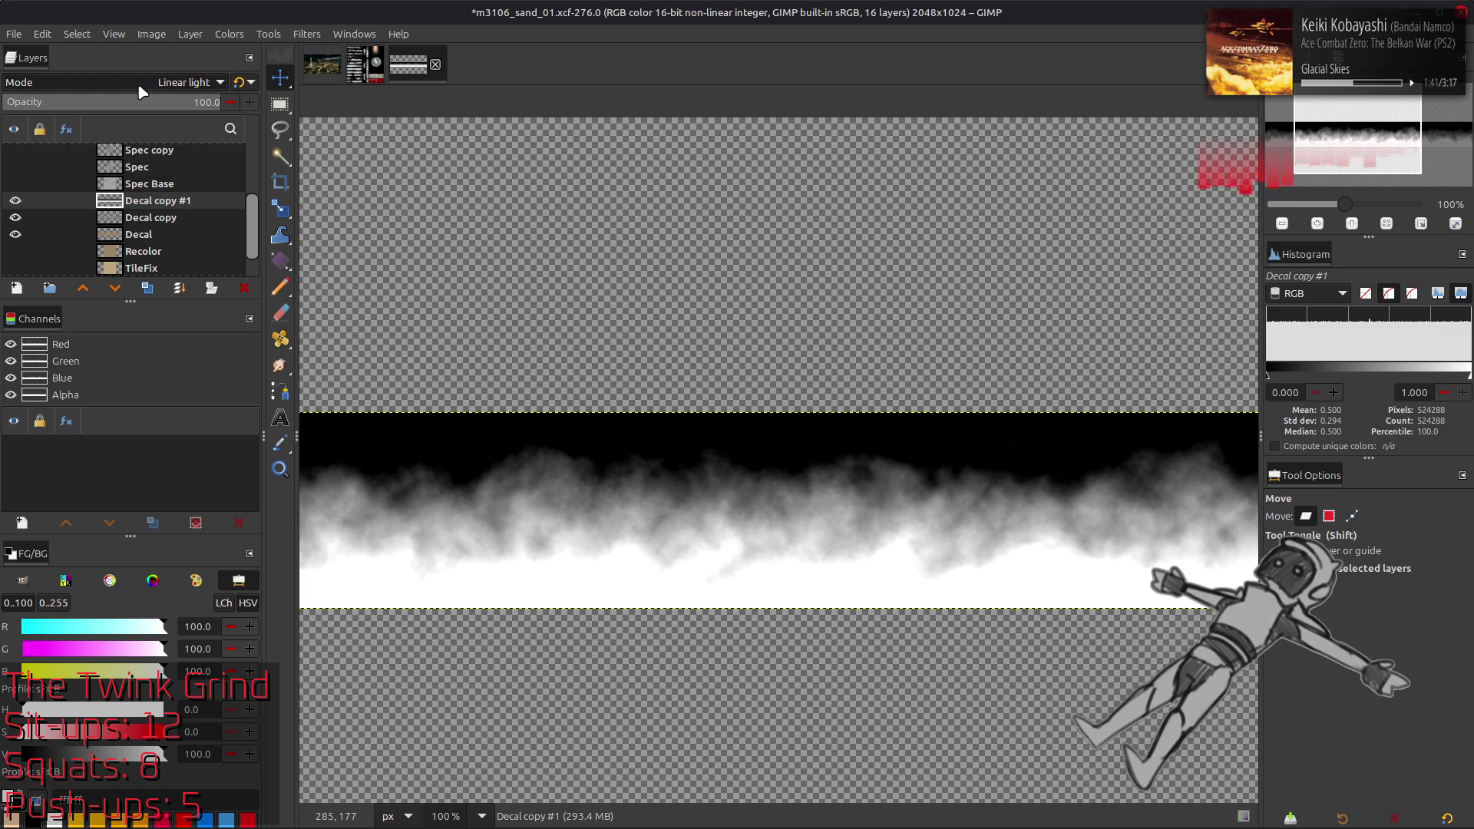
scroll(142, 92, up, 2)
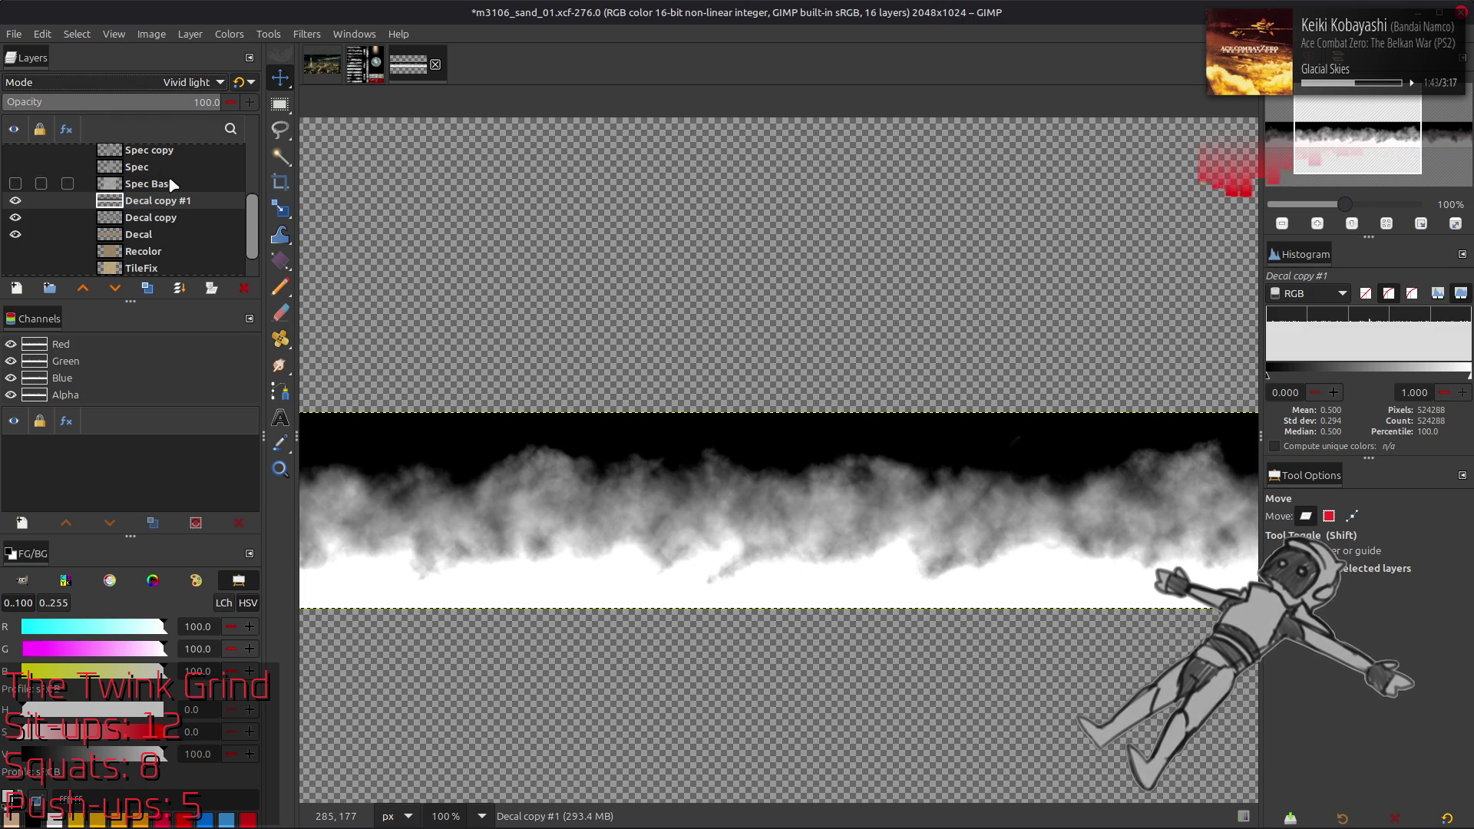
Try Linear light and then Hard mix blending on the layer
click(159, 90)
click(146, 118)
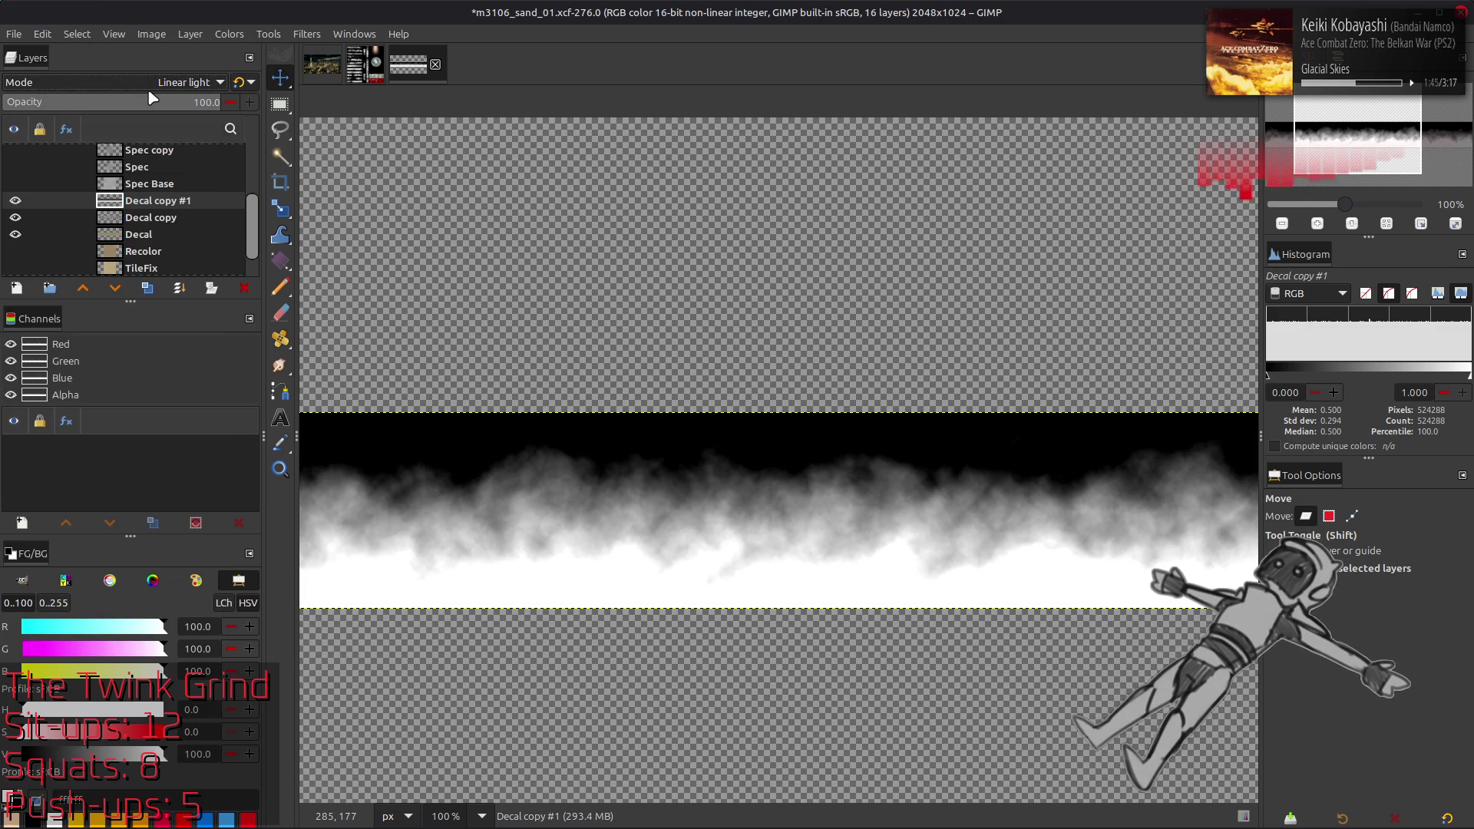
click(150, 90)
click(142, 102)
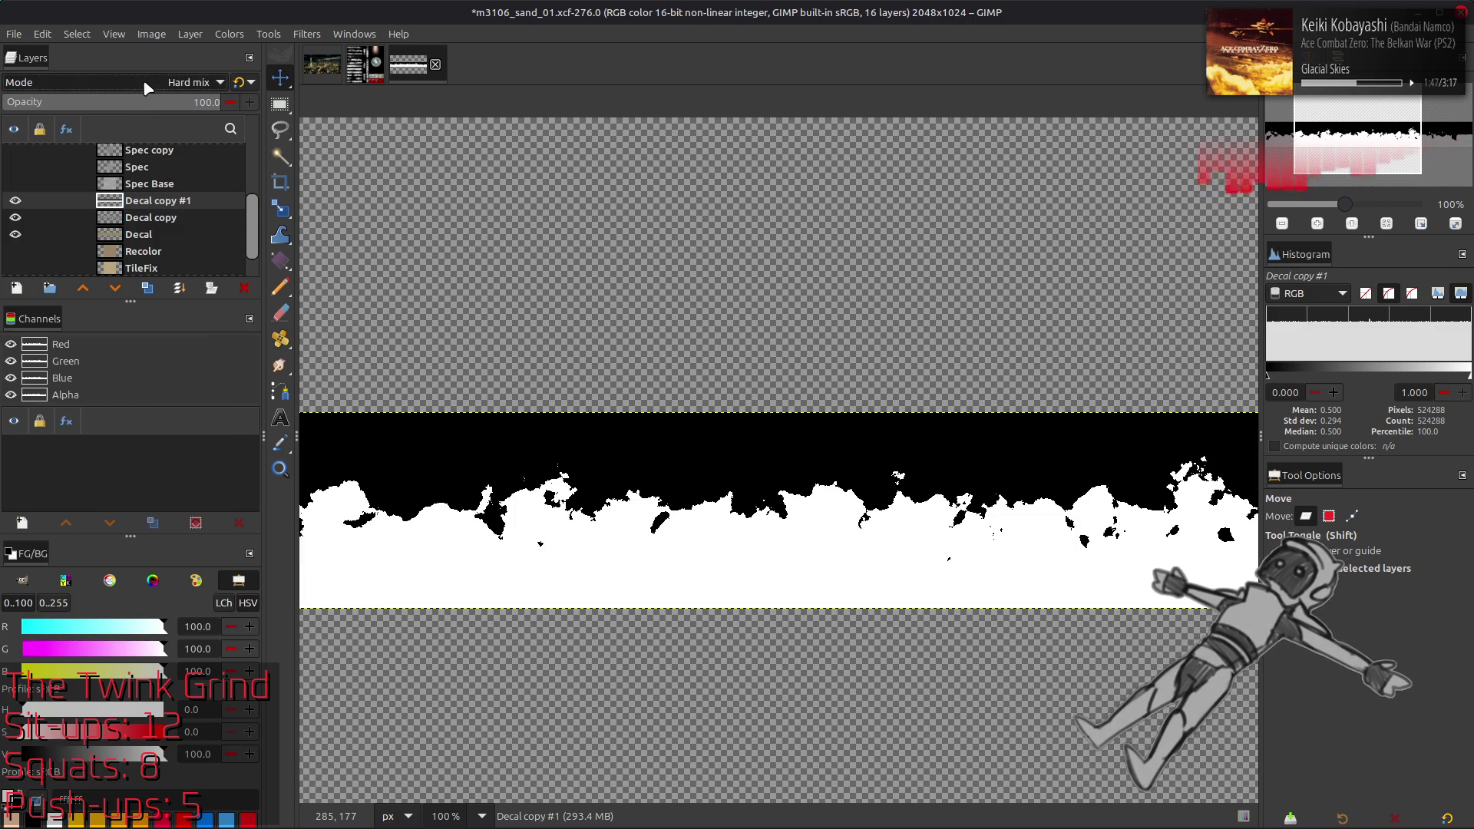
scroll(146, 87, up, 2)
scroll(146, 87, up, 1)
Merge Decal copy #1 down into Decal copy, then undo a trial Soft light duplicate
right_click(162, 200)
click(192, 391)
click(146, 289)
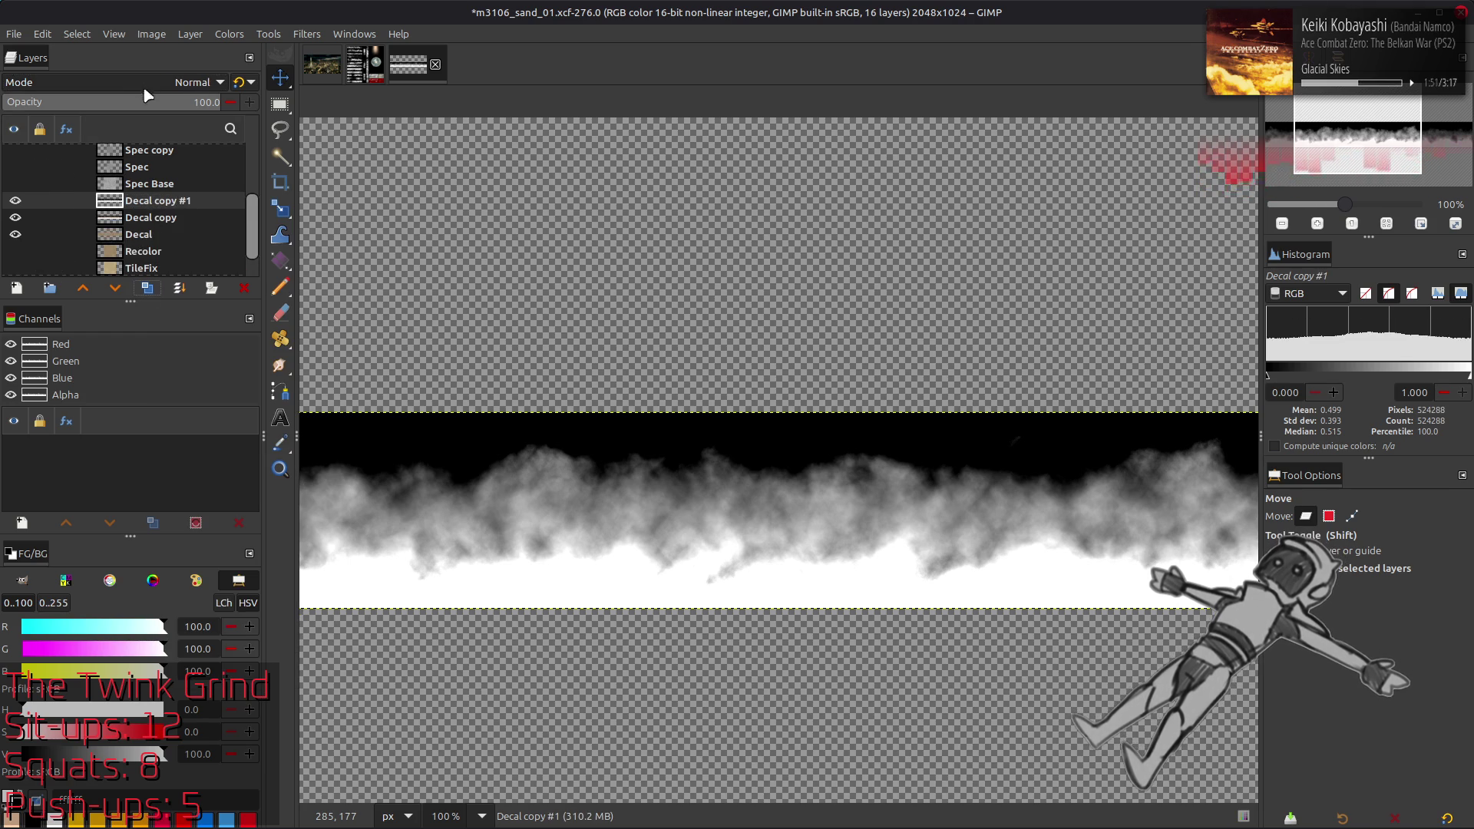
click(196, 82)
click(99, 444)
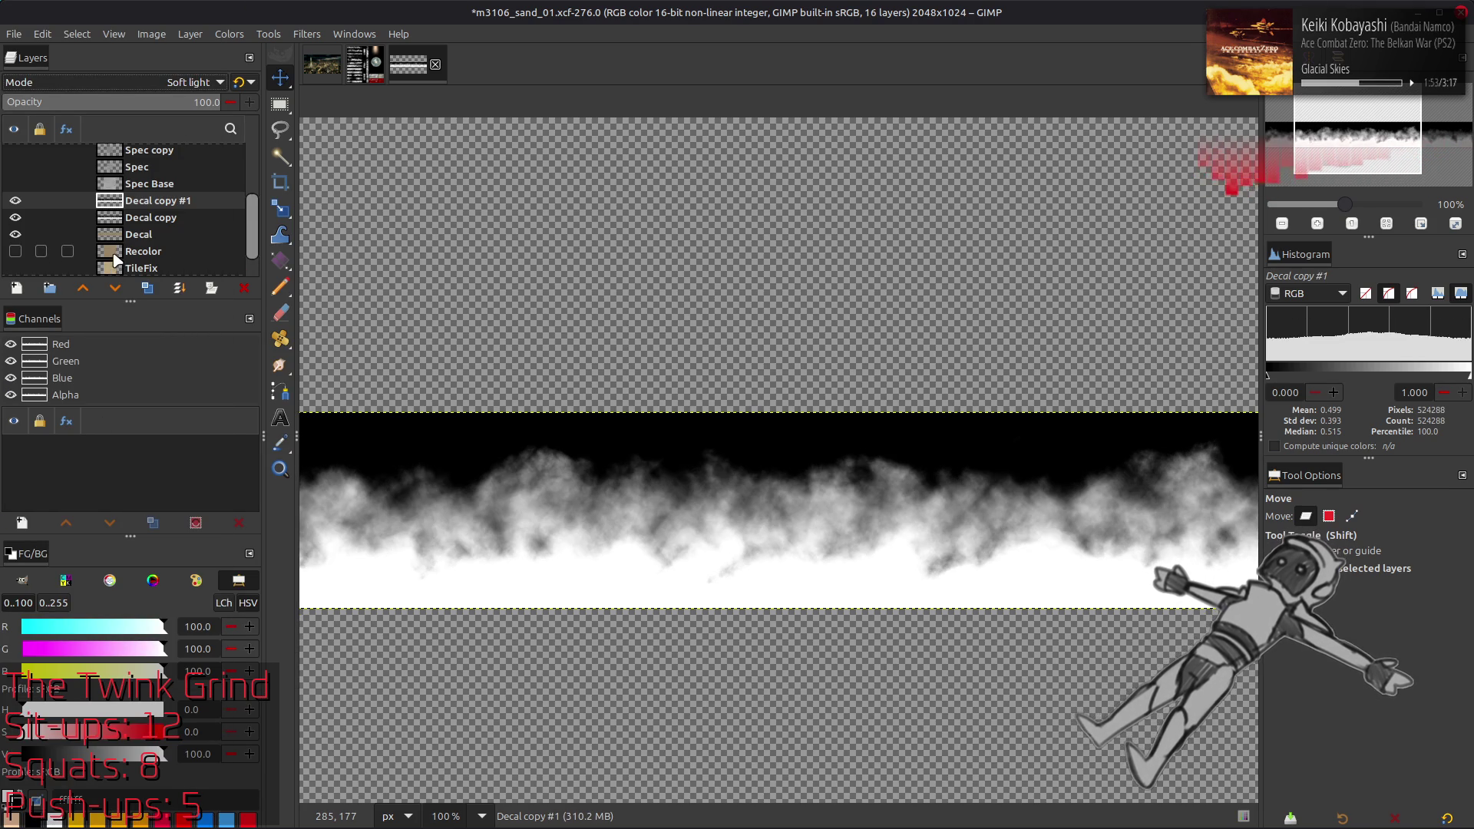
scroll(146, 87, up, 1)
scroll(146, 87, down, 1)
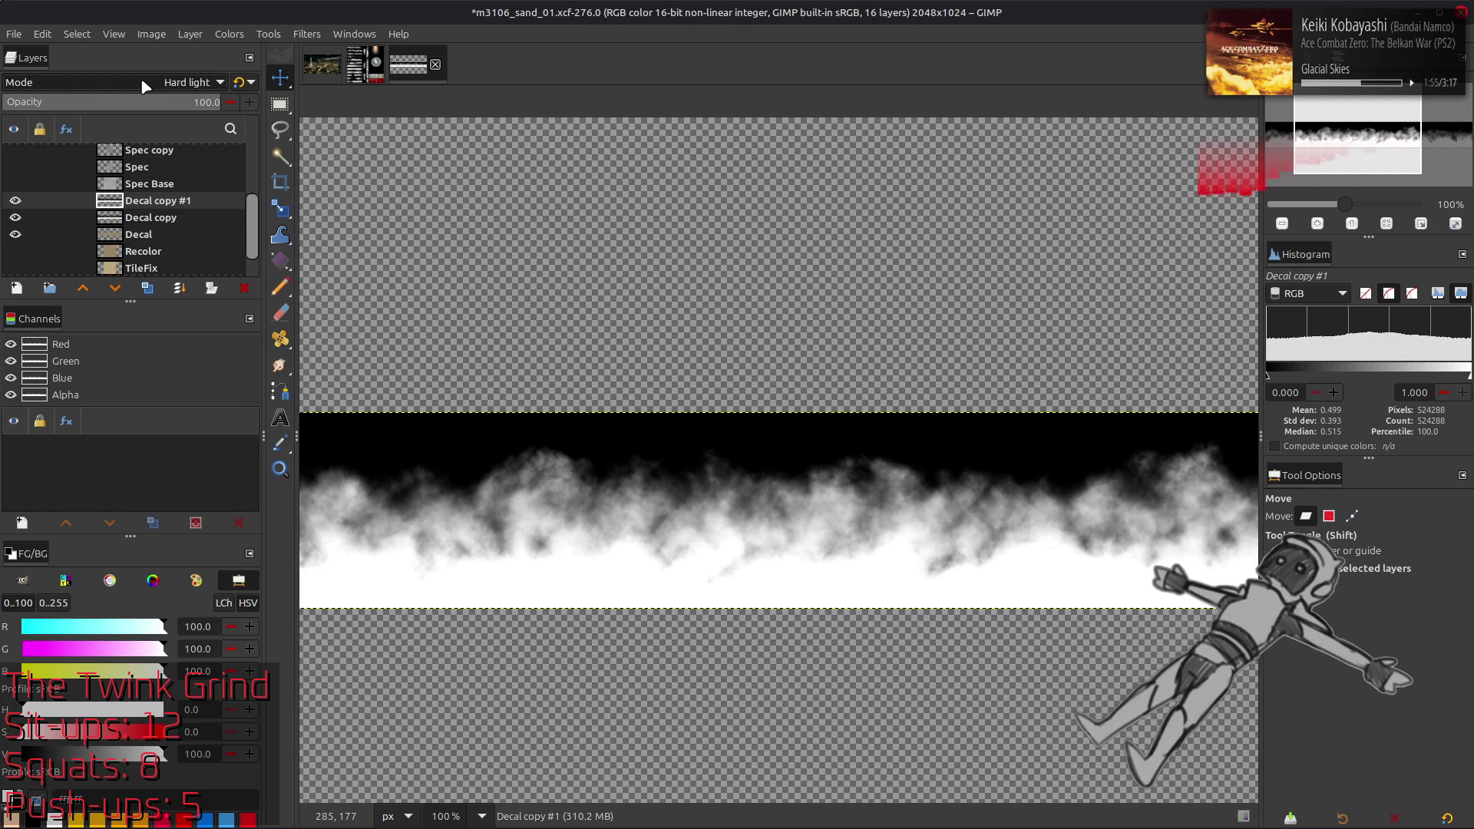
key(ctrl+z)
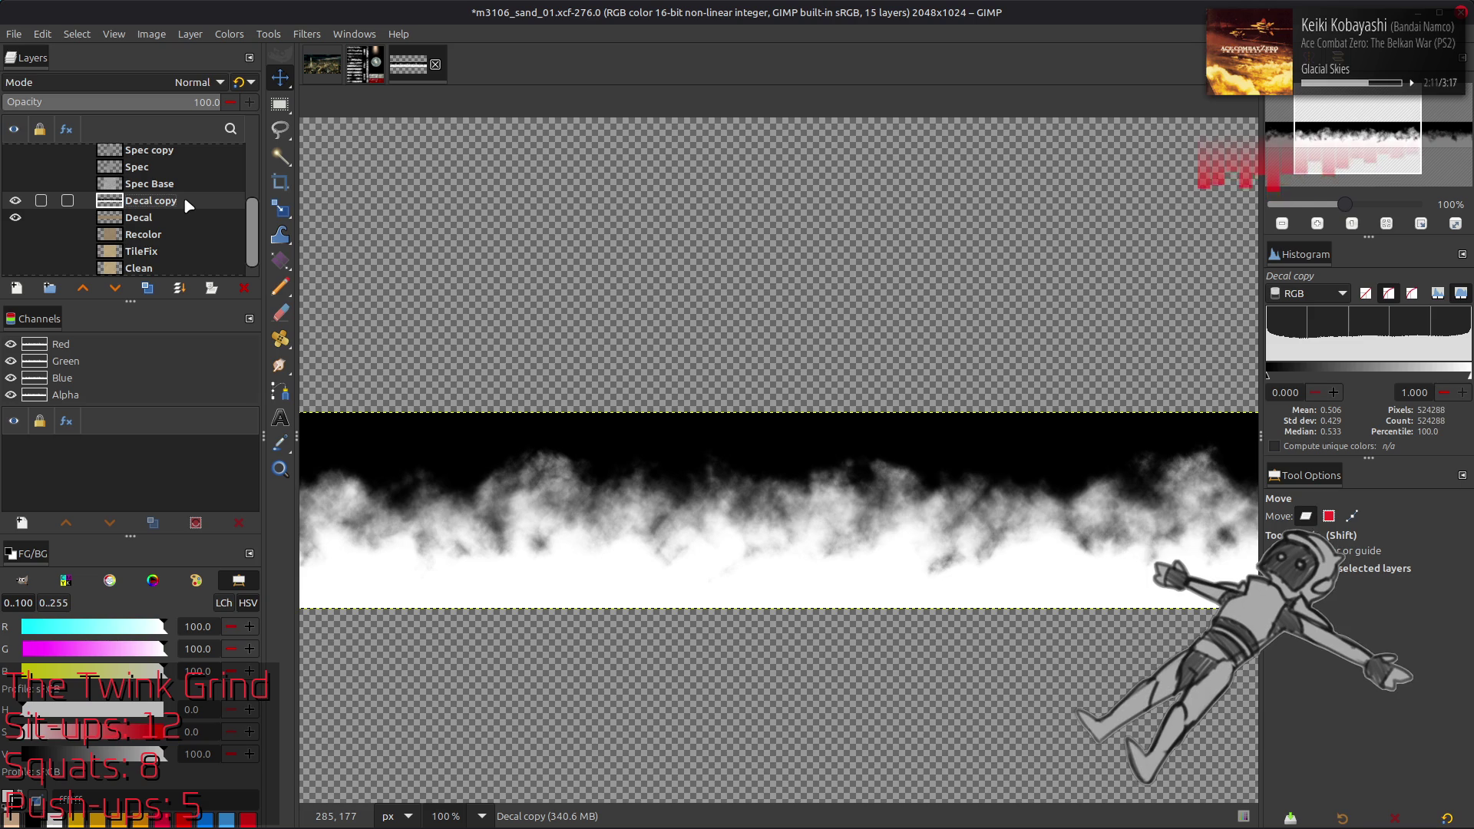
Step through redo/undo history, then set Decal copy to Overlay blending
key(ctrl+y)
key(ctrl+y)
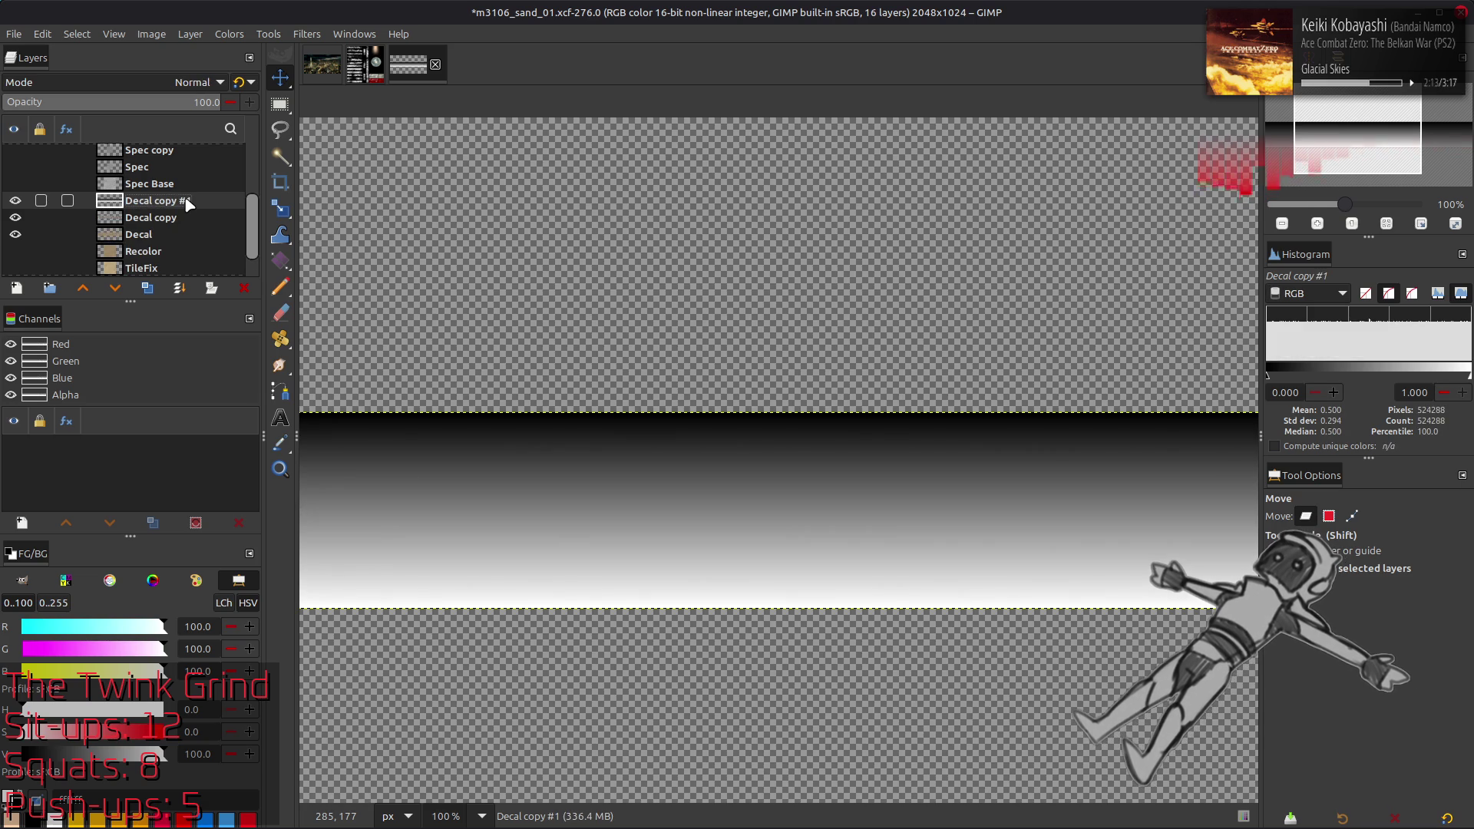
key(ctrl+y)
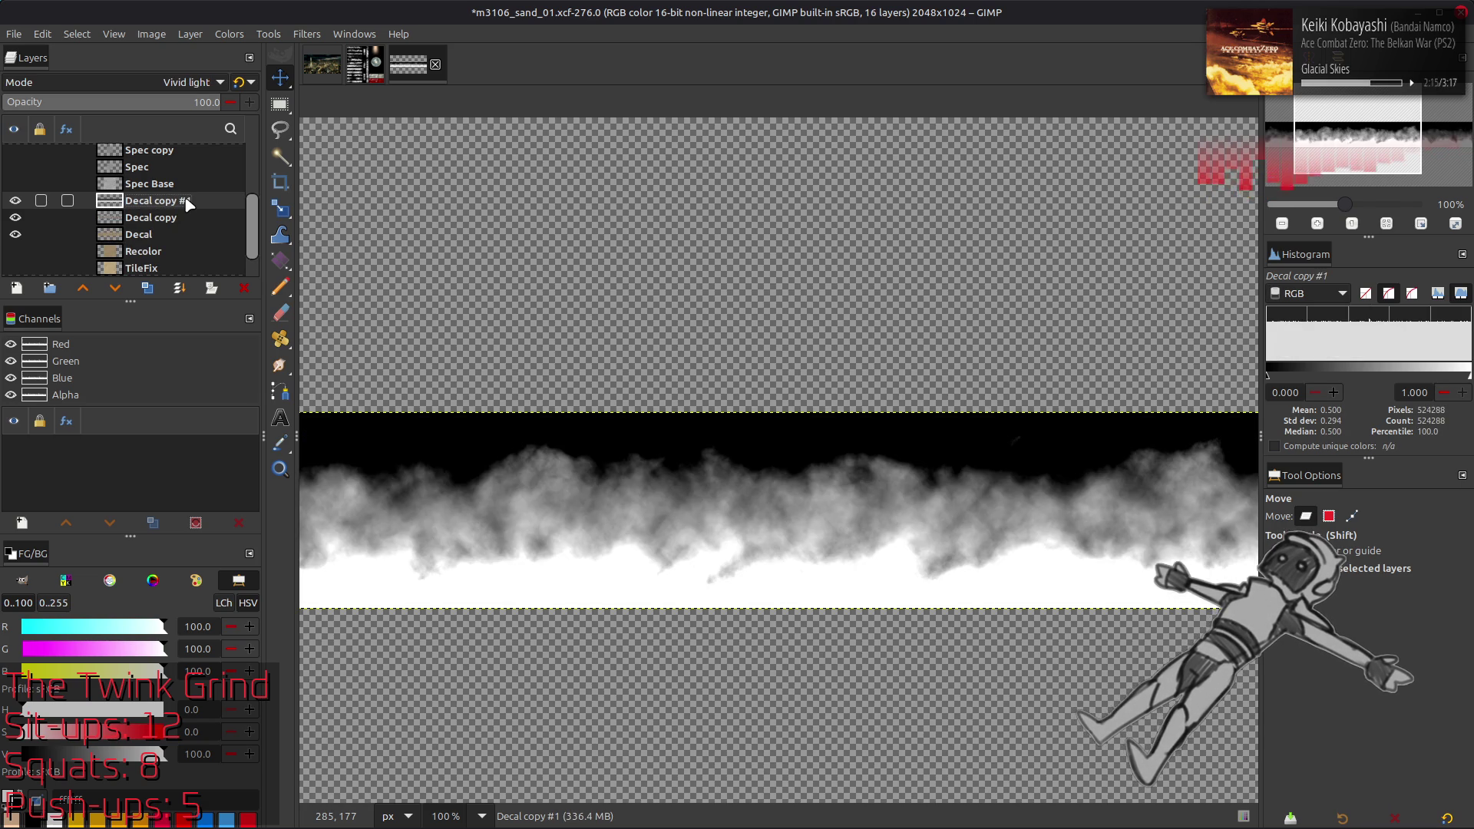
key(ctrl+z)
key(ctrl+z)
key(ctrl+z)
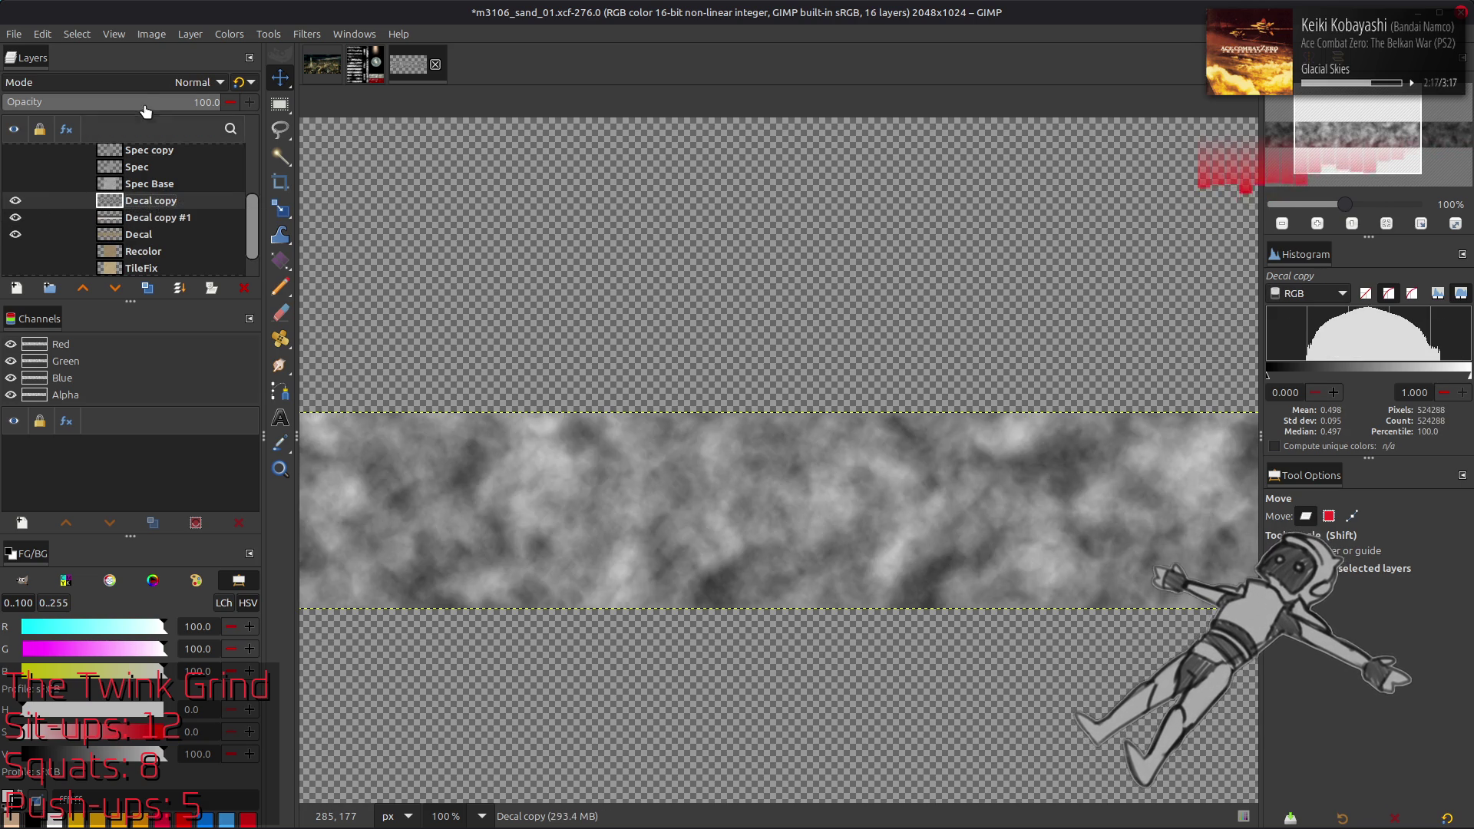
click(140, 85)
click(99, 430)
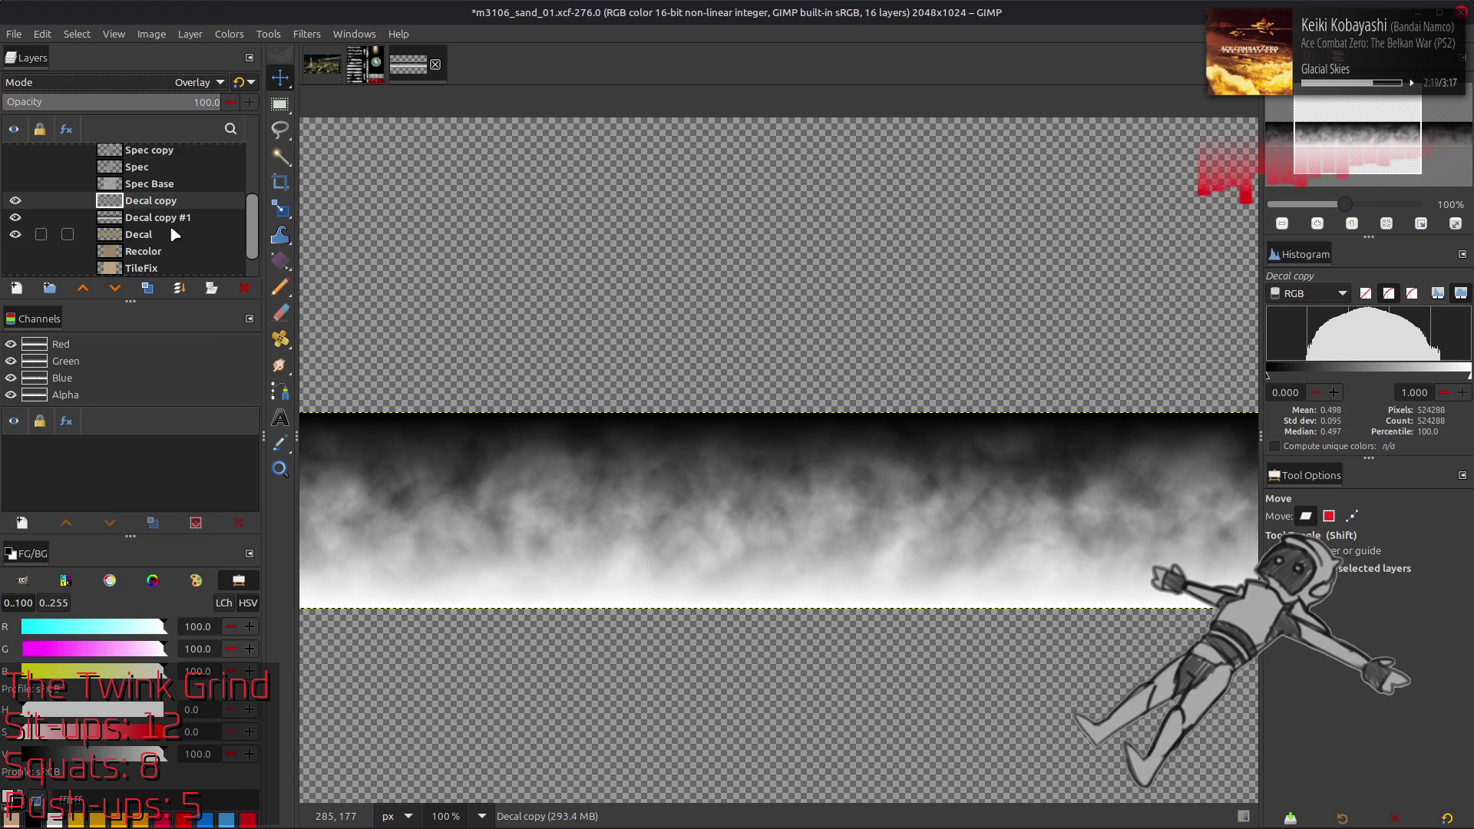
Try Vivid light and then Linear light blending on the cloud layer
scroll(152, 86, down, 3)
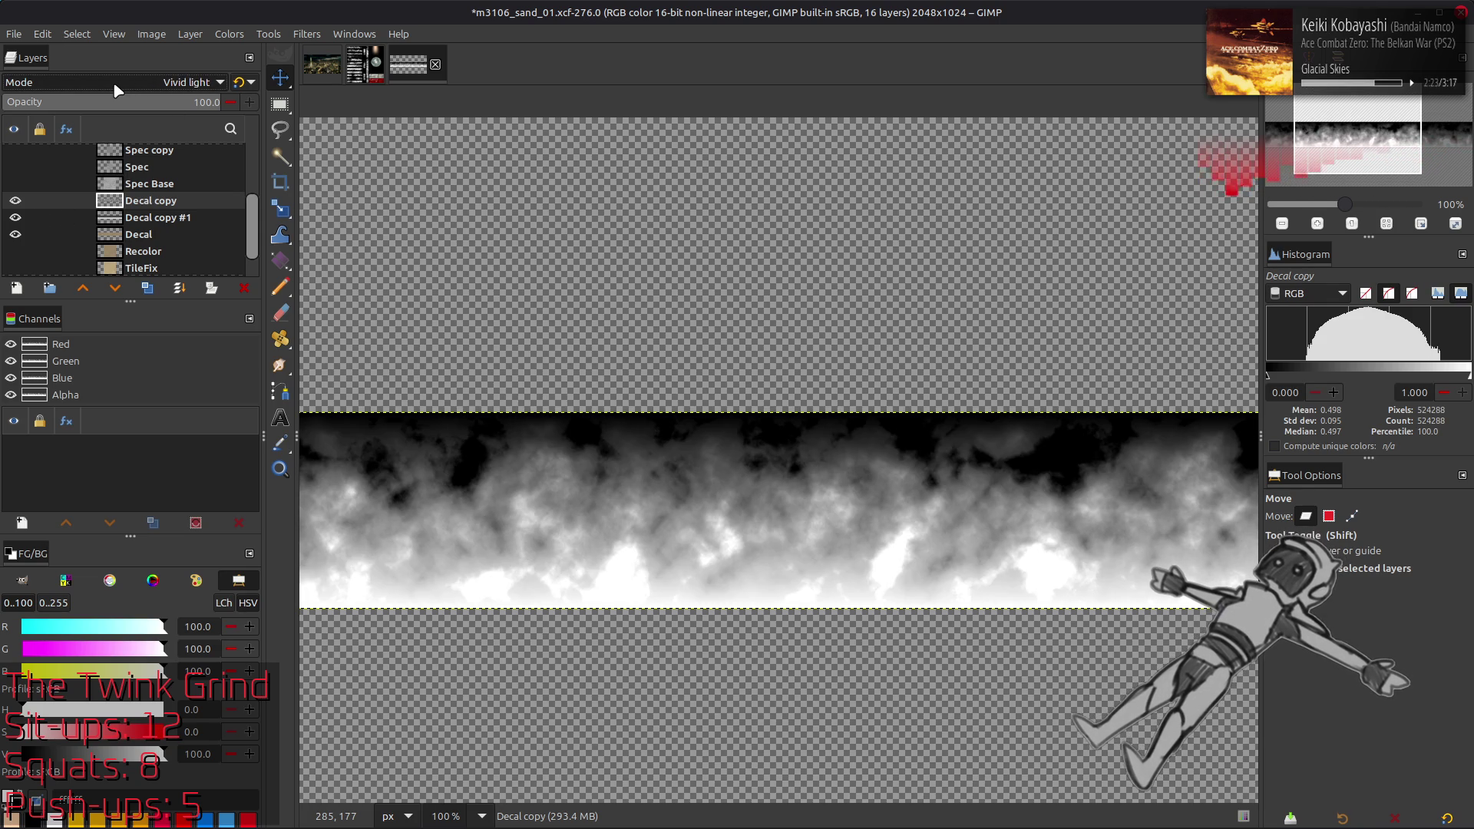
scroll(114, 85, down, 2)
click(113, 82)
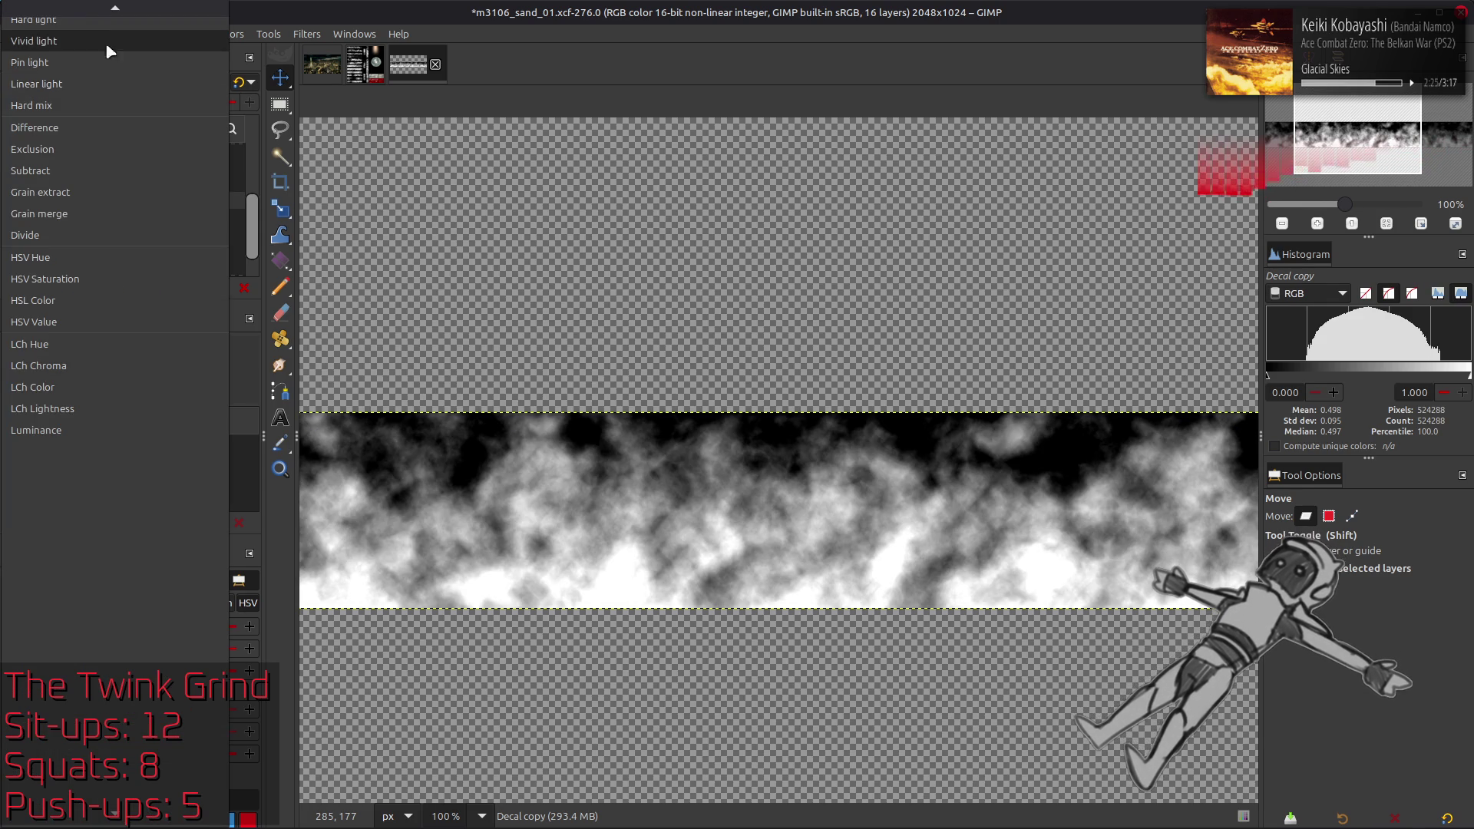
click(108, 40)
click(120, 87)
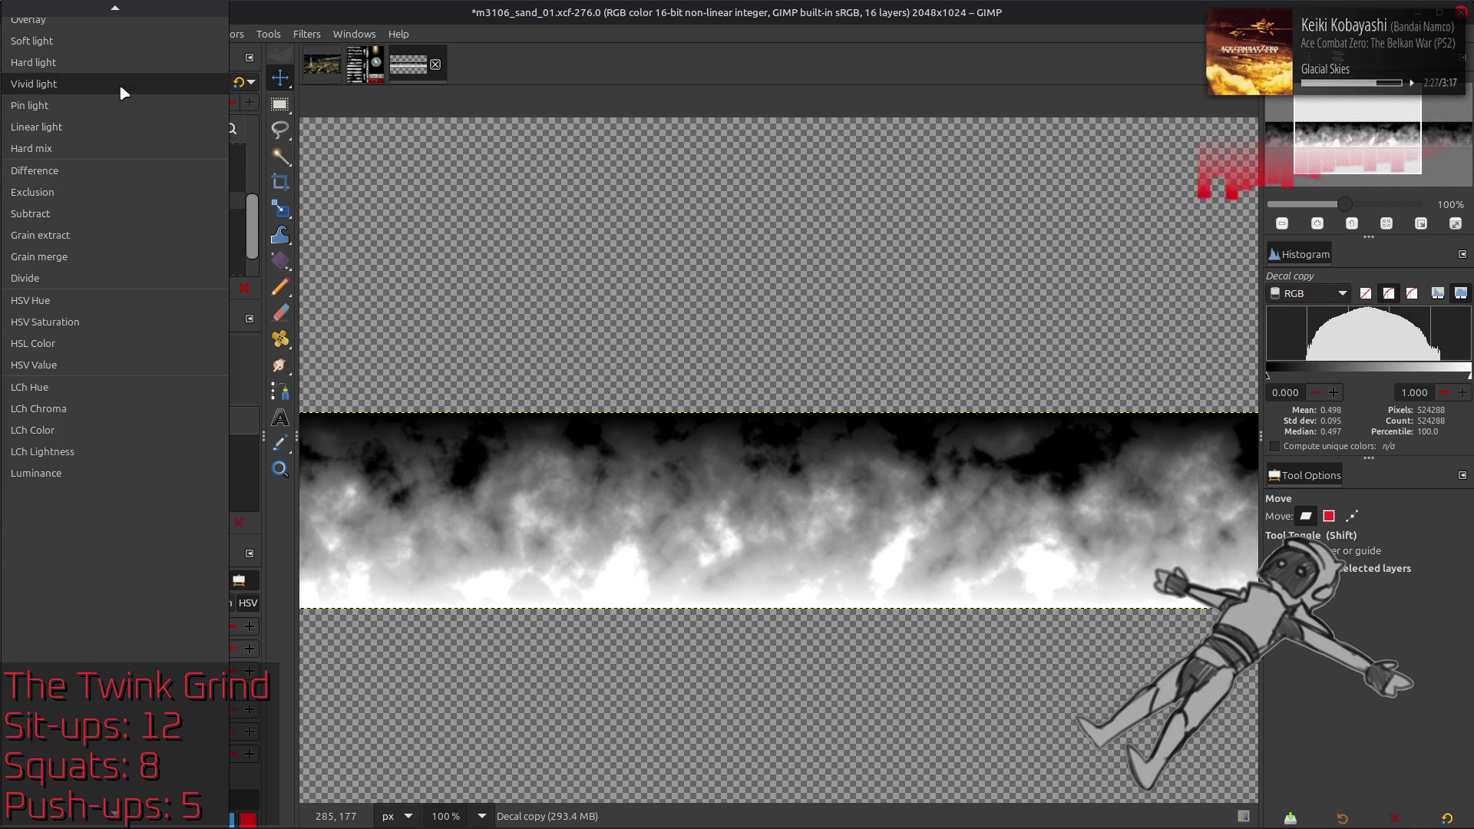
click(116, 127)
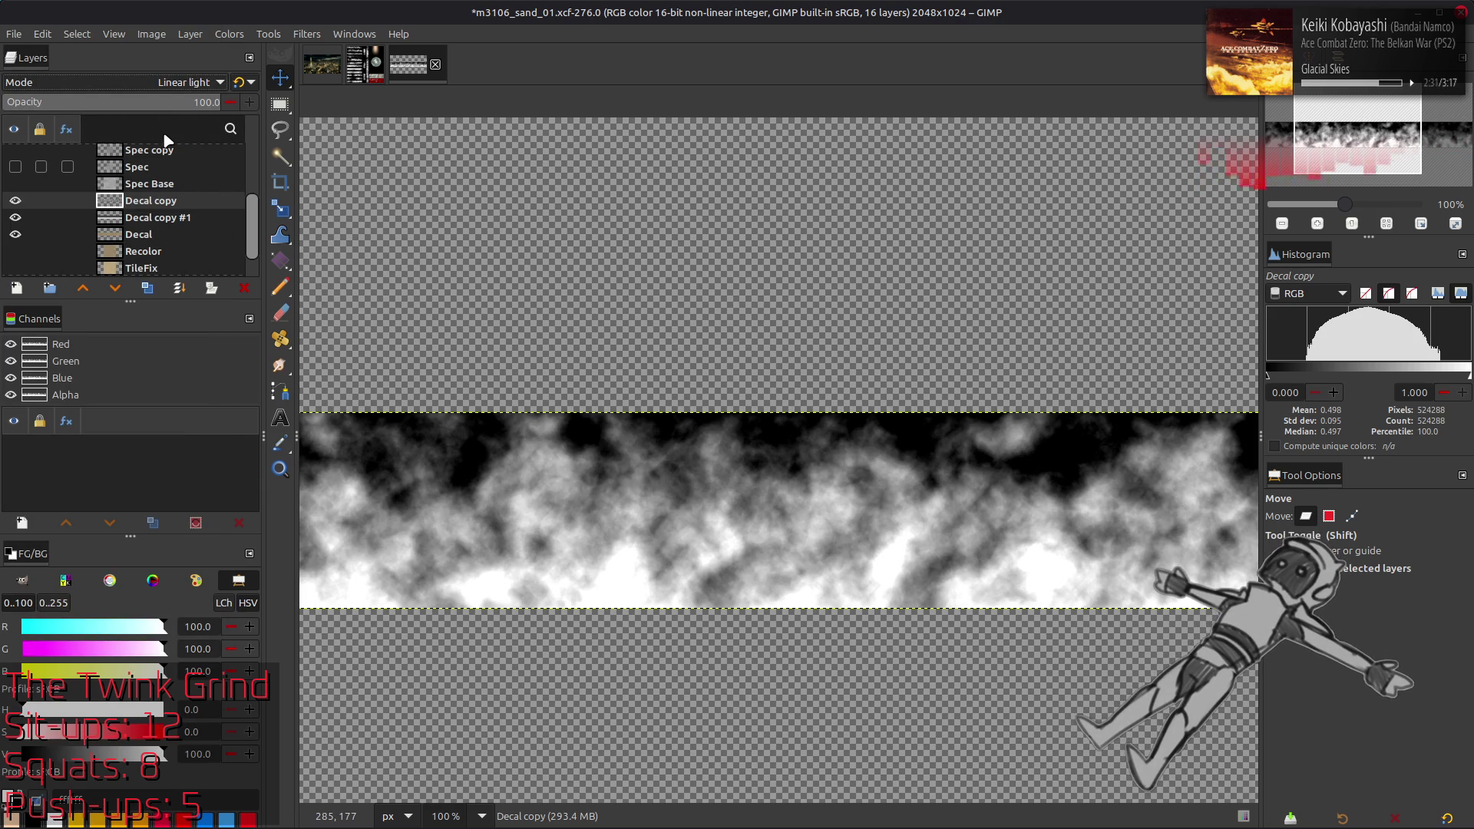
Toggle the legacy blend mode group on and back off while comparing the clouds
scroll(145, 91, down, 1)
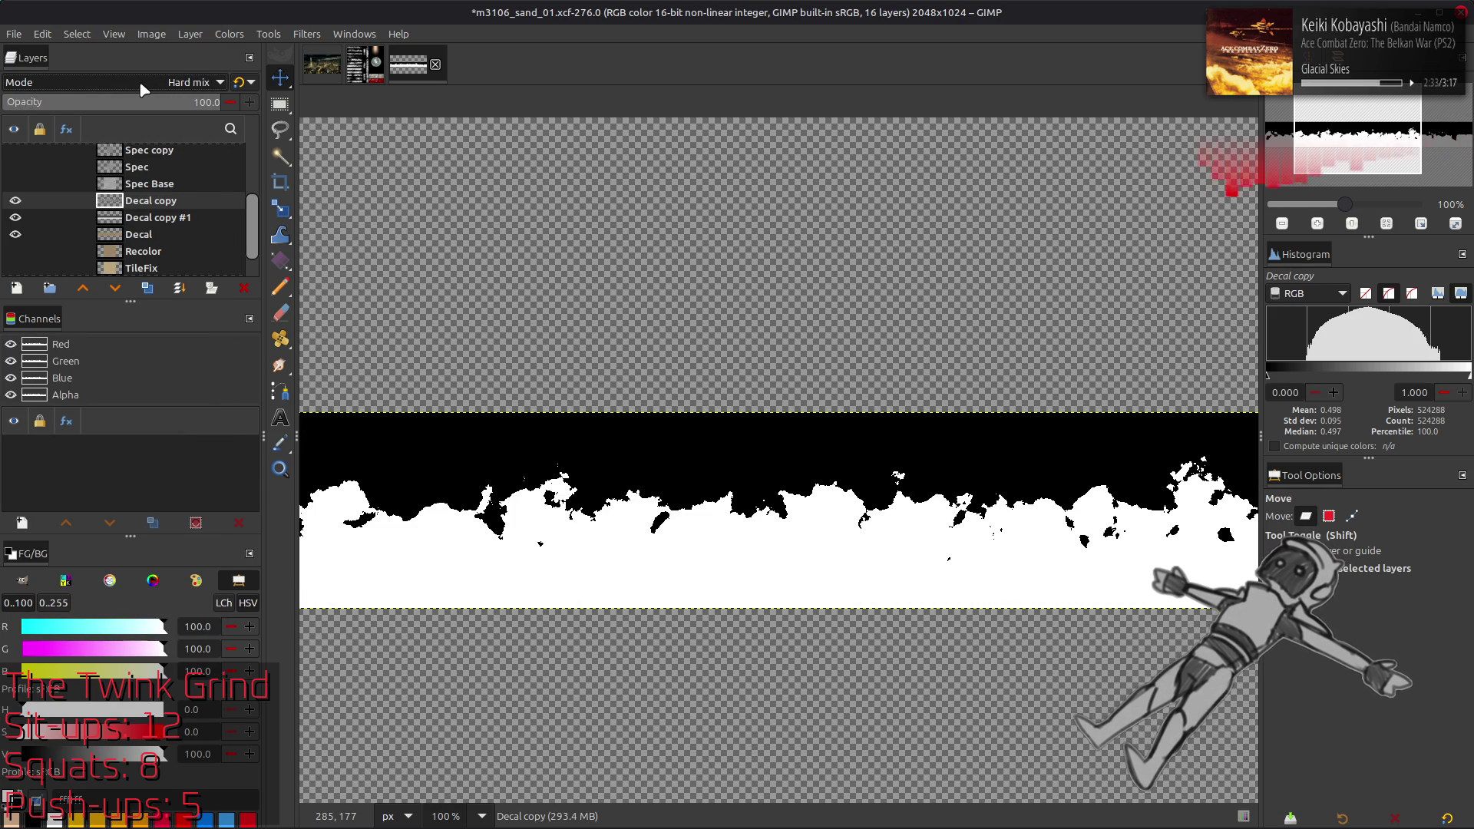
scroll(143, 90, down, 1)
scroll(143, 90, down, 1)
scroll(143, 89, down, 1)
scroll(143, 89, up, 1)
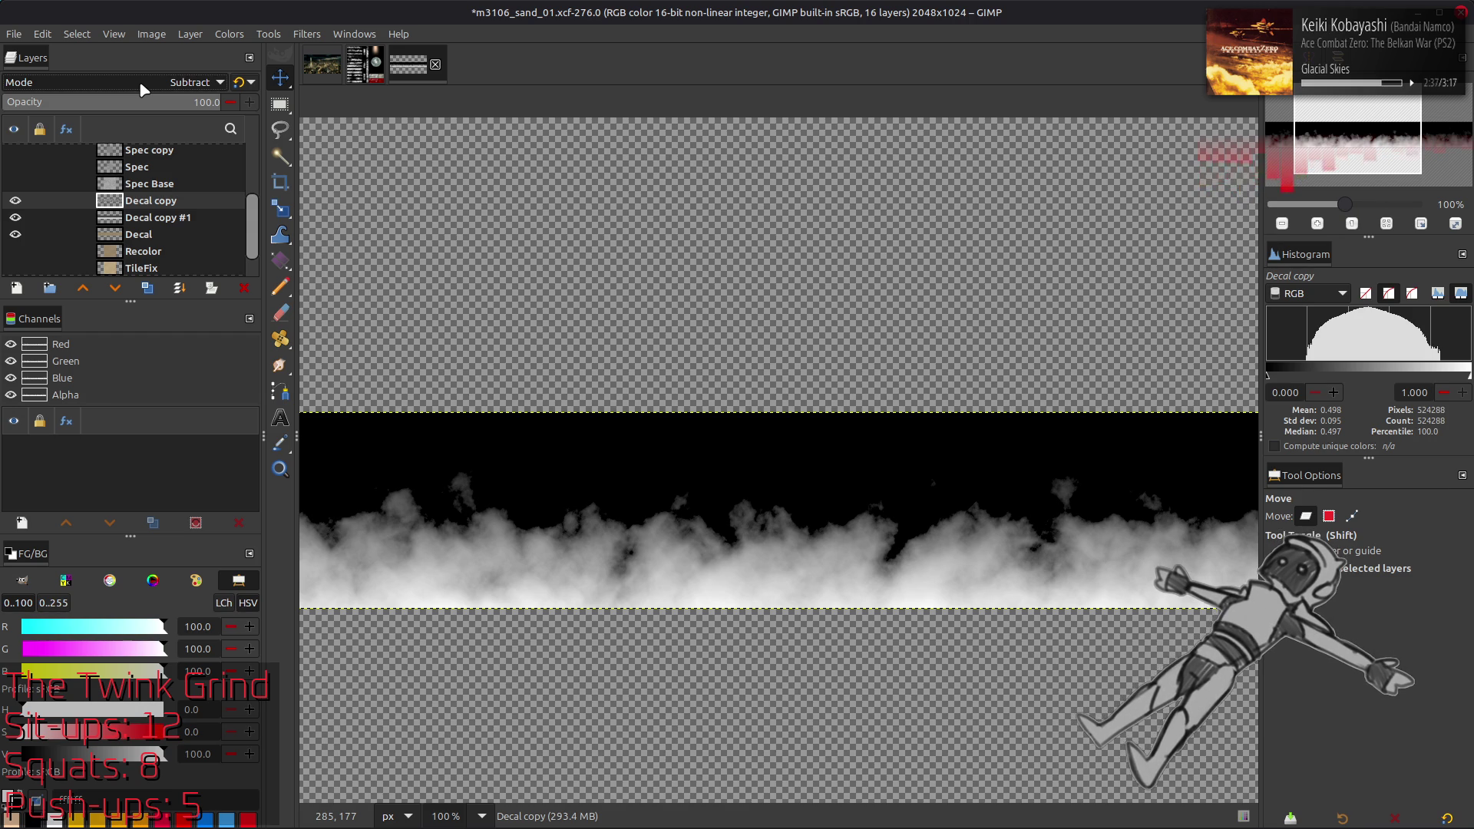
click(242, 82)
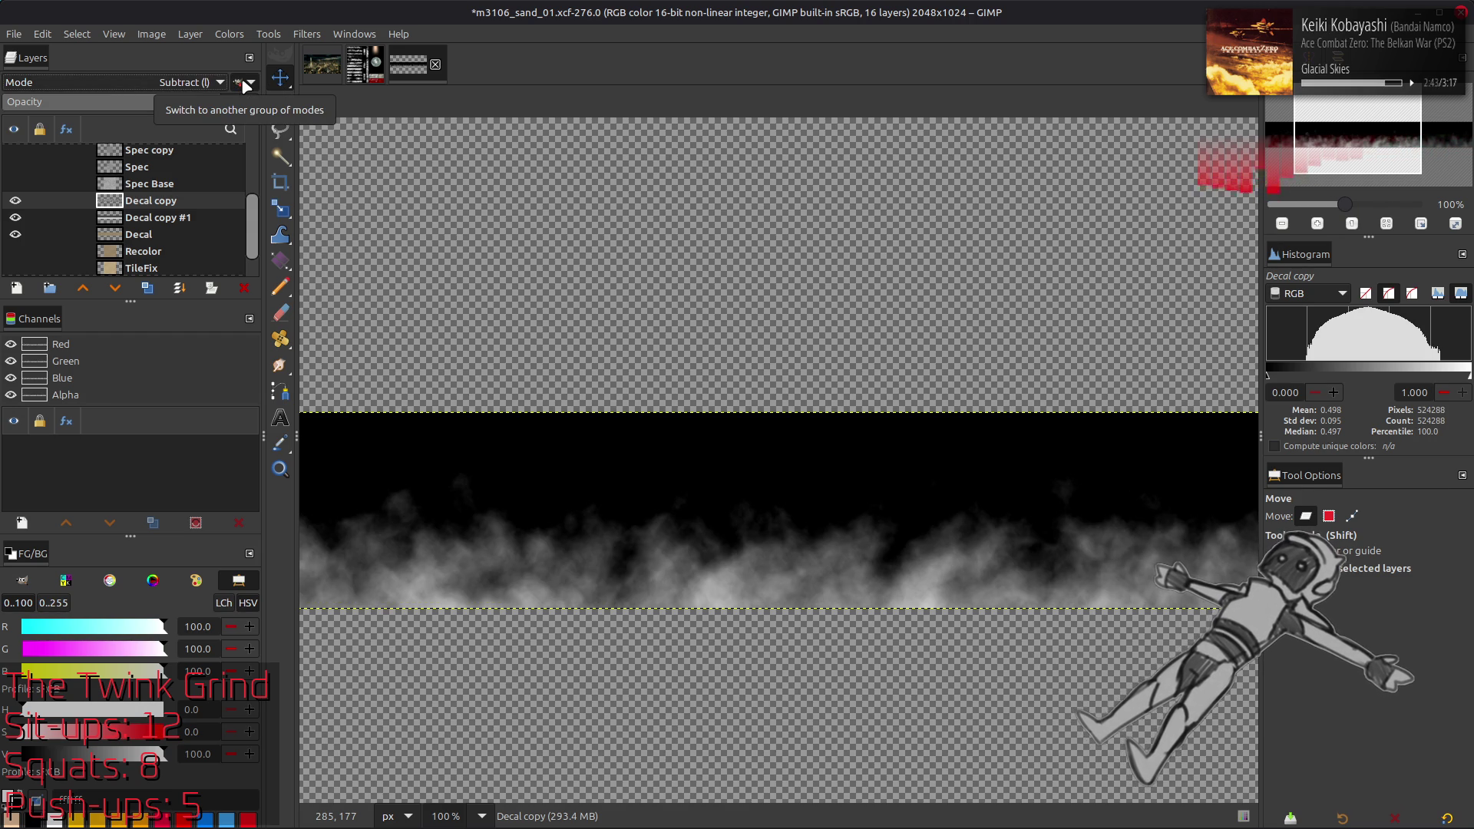
click(242, 81)
scroll(161, 90, down, 1)
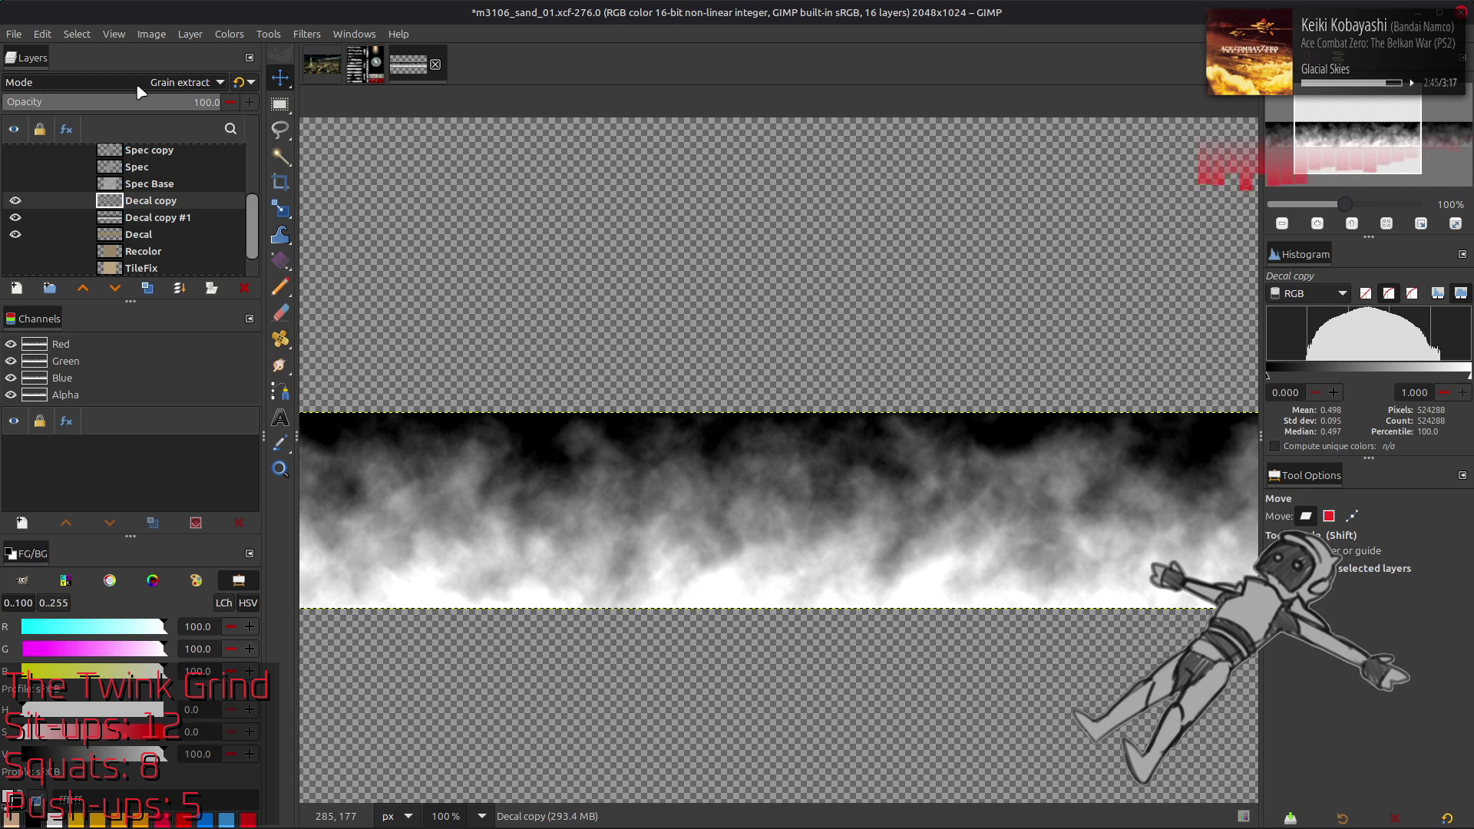
scroll(141, 92, down, 1)
scroll(138, 91, down, 1)
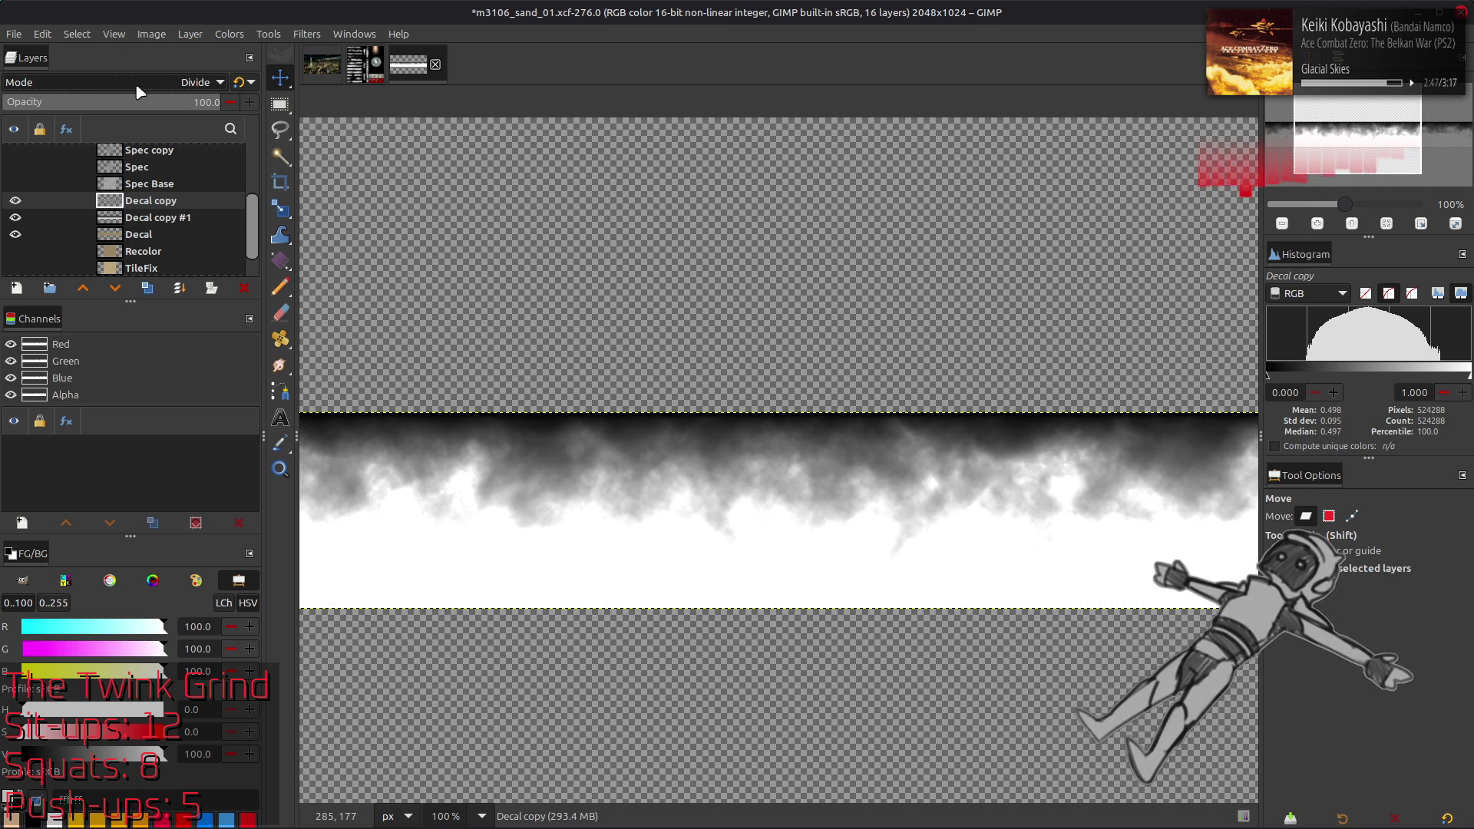
scroll(139, 91, up, 7)
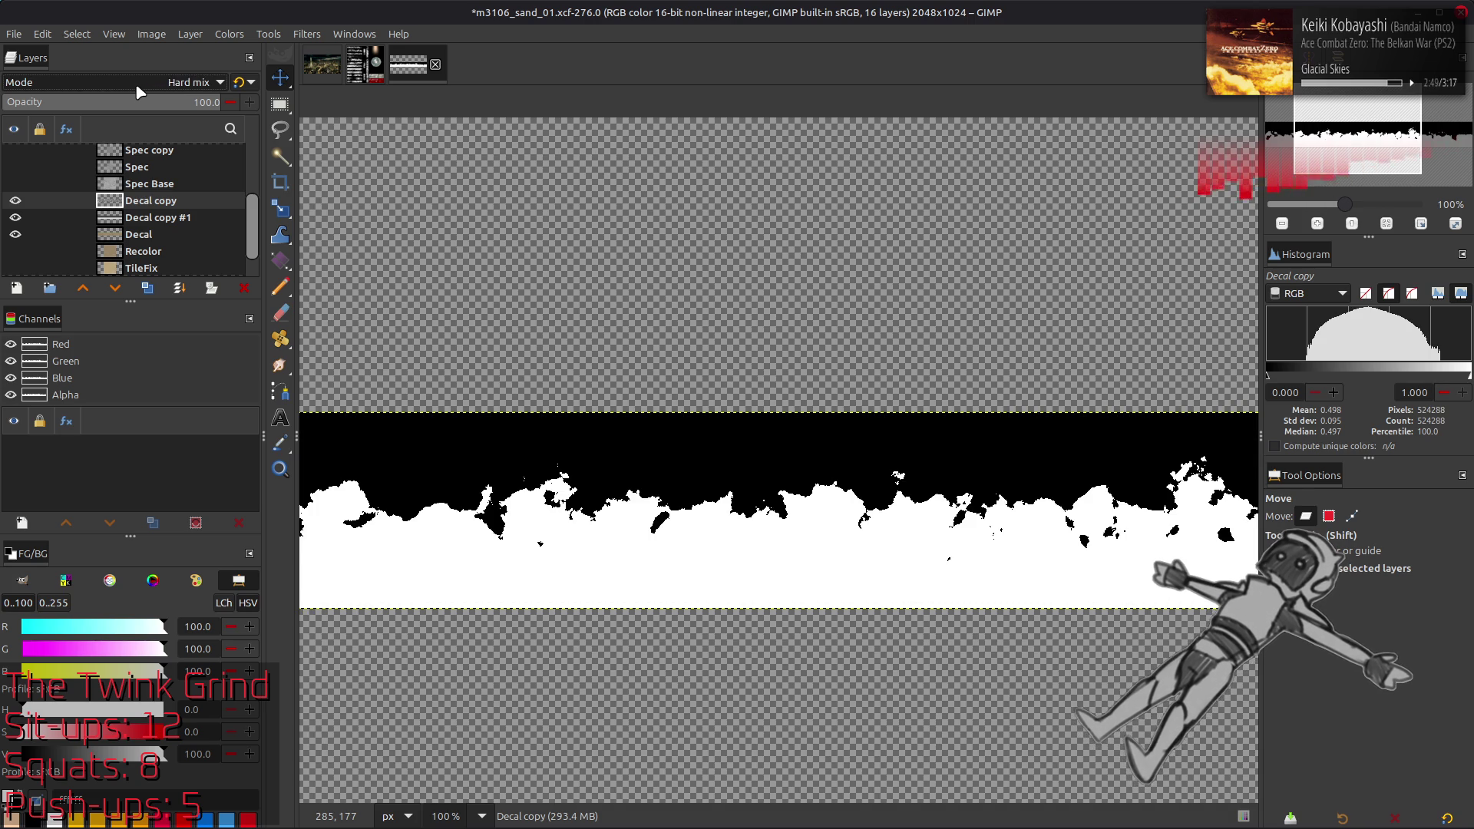
scroll(139, 91, up, 1)
scroll(139, 92, down, 1)
scroll(139, 91, up, 2)
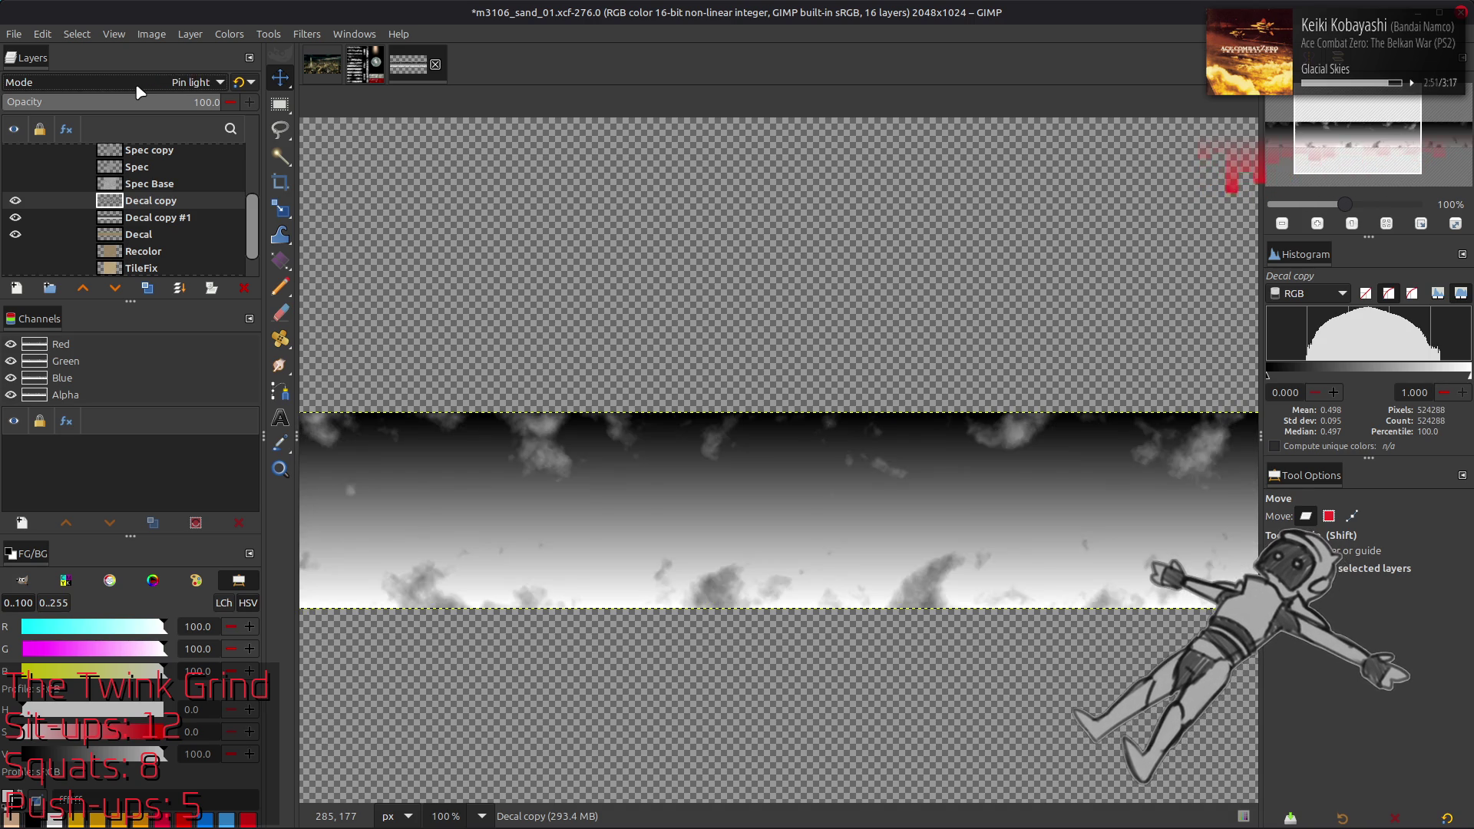
scroll(139, 91, up, 2)
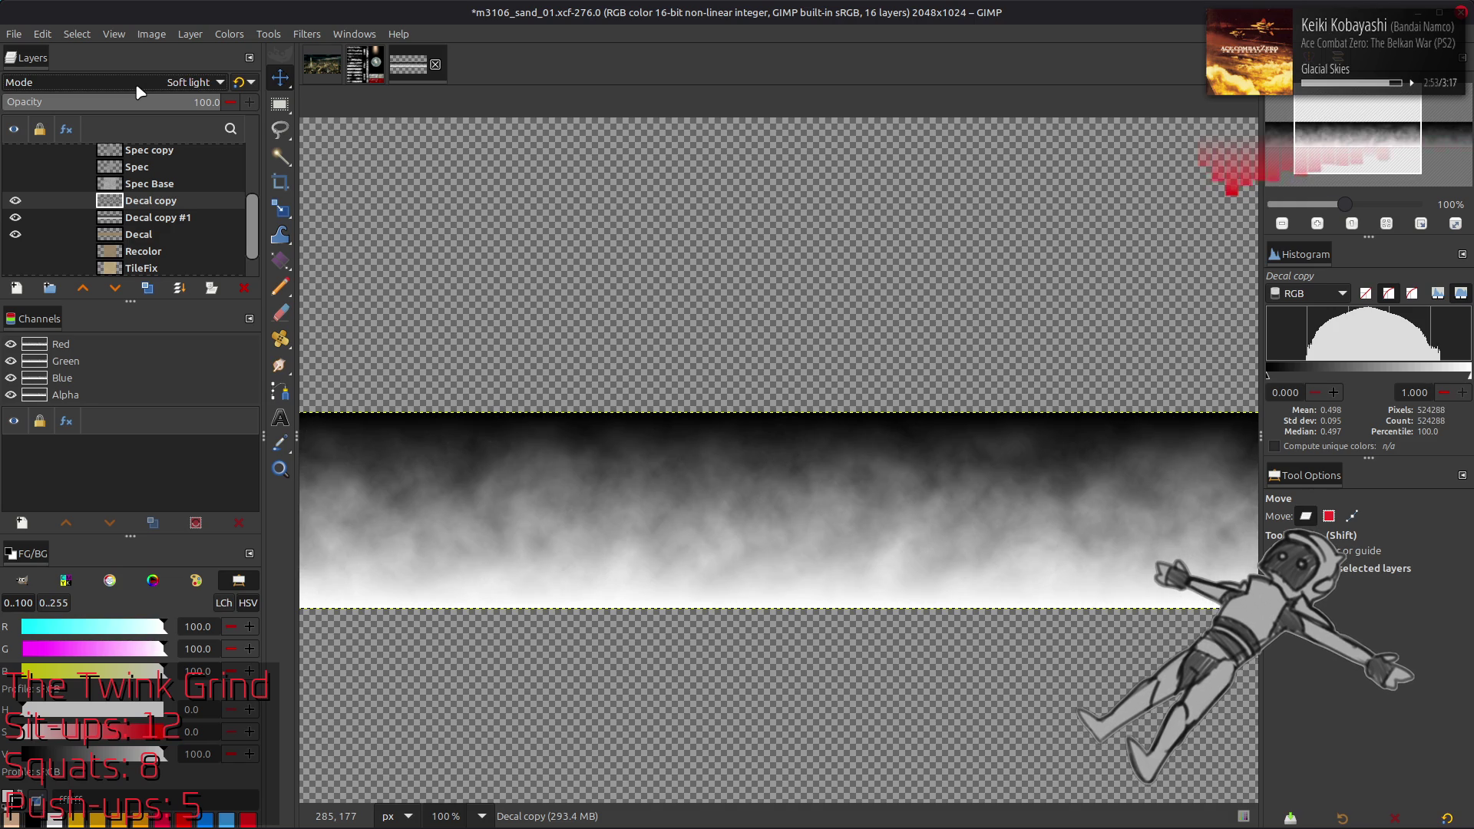
scroll(139, 91, up, 1)
After another Linear light trial, settle Decal copy on Overlay blending
click(139, 91)
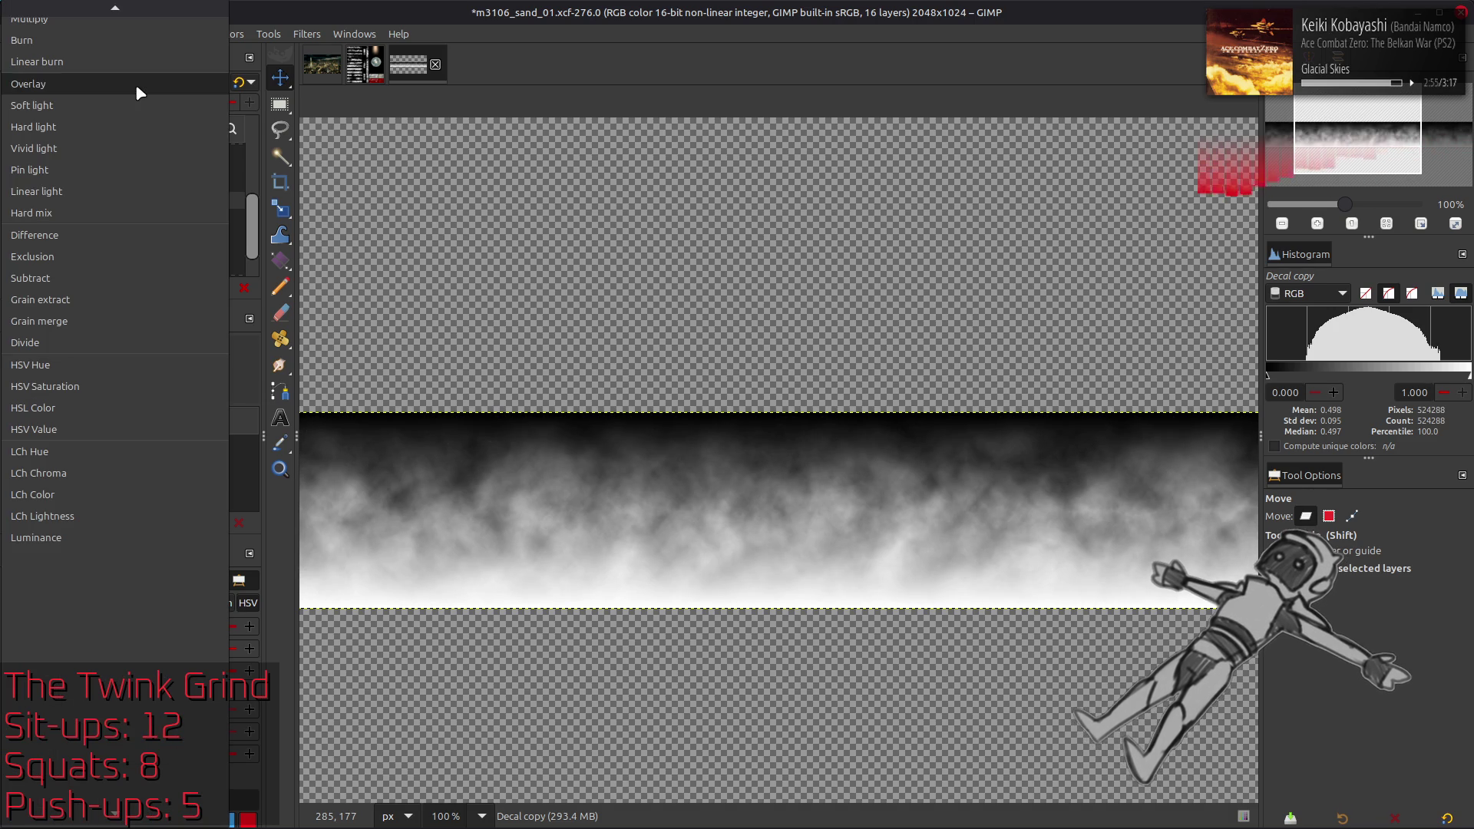
click(120, 203)
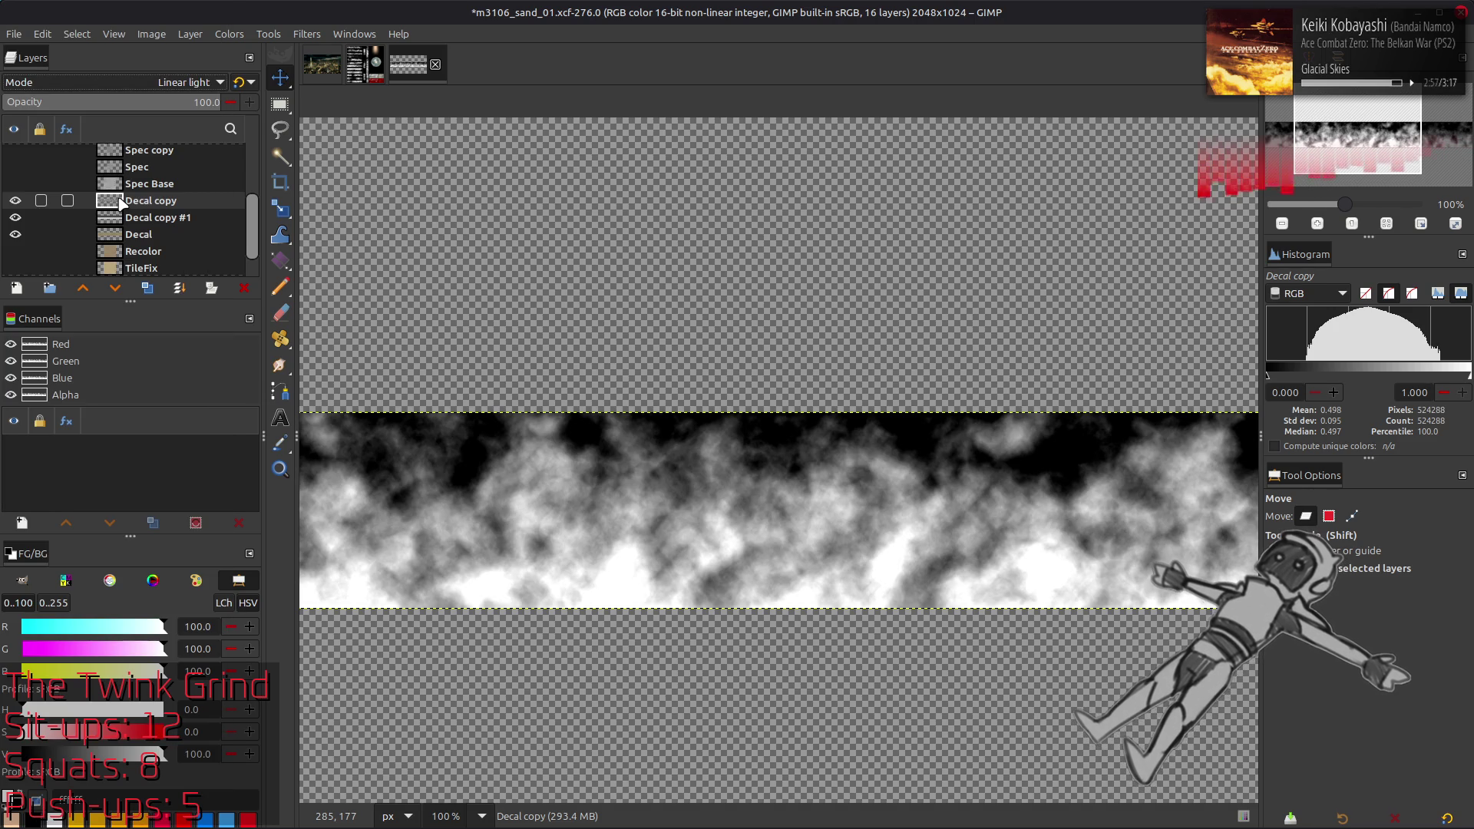
click(122, 82)
scroll(122, 82, up, 3)
click(118, 77)
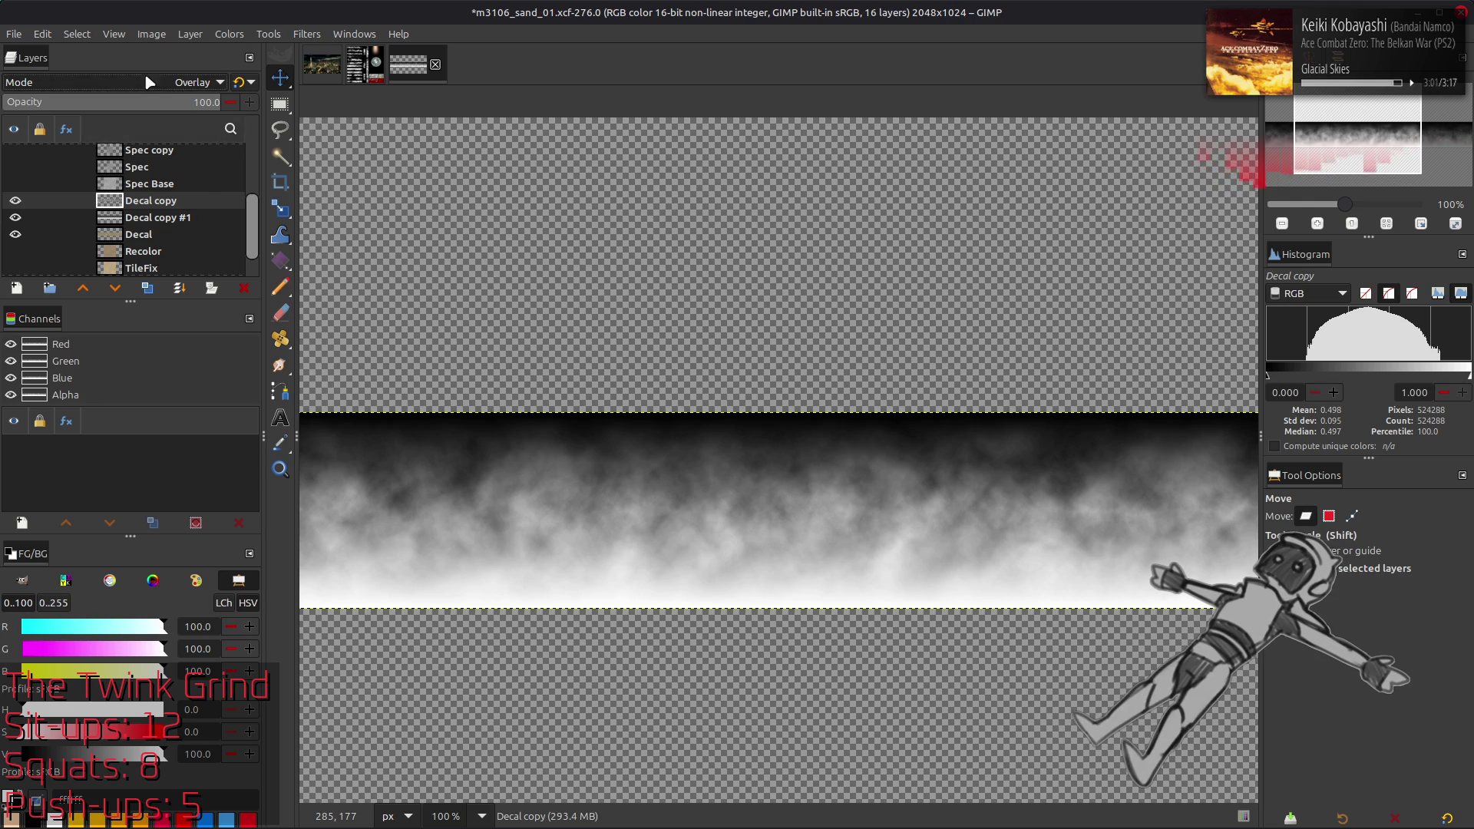
scroll(135, 90, down, 2)
scroll(136, 89, up, 2)
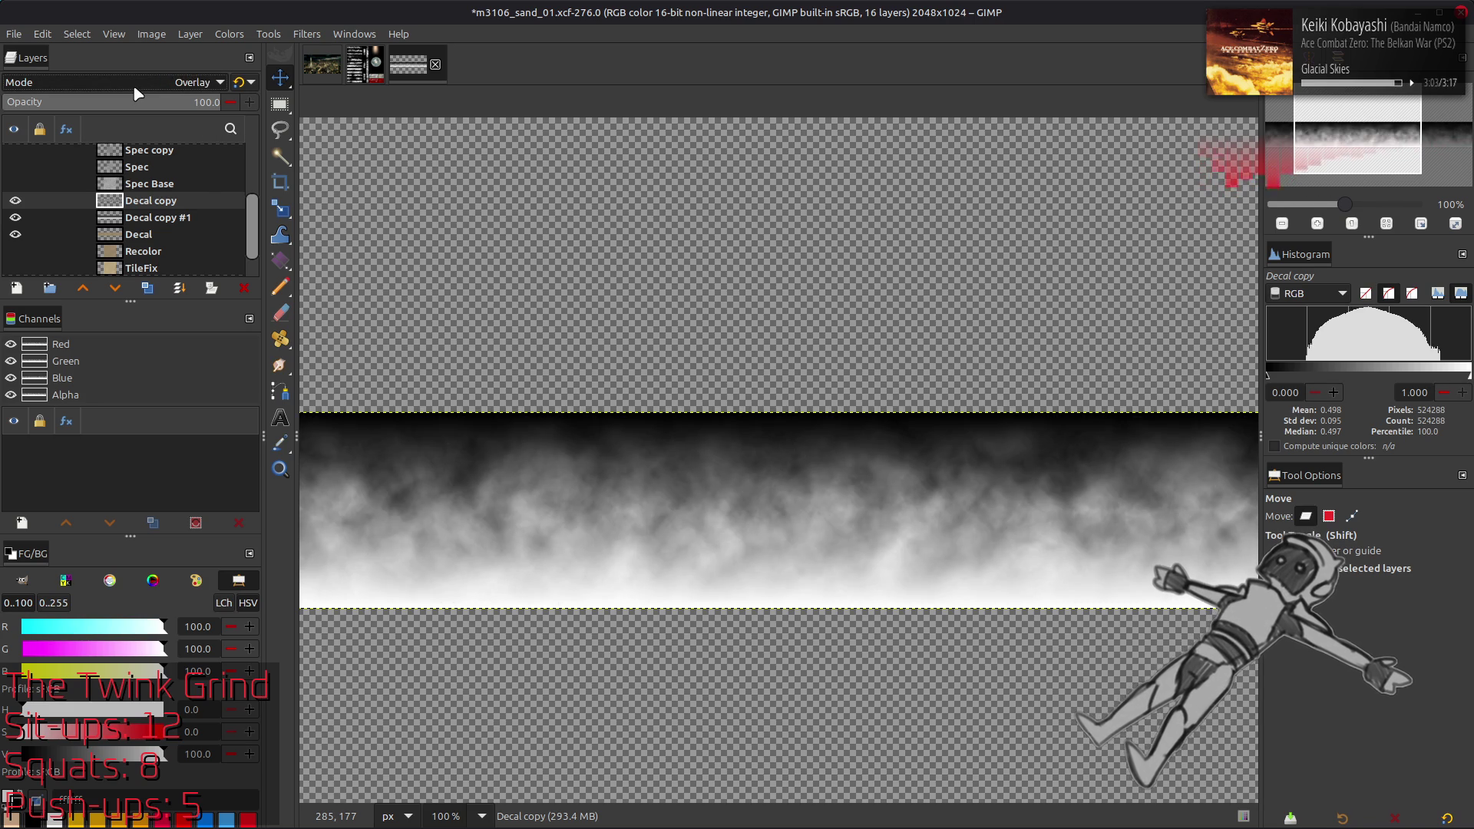
right_click(148, 209)
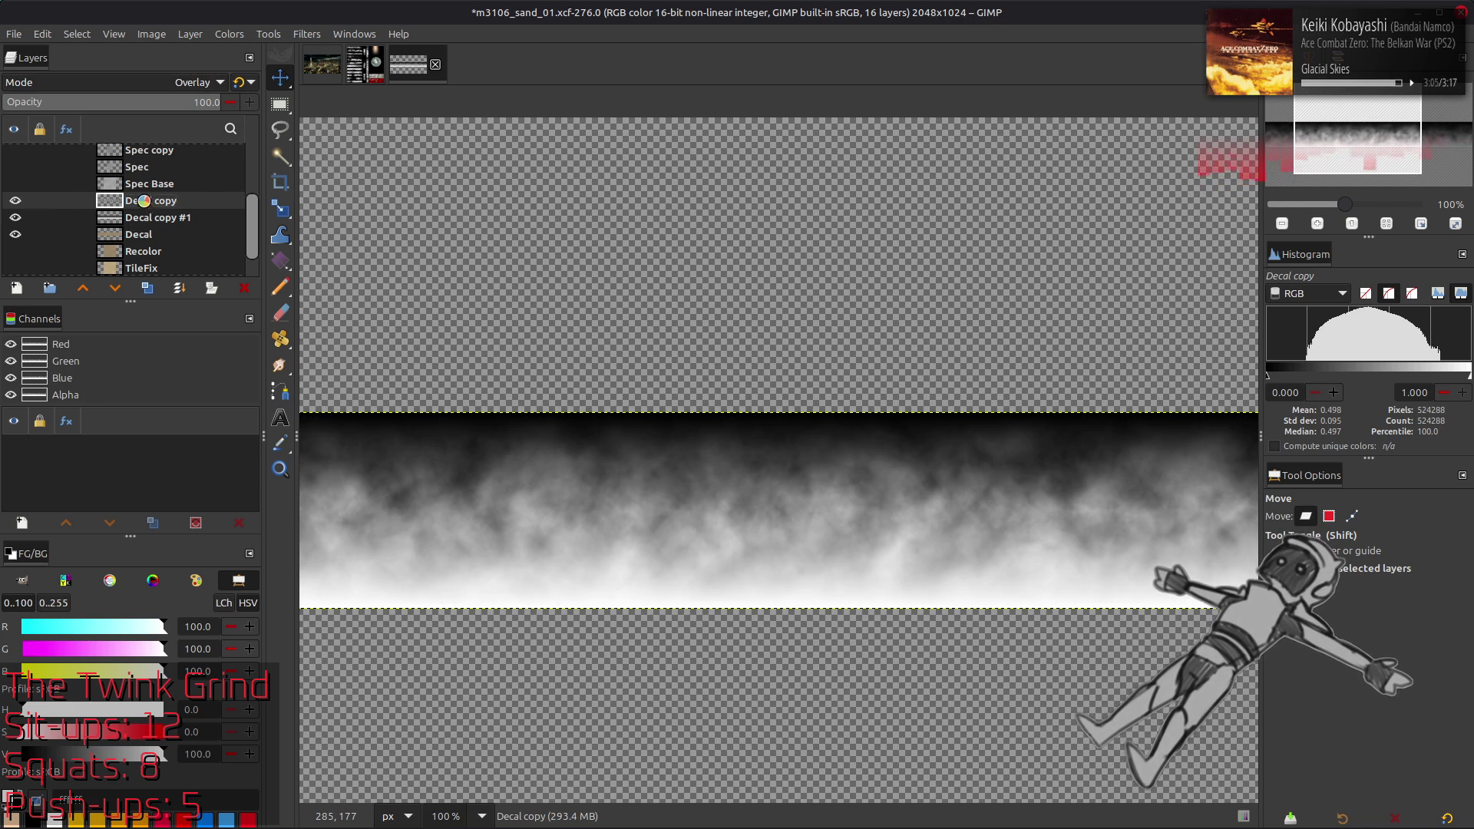
Merge Decal copy down into Decal copy #1 and try Levels input values 10 and 90
click(184, 384)
click(229, 34)
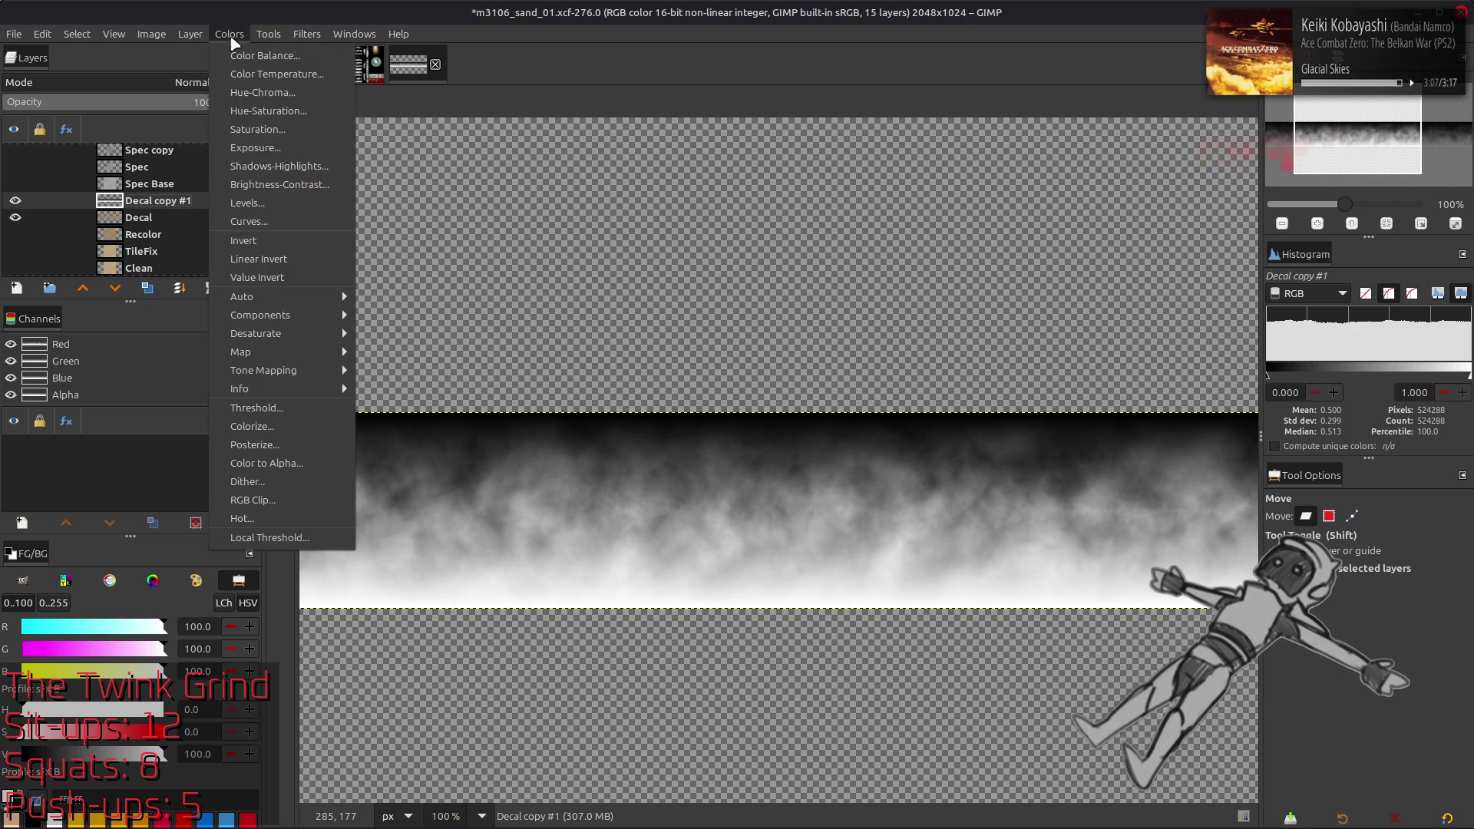
click(273, 202)
triple_click(87, 528)
text(10)
key(Return)
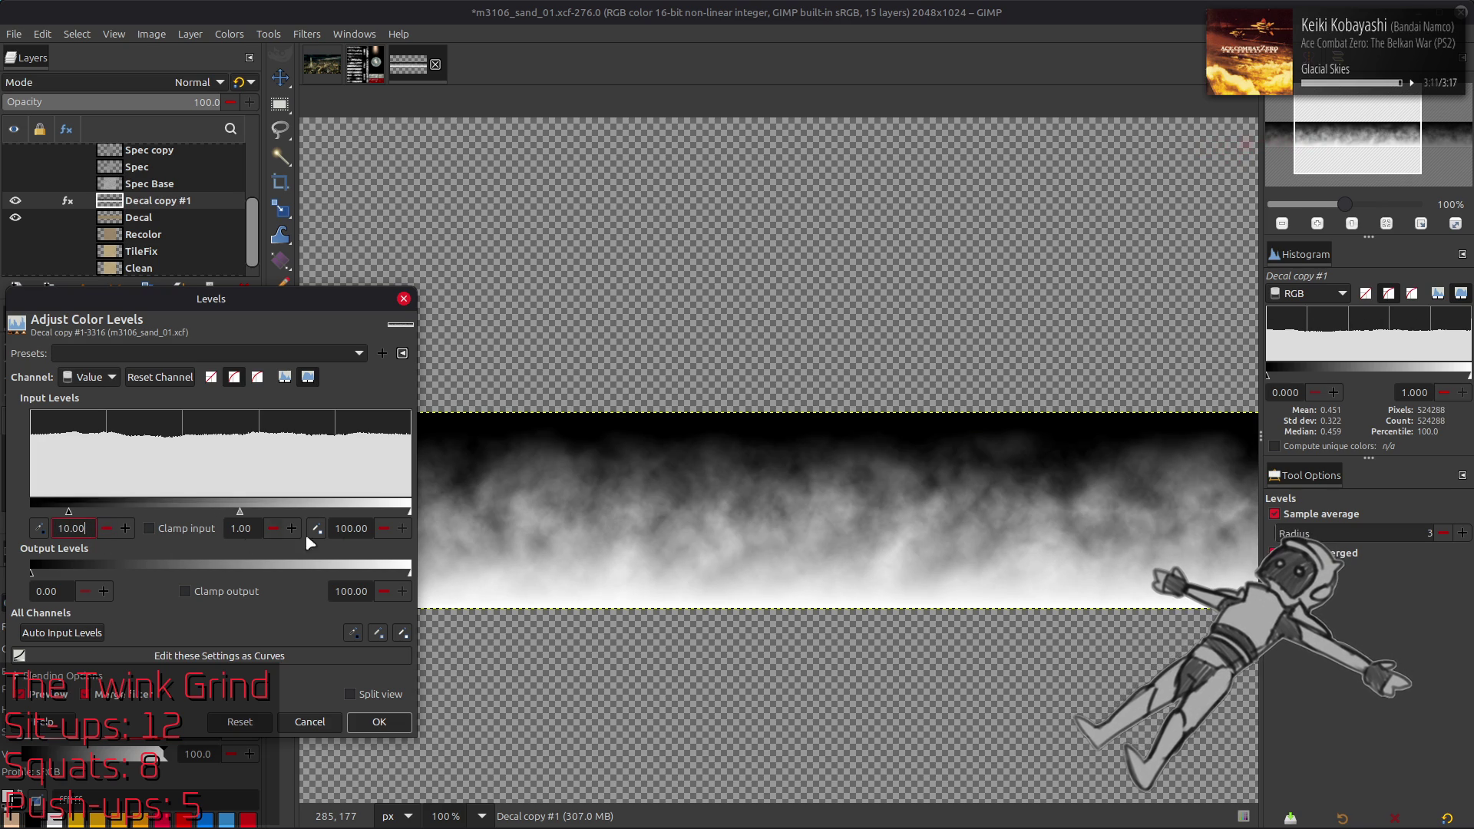
triple_click(356, 526)
text(90)
key(Return)
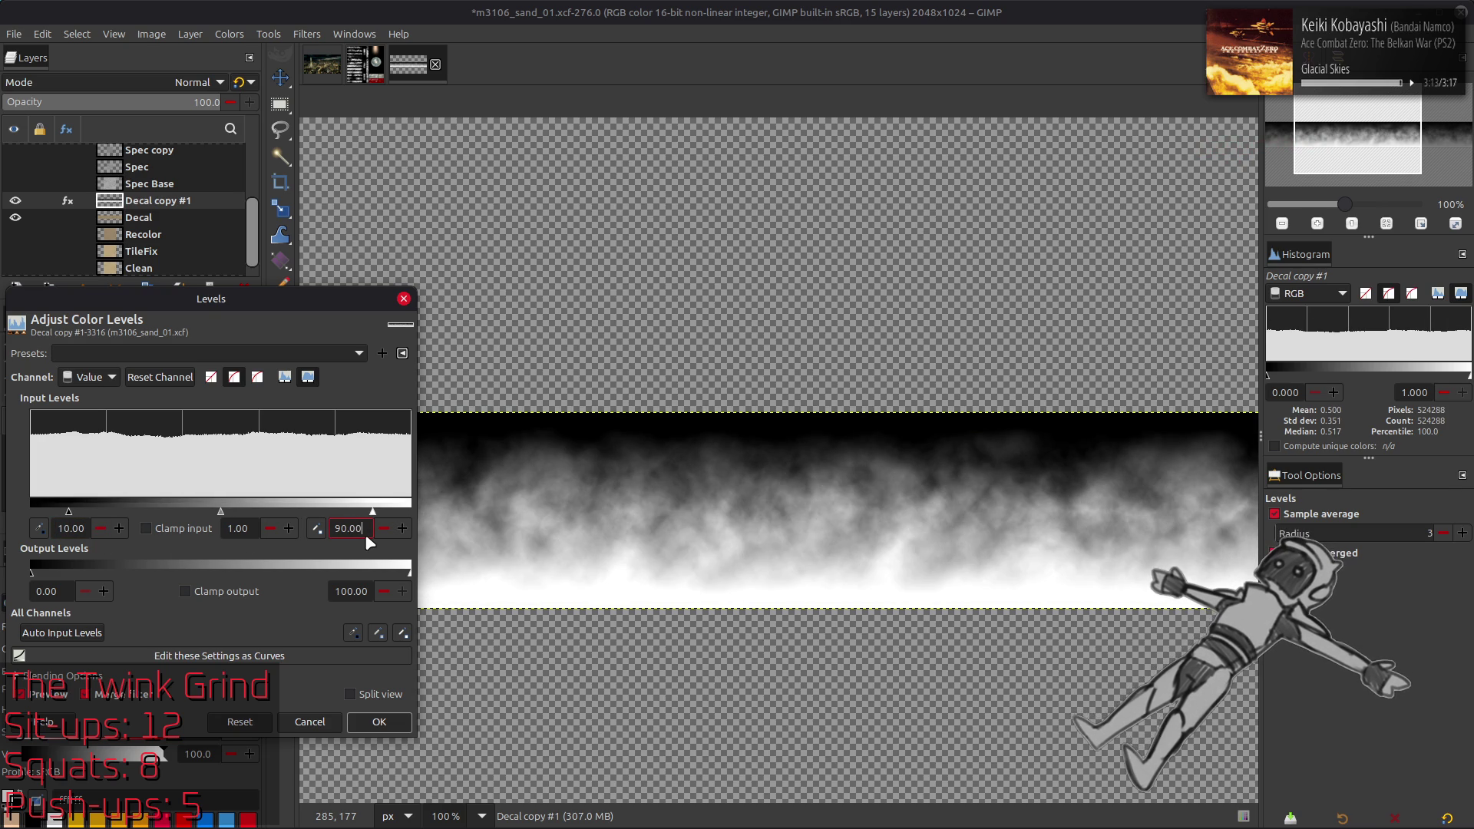
Apply Levels with input black 25 and white 75 to Decal copy #1
triple_click(366, 530)
text(75)
key(Return)
triple_click(70, 529)
text(25)
key(Return)
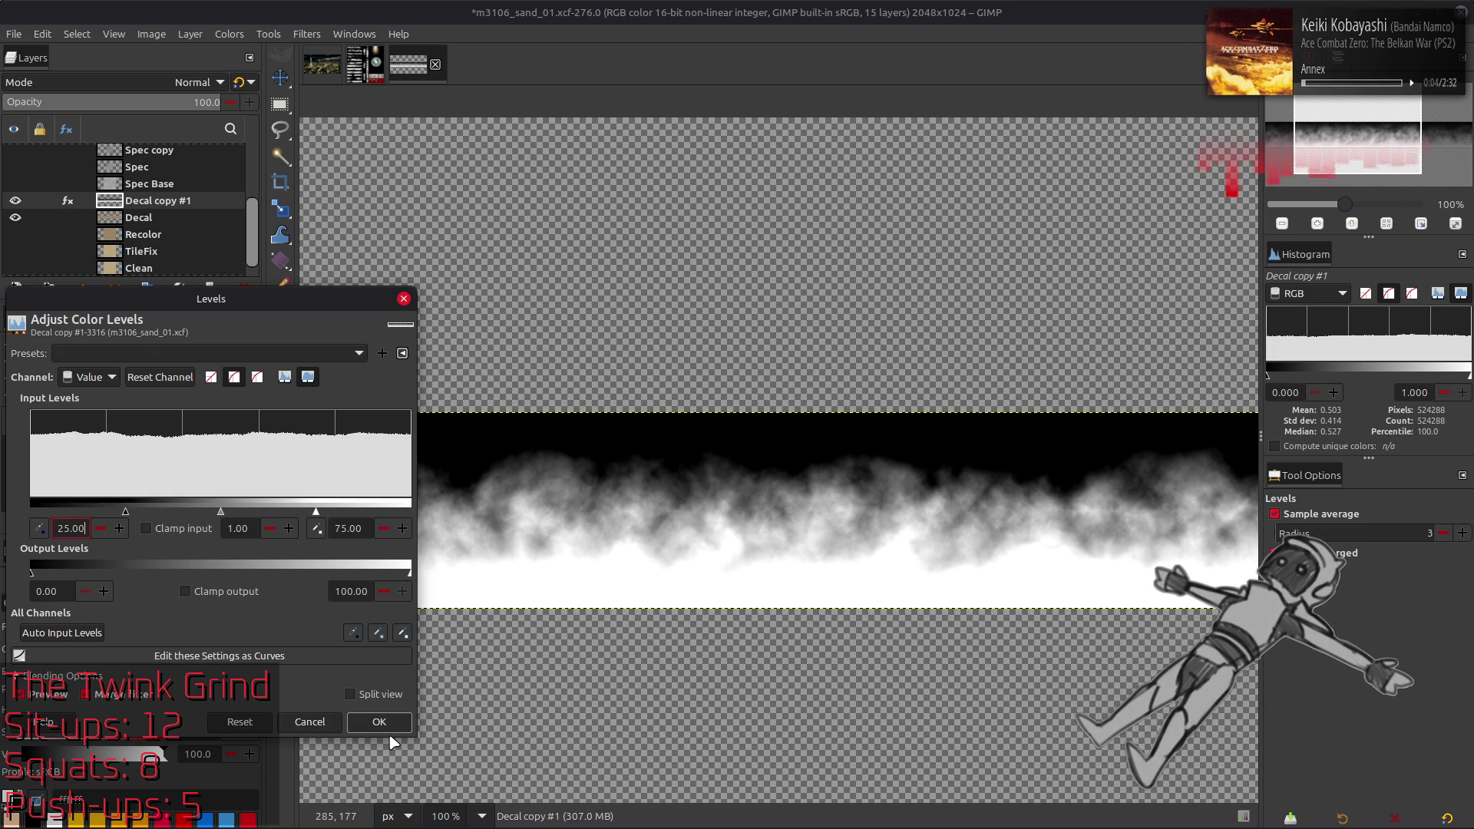
click(380, 722)
Make a Soft light duplicate of the layer, then undo it
click(147, 288)
click(195, 82)
click(98, 458)
key(ctrl+z)
key(ctrl+z)
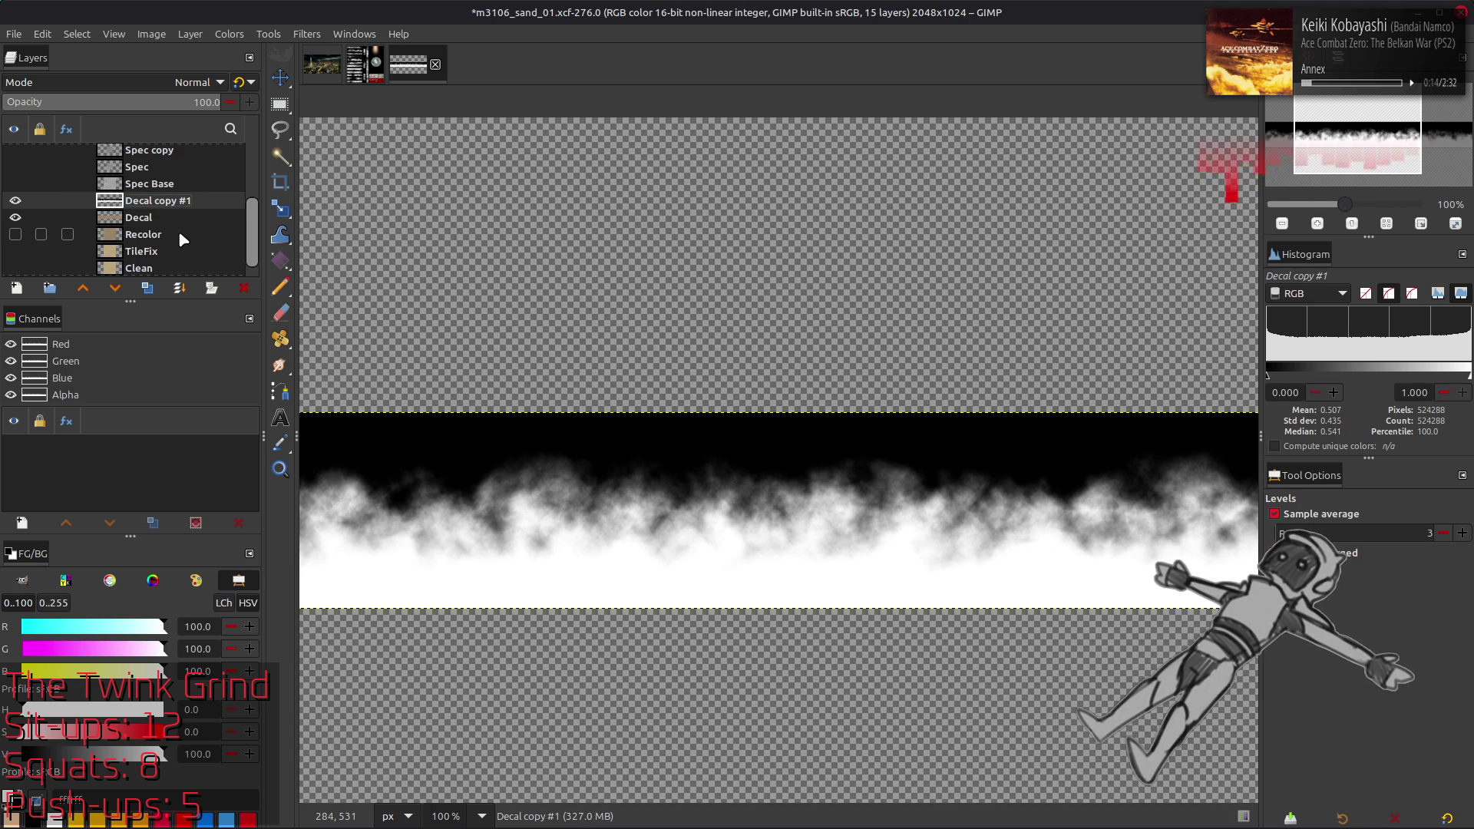
Duplicate Decal copy #1, set the copy to Soft light, and merge it down
click(147, 287)
click(195, 82)
click(99, 448)
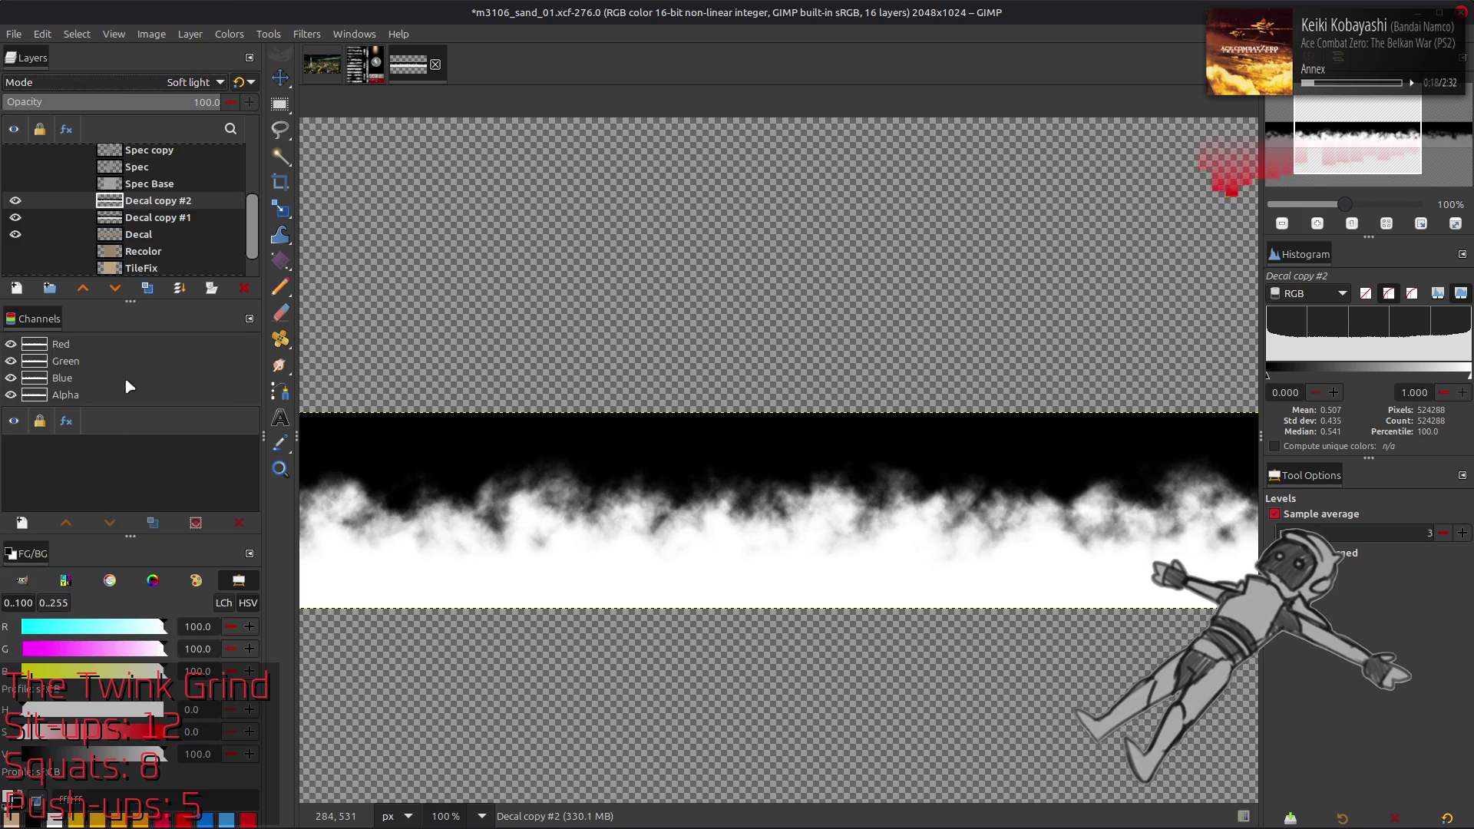
key(ctrl+e)
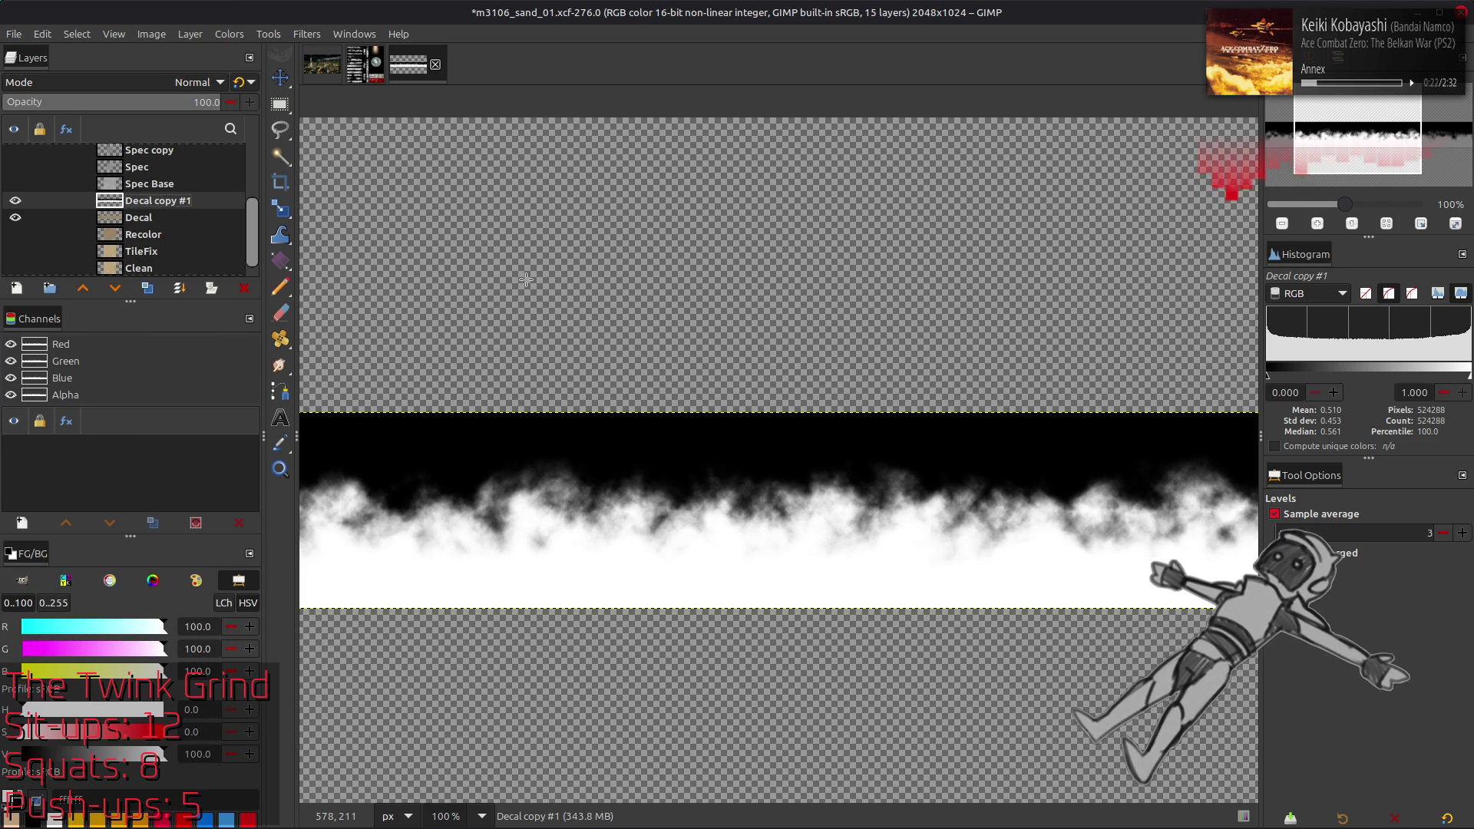
ctrl+scroll(661, 405, up, 4)
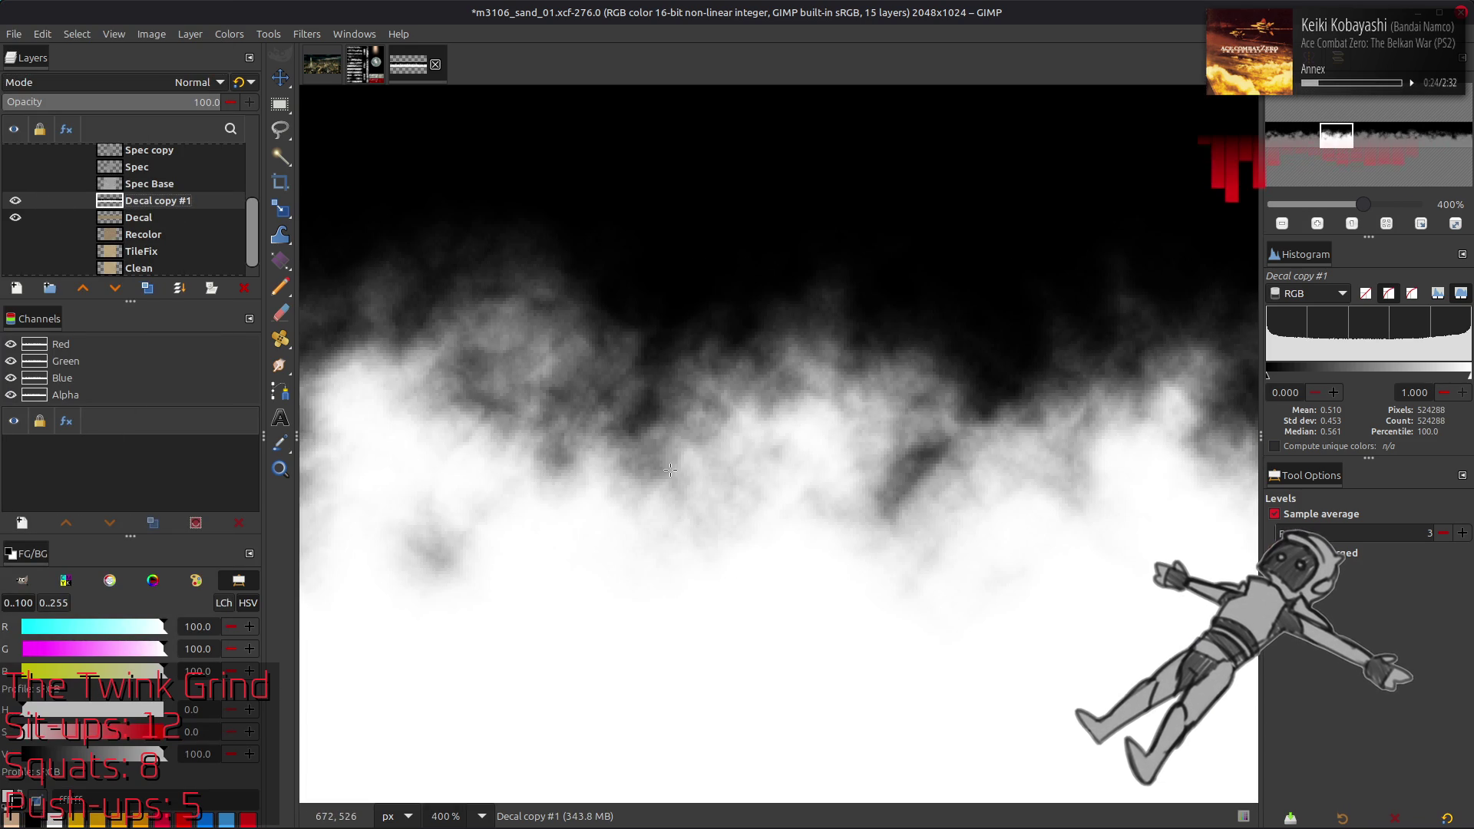
ctrl+scroll(674, 467, down, 4)
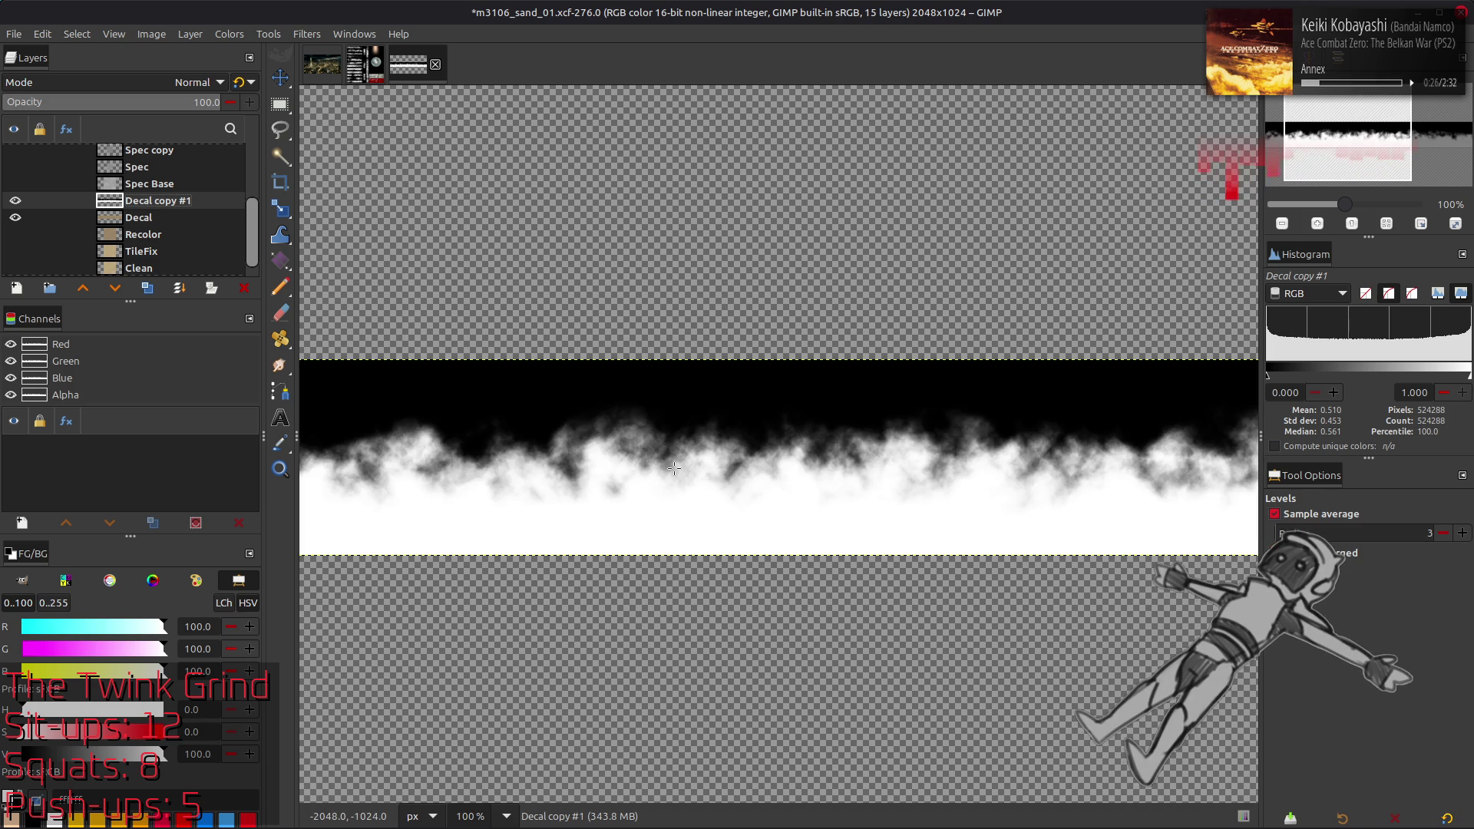
Inspect the sharpened cloud edge, drawing and then clearing a test rectangle selection
mouse_move(715, 461)
middle_down()
mouse_move(1332, 498)
mouse_move(605, 466)
middle_up()
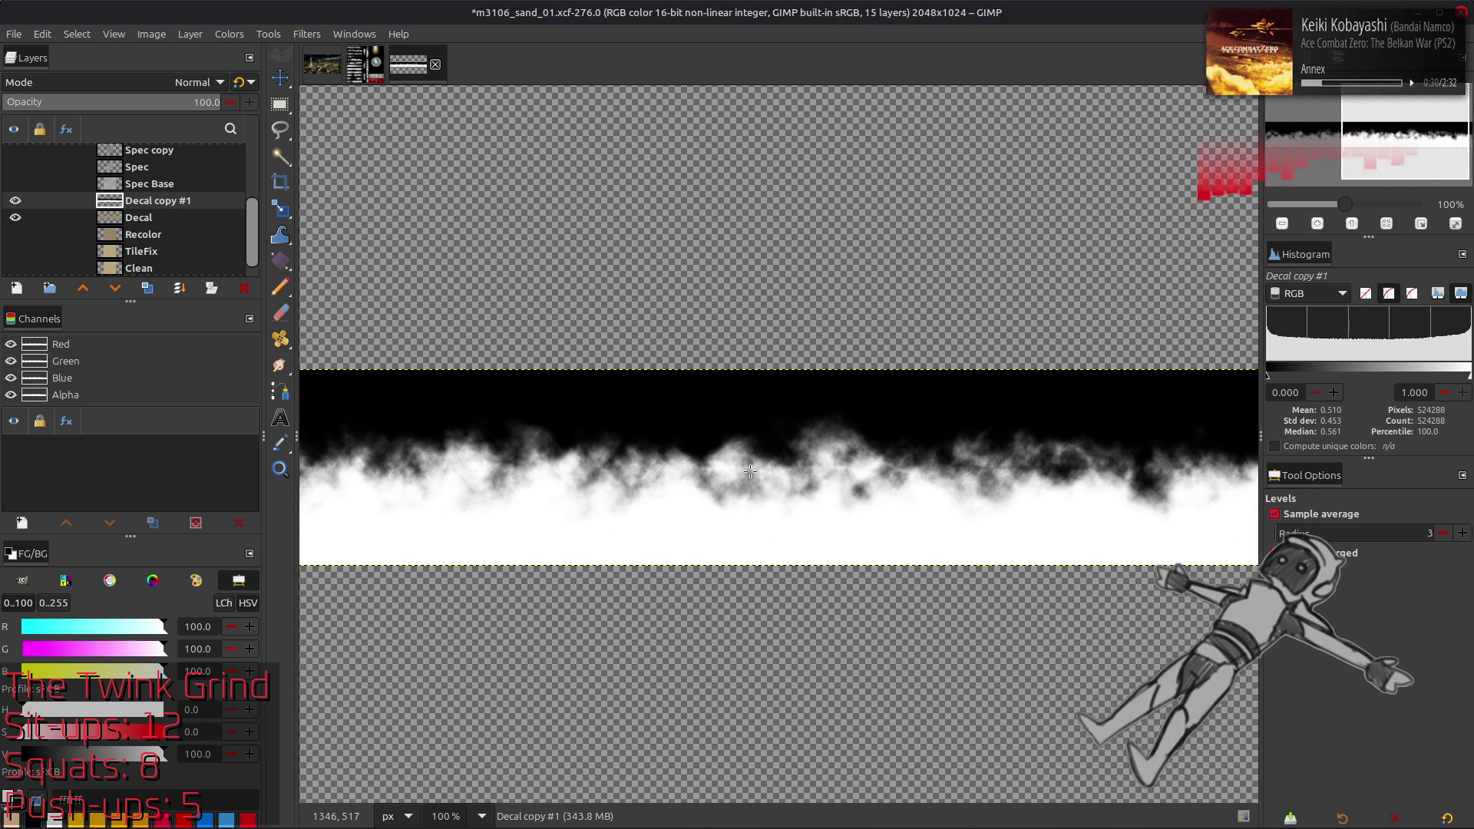
scroll(798, 457, right, 3)
ctrl+scroll(857, 440, up, 4)
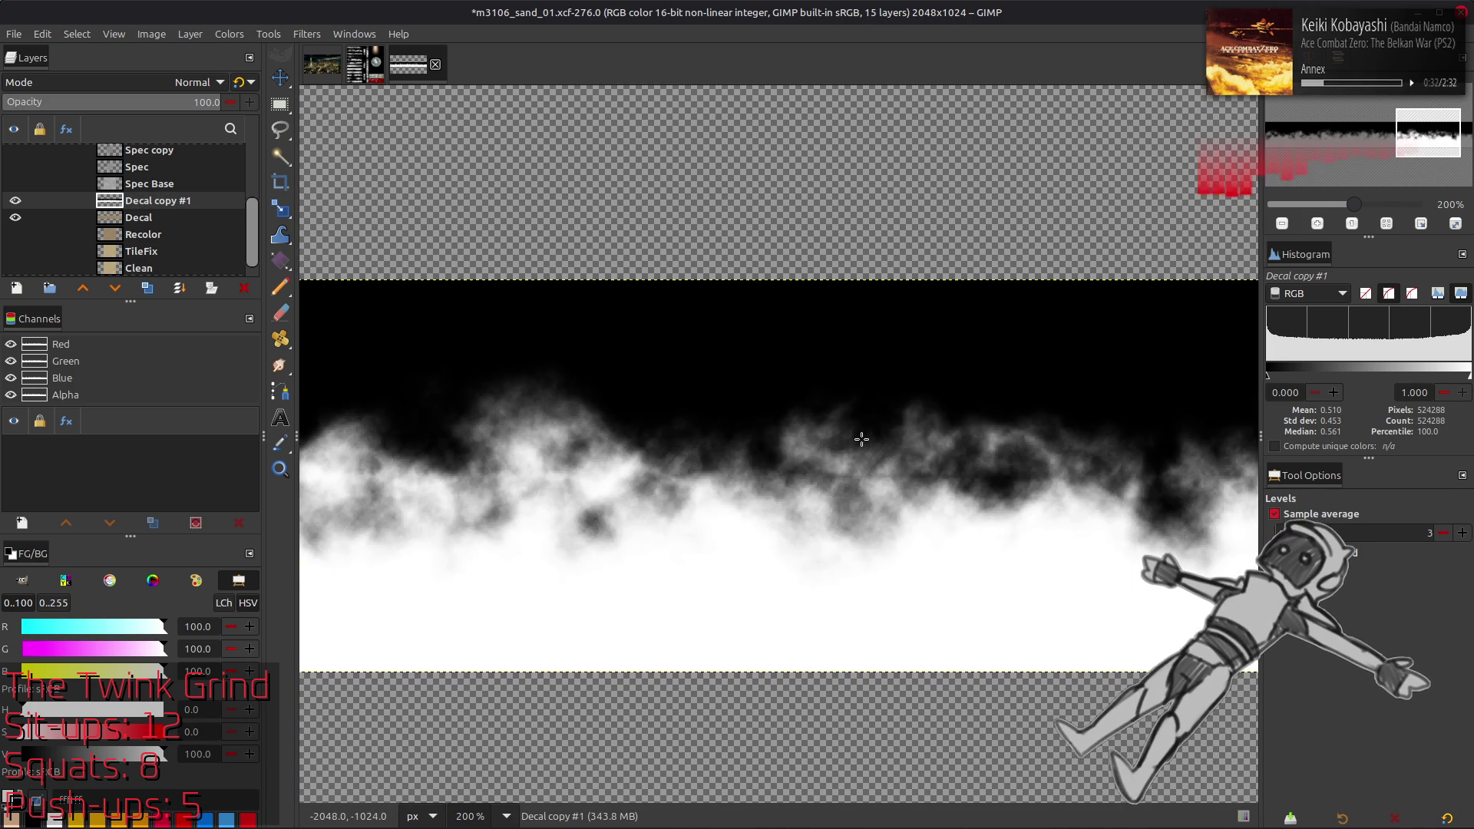
key(r)
drag(761, 520, 1267, 561)
click(77, 33)
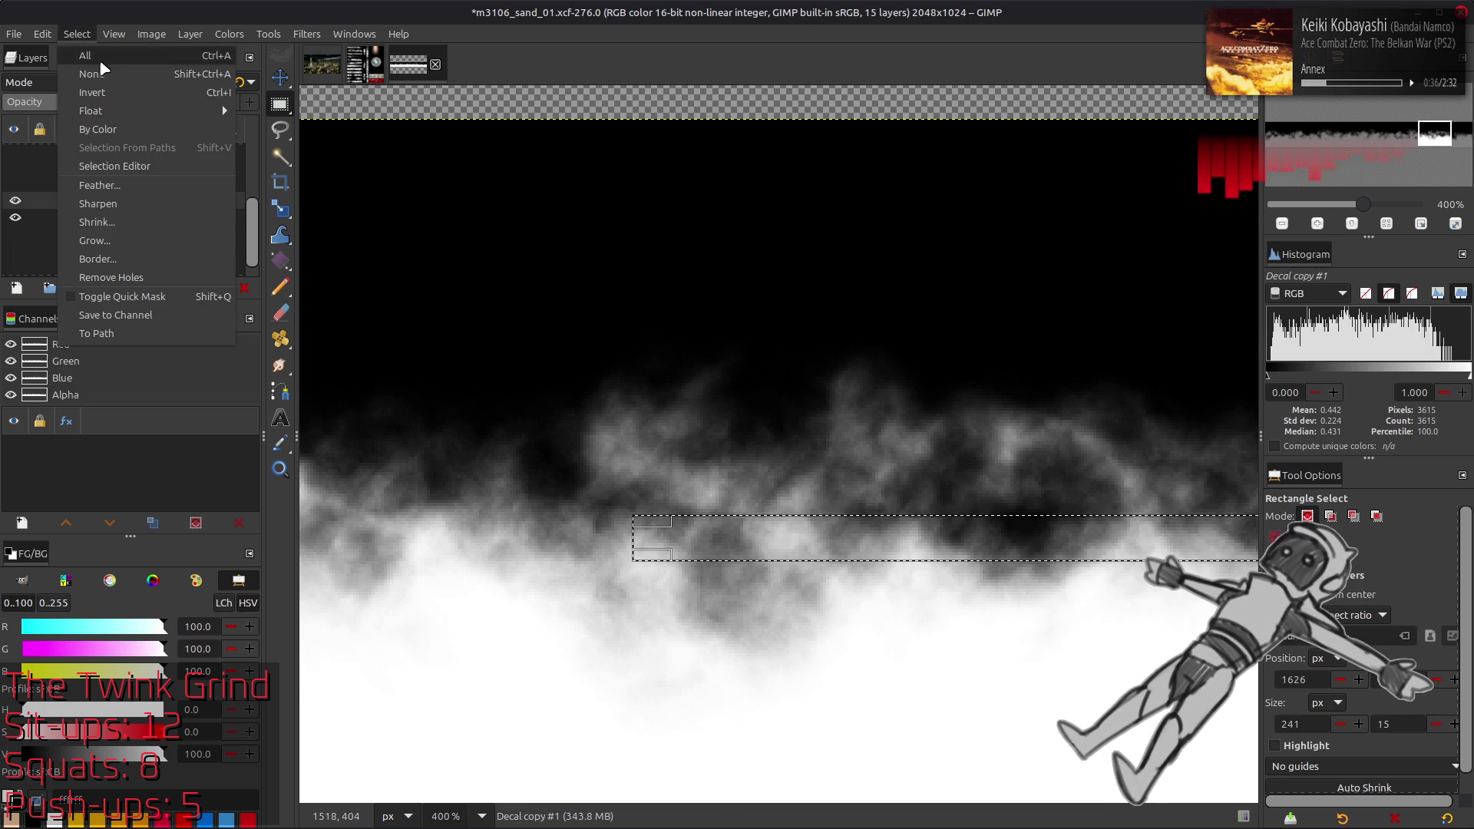
click(93, 68)
mouse_move(780, 381)
middle_down()
mouse_move(362, 409)
mouse_move(1436, 457)
middle_up()
middle_drag(591, 440, 696, 441)
mouse_move(1236, 406)
middle_down()
mouse_move(1011, 461)
mouse_move(952, 445)
middle_up()
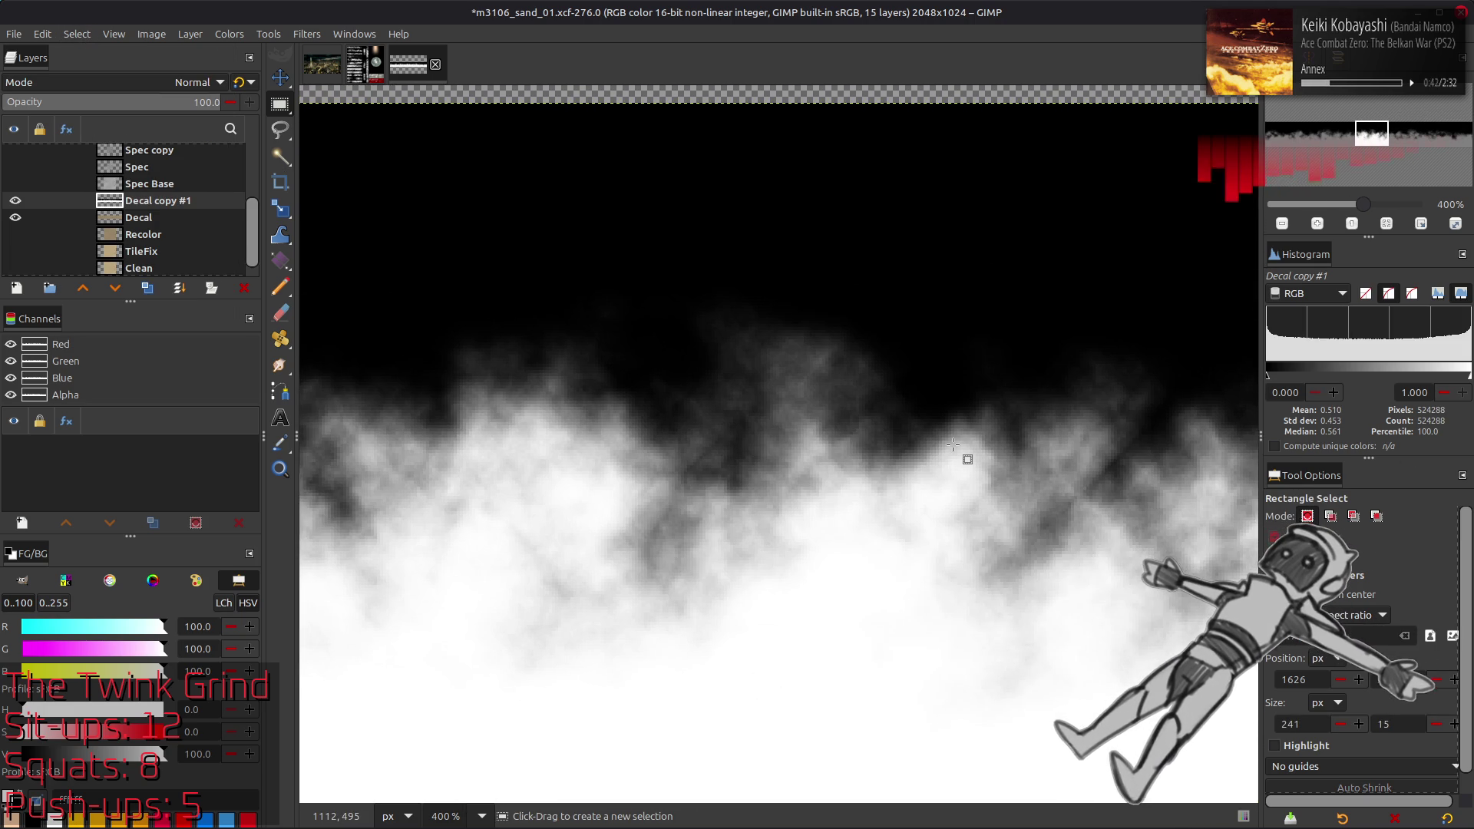
At 100% zoom, move Decal copy #1 about 57 px and nudge it further down
key(m)
key(1)
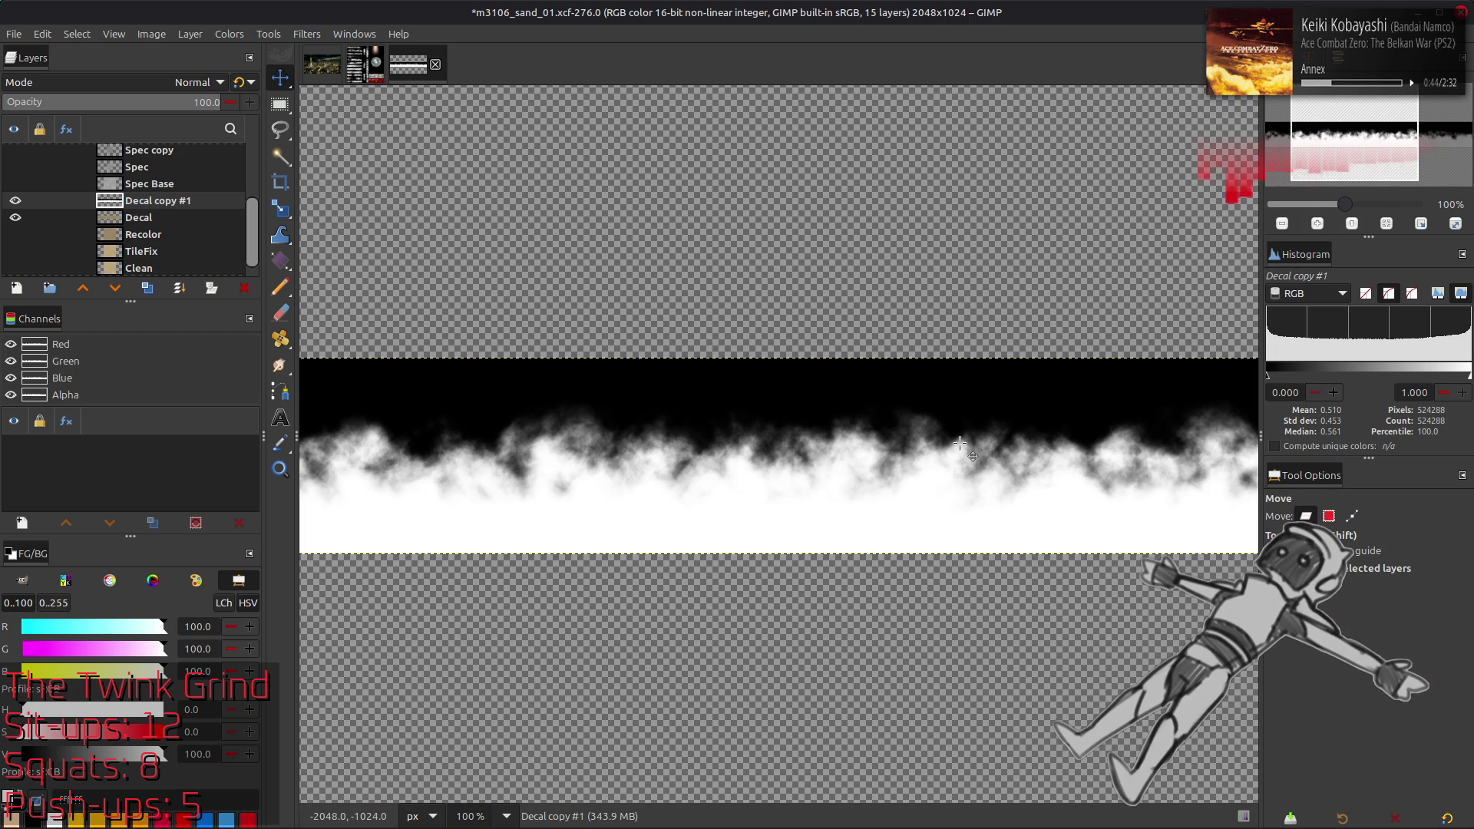
mouse_move(790, 443)
mouse_down()
mouse_move(668, 445)
mouse_move(487, 488)
mouse_move(703, 468)
mouse_move(759, 425)
mouse_move(748, 421)
mouse_up()
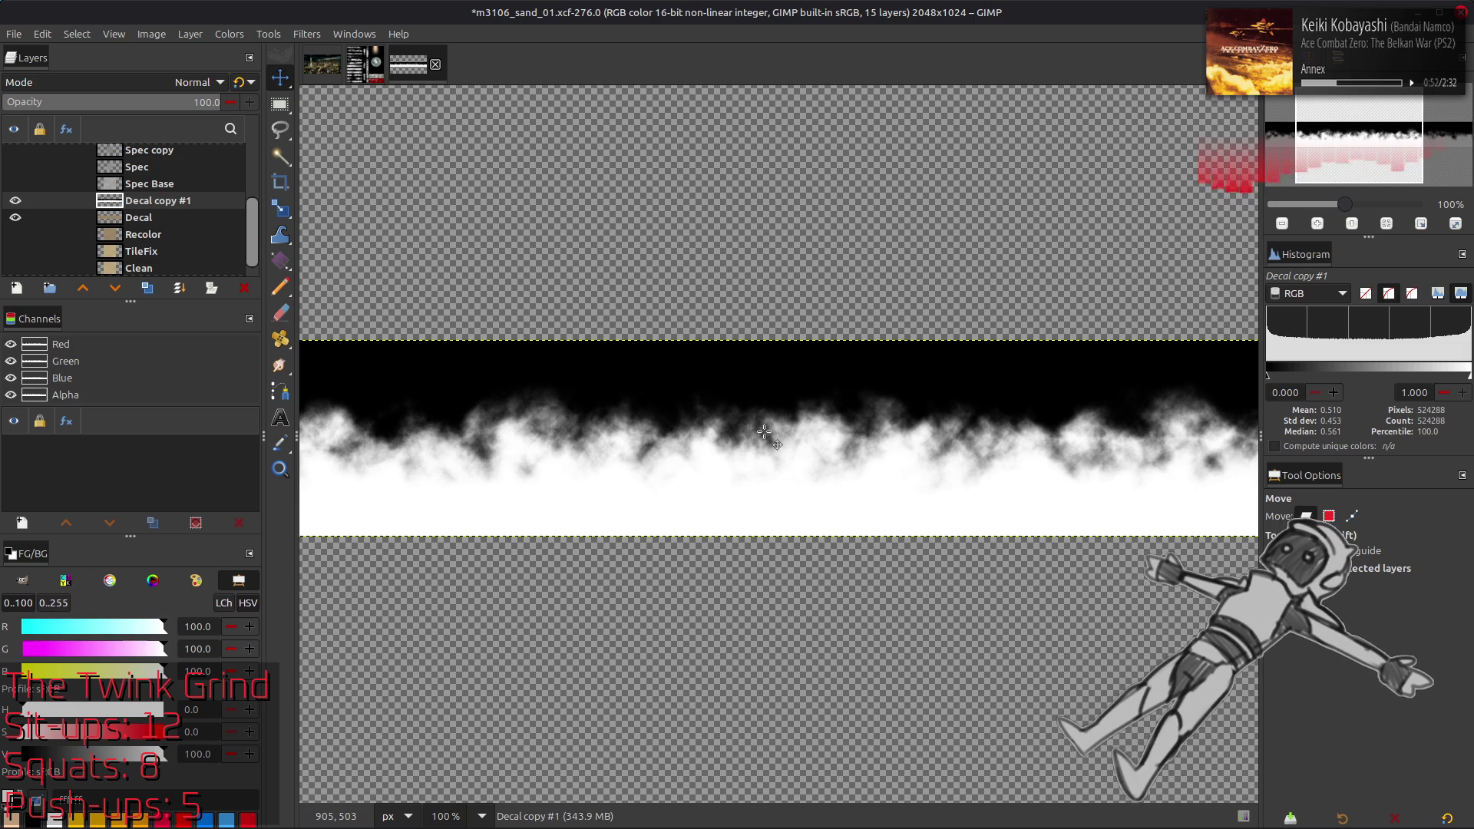
key(Down)
key(Down)
key(Down)
key(shift+Down)
key(shift+Down)
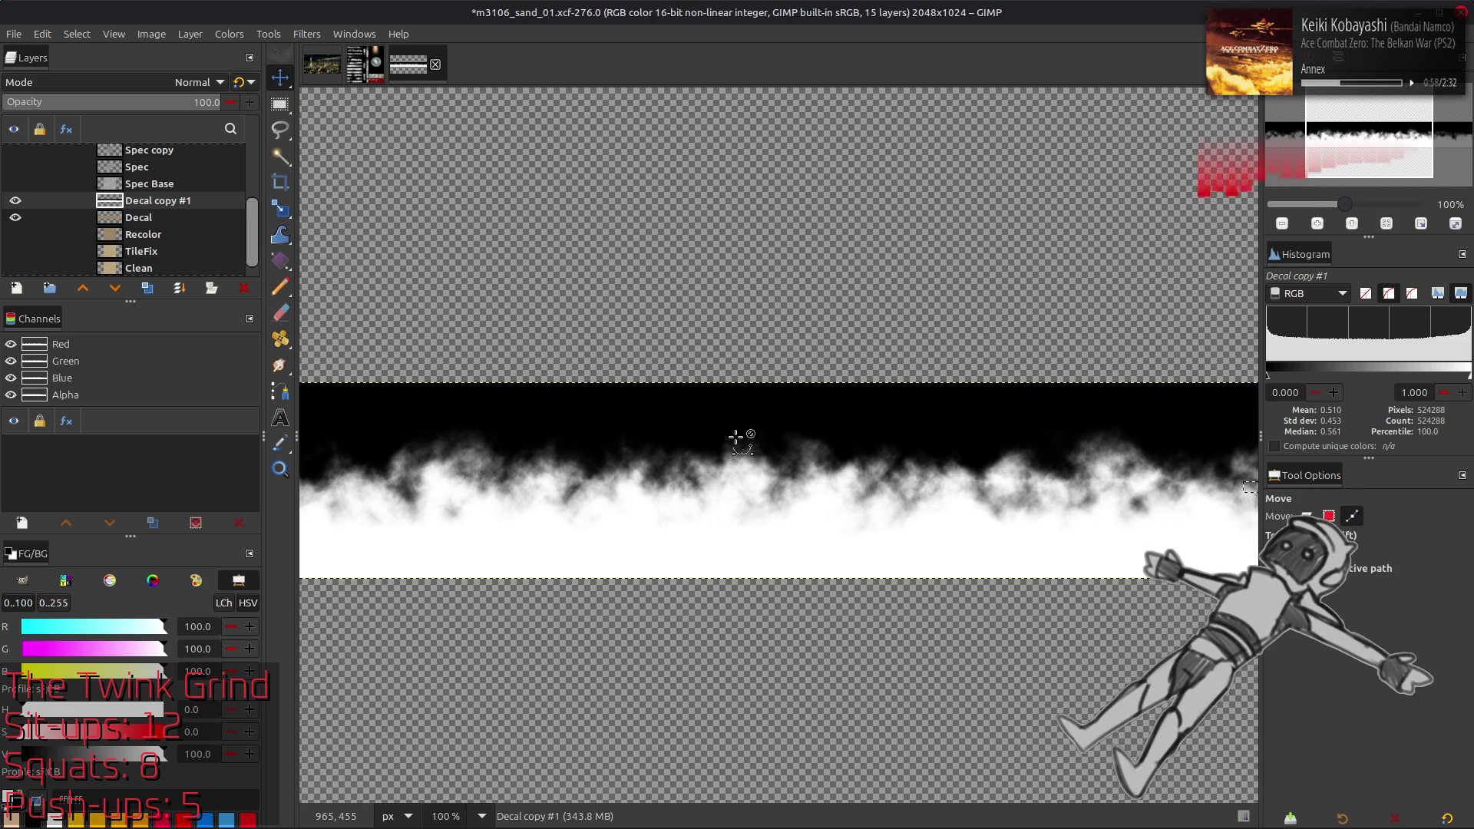
Undo back to the soft grey cloud band after comparing the sharp version
key(ctrl+z)
key(ctrl+z)
key(ctrl+z)
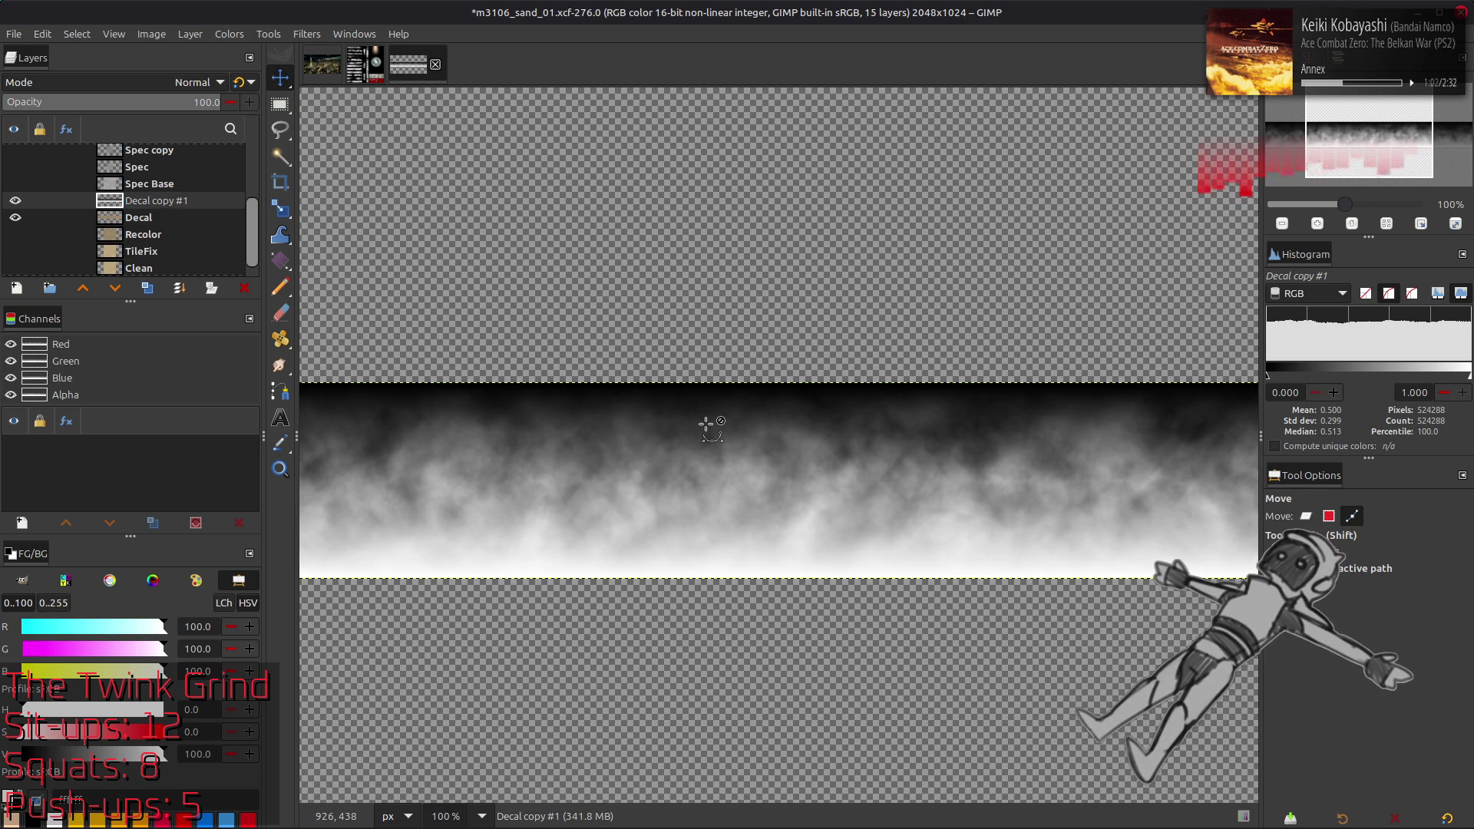
key(ctrl+y)
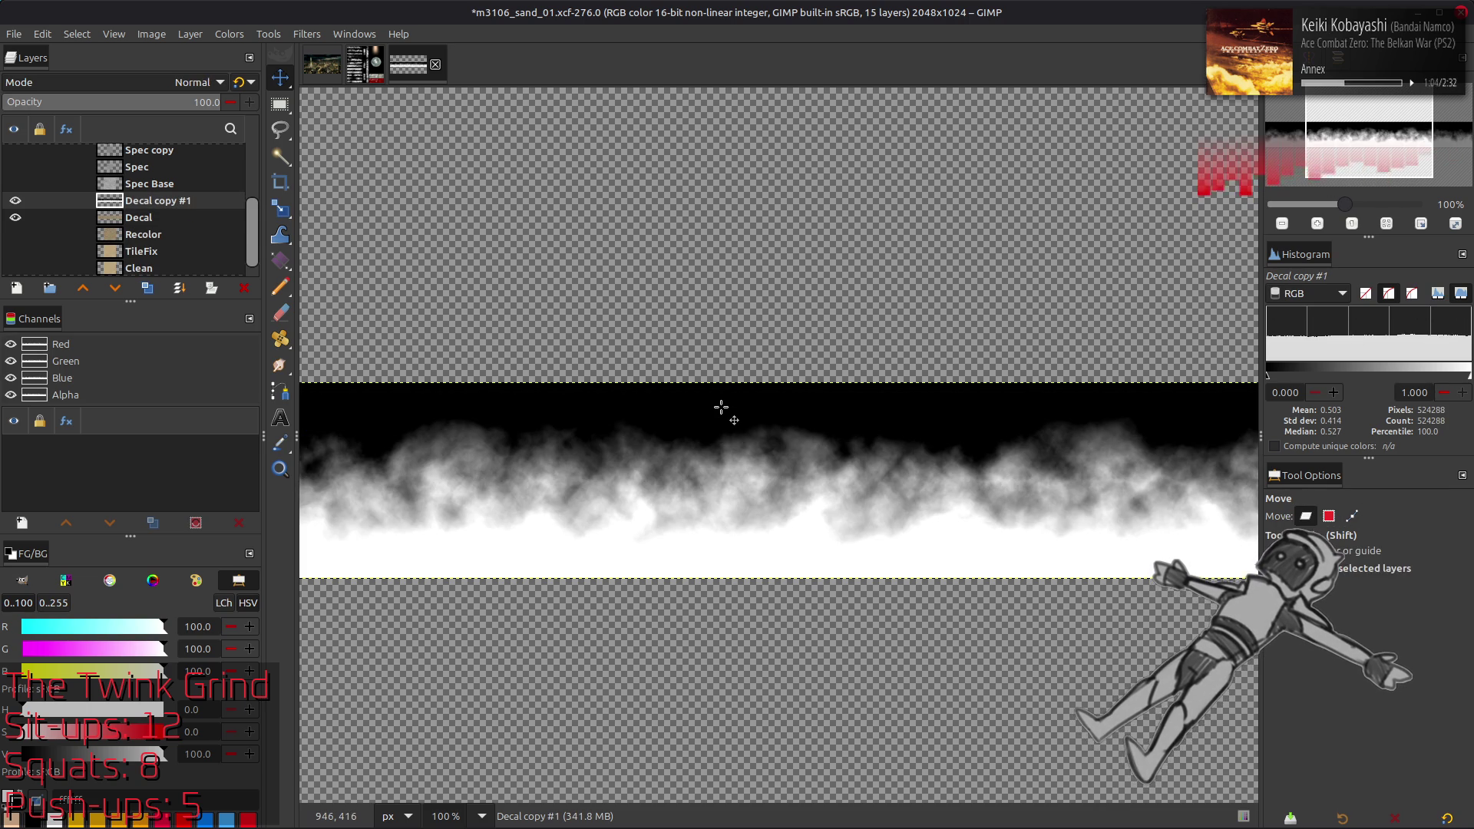
key(ctrl+z)
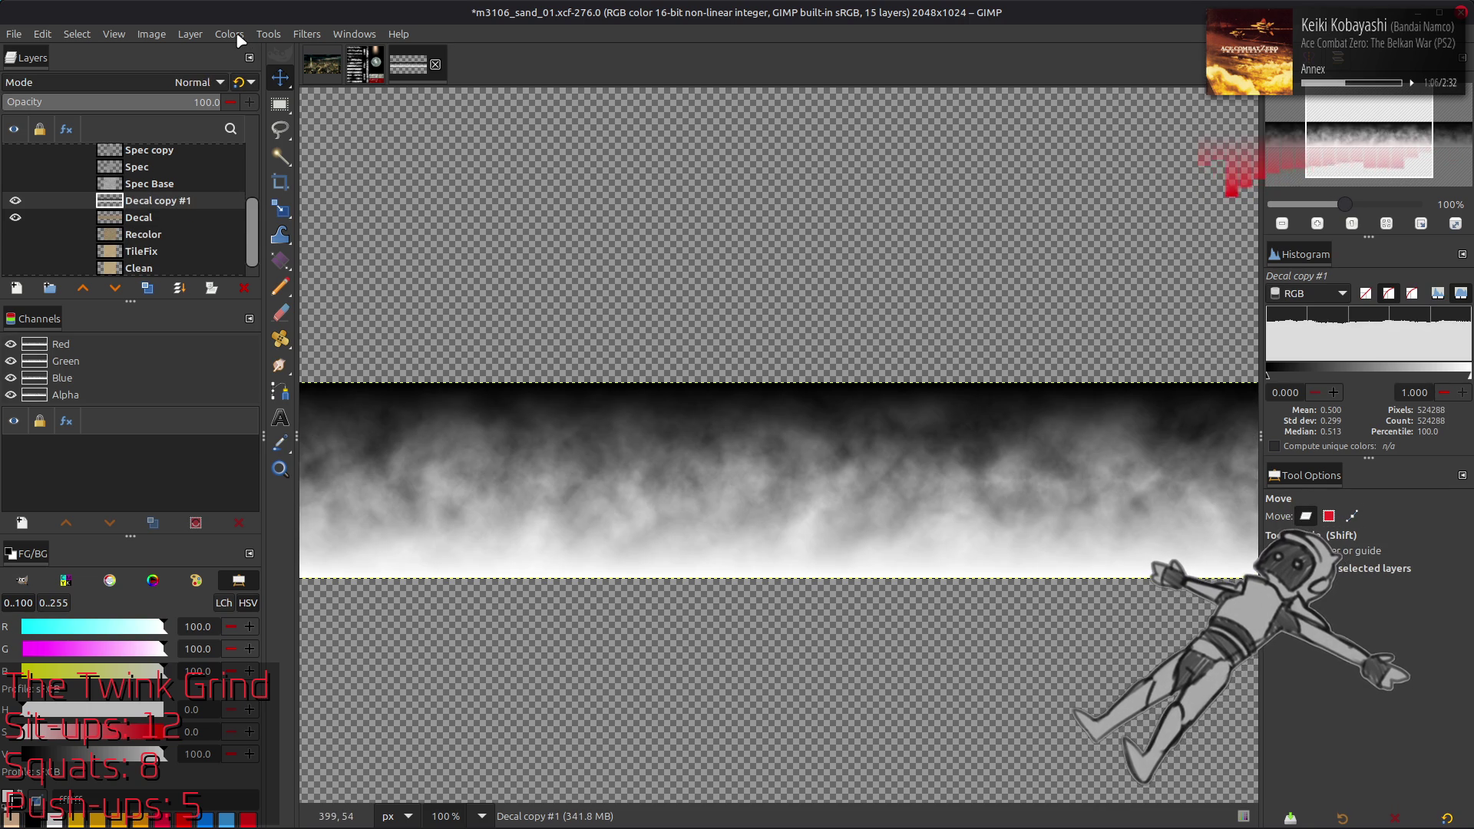
Apply Levels with input black 10 and white 90 to Decal copy #1
click(238, 36)
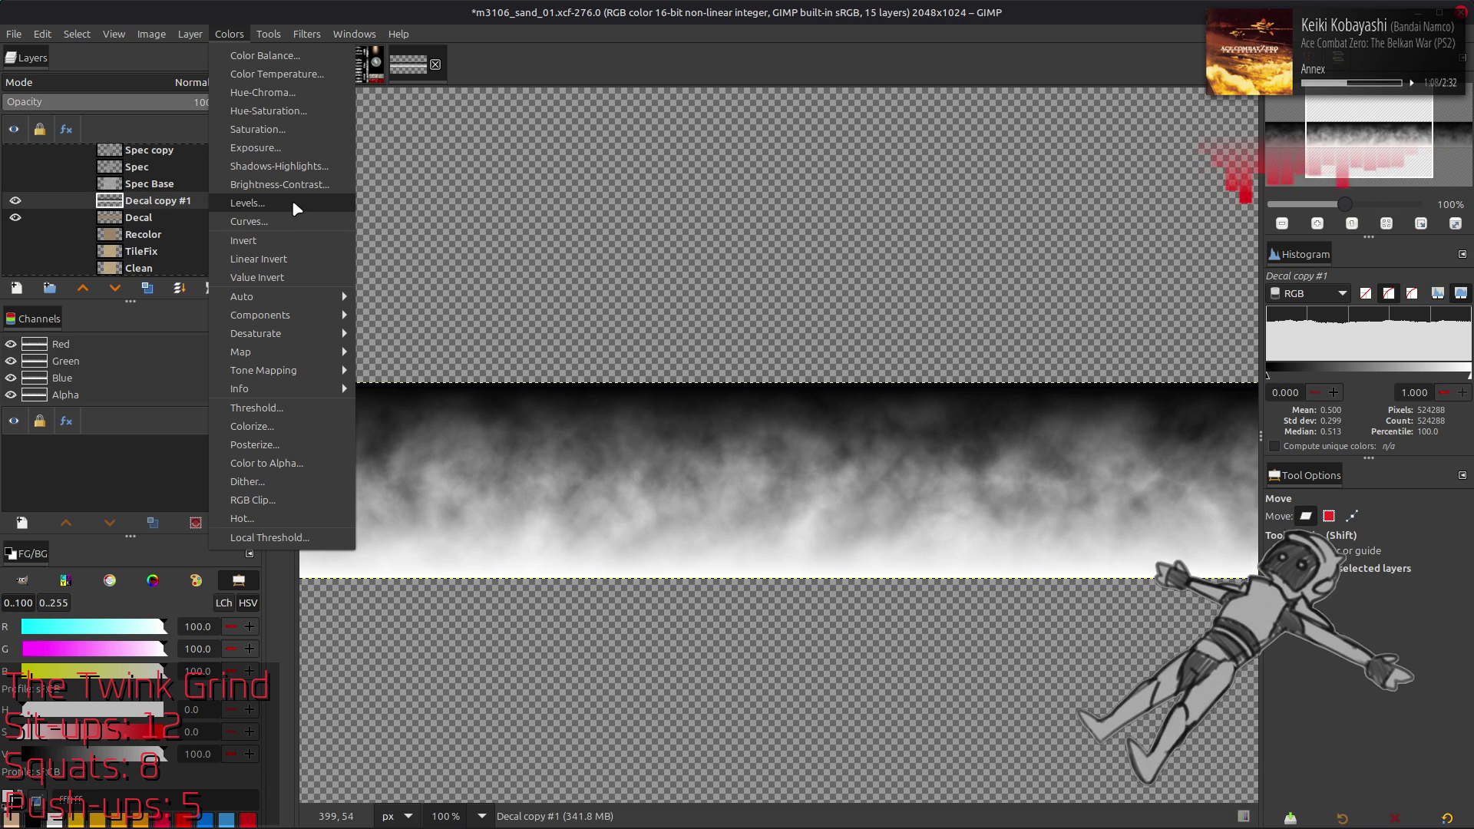
click(292, 202)
triple_click(71, 524)
text(10)
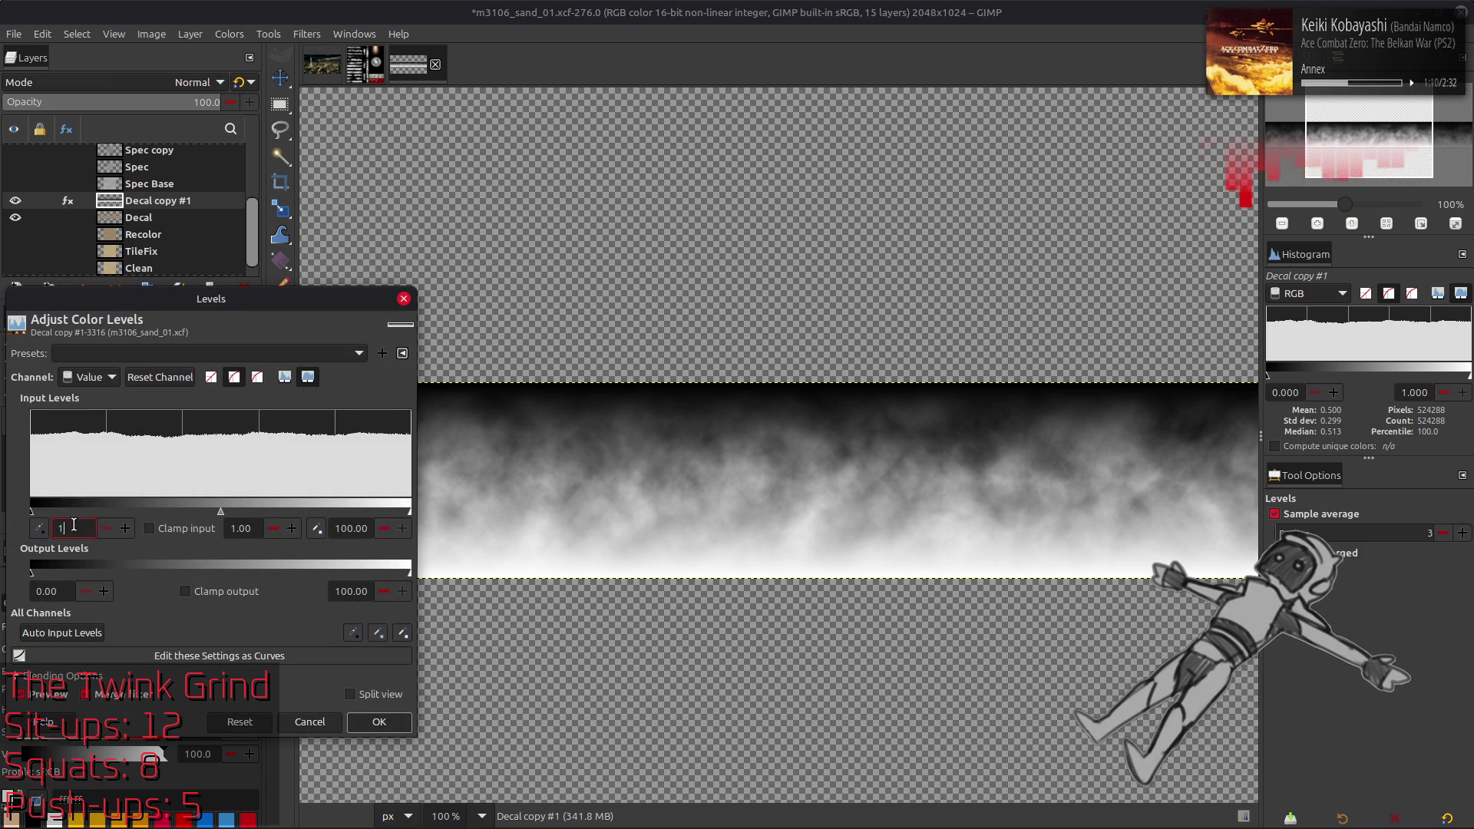
key(Return)
triple_click(350, 524)
text(90)
key(Return)
click(380, 721)
Duplicate the adjusted layer, set the copy to Soft light, and merge it down
click(147, 288)
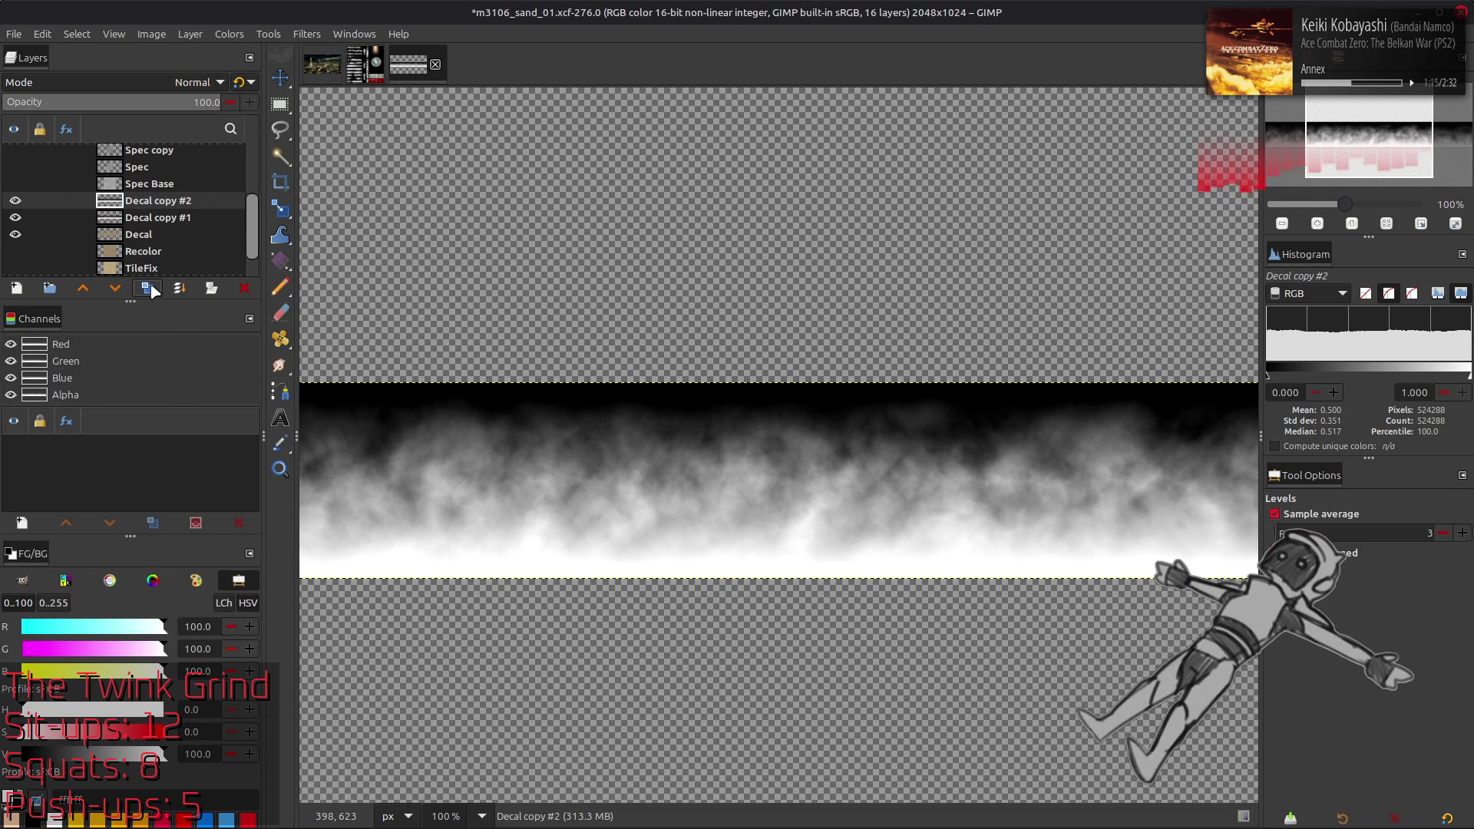
click(168, 80)
click(95, 454)
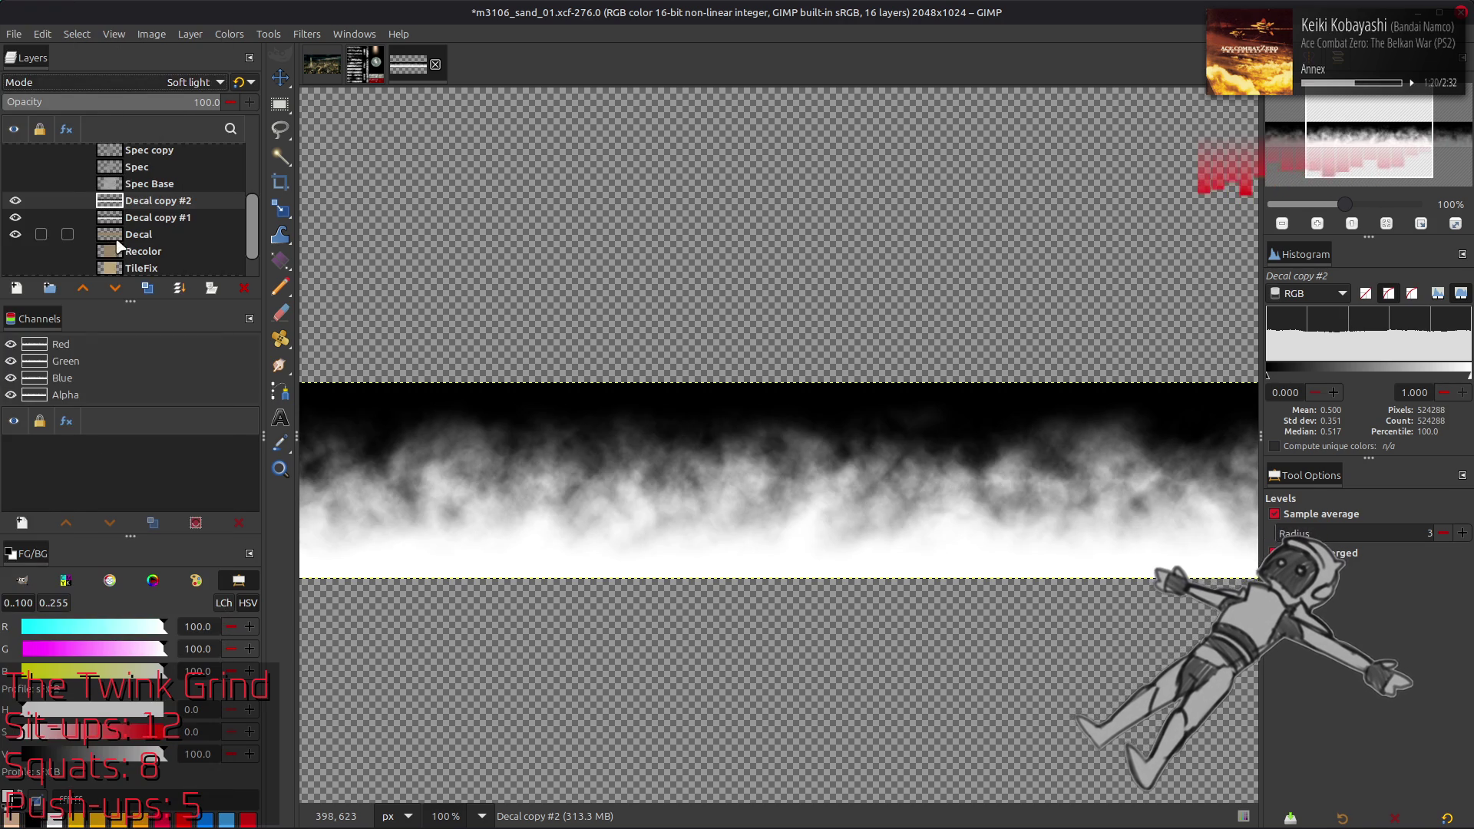
key(ctrl+m)
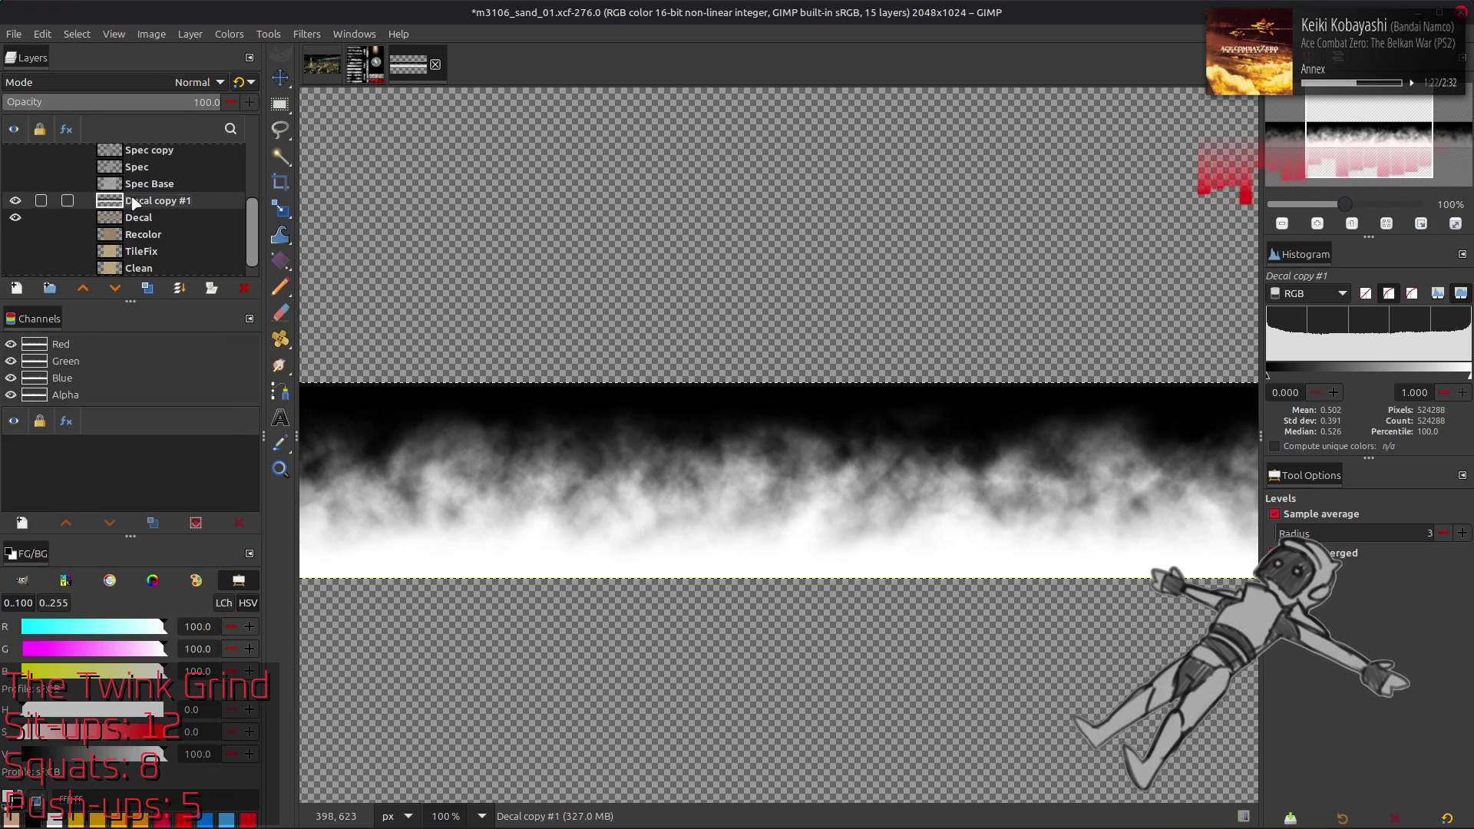
Undo another Soft light copy and the merges until the Overlay Decal copy returns
click(142, 288)
click(178, 83)
click(130, 454)
key(ctrl+z)
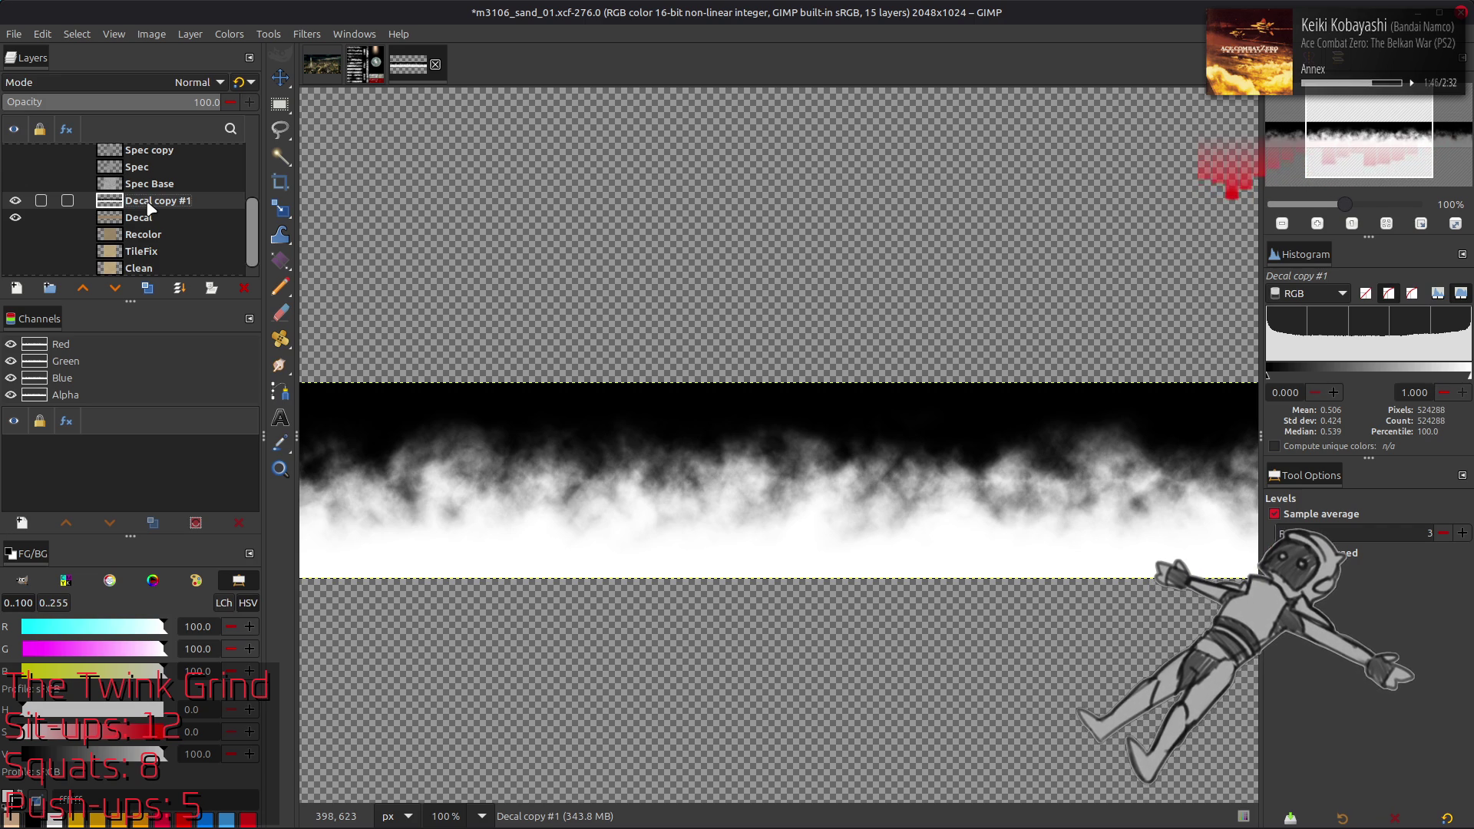
key(ctrl+z)
key(ctrl+z)
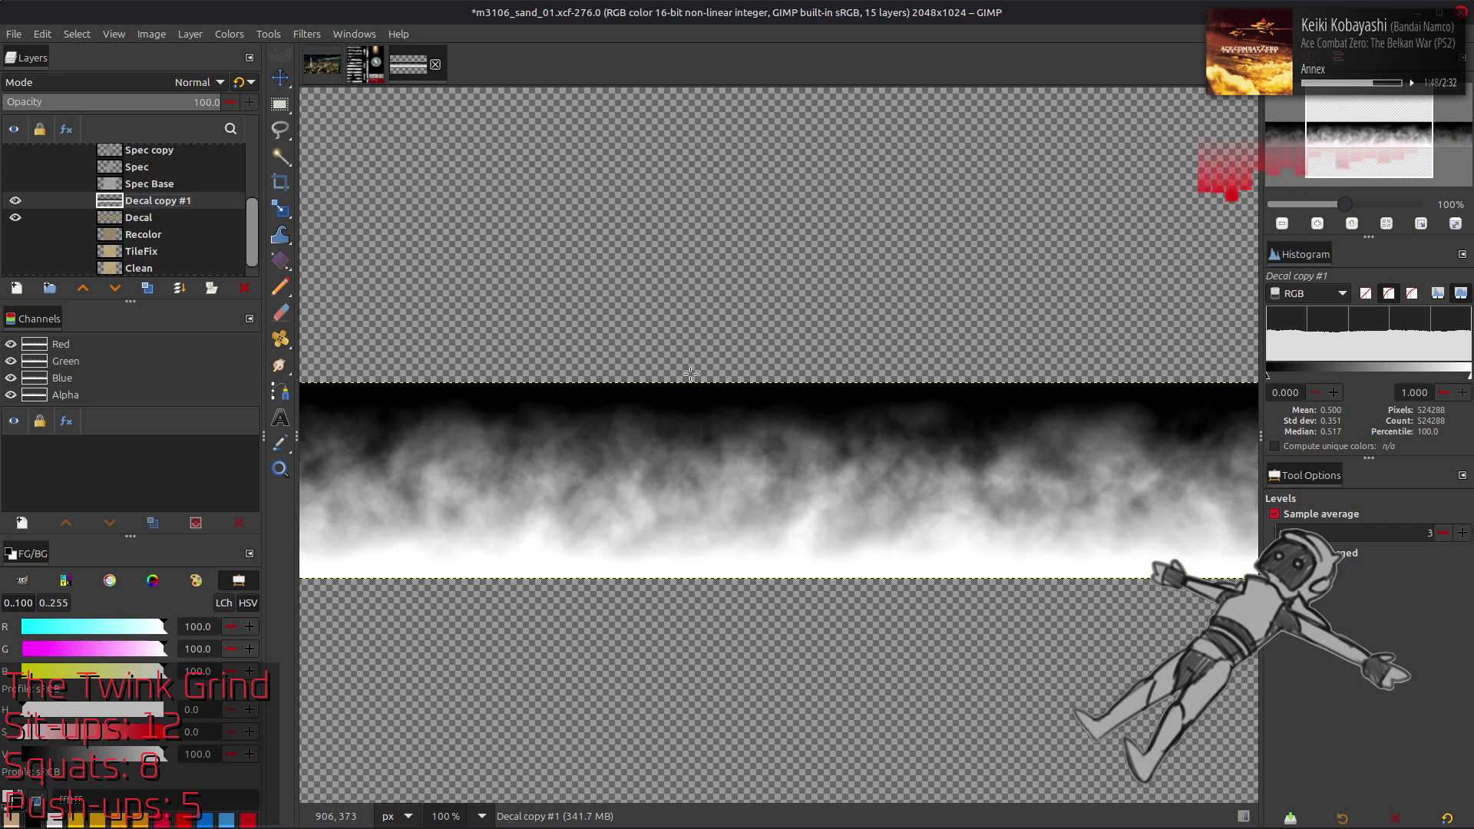
key(ctrl+z)
key(ctrl+z)
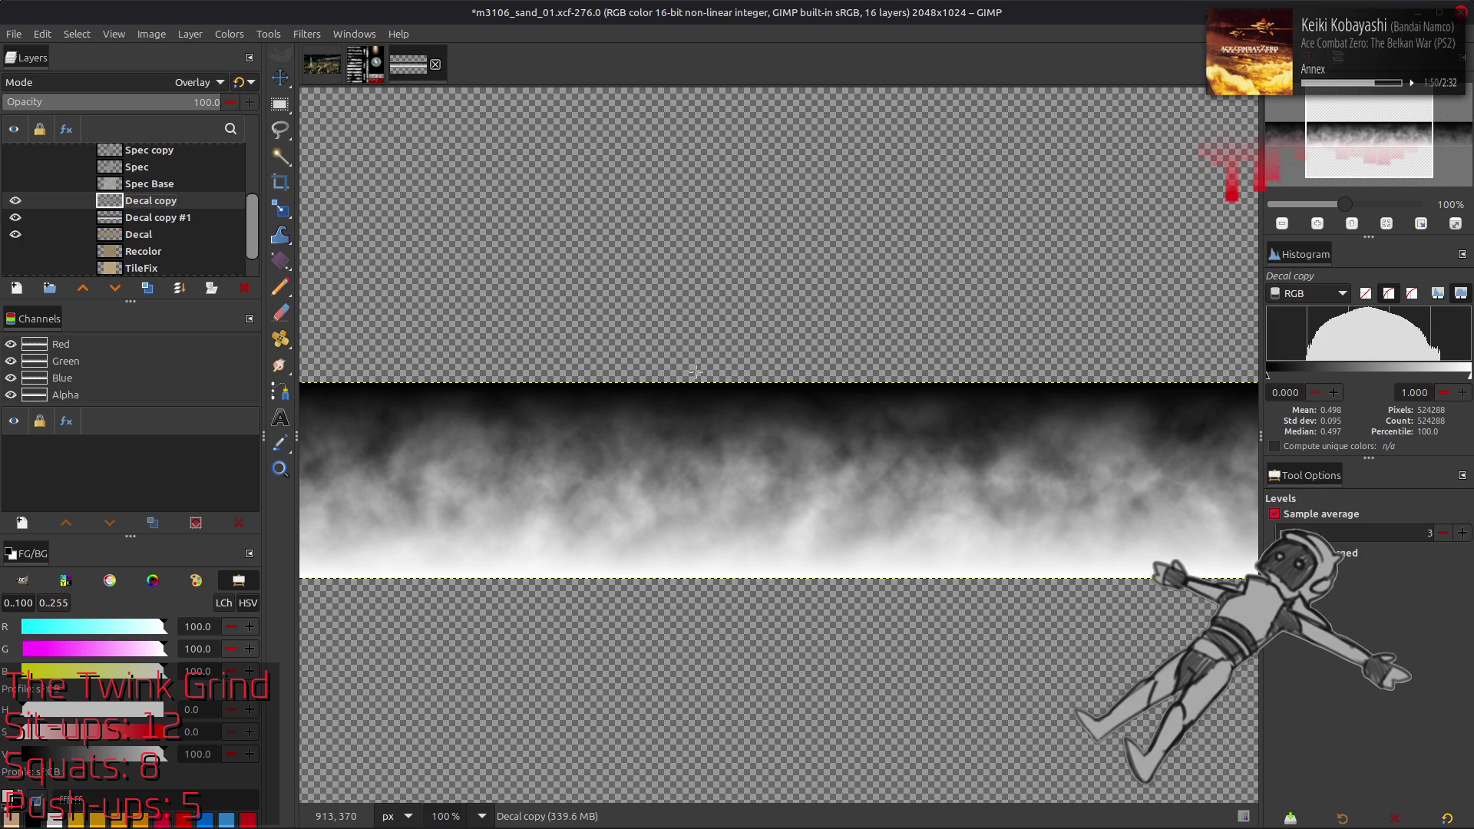
Duplicate Decal copy and apply a wrap-around Offset to the new copy
click(14, 201)
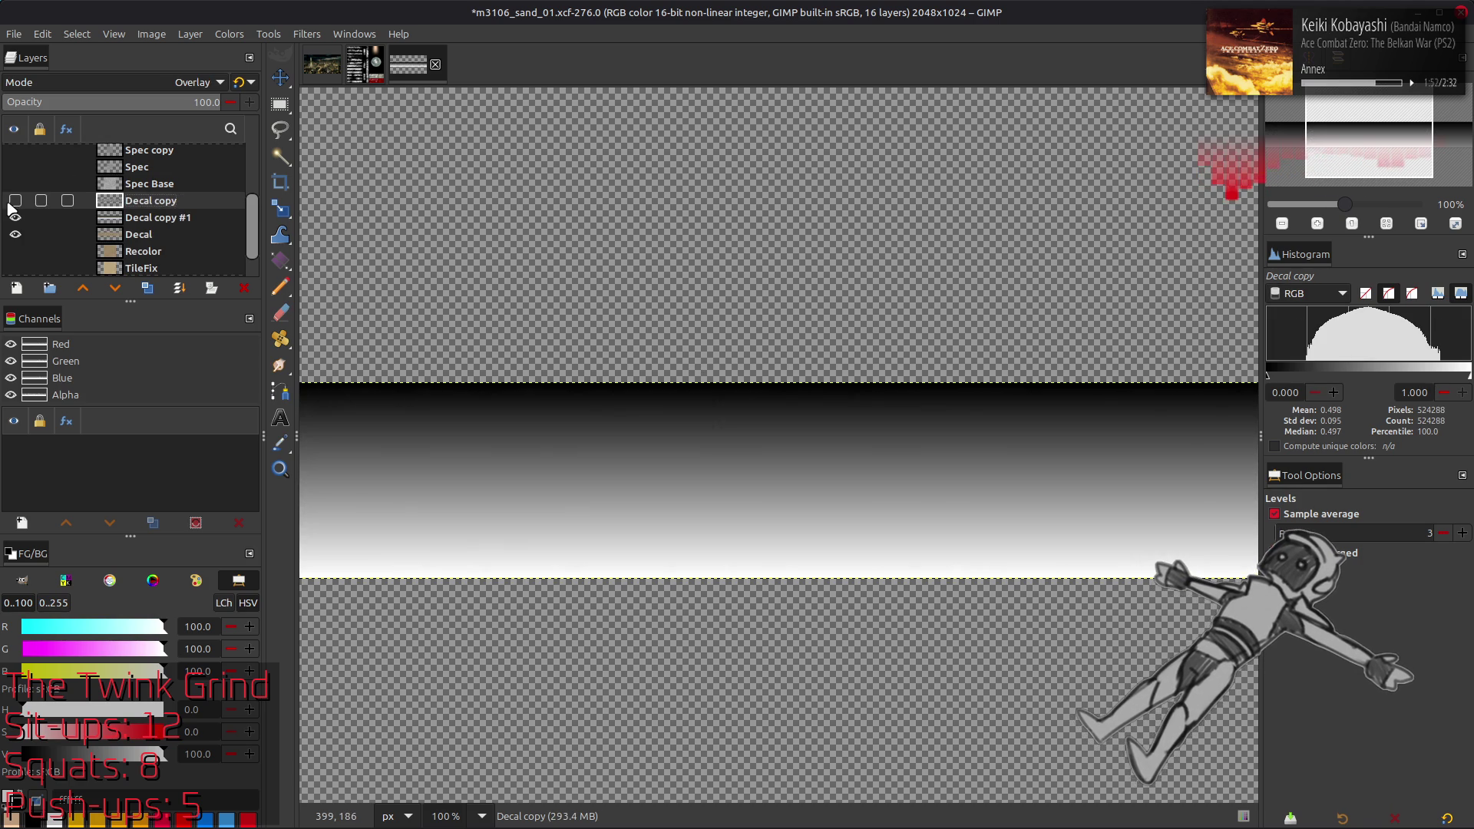
click(14, 201)
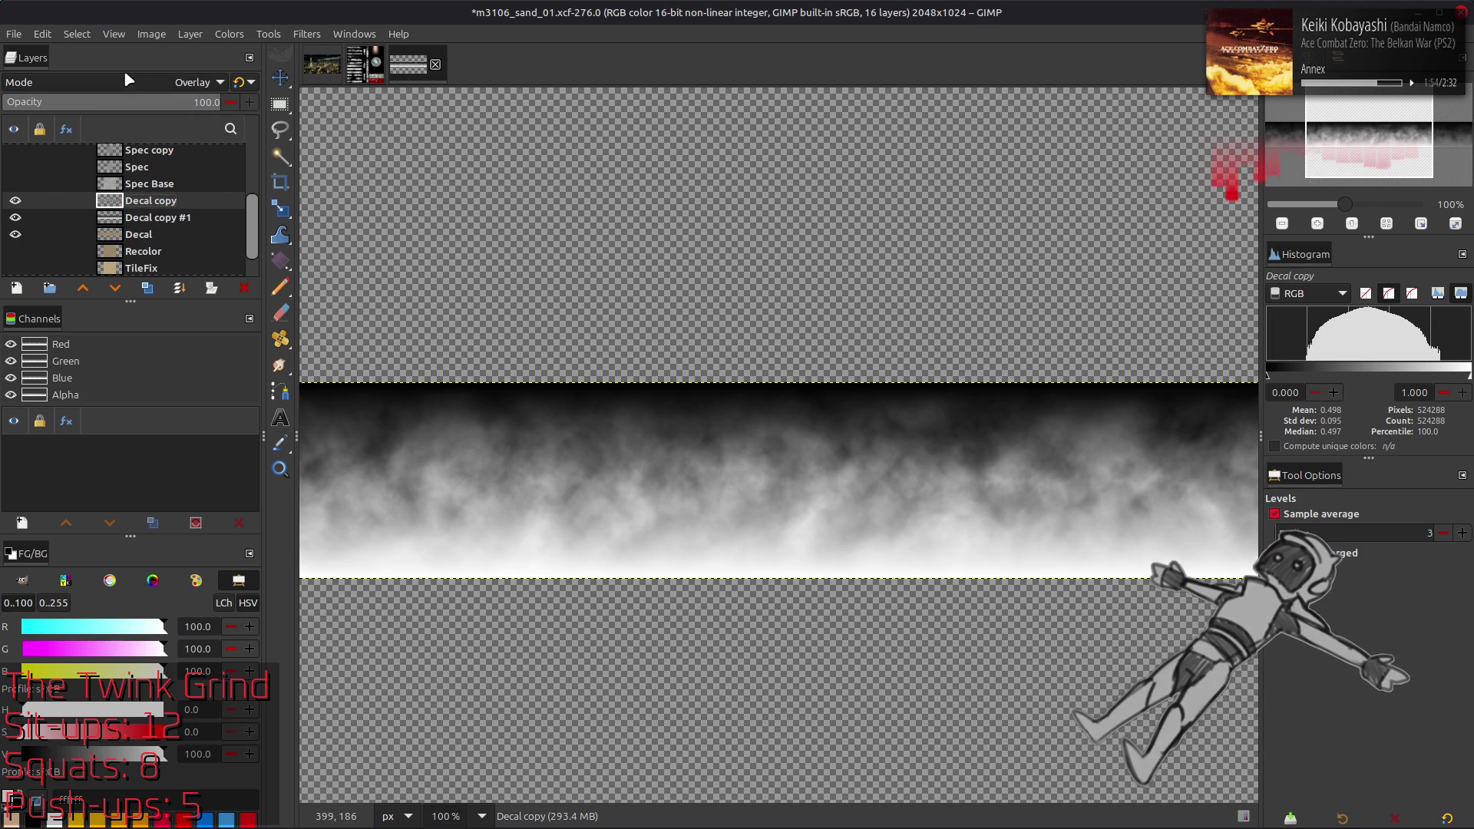
scroll(121, 82, up, 10)
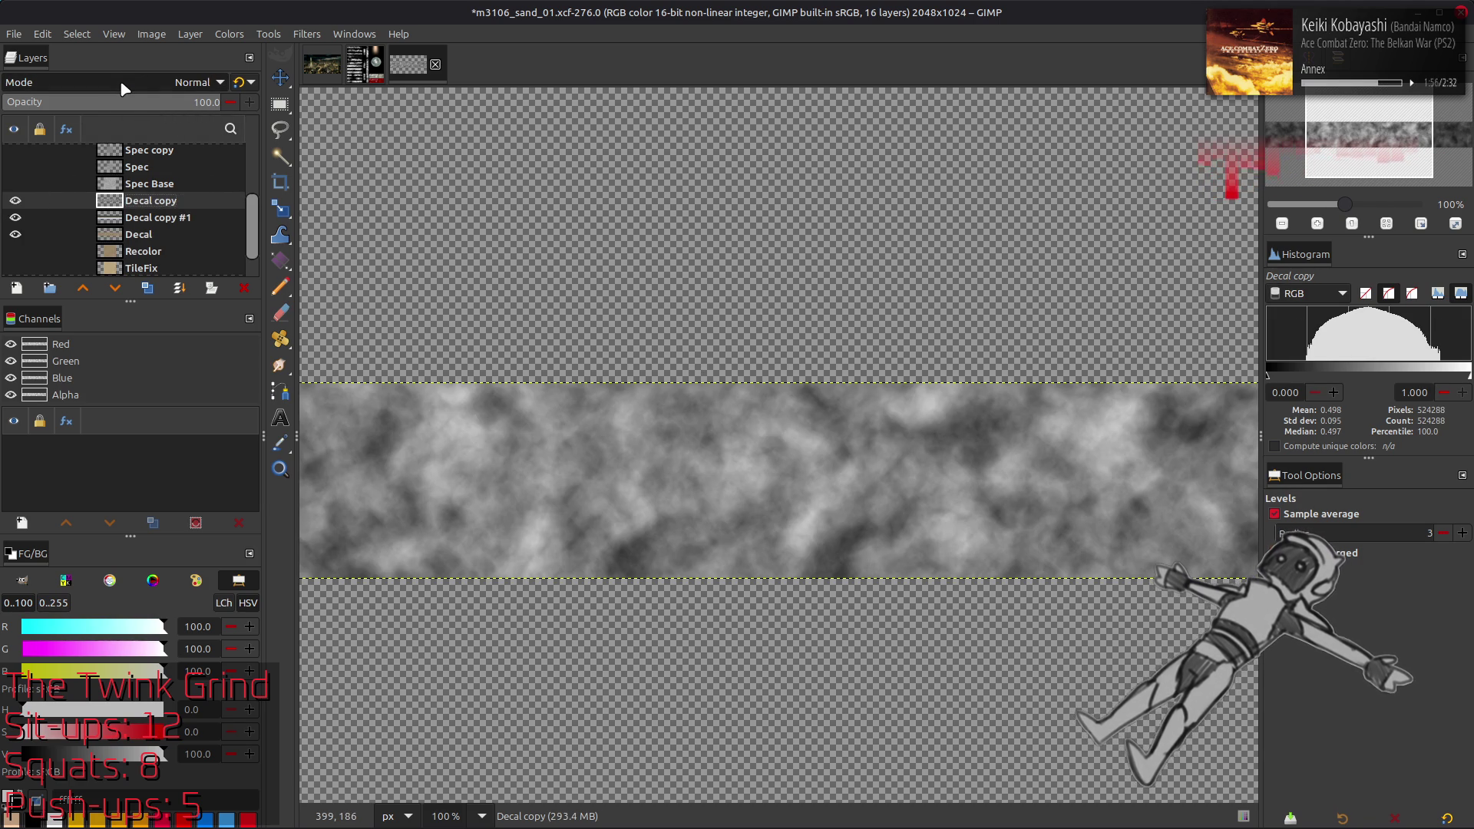
click(148, 288)
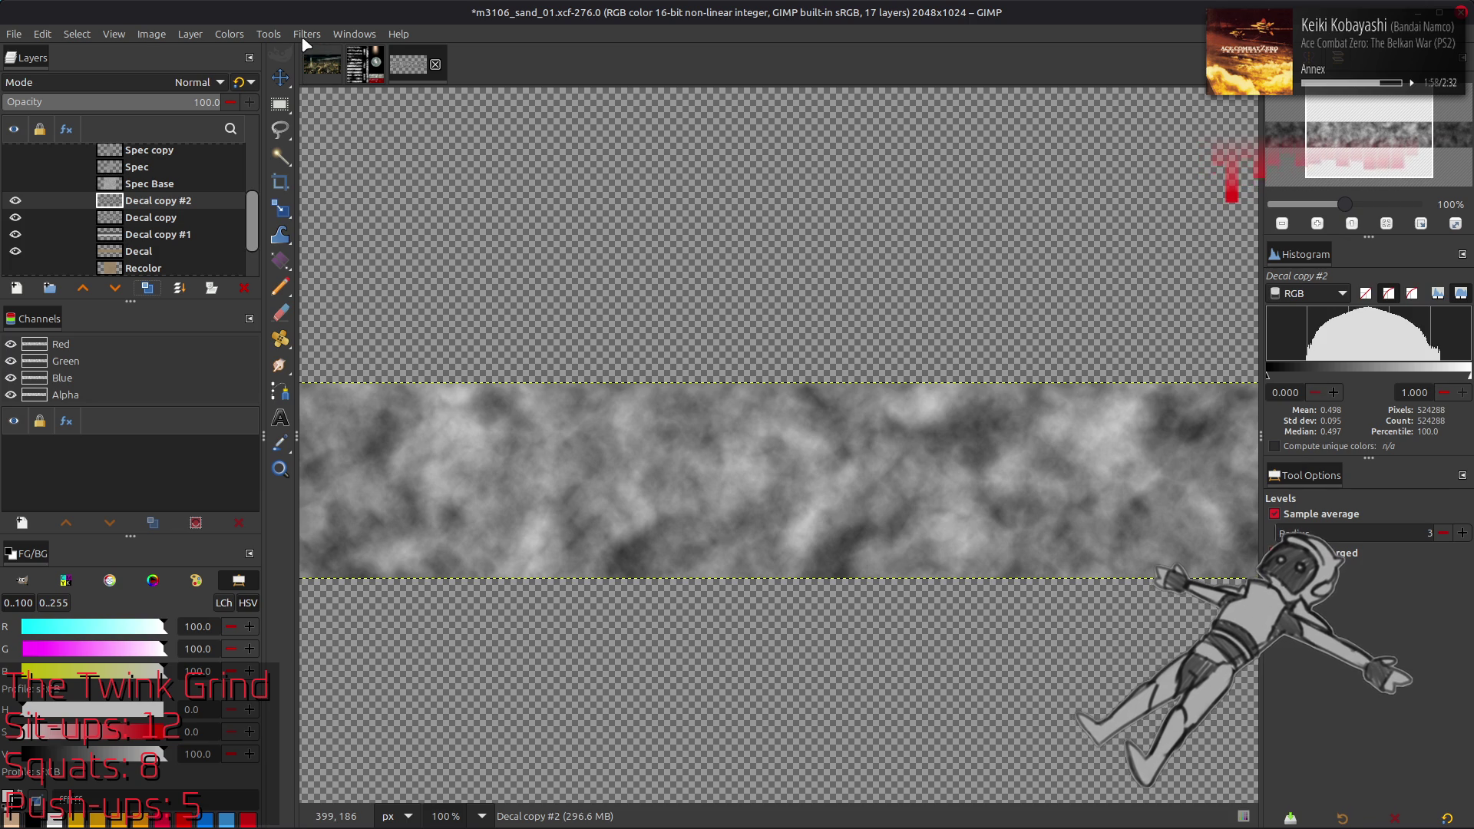
click(190, 34)
mouse_move(230, 221)
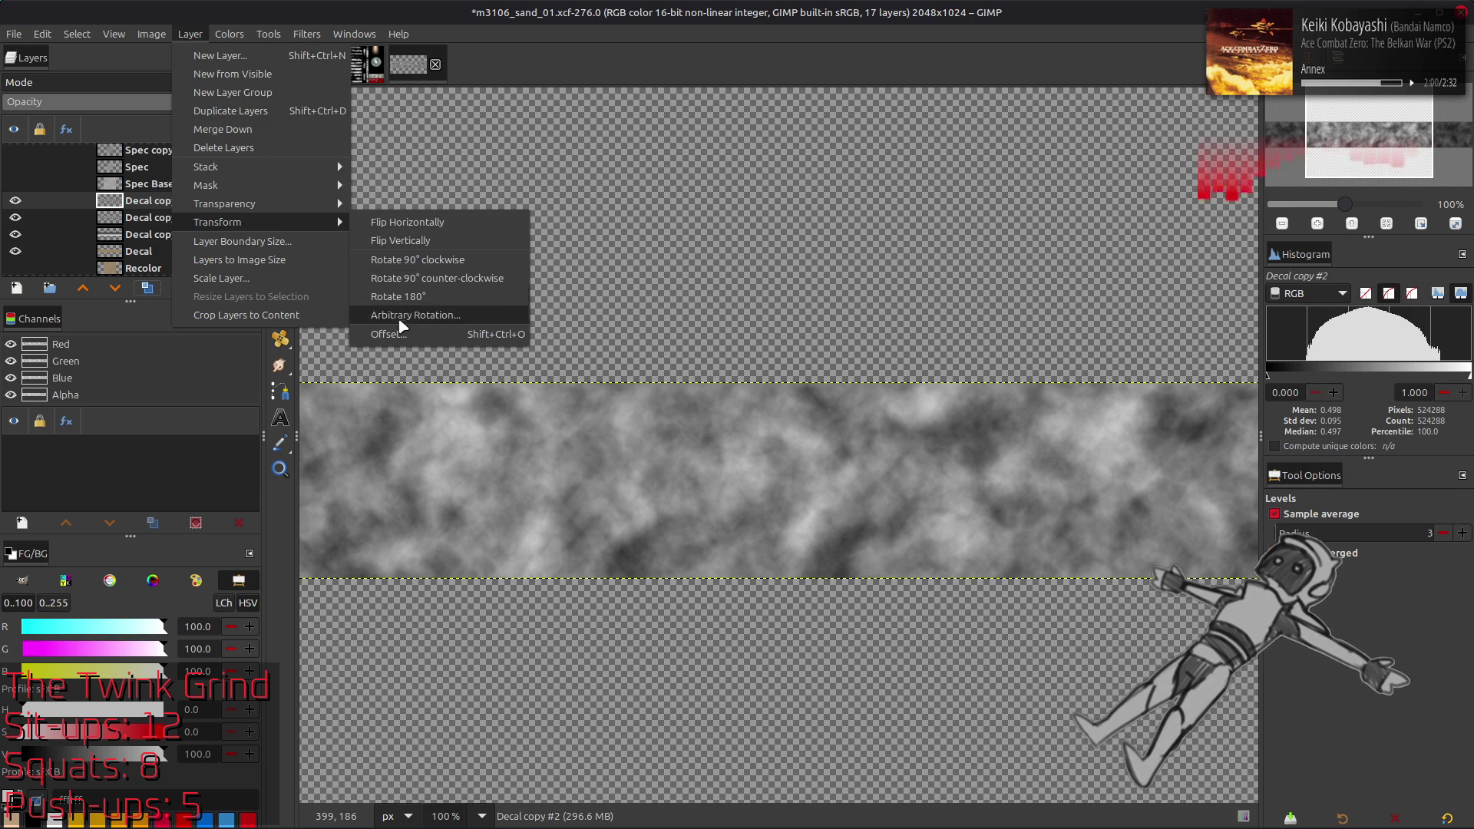
click(399, 336)
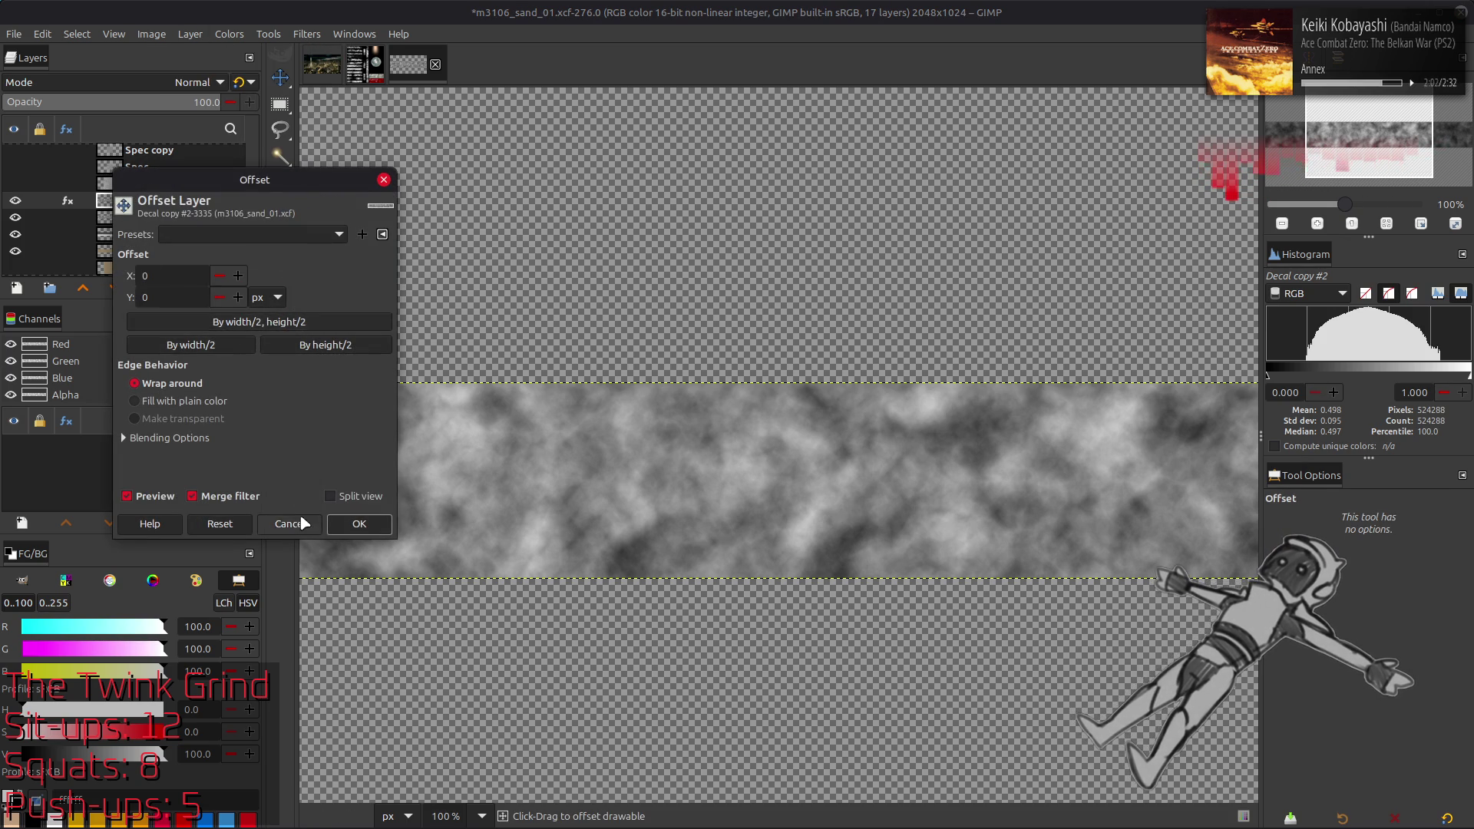
click(301, 519)
Scale Decal copy #2 to 200% height, making it 2048×512
click(192, 34)
click(230, 277)
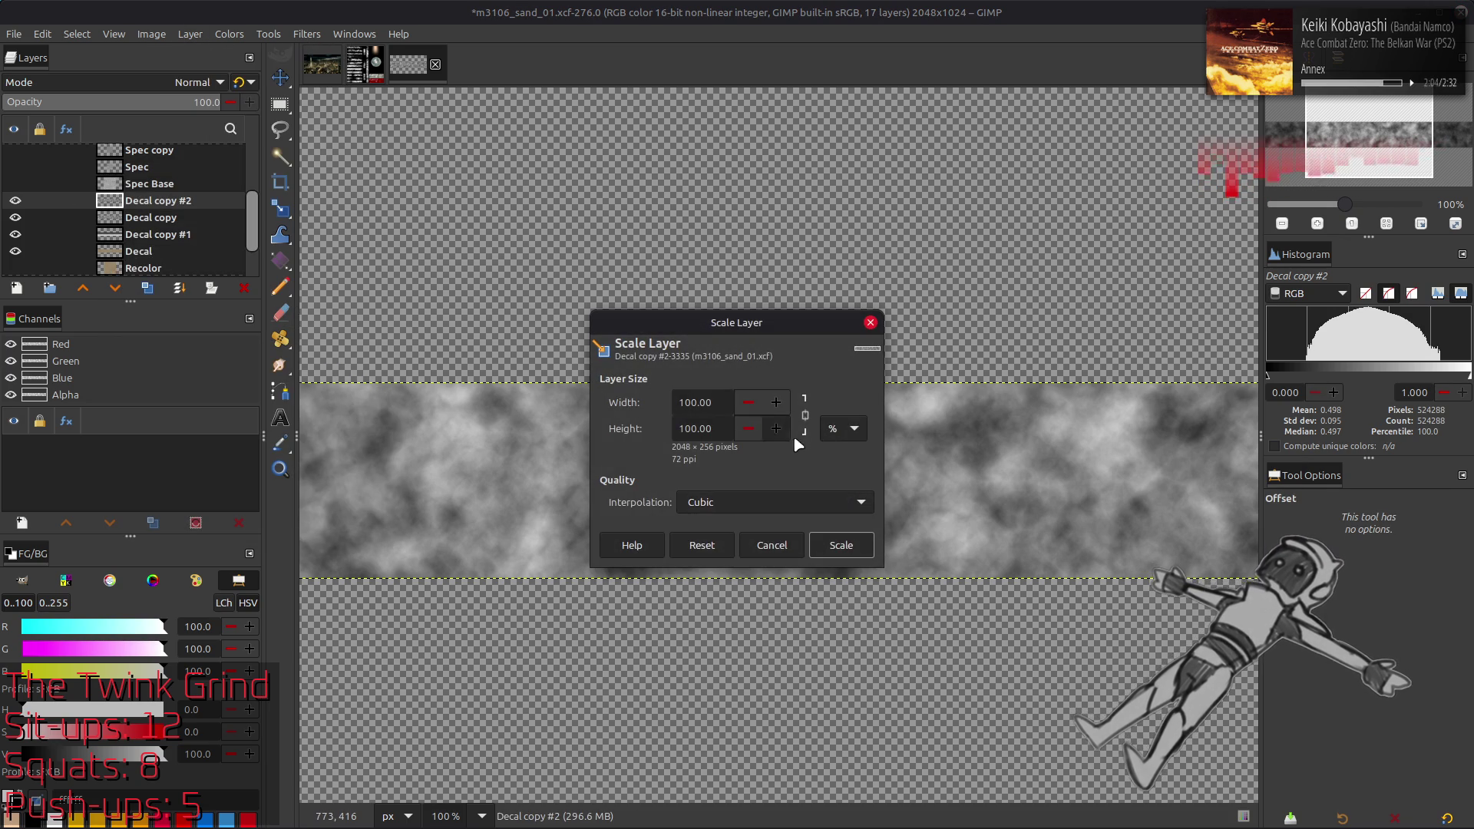
triple_click(700, 429)
text(200.00)
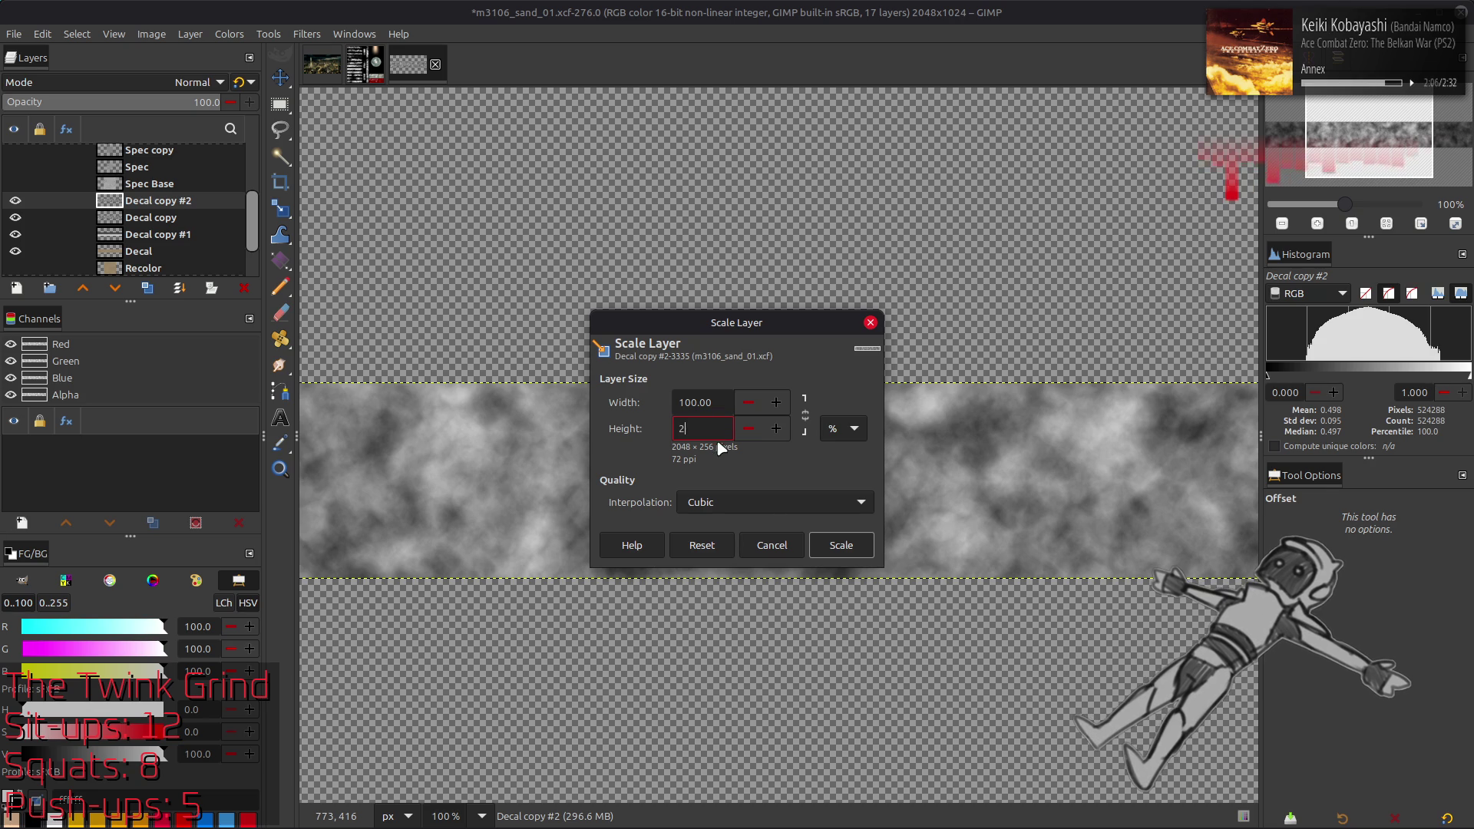
scroll(771, 500, up, 2)
click(832, 544)
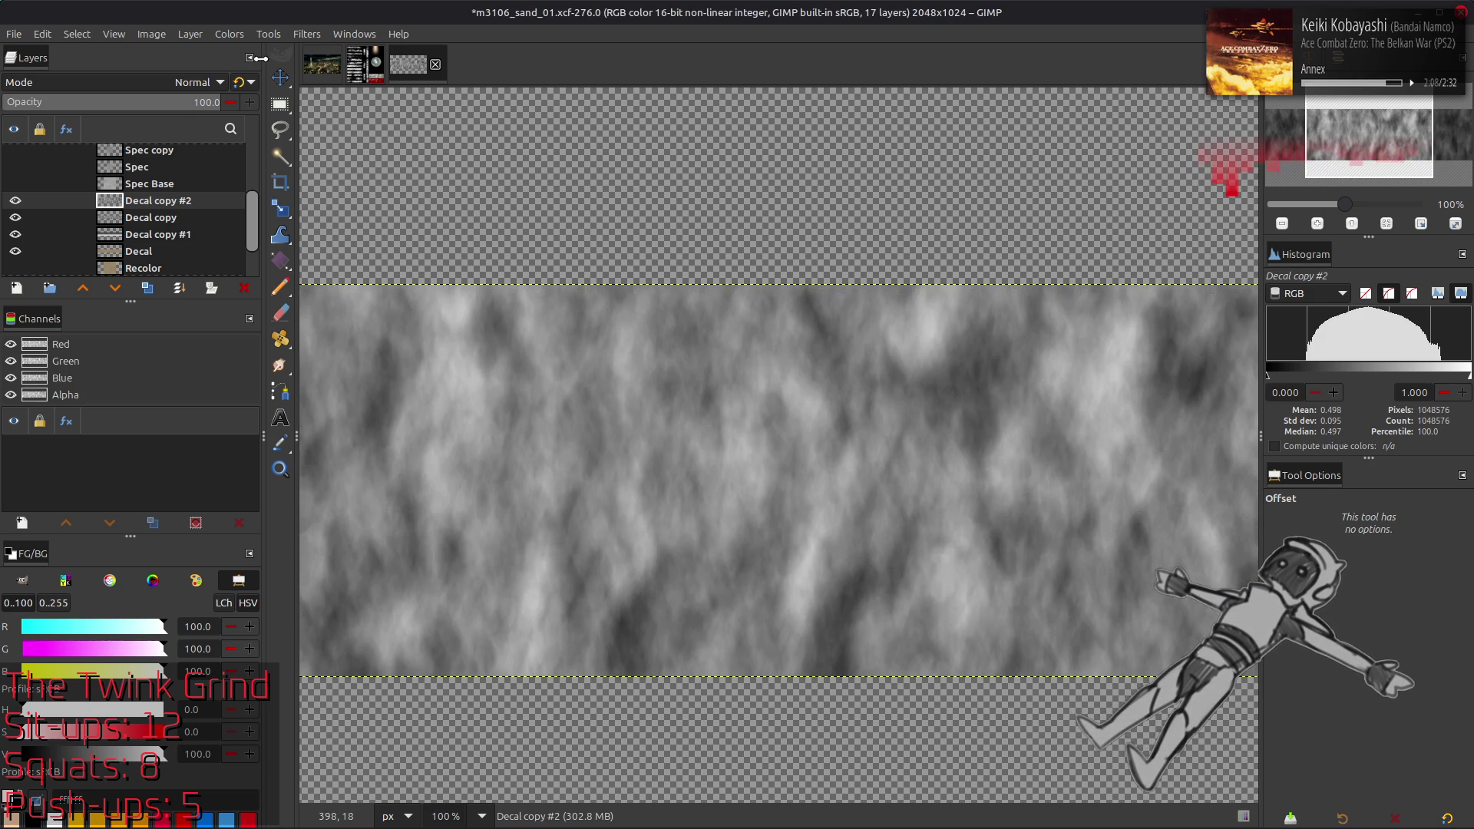
Bring up the Solid Noise filter from Filters > Render > Noise
click(307, 34)
mouse_move(401, 332)
mouse_move(506, 350)
click(684, 423)
Load the last-used Solid Noise settings, disable Turbulent, reseed, and apply X size 4, Y size 1
click(85, 394)
click(85, 390)
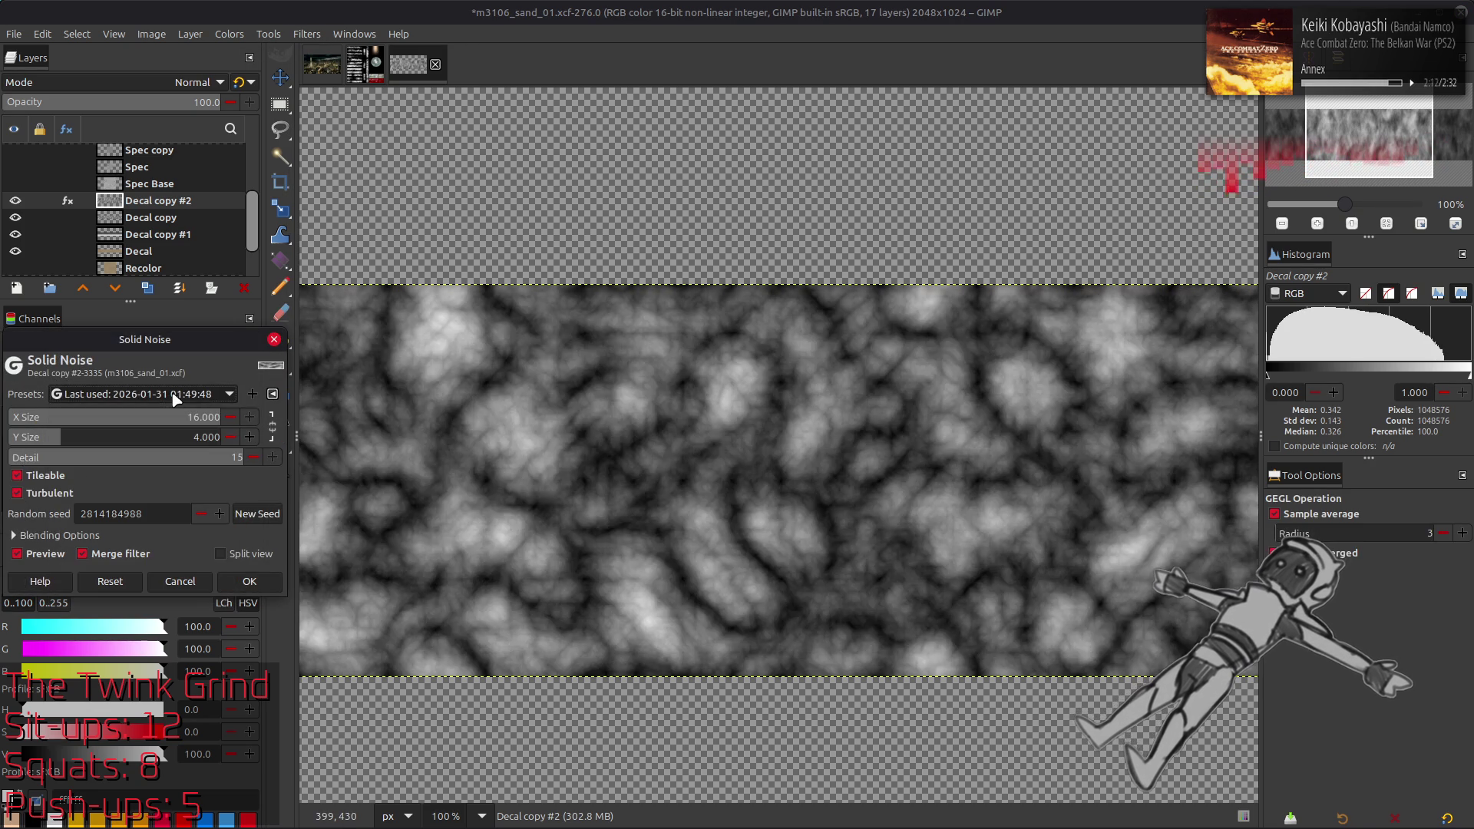
click(61, 497)
click(261, 515)
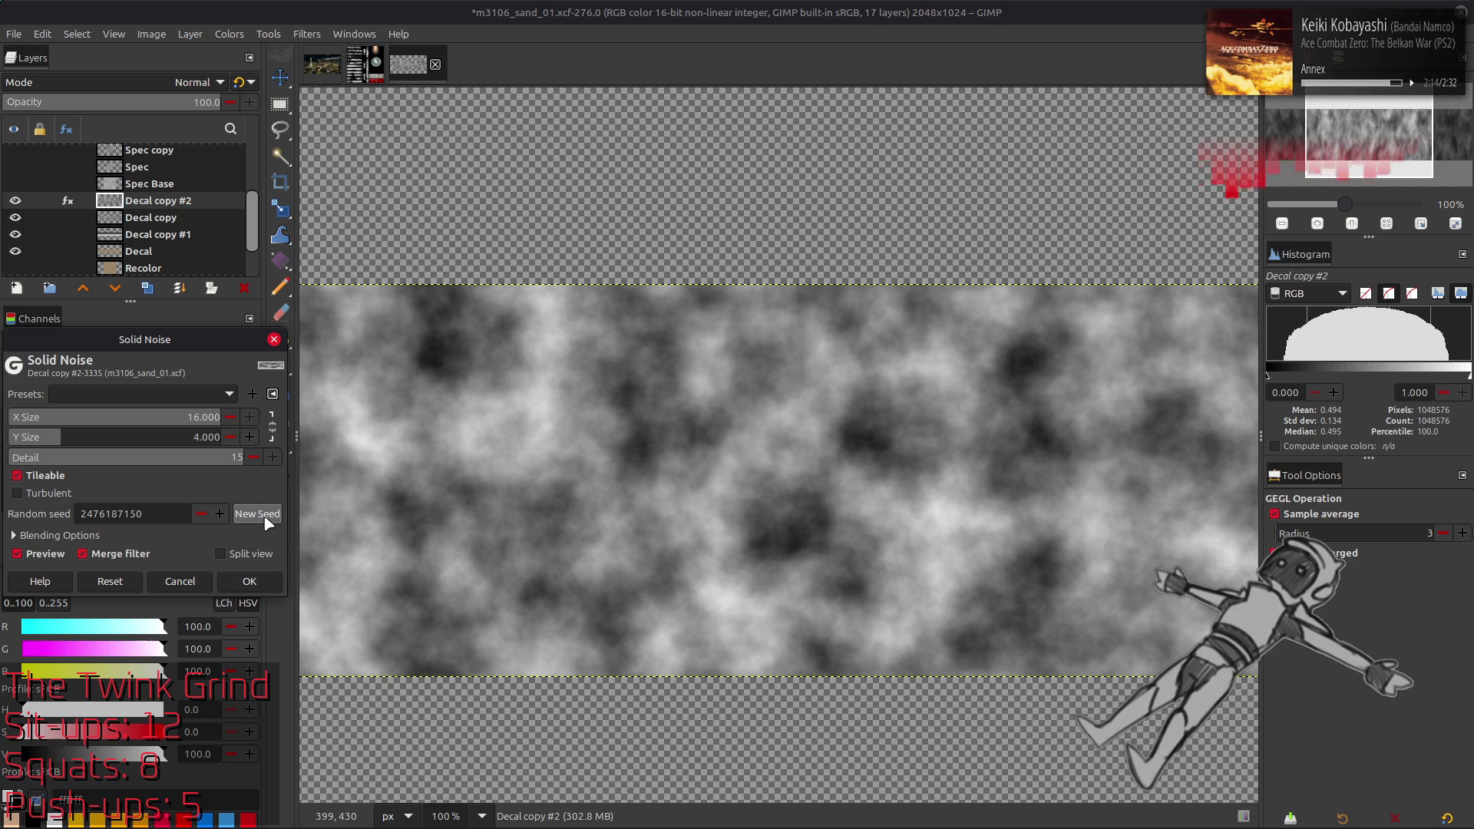
click(206, 437)
text(1)
key(Return)
click(166, 420)
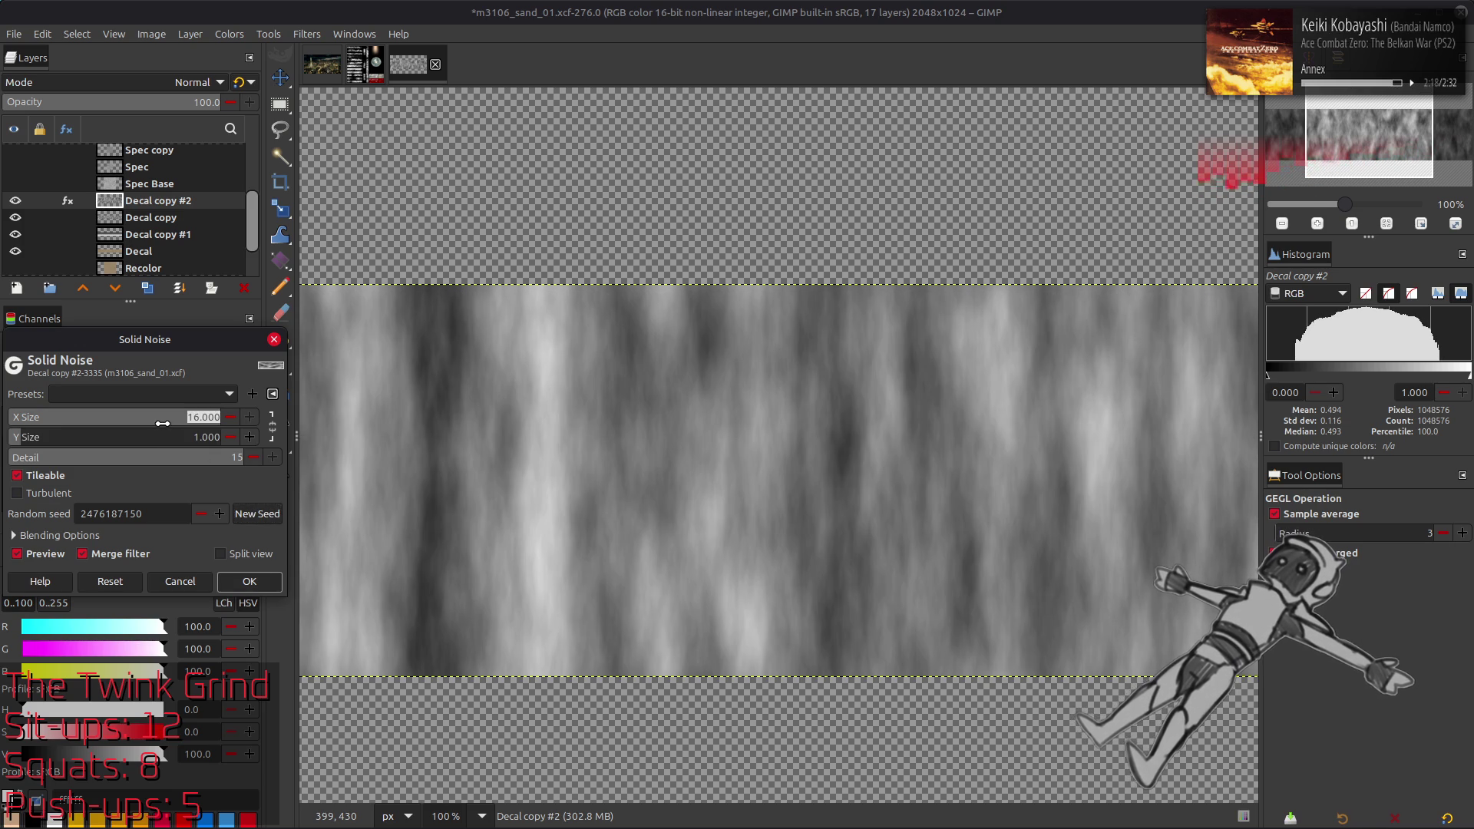
text(4)
key(Return)
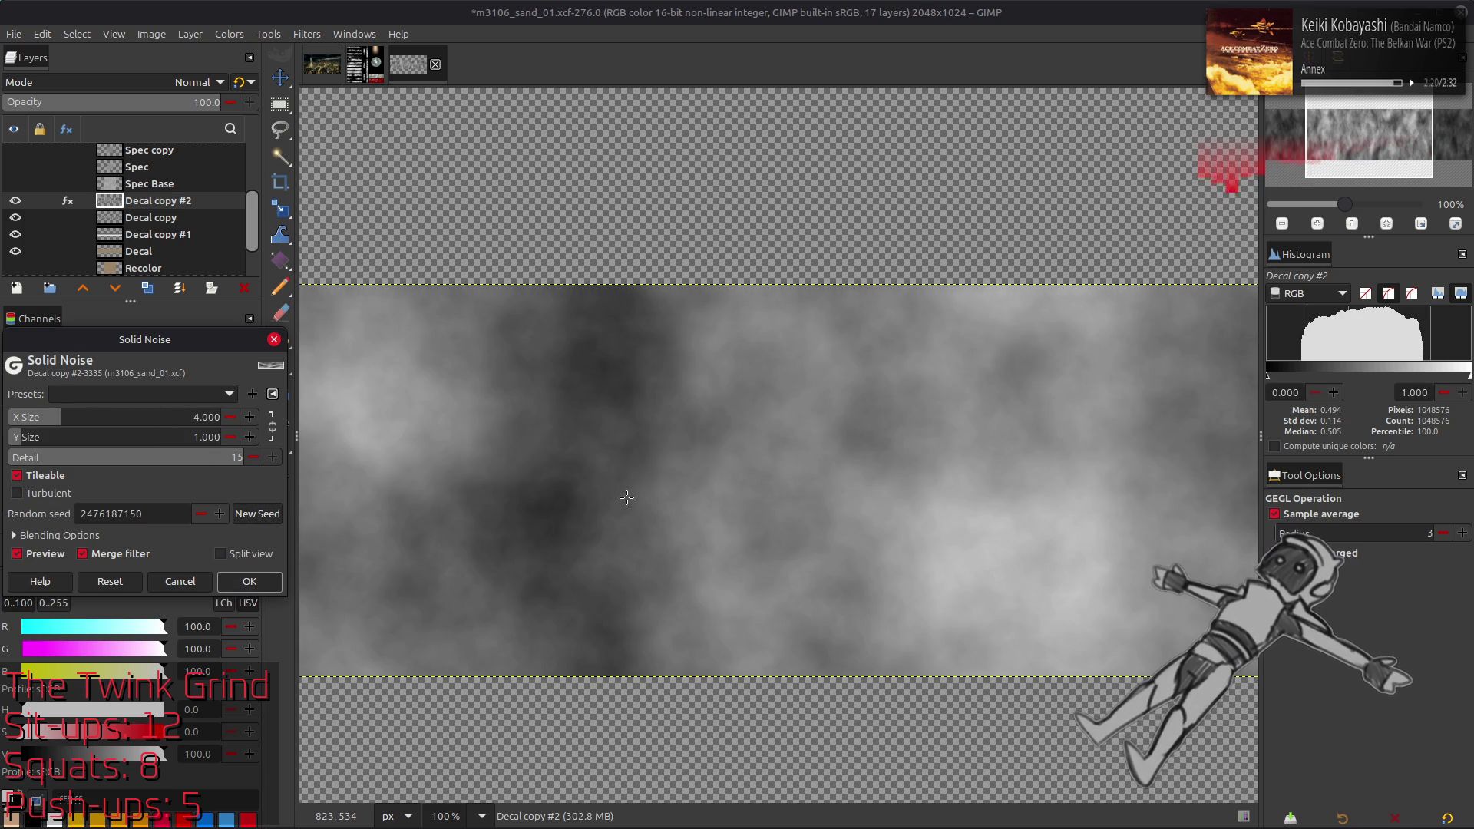
click(250, 584)
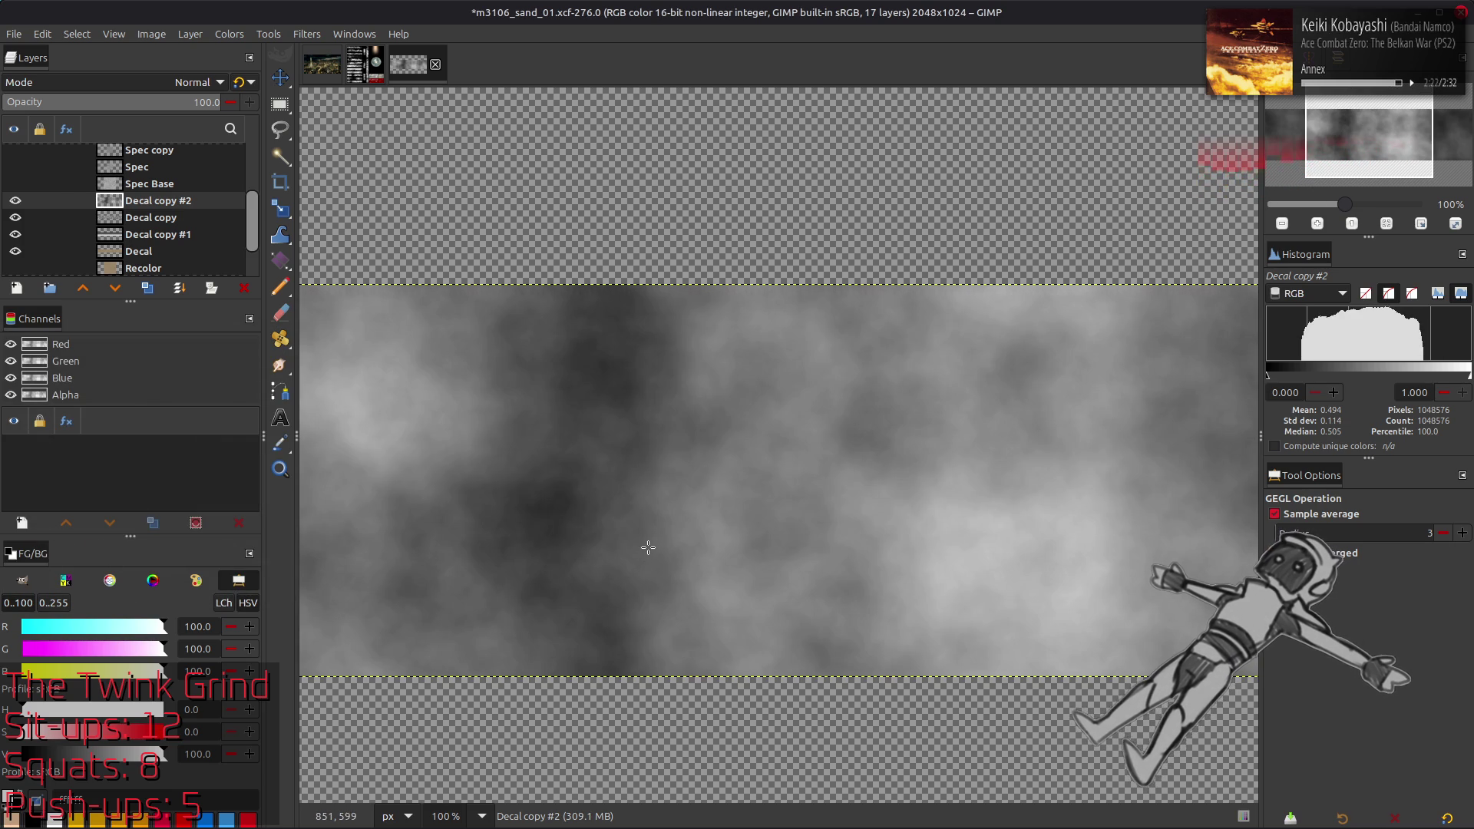
ctrl+scroll(645, 547, down, 5)
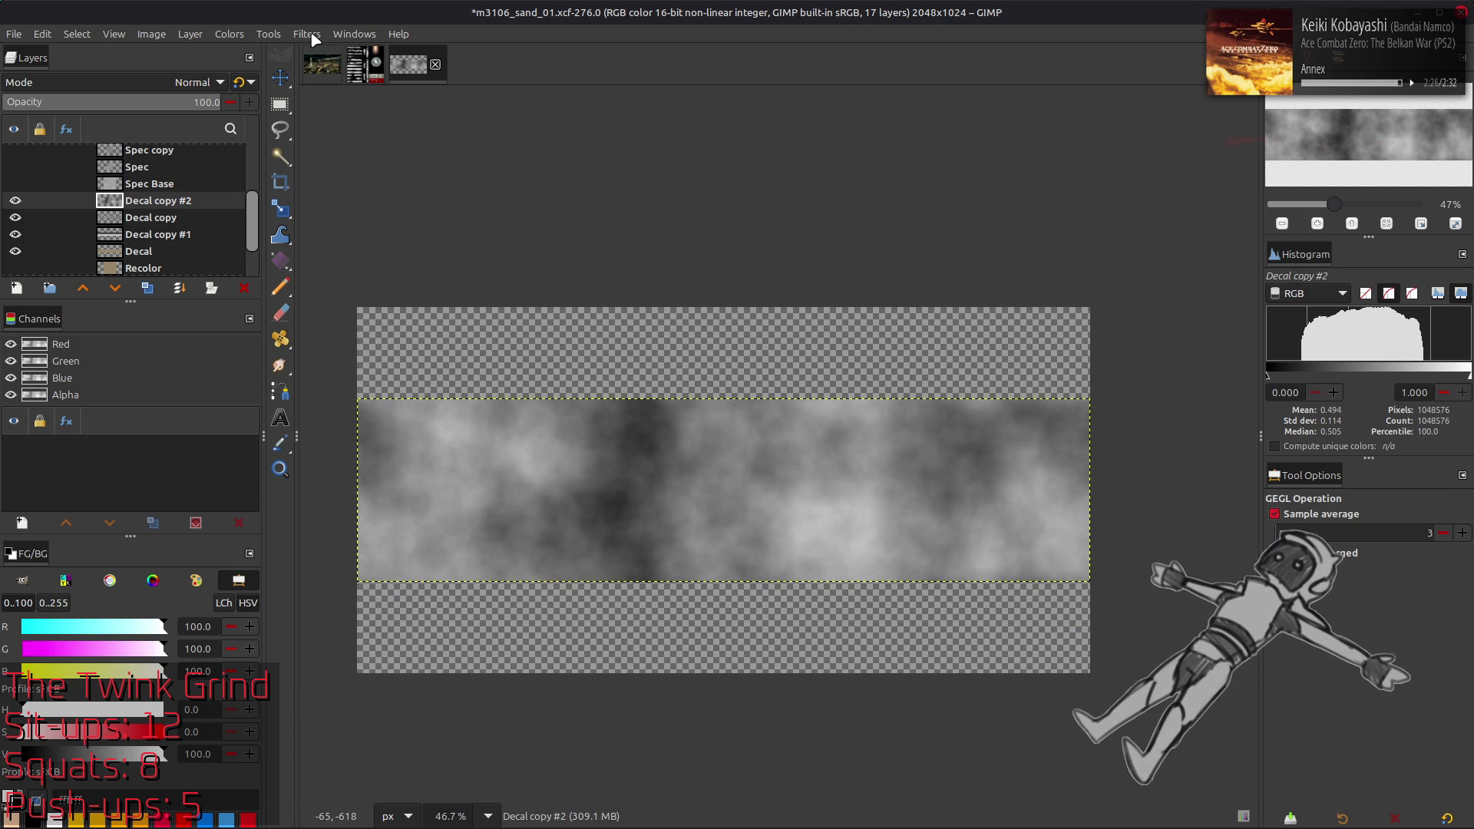
Undo the soft cloud noise and reopen Solid Noise with the most recent settings
key(ctrl+z)
key(ctrl+y)
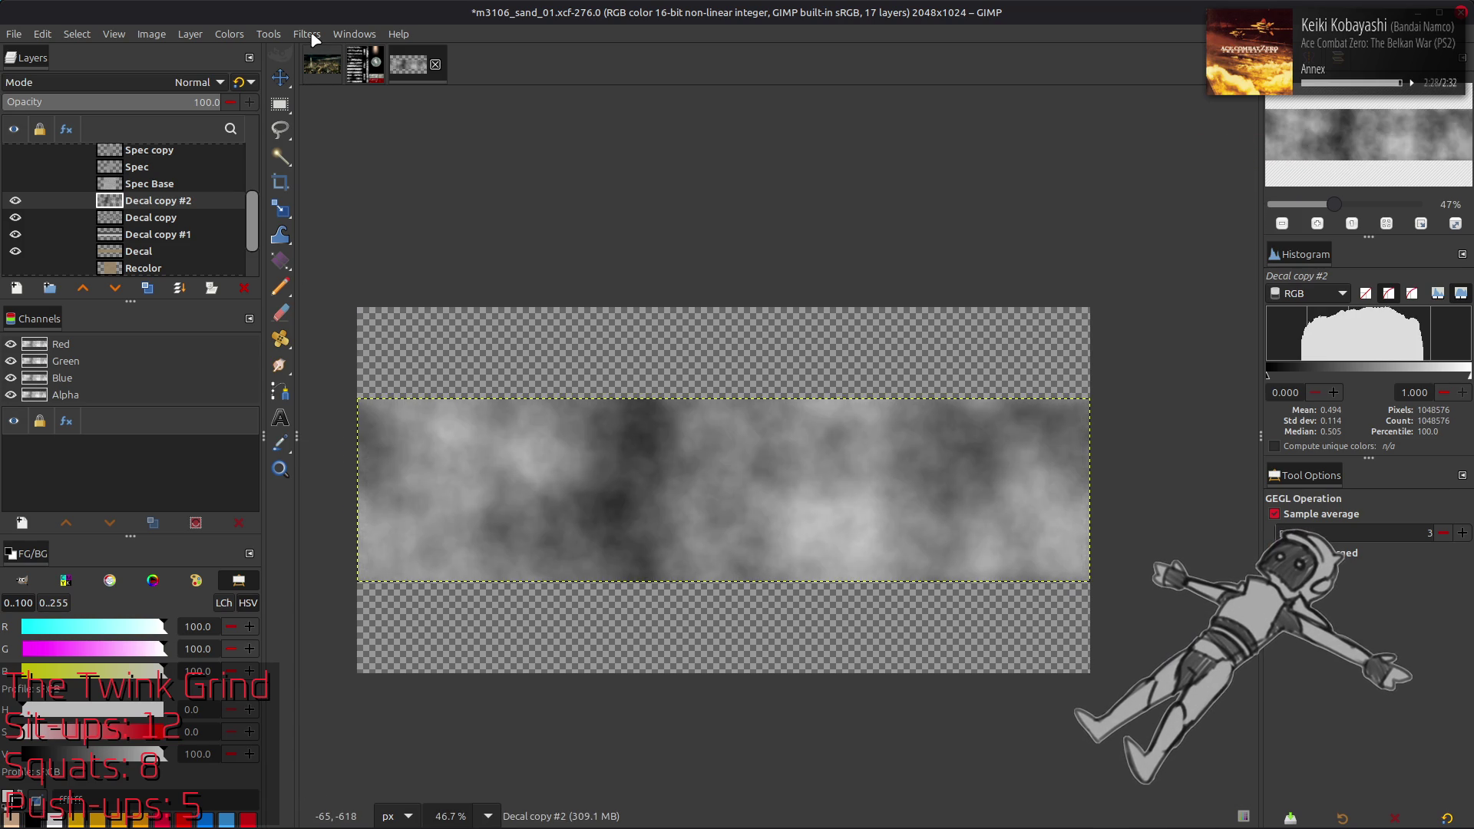
key(ctrl+z)
click(307, 33)
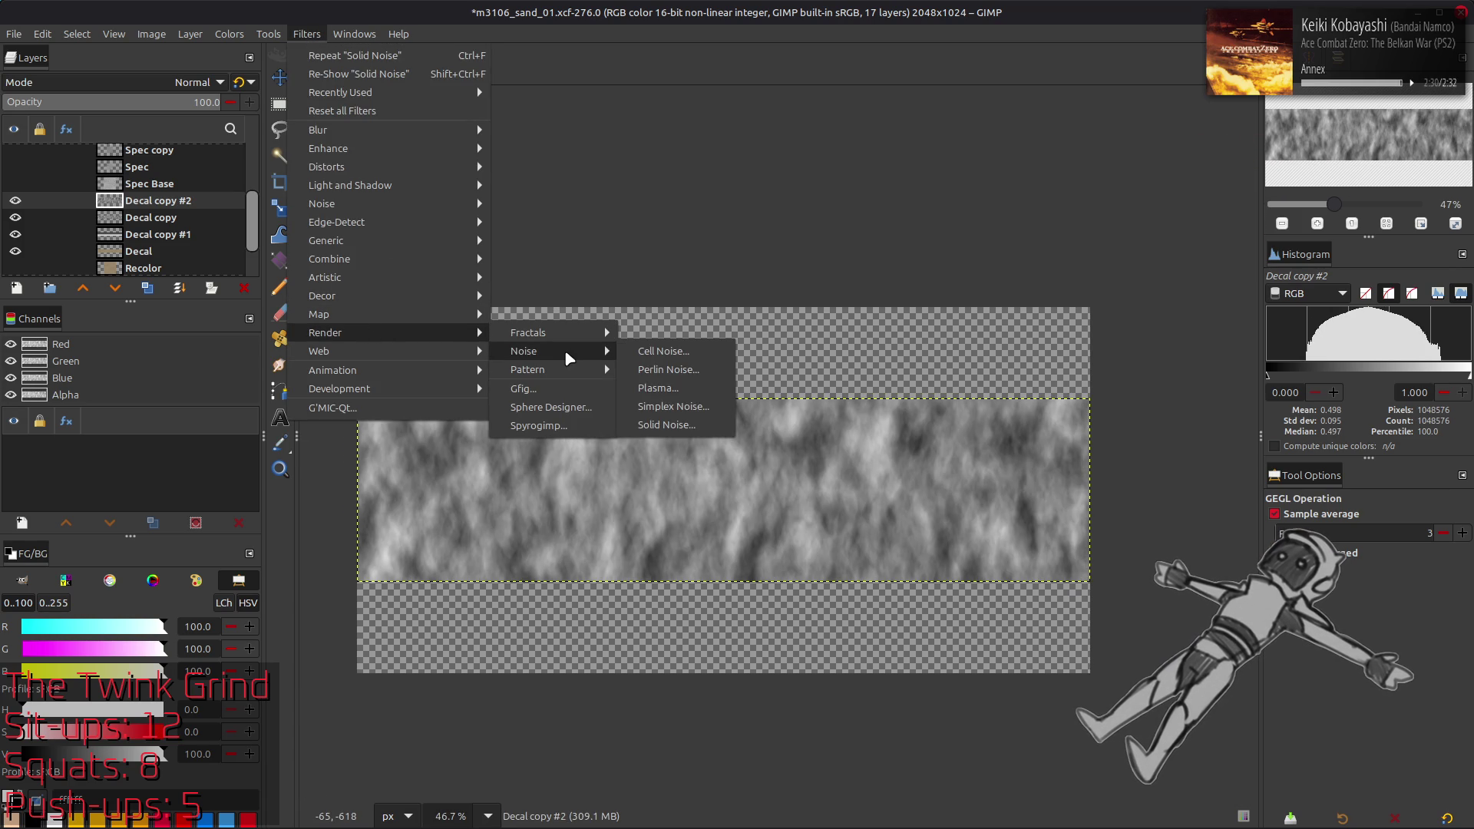
click(660, 428)
click(142, 393)
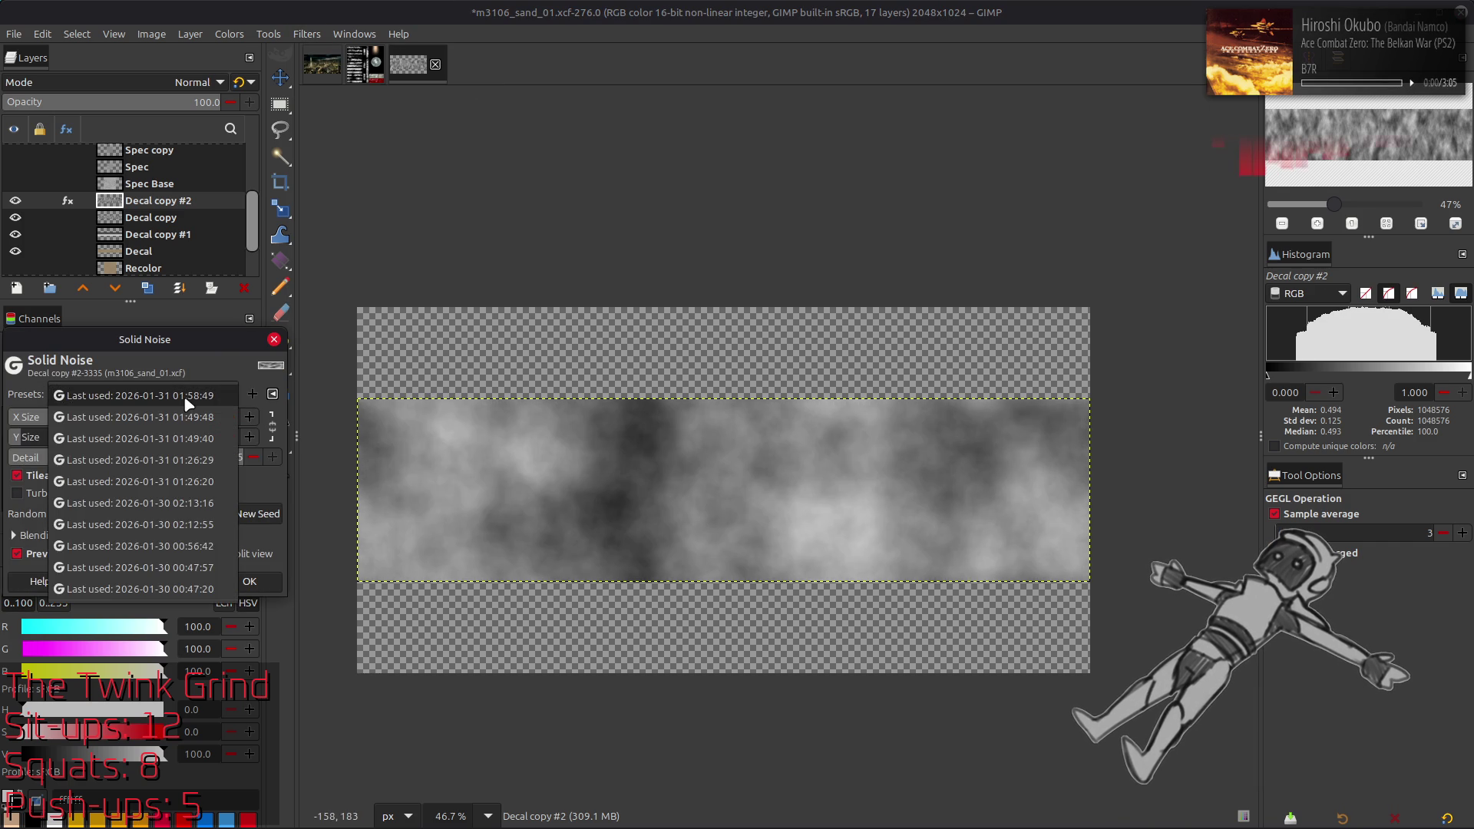
click(123, 394)
Set Y size 2 and X size 8, trying several new random seeds
click(207, 436)
text(2476187150)
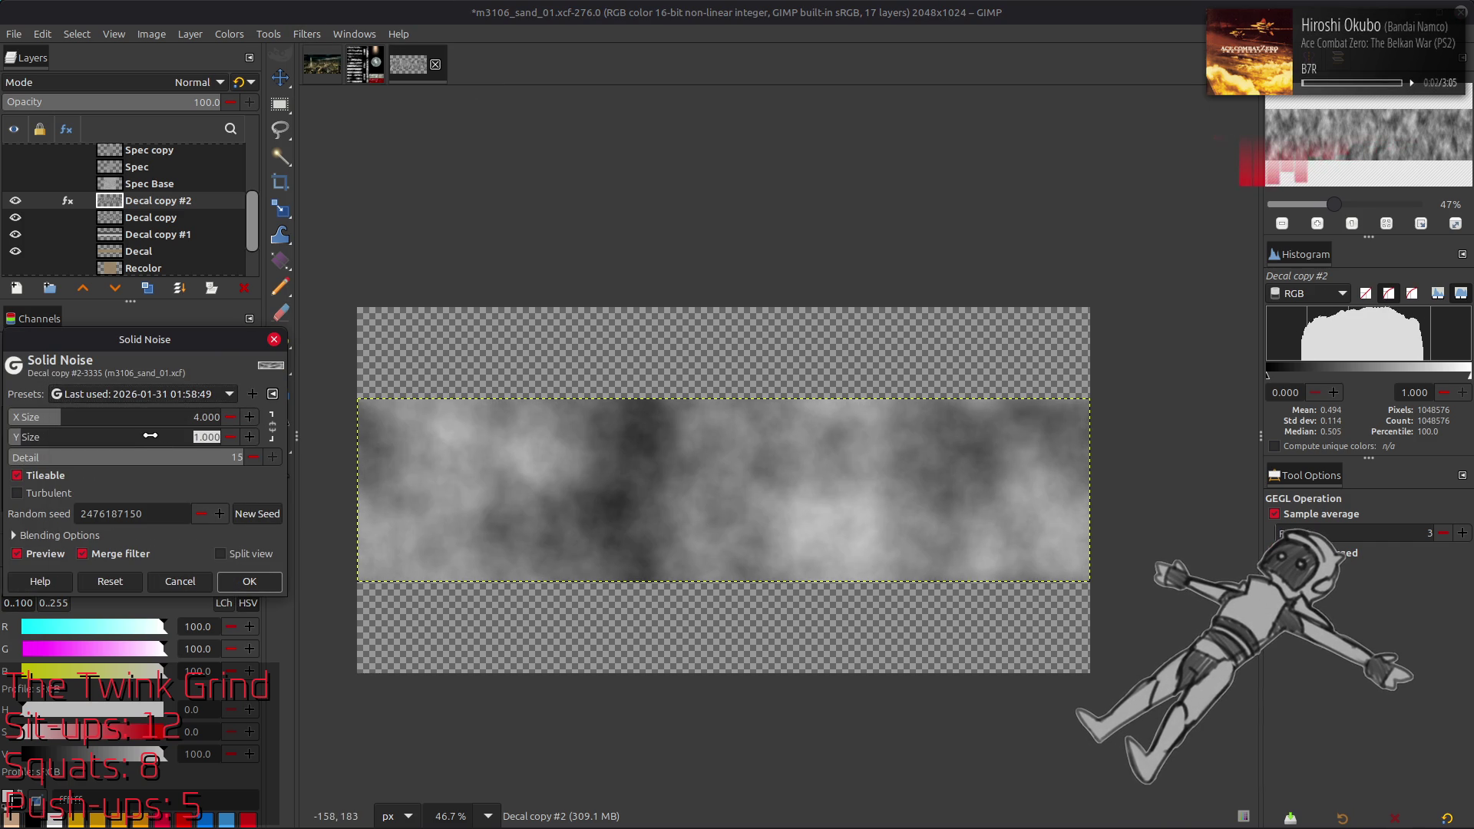
key(Return)
click(164, 421)
text(8)
key(Return)
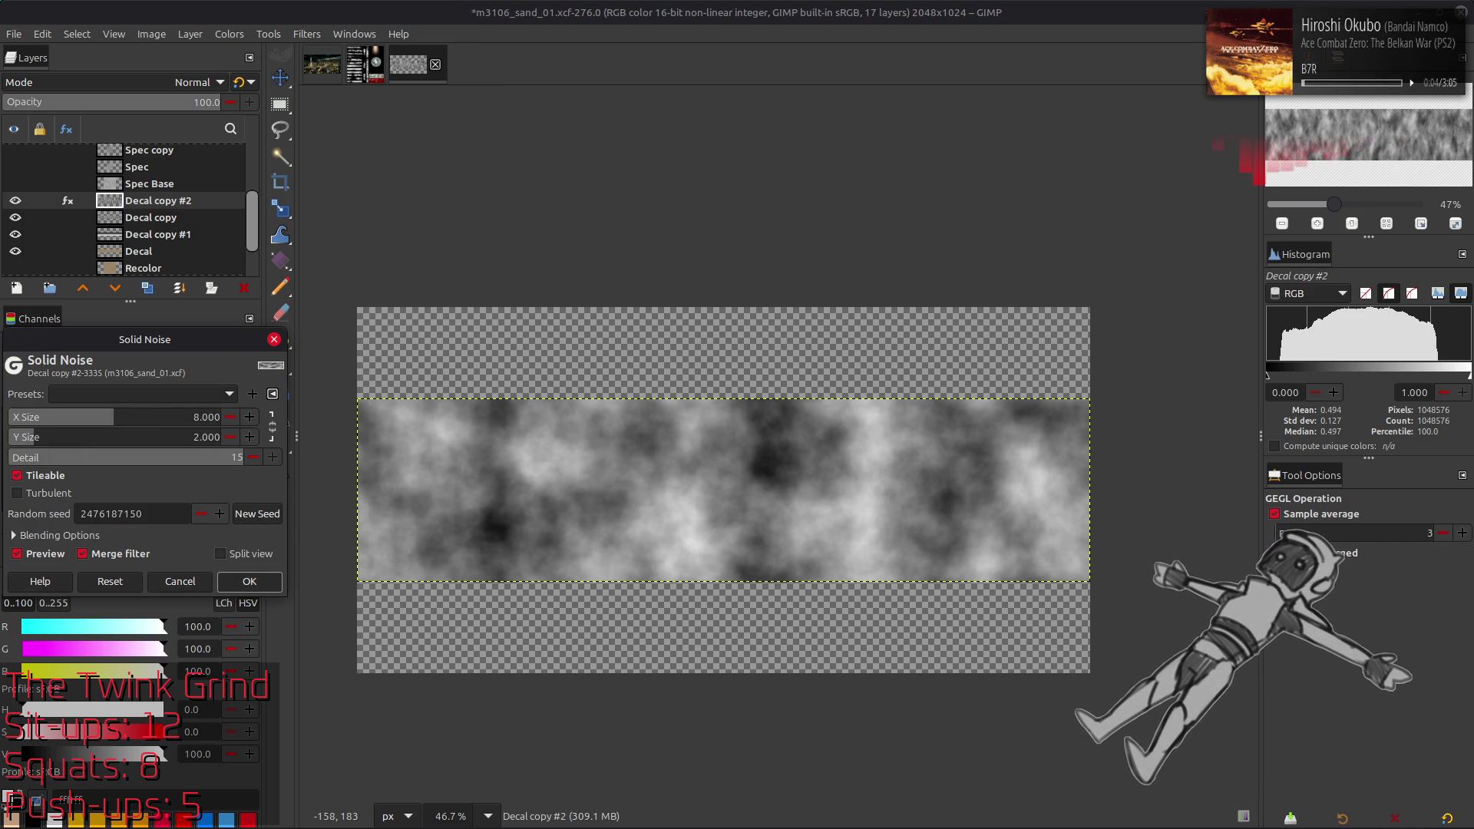
click(257, 516)
click(258, 522)
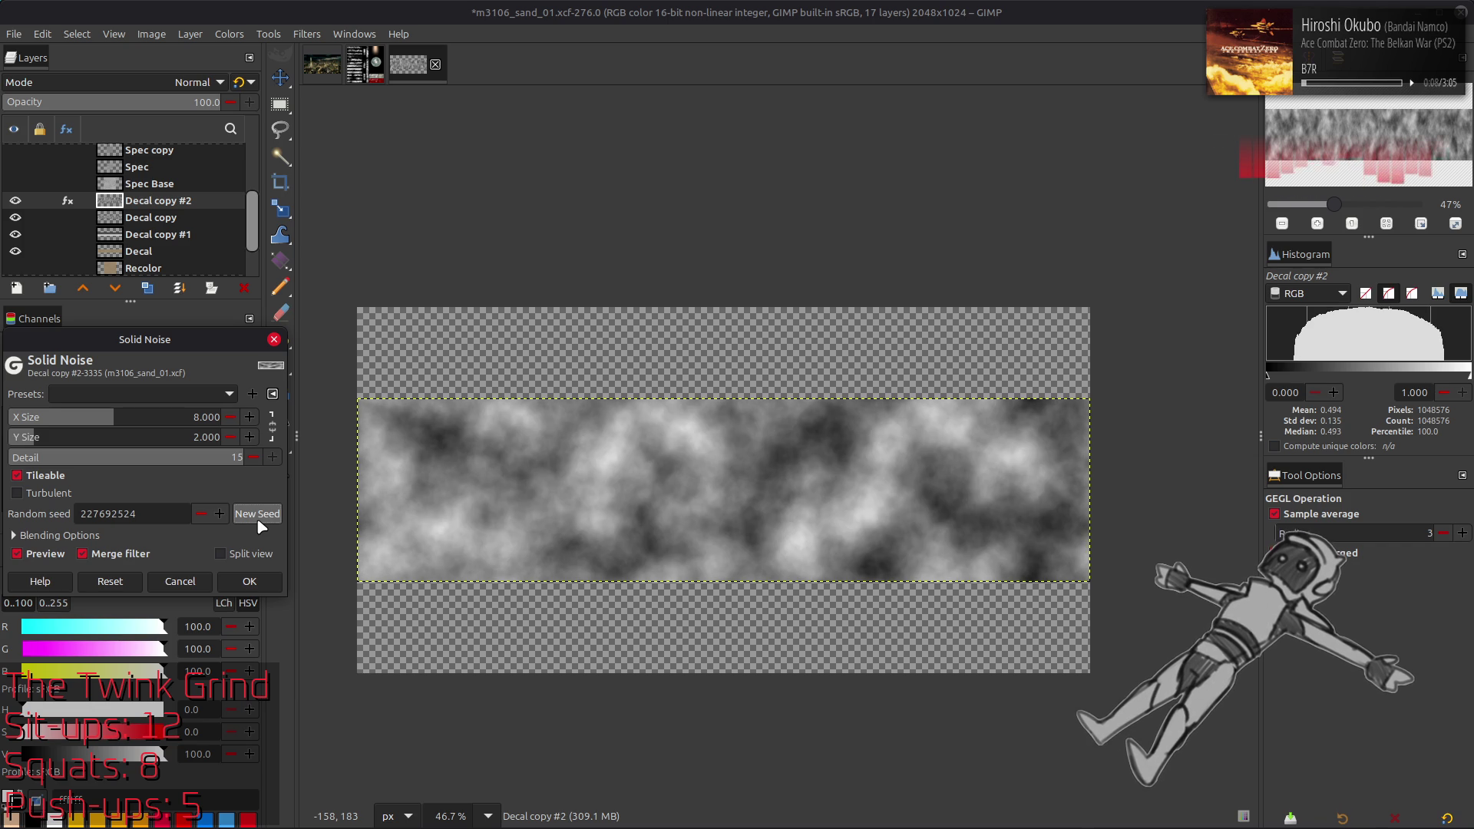
click(258, 522)
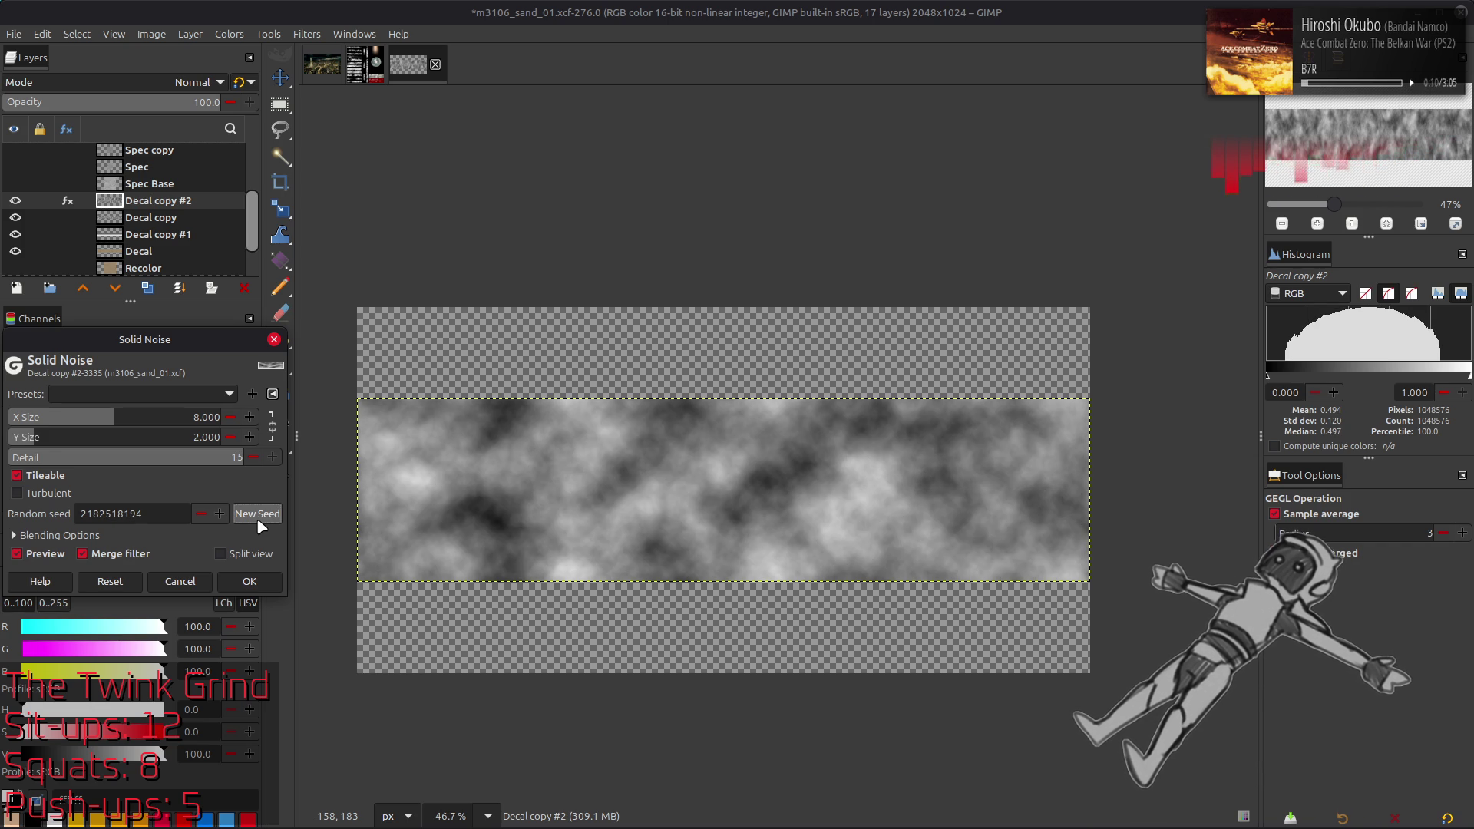
Experiment with vertical size and lower detail values, then return detail to 15
click(203, 437)
text(1)
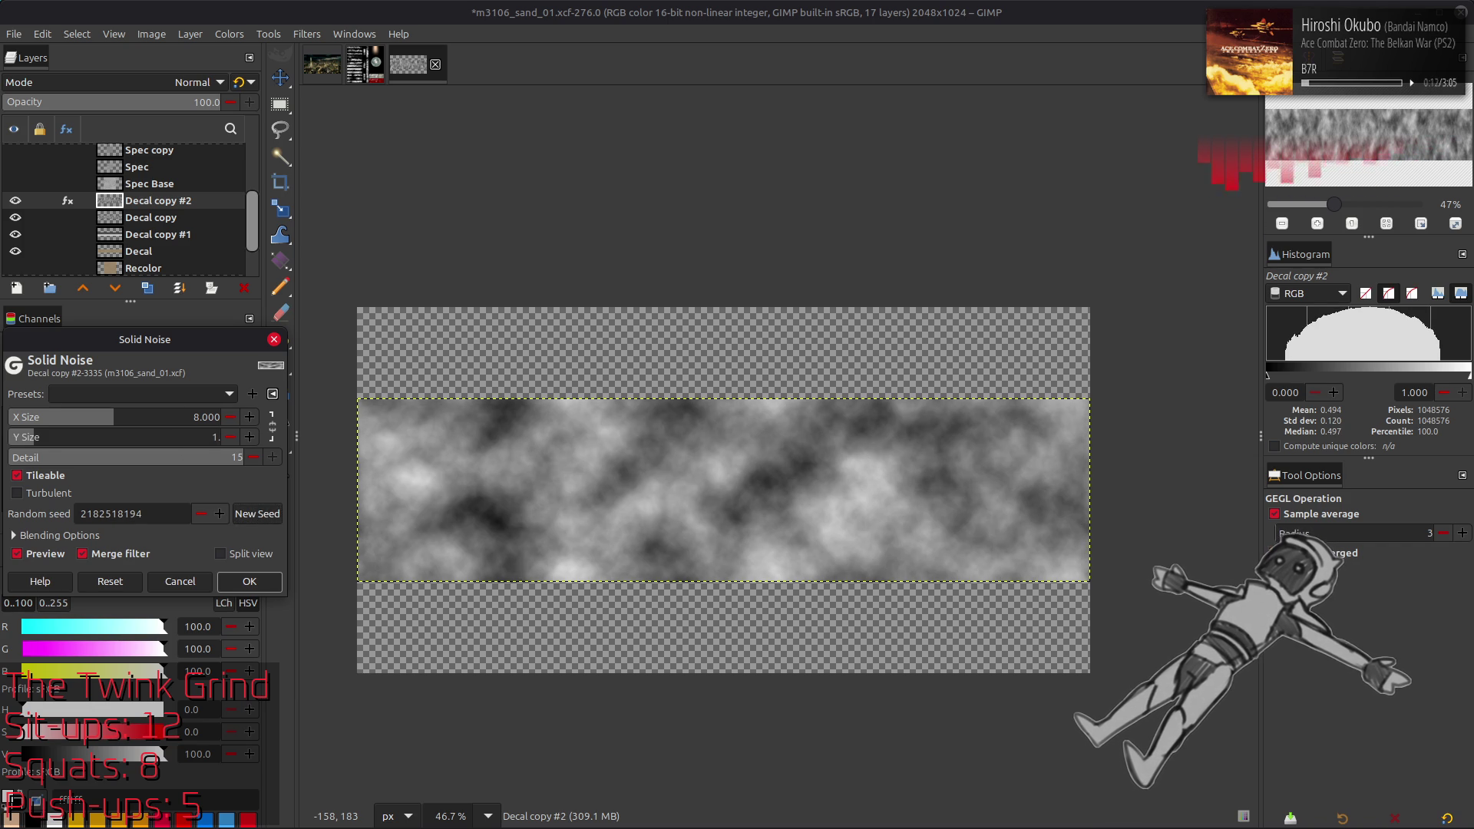
text(5)
key(Tab)
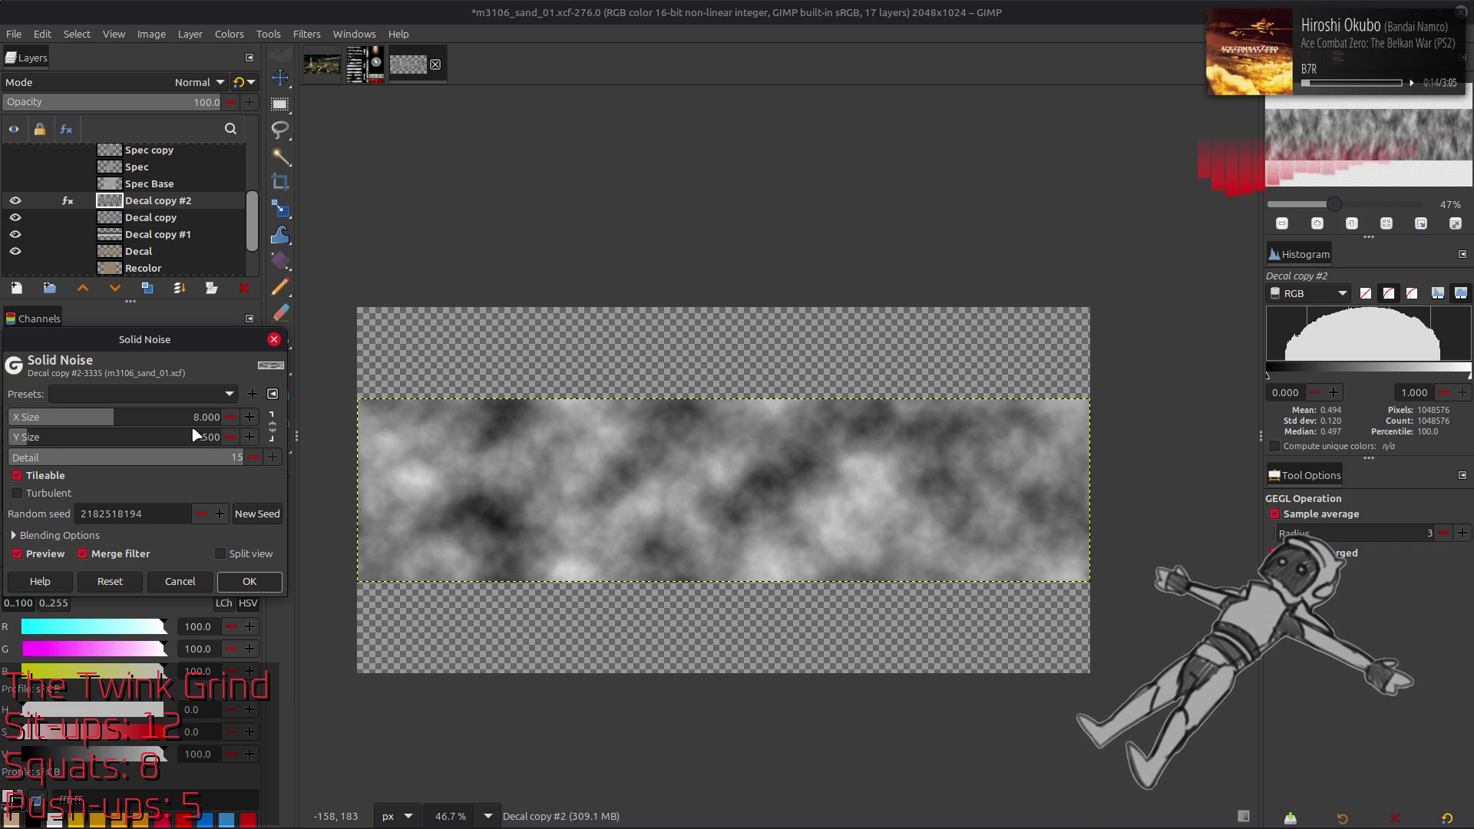
click(181, 432)
text(2)
key(Tab)
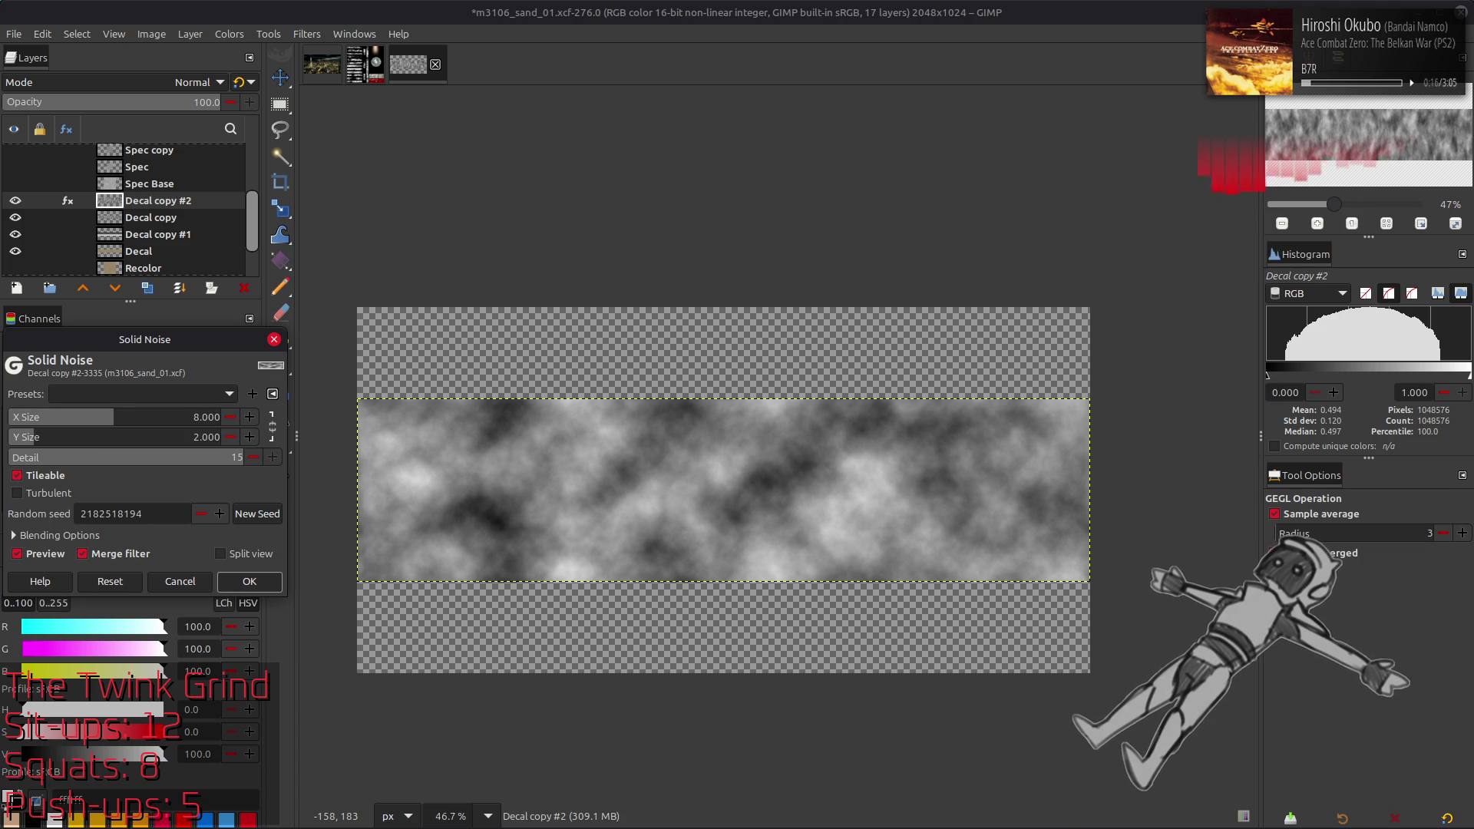
mouse_move(23, 434)
mouse_down()
mouse_move(9, 434)
mouse_move(53, 432)
mouse_move(9, 434)
mouse_move(22, 436)
mouse_up()
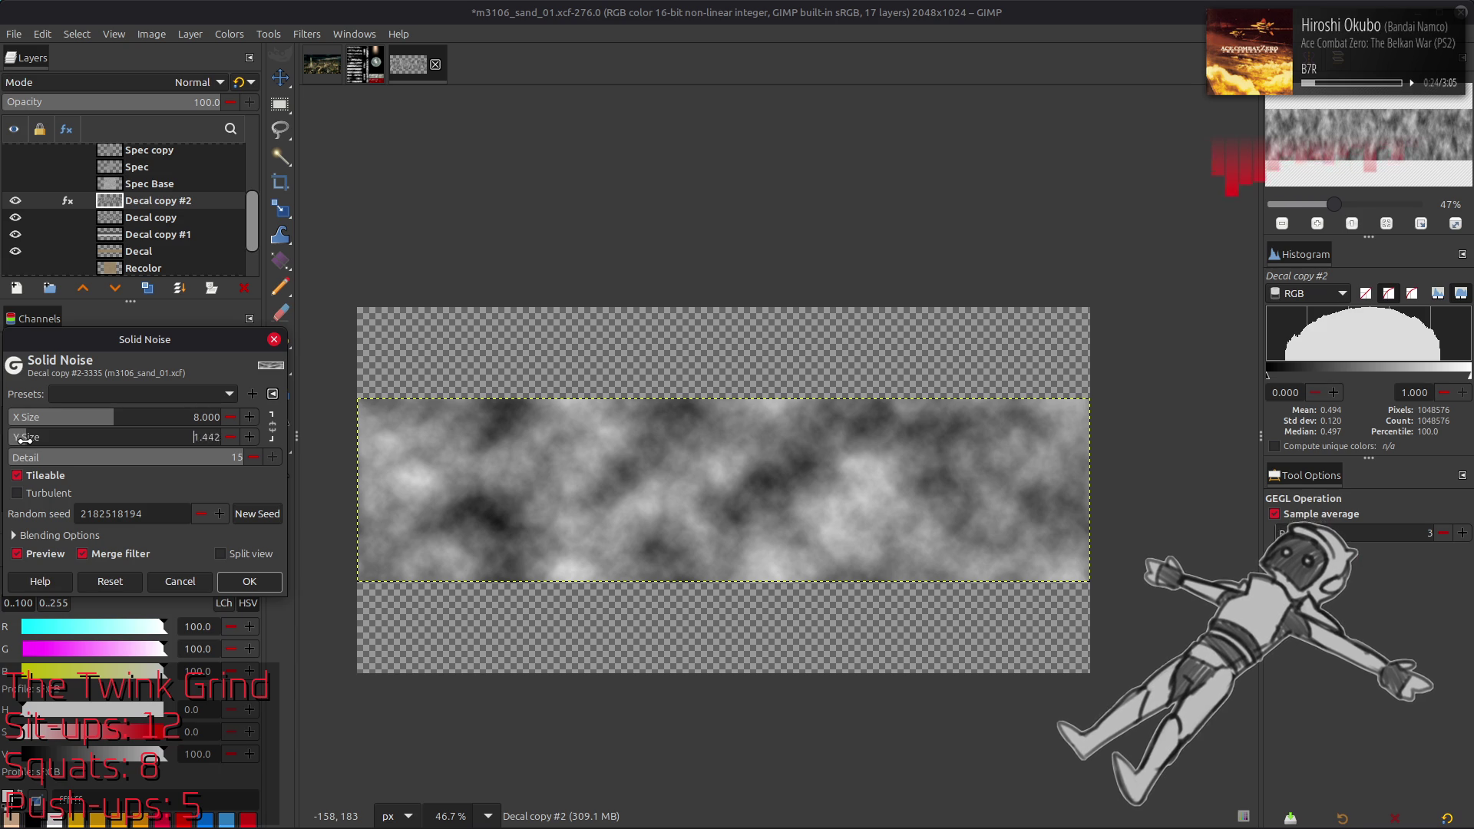
mouse_move(19, 440)
mouse_down()
mouse_move(6, 436)
mouse_move(114, 447)
mouse_up()
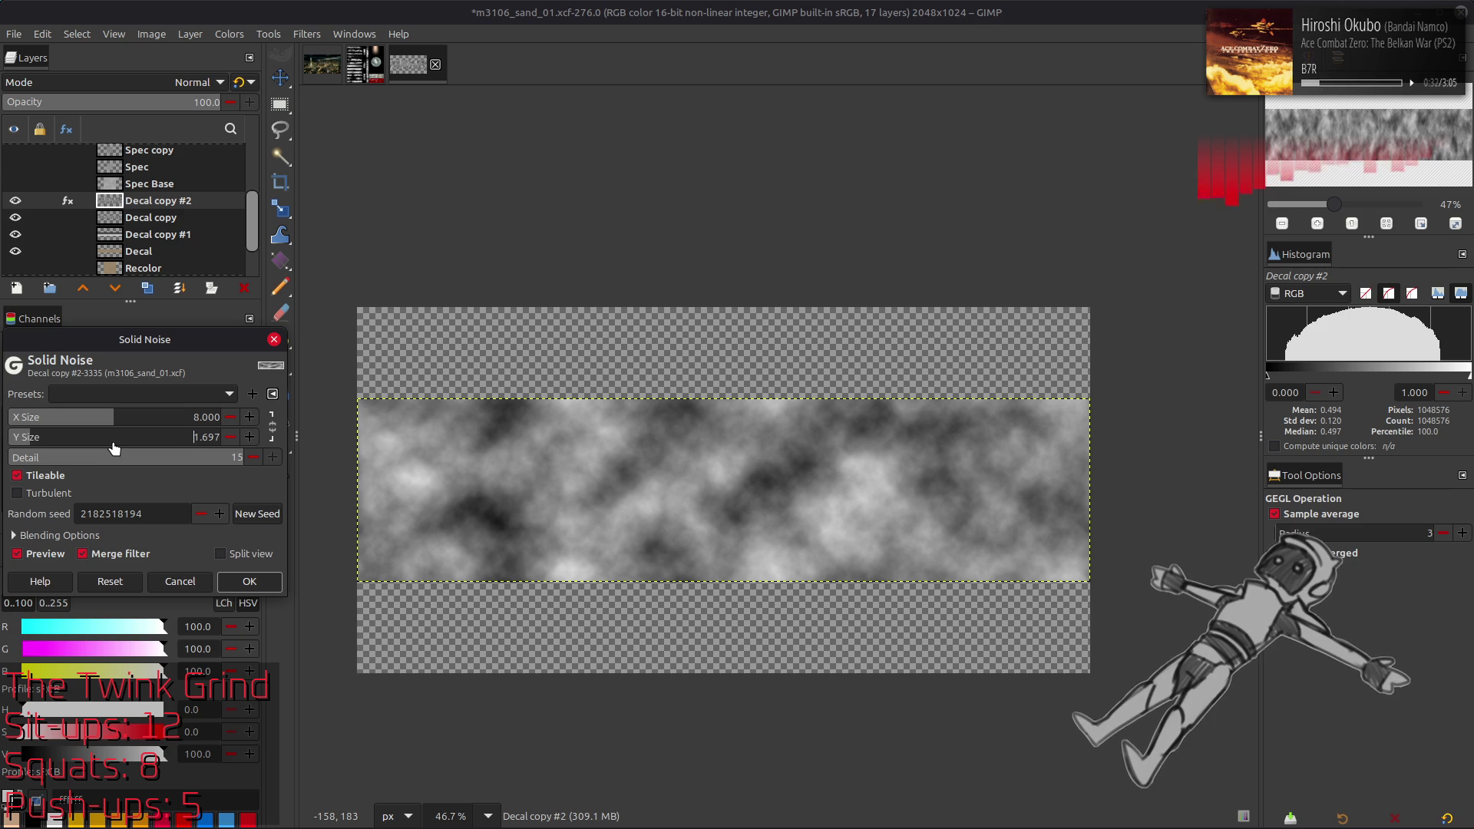
click(176, 459)
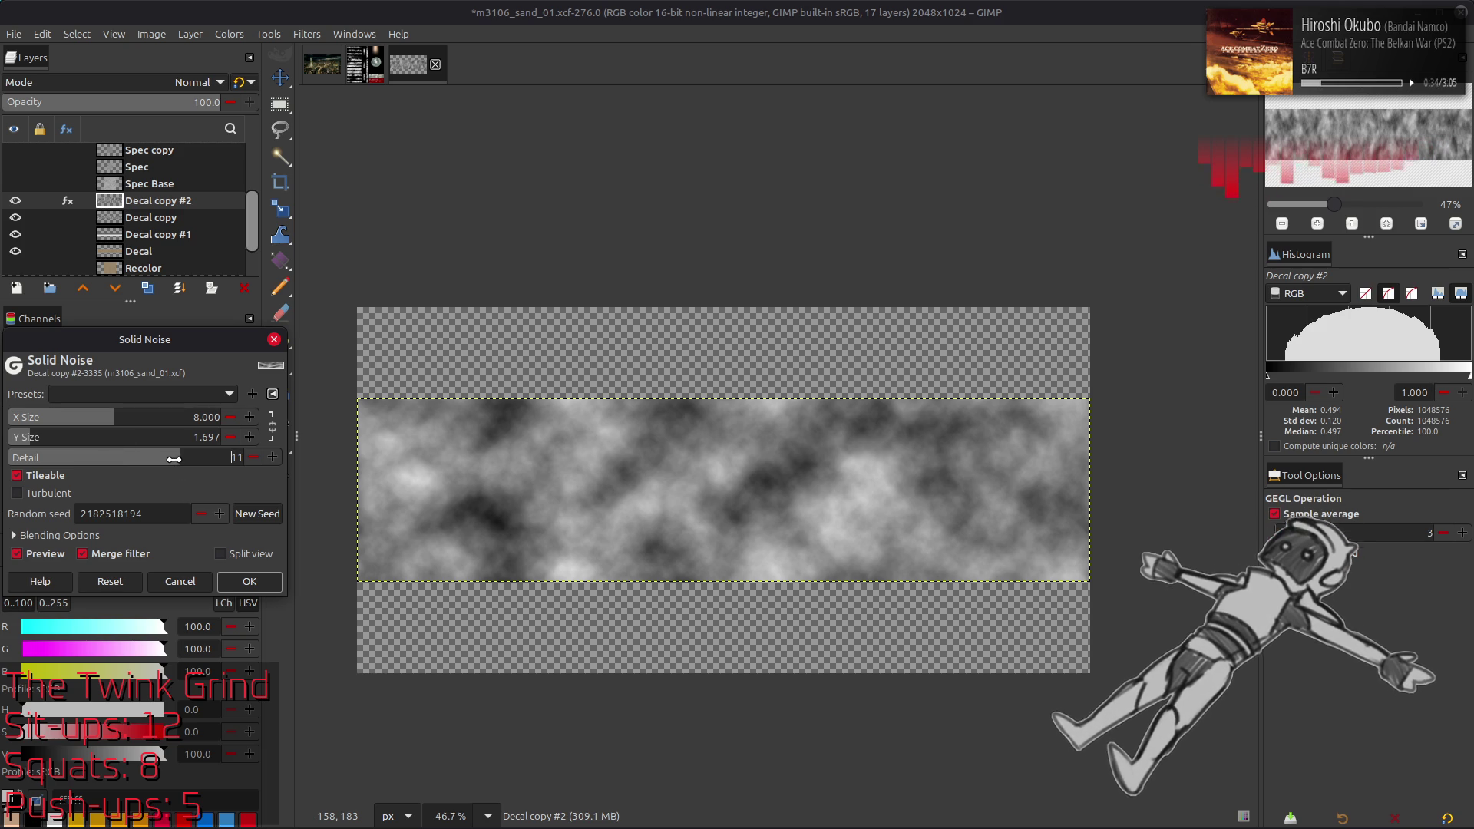
click(72, 457)
drag(373, 478, 560, 489)
Re-enter Y size 2.000, generate a new seed, and apply the noise to Decal copy #2
click(162, 437)
text(2)
key(Return)
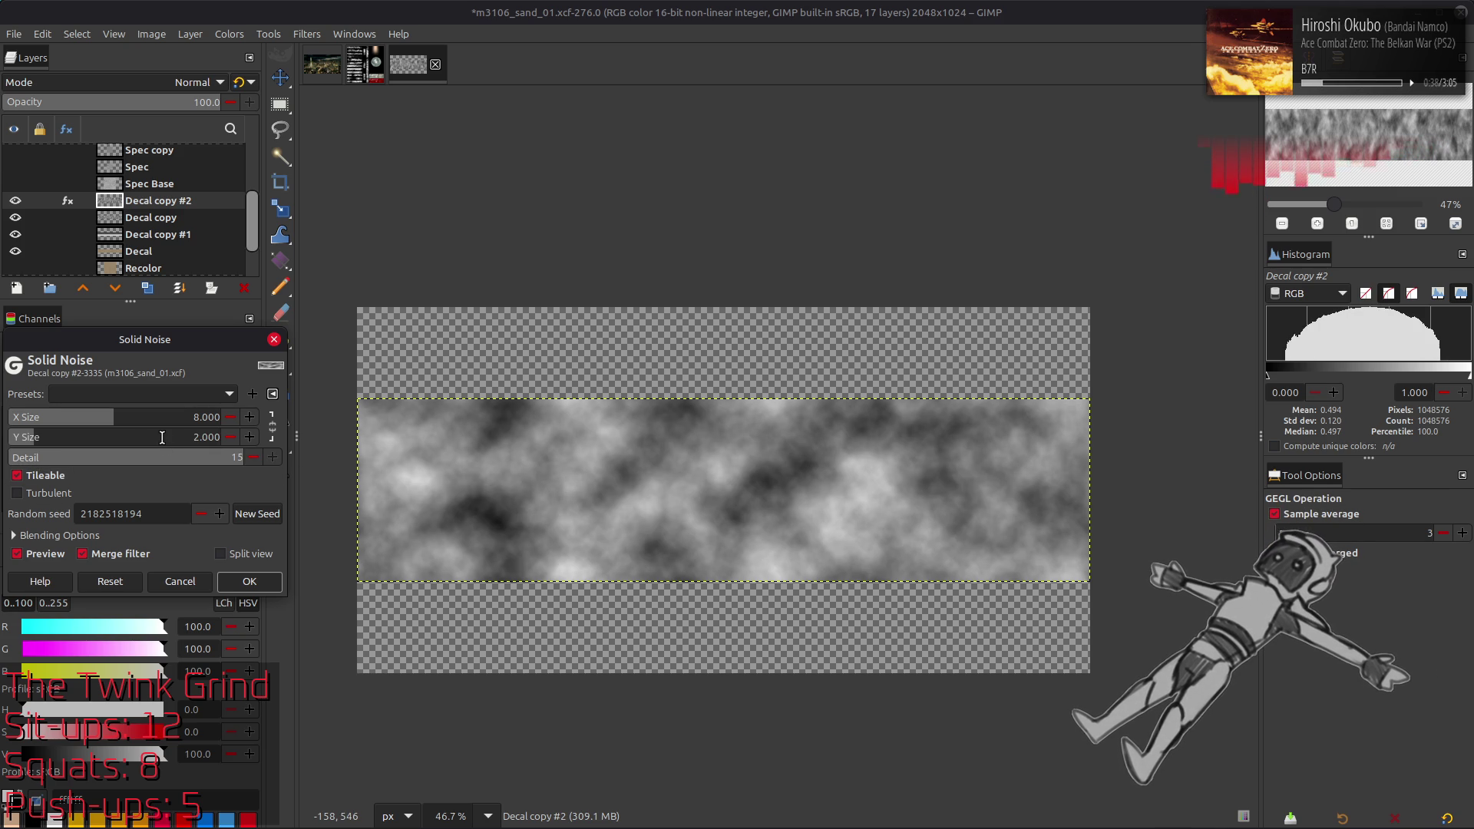
click(260, 514)
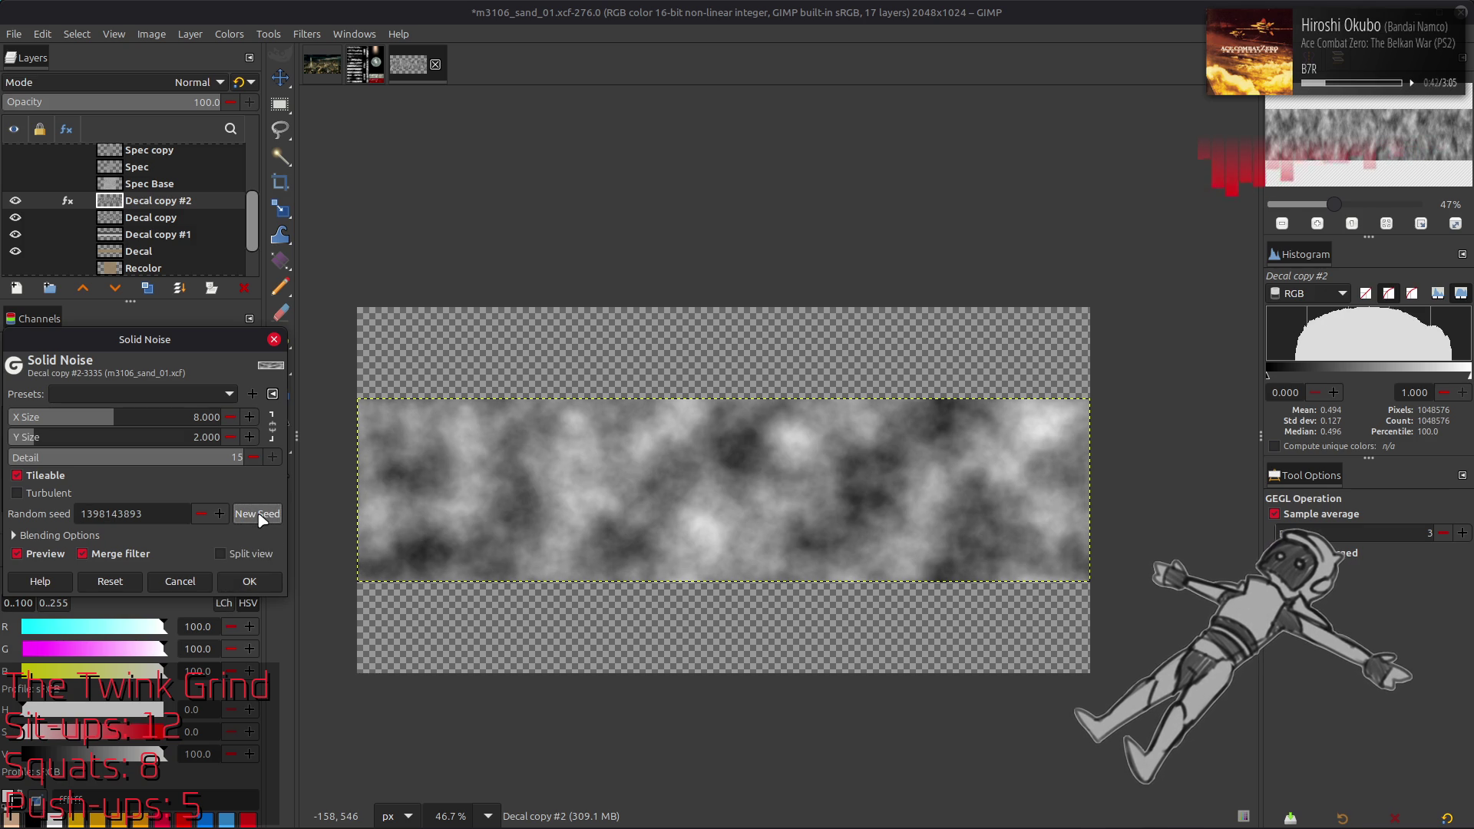
click(249, 581)
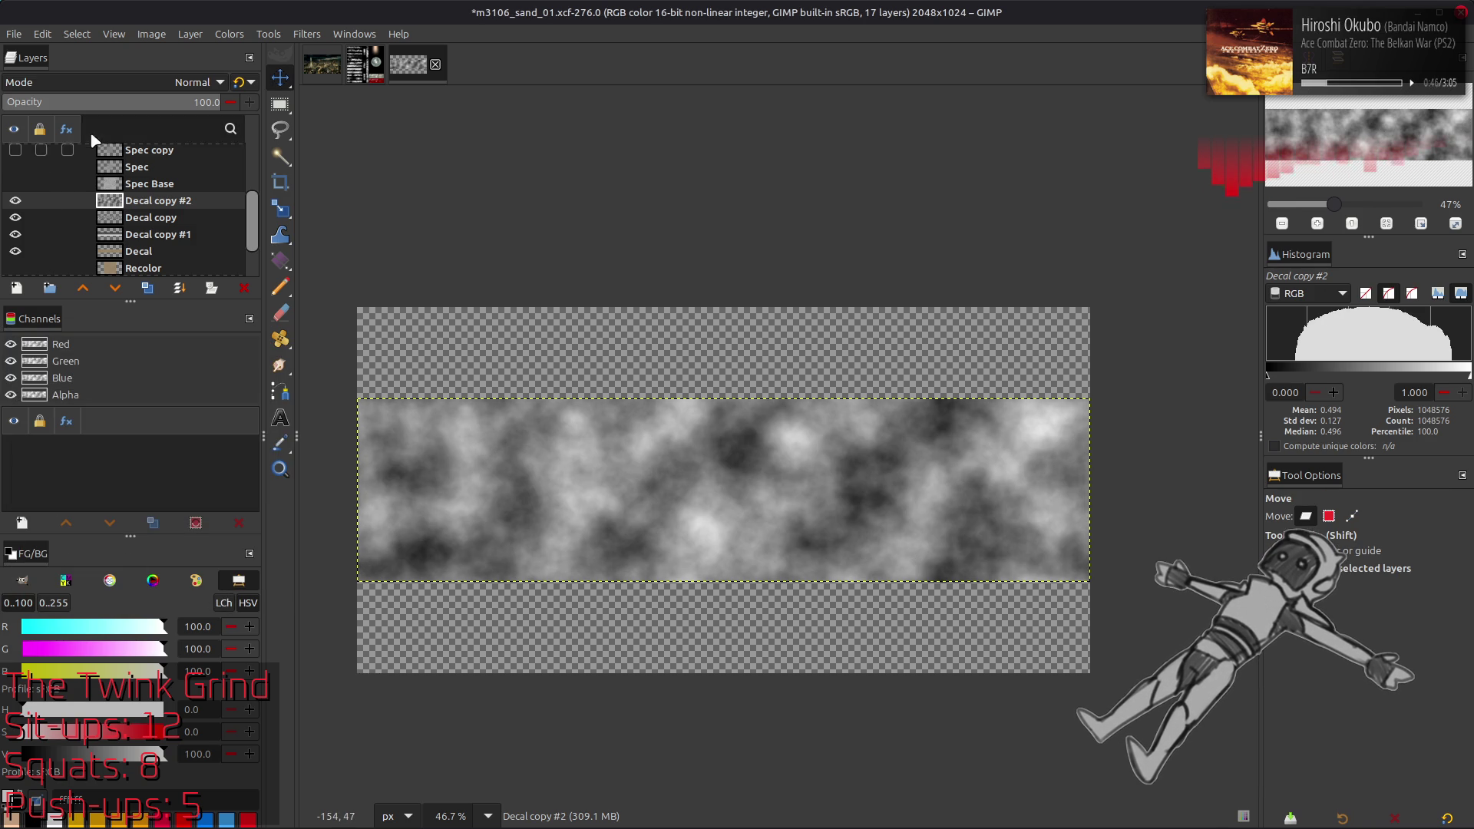
Resize Decal copy #2's layer boundary to a centred 256 px height
click(188, 35)
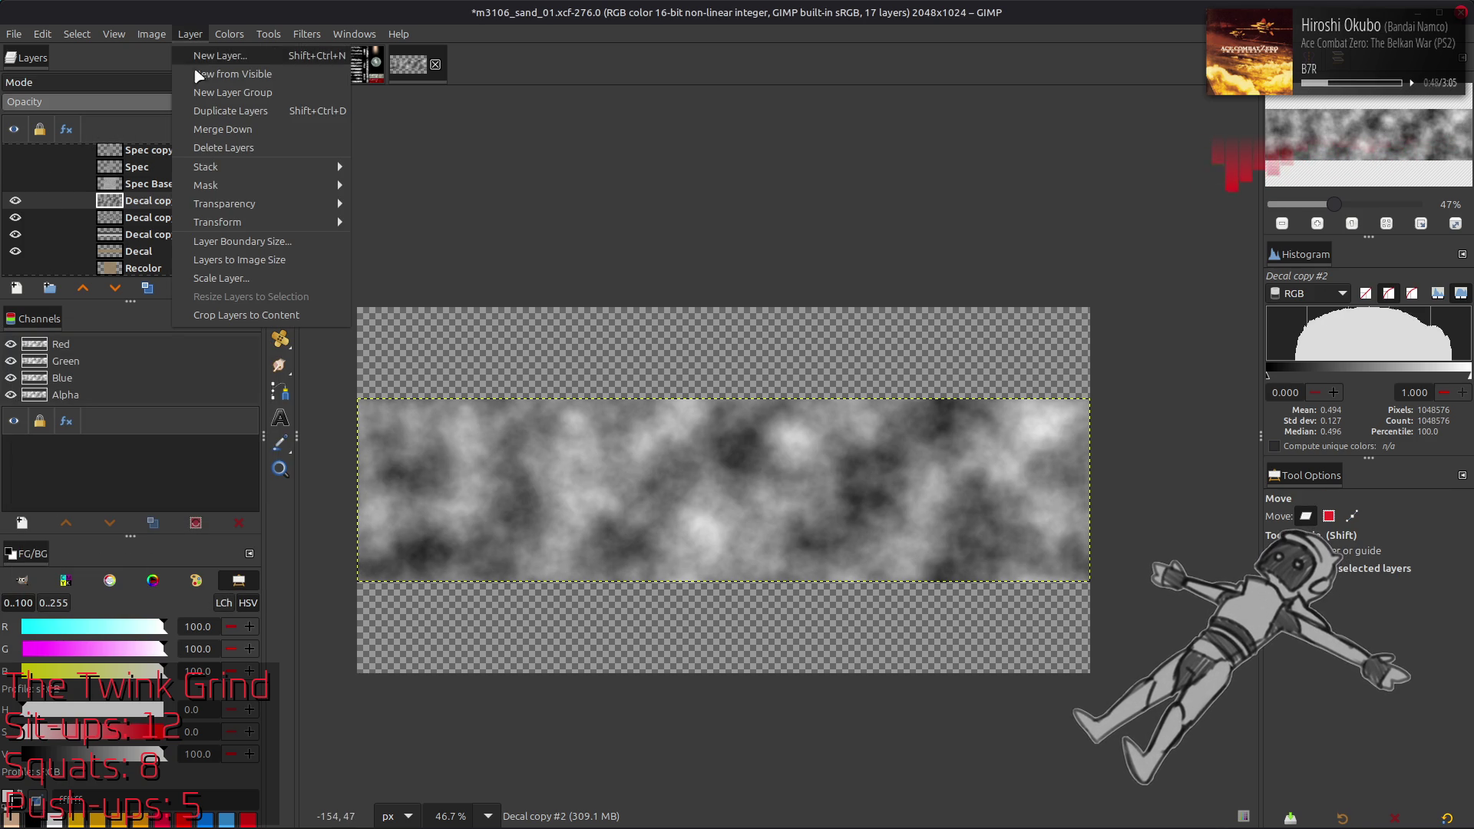
click(233, 232)
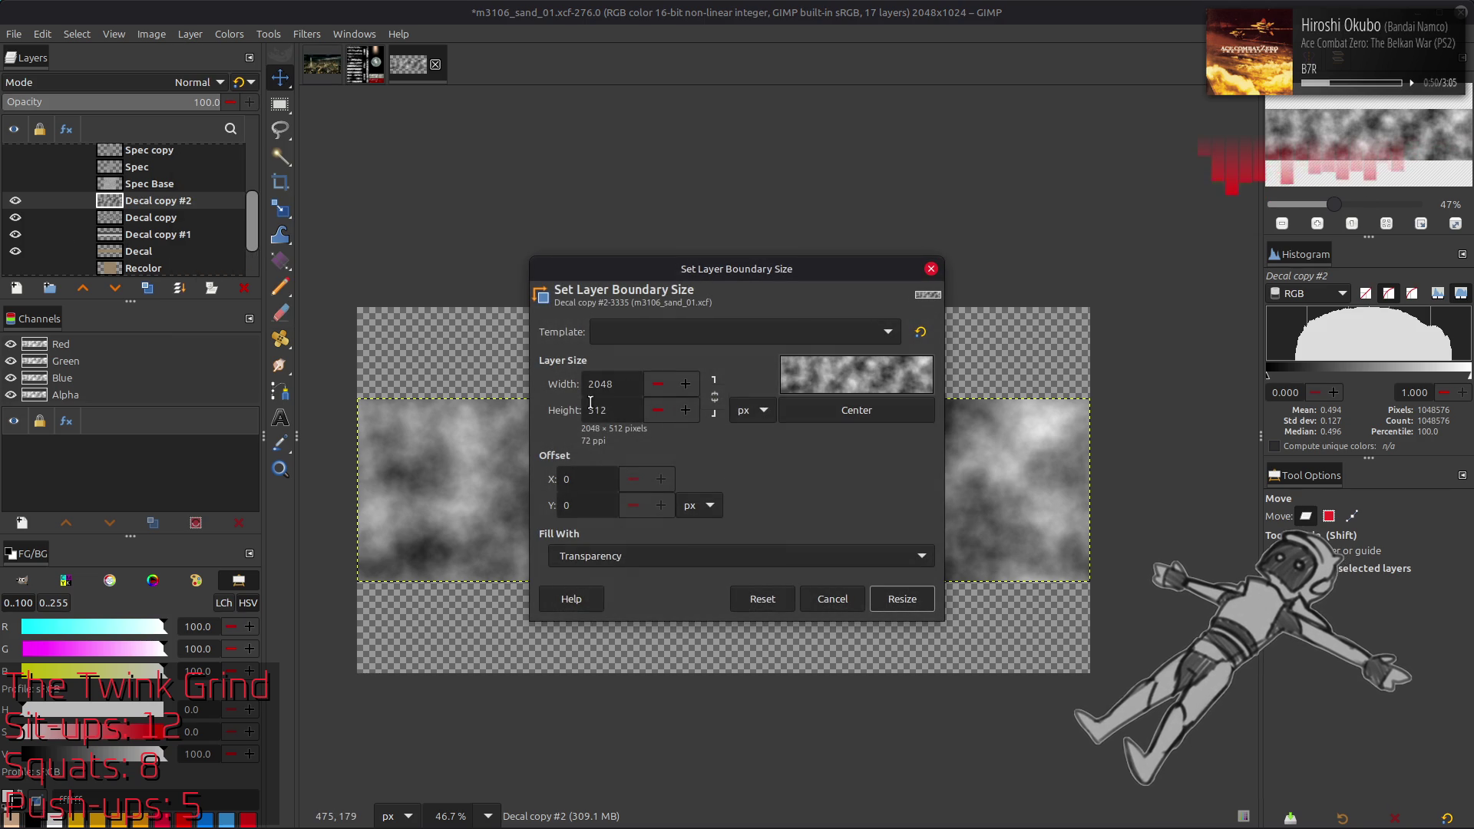
text(256)
click(856, 415)
click(892, 607)
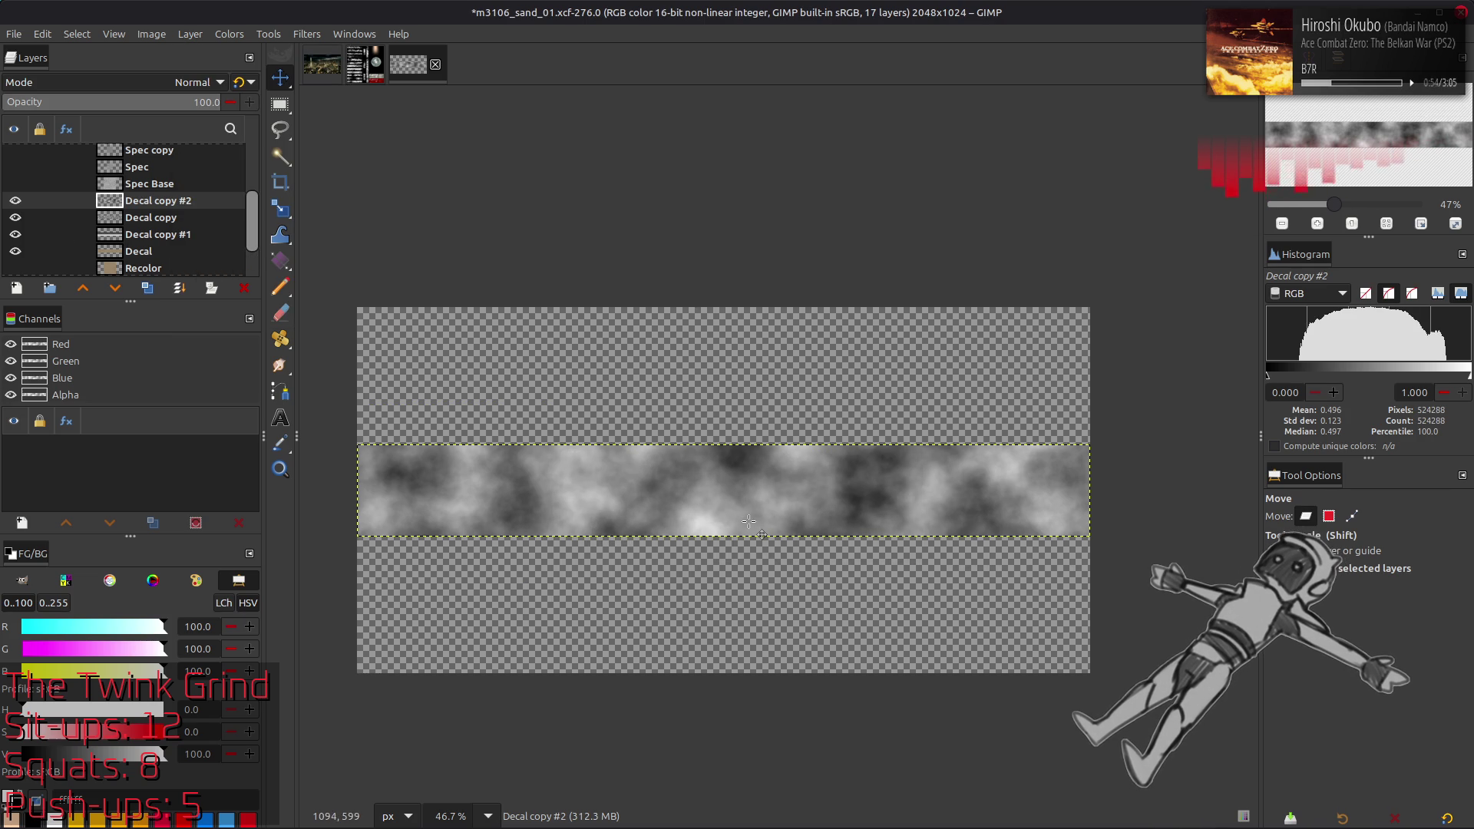
Set Decal copy #2 to Multiply and Decal copy to Overlay, checking via visibility toggles
click(154, 82)
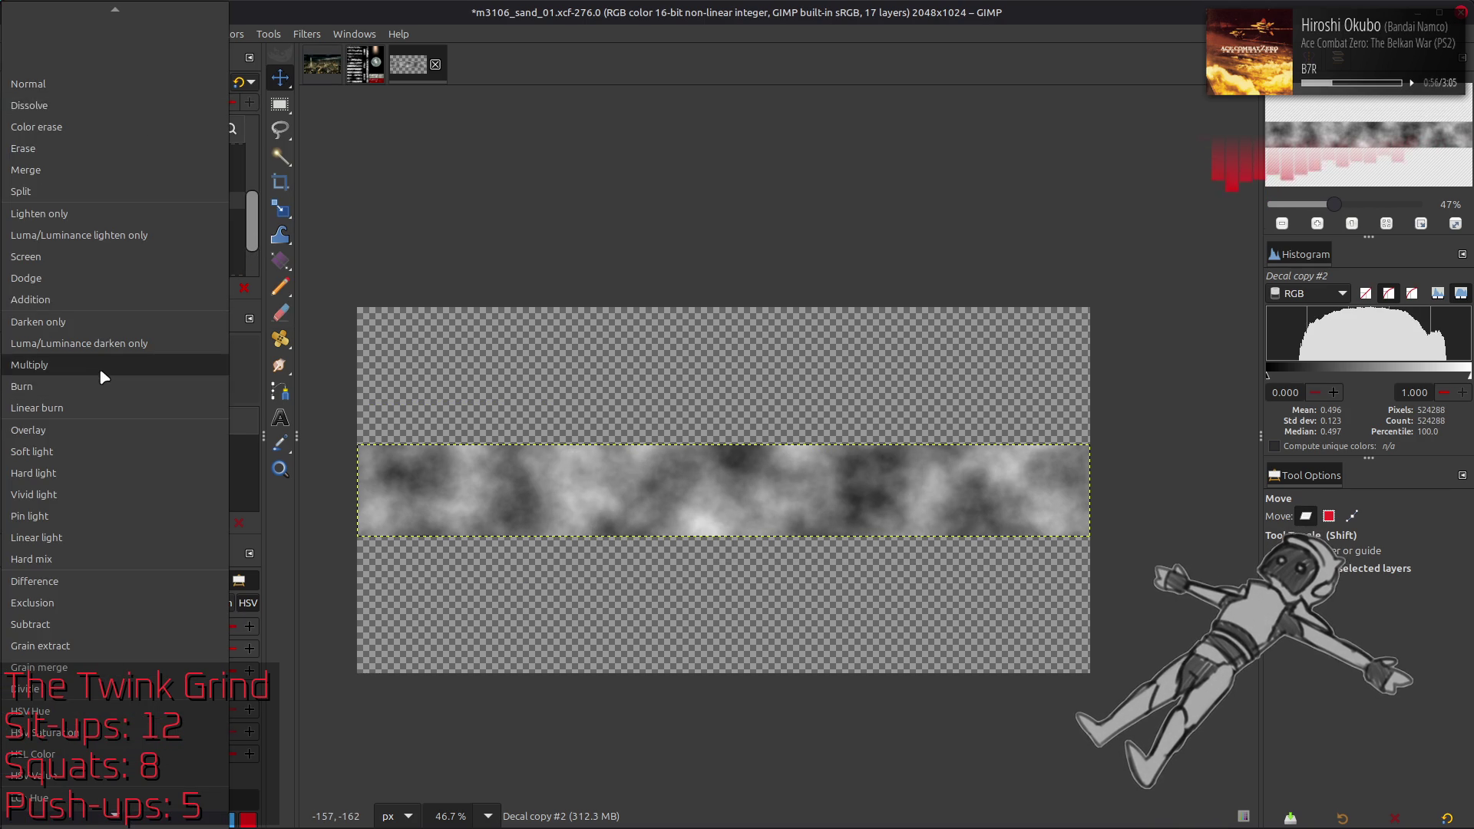
click(100, 366)
click(13, 202)
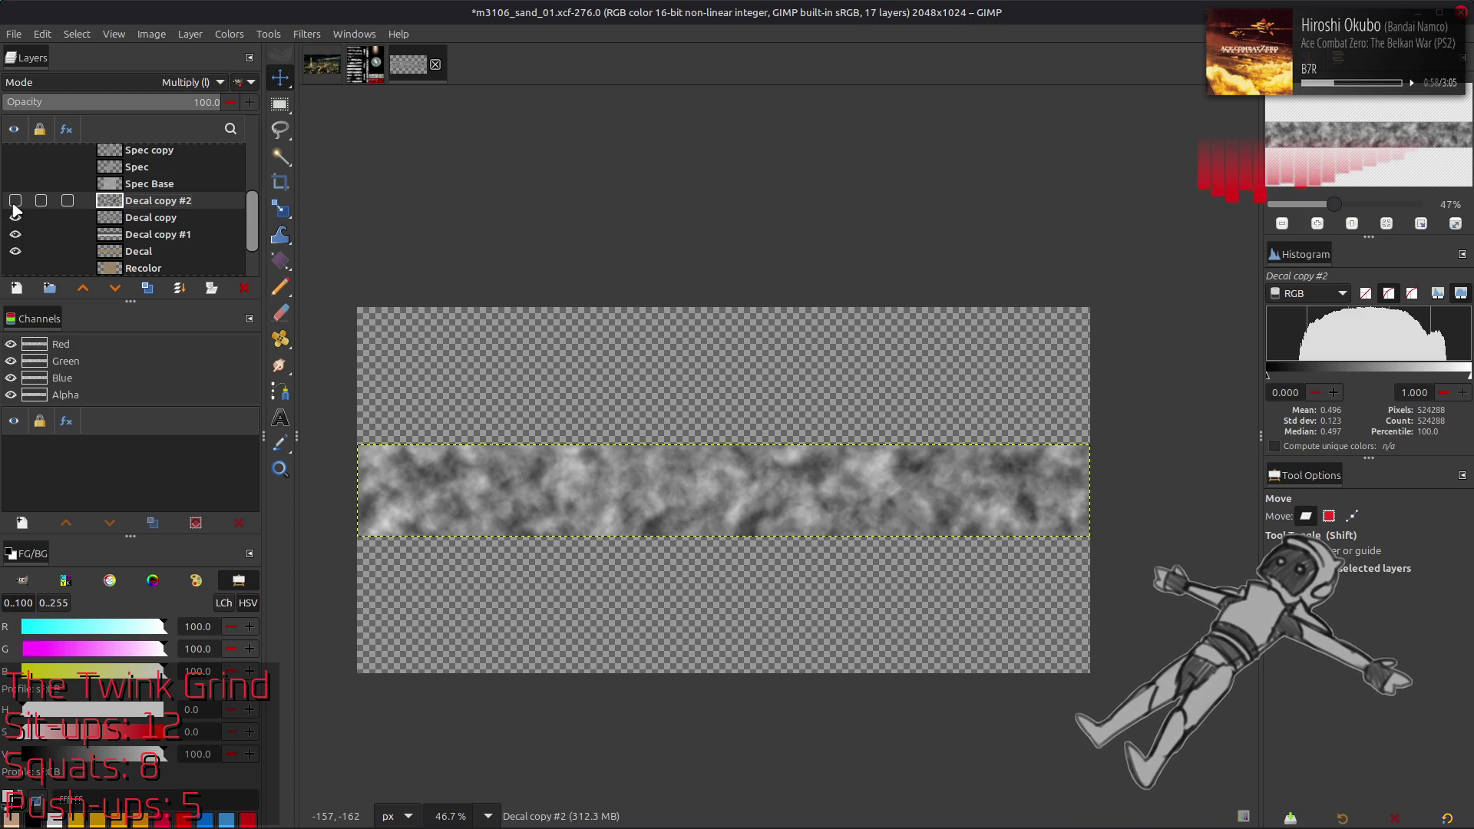
click(108, 219)
click(150, 83)
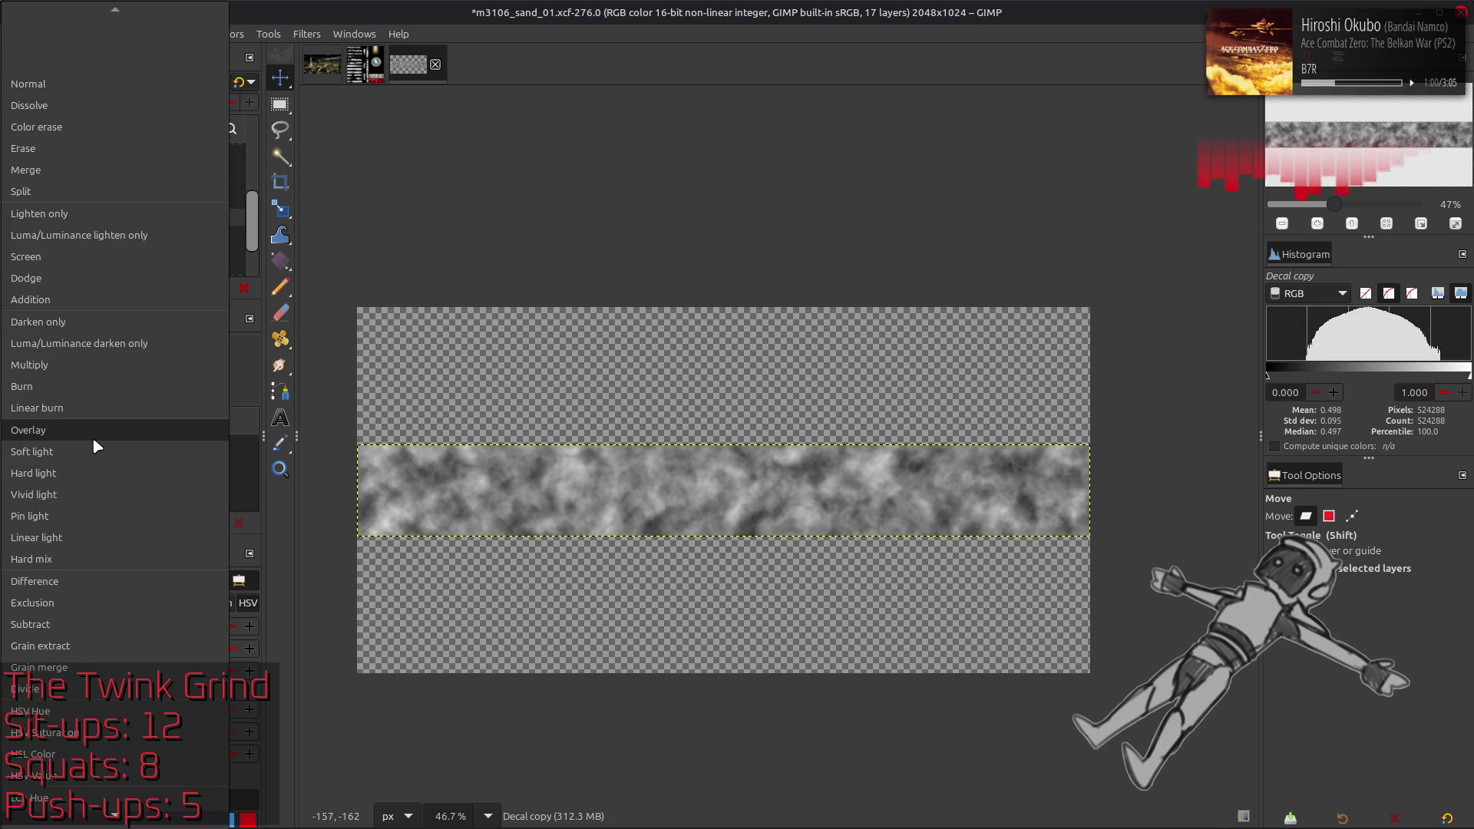
click(94, 438)
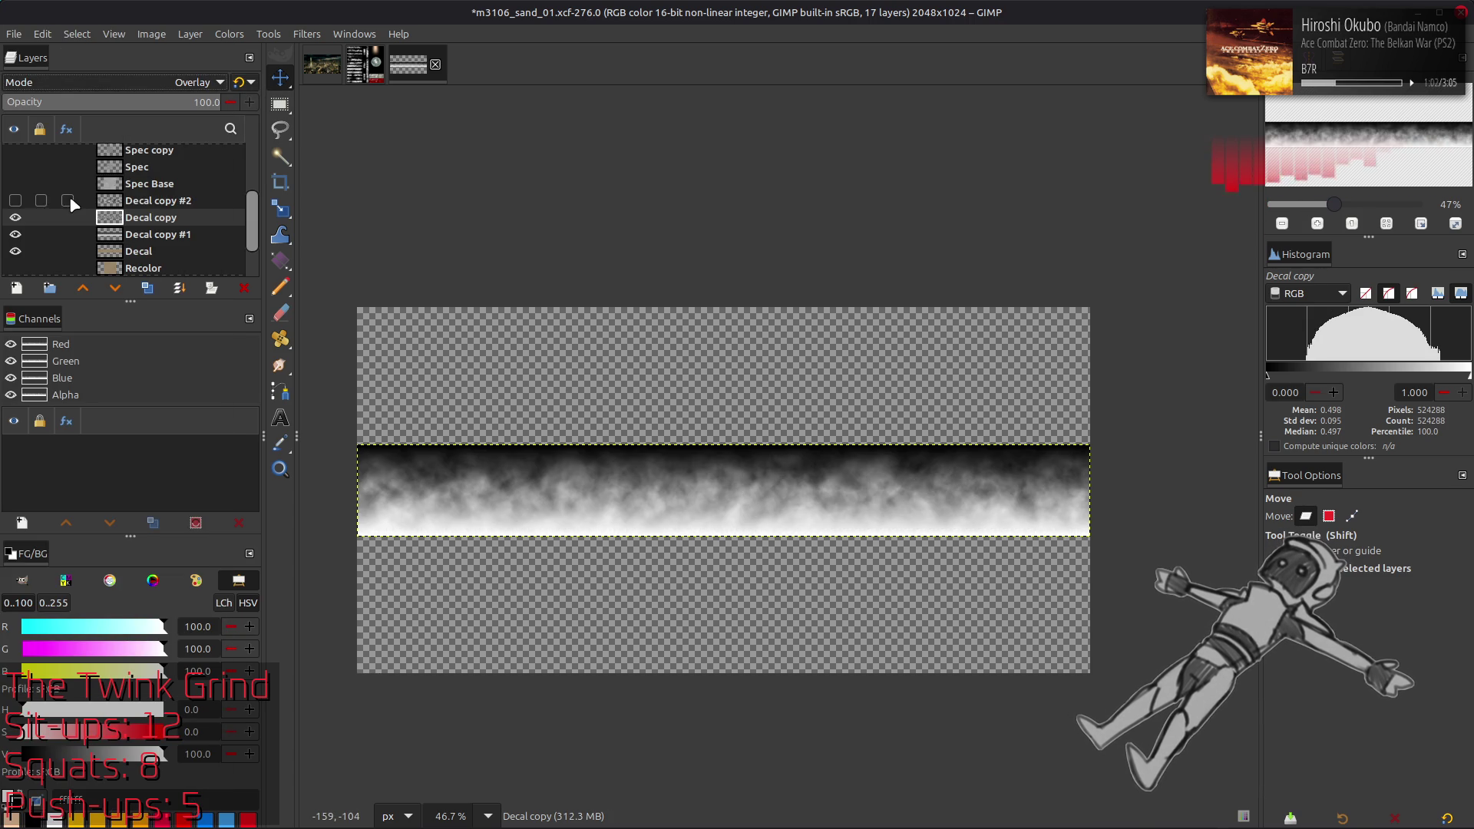
click(14, 202)
click(134, 205)
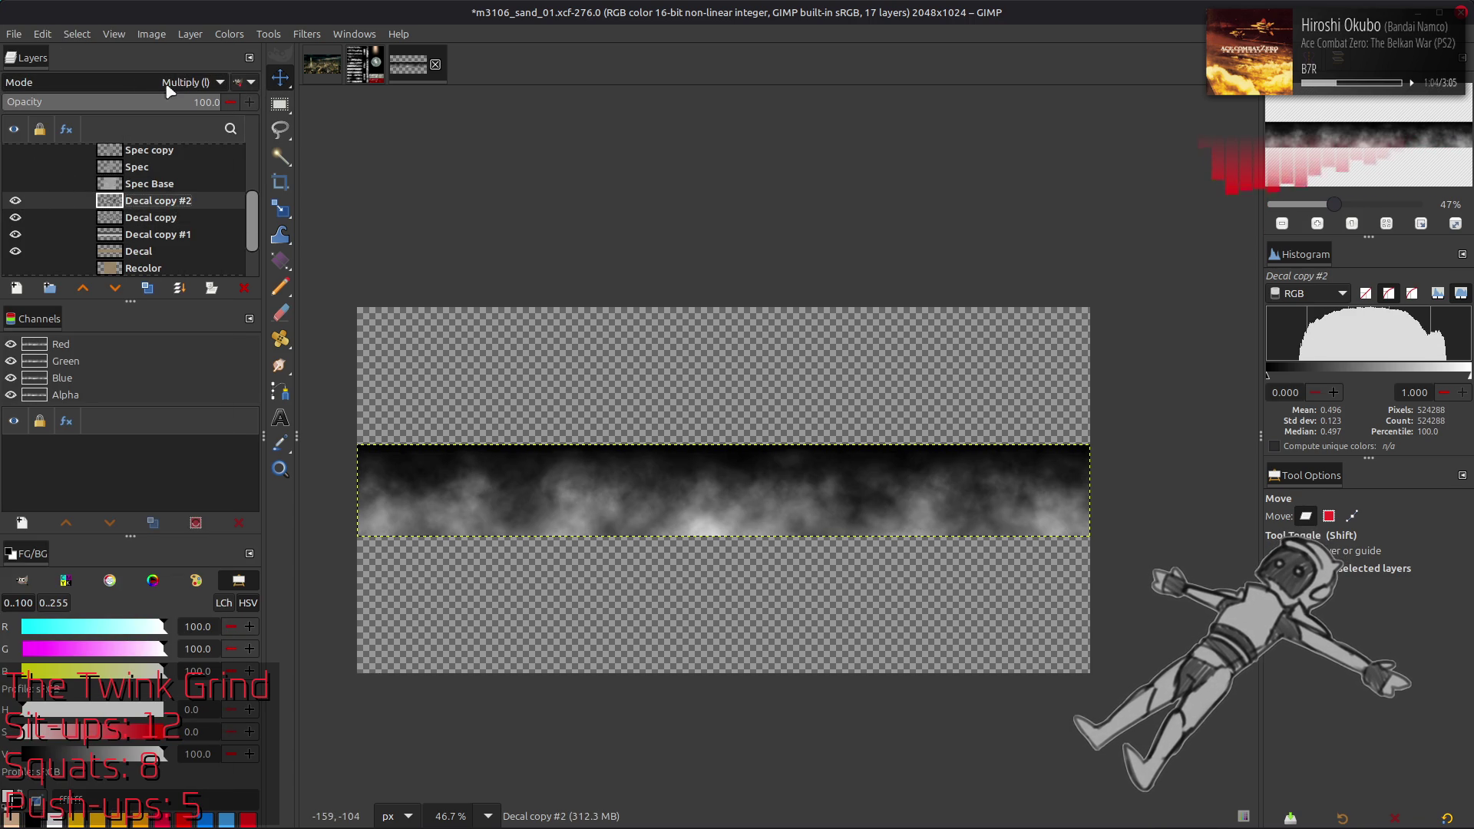
click(199, 83)
Switch Decal copy #2 to Overlay and inspect the strip at 200% and 100% zoom
click(86, 184)
key(2)
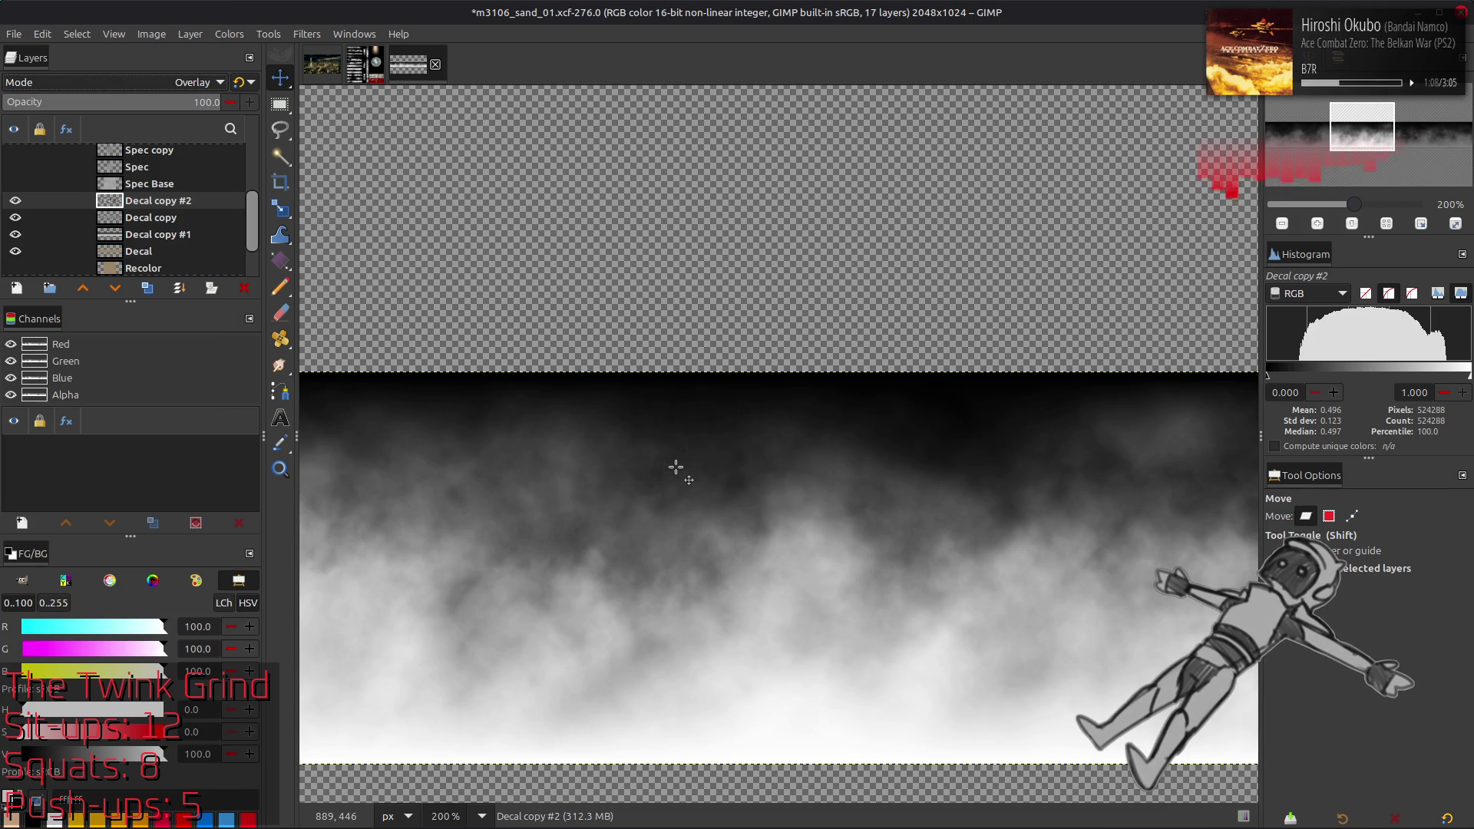
key(1)
scroll(772, 498, down, 2)
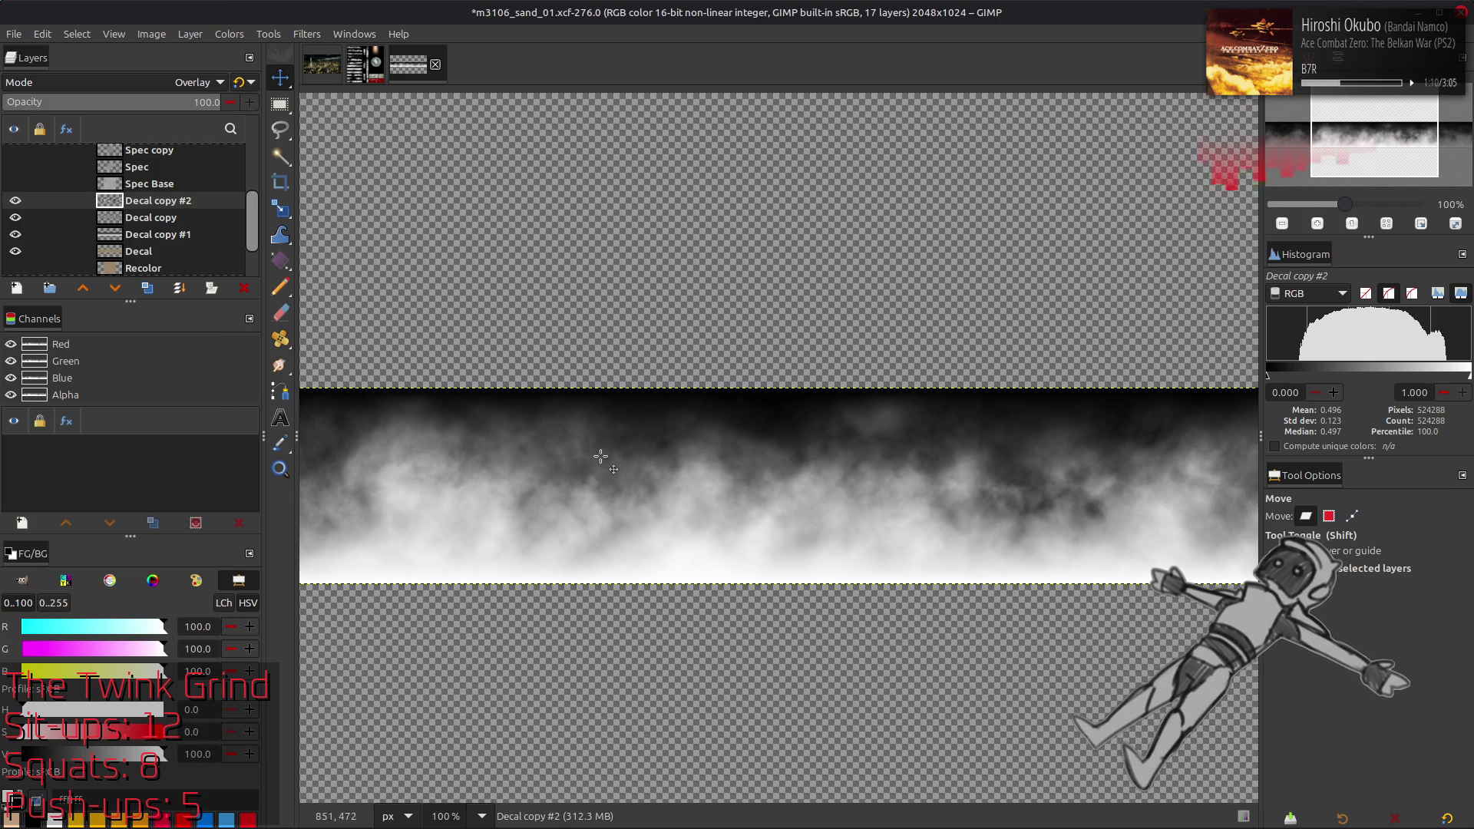
scroll(123, 86, down, 2)
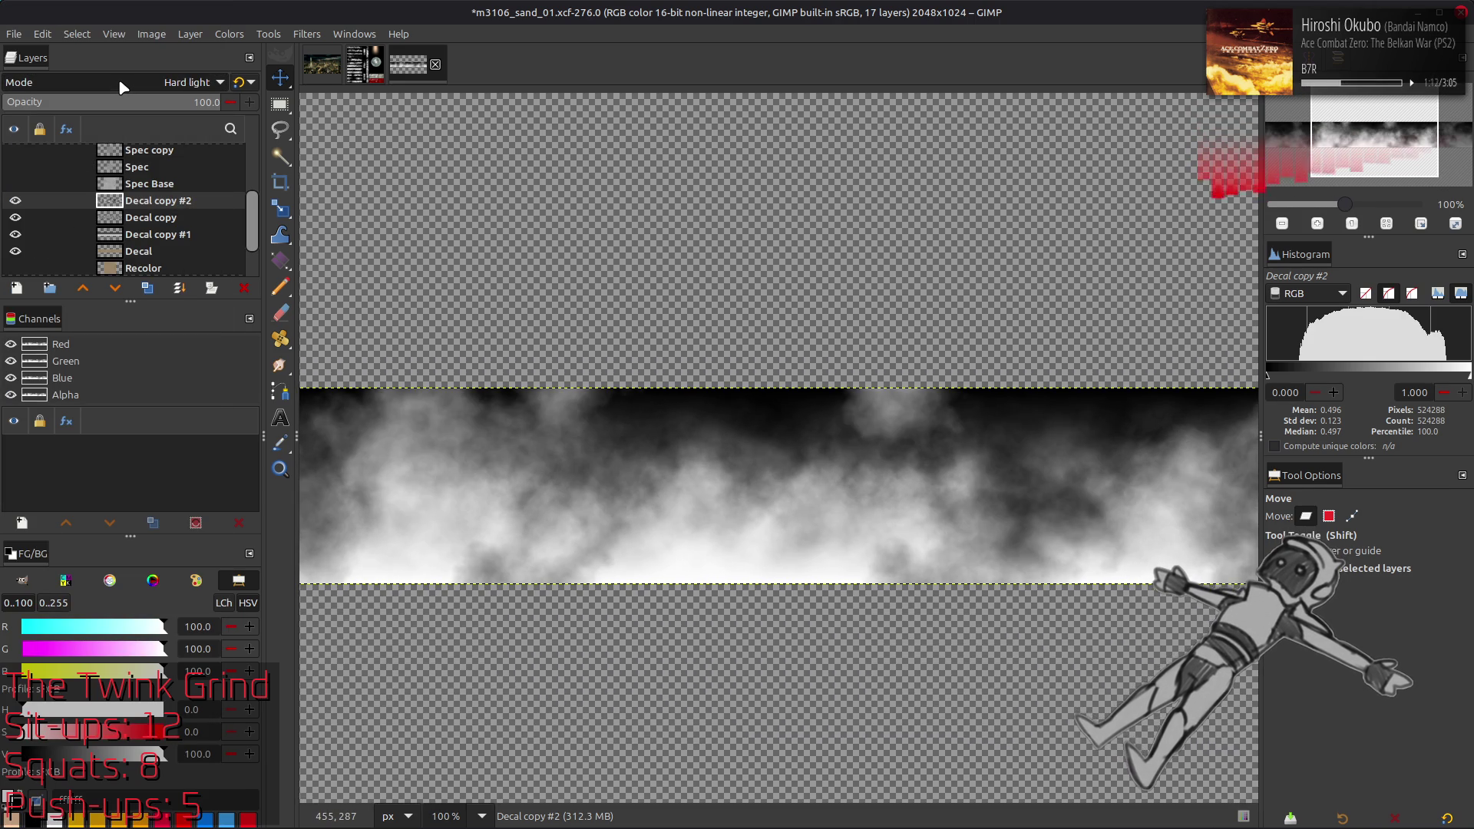
scroll(120, 86, up, 2)
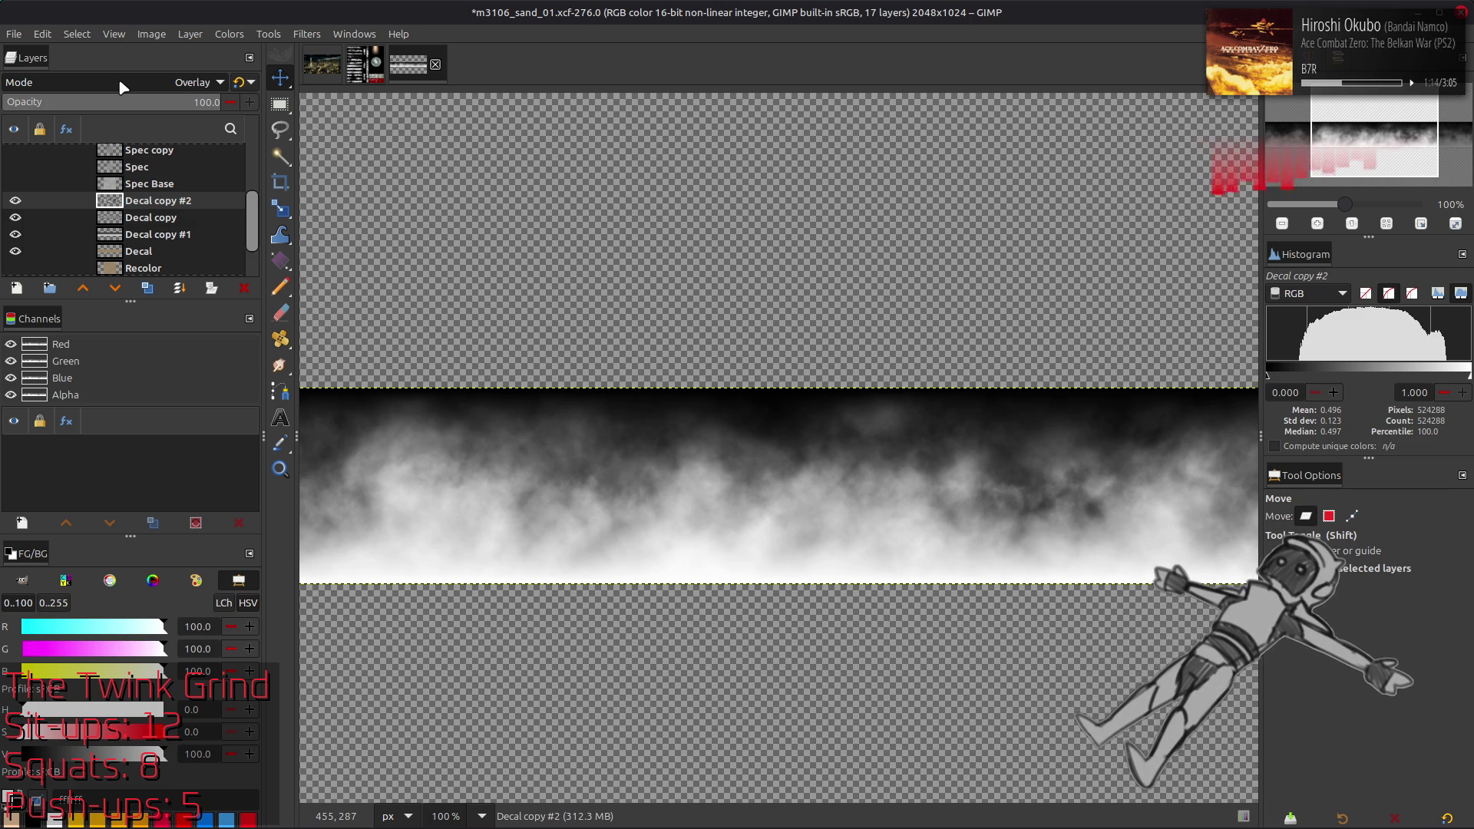
Drag Decal copy above Decal copy #2, then undo it and pan across the strip
click(152, 218)
scroll(152, 92, down, 1)
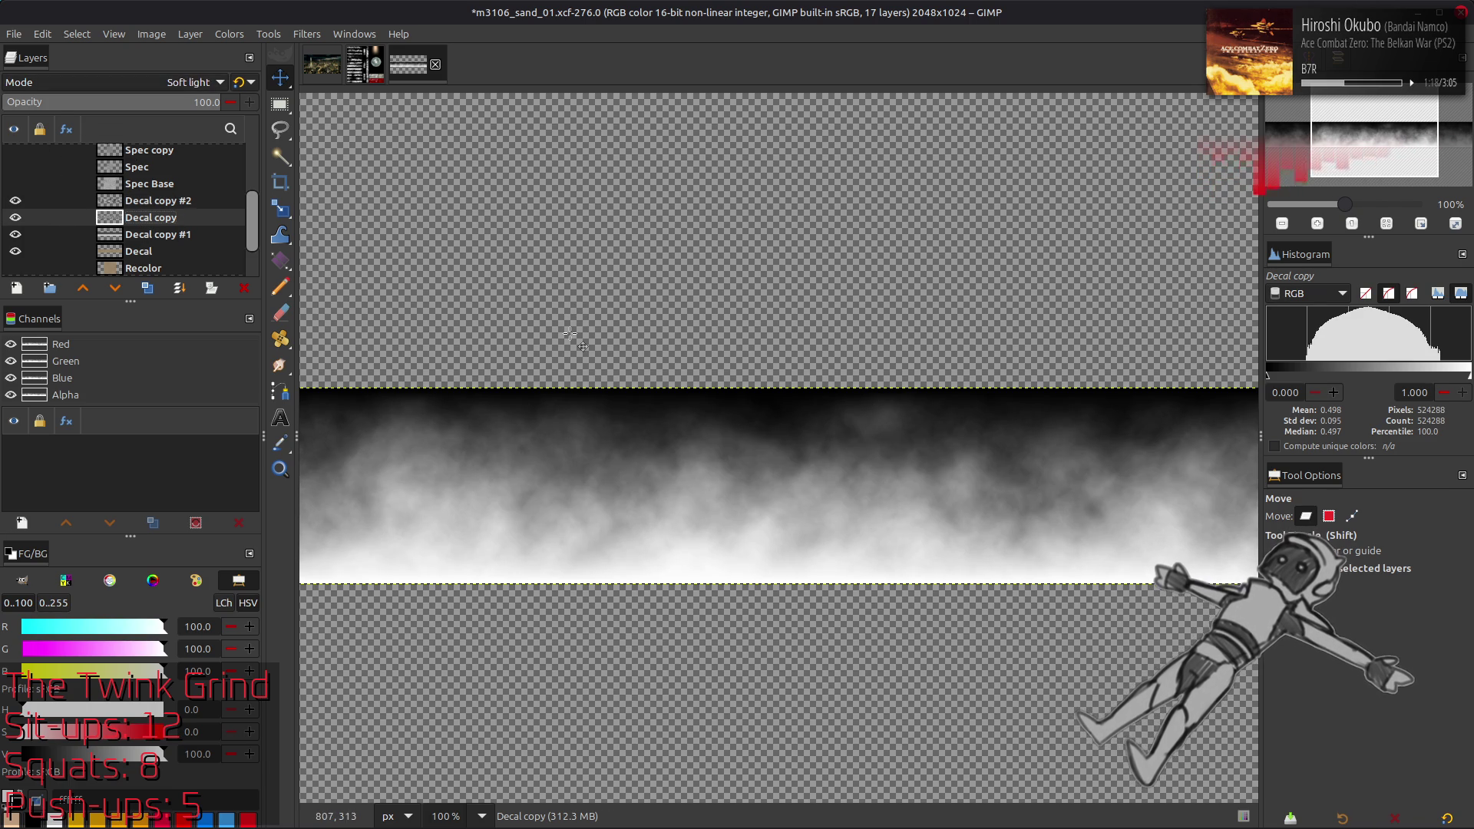
click(154, 201)
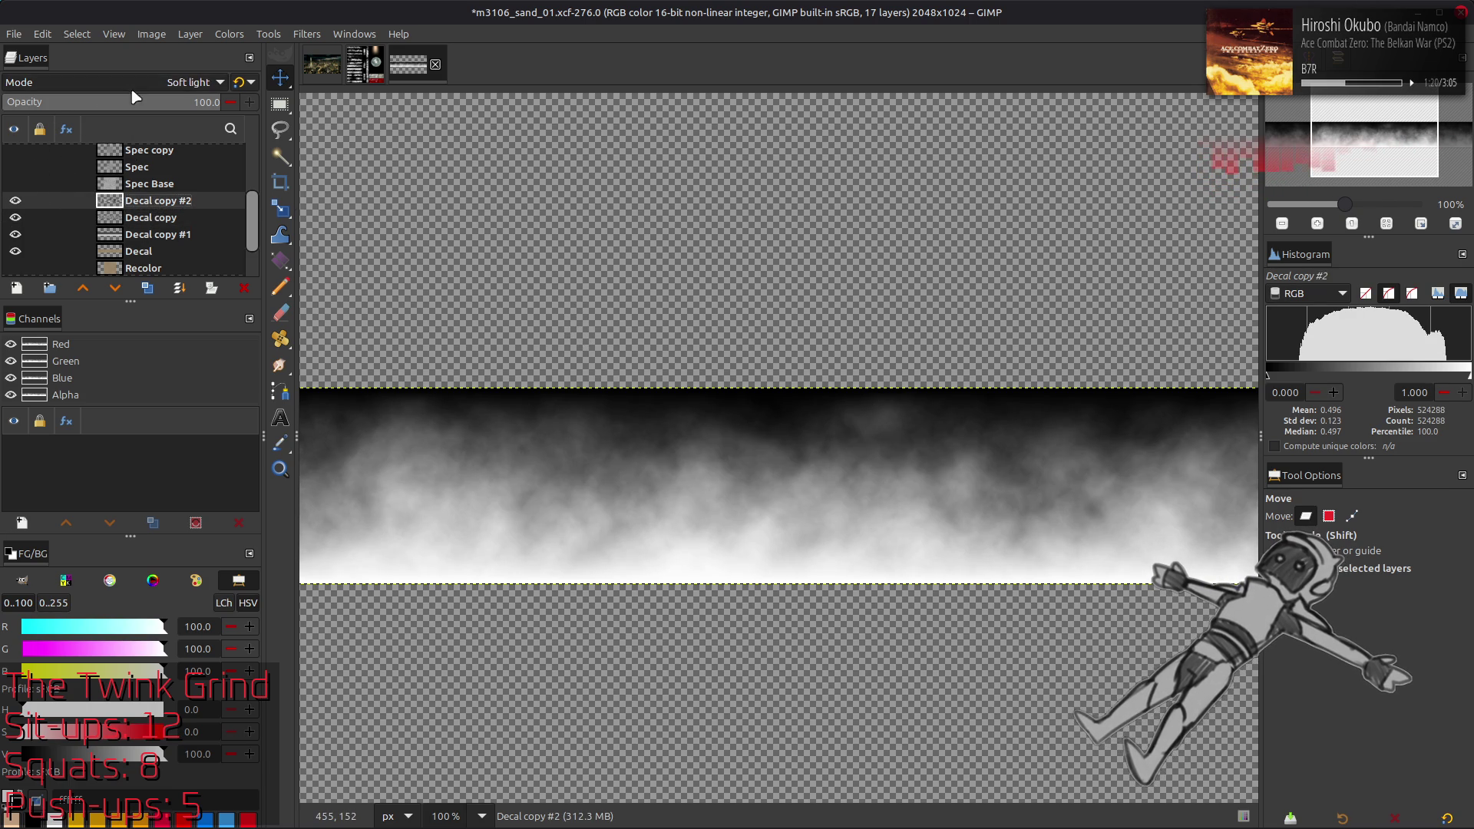
click(152, 218)
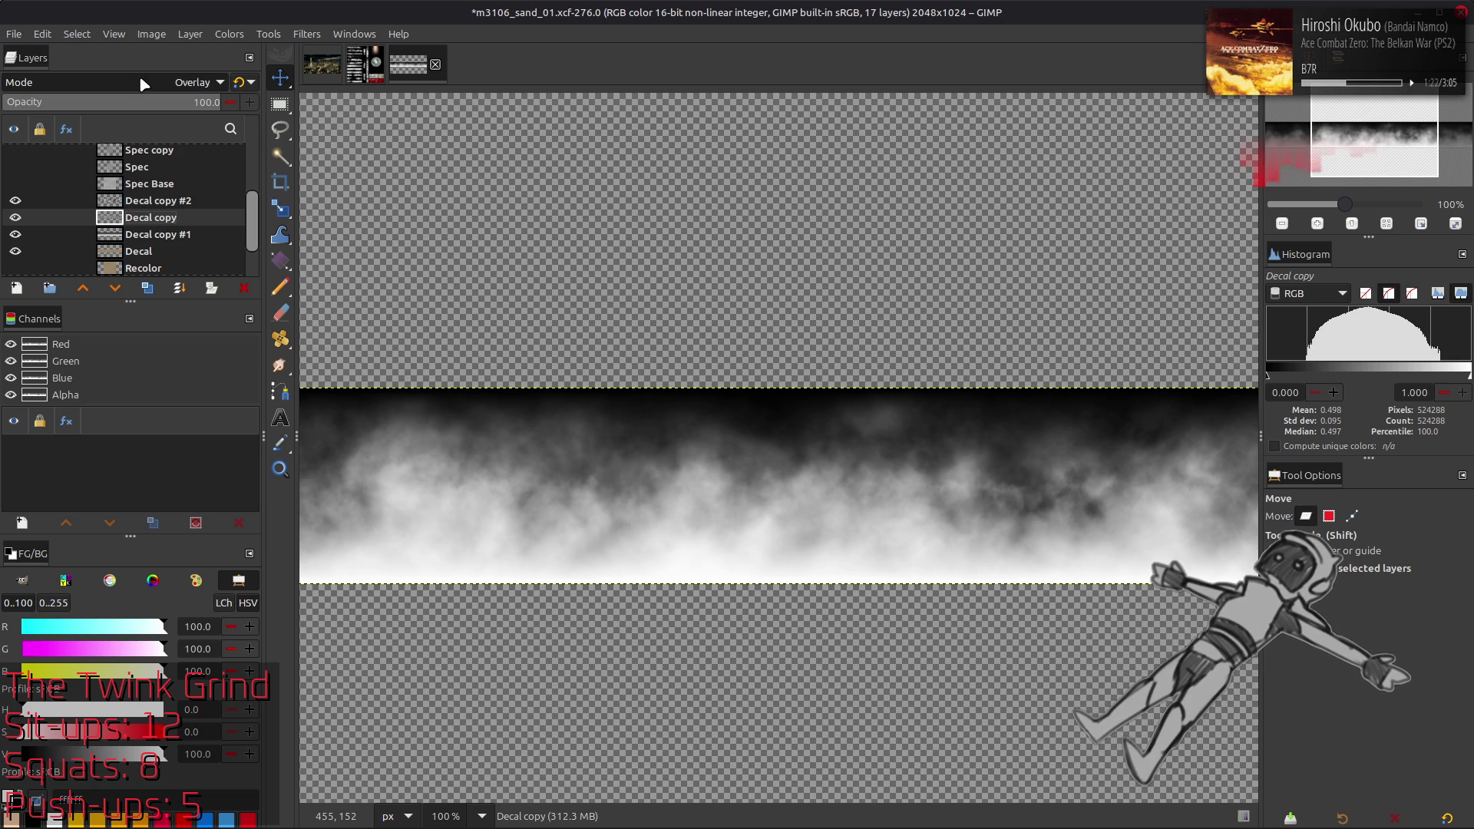
drag(151, 220, 155, 198)
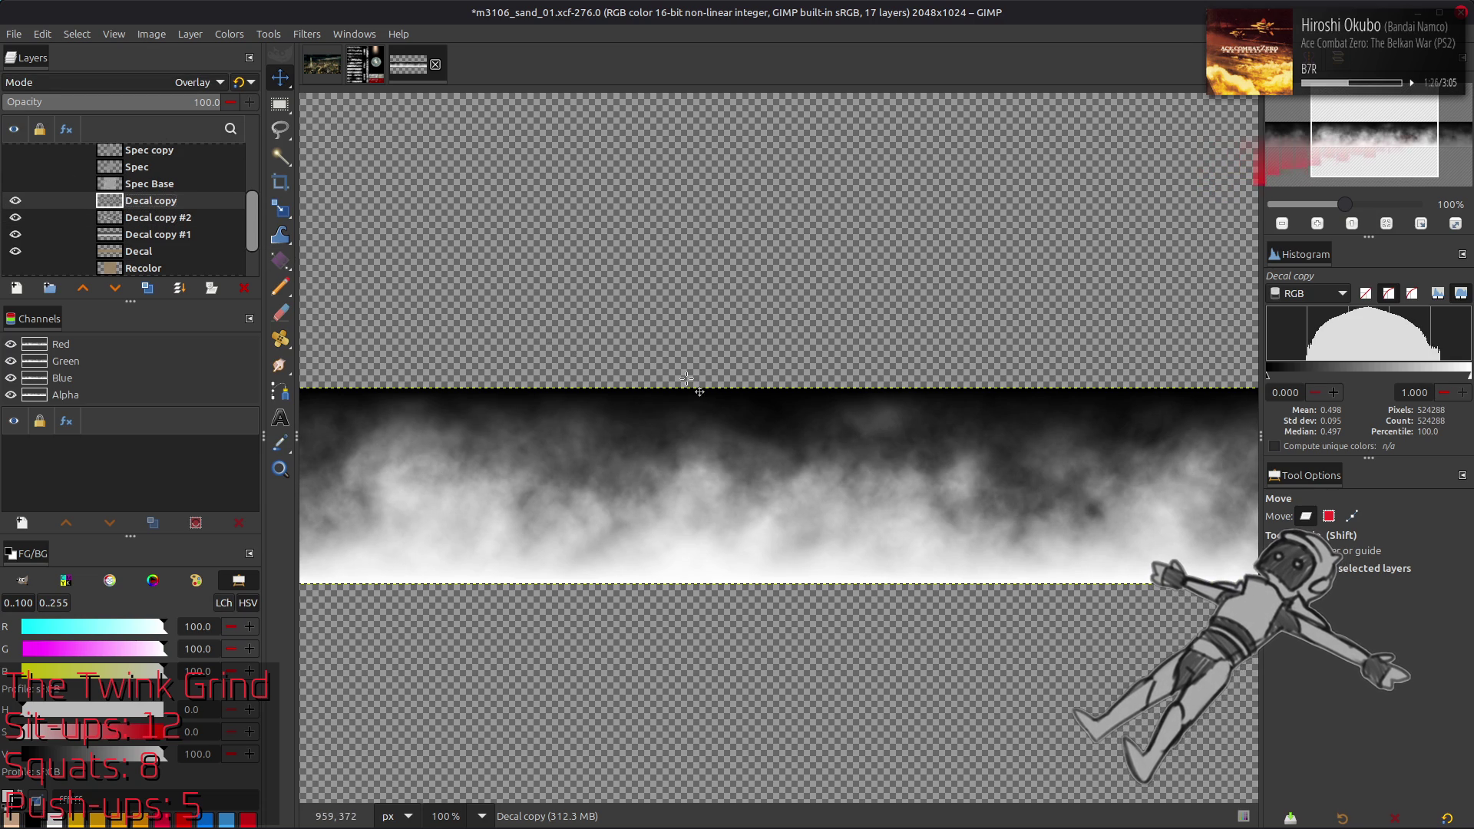
scroll(686, 377, left, 5)
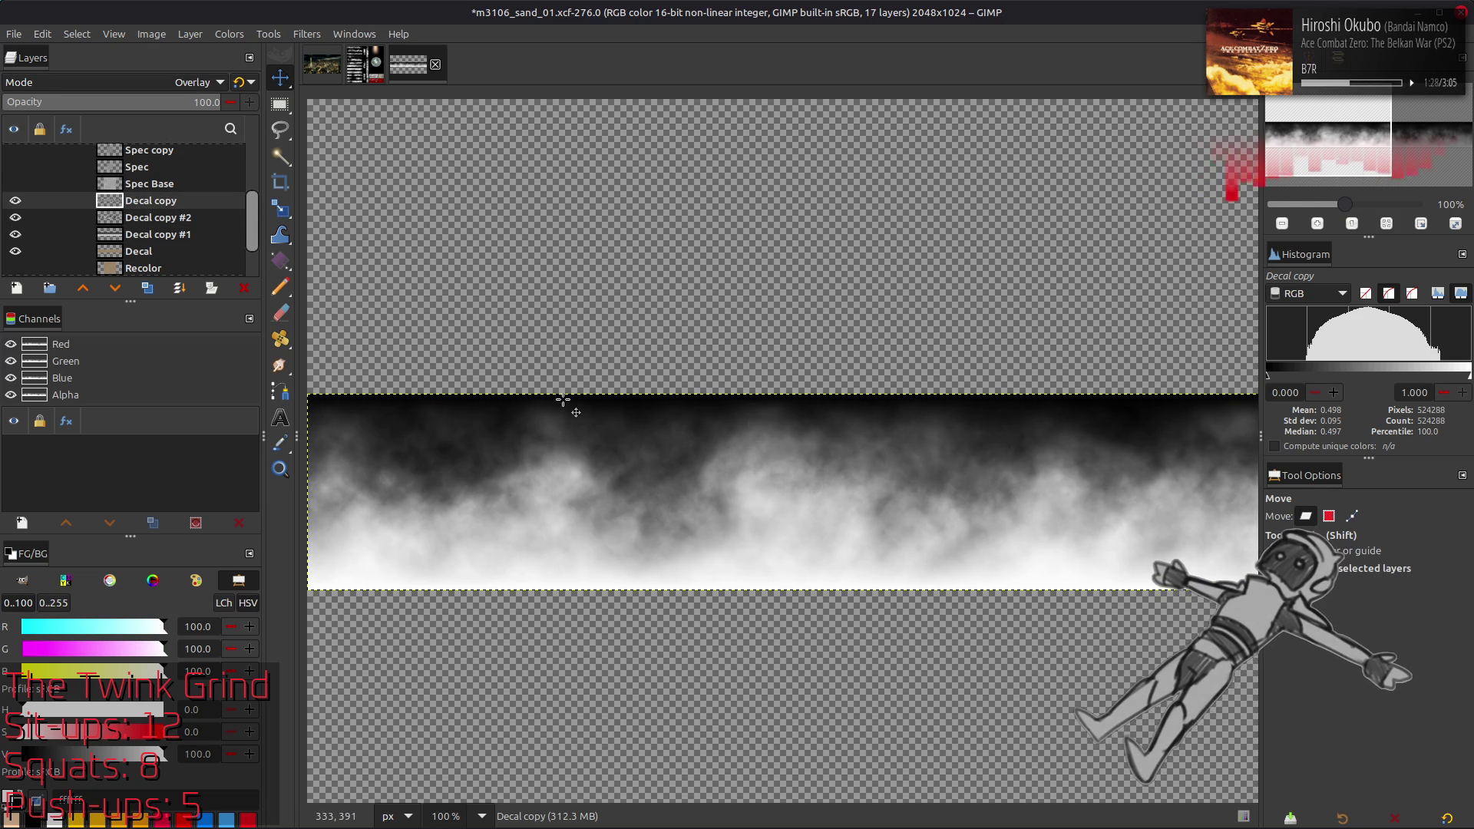
scroll(563, 399, left, 5)
key(ctrl+z)
scroll(898, 405, right, 7)
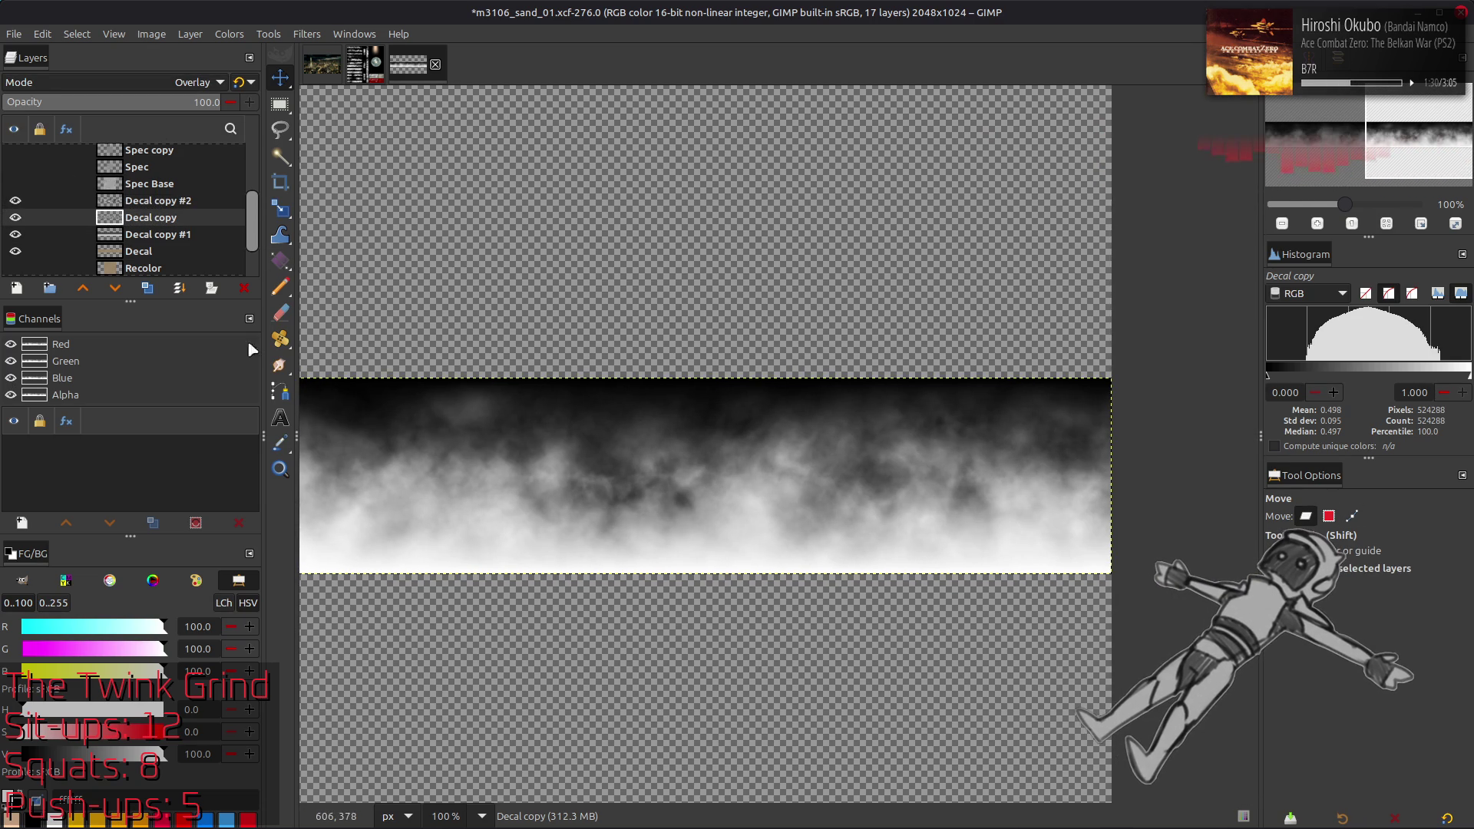
middle_drag(595, 324, 645, 332)
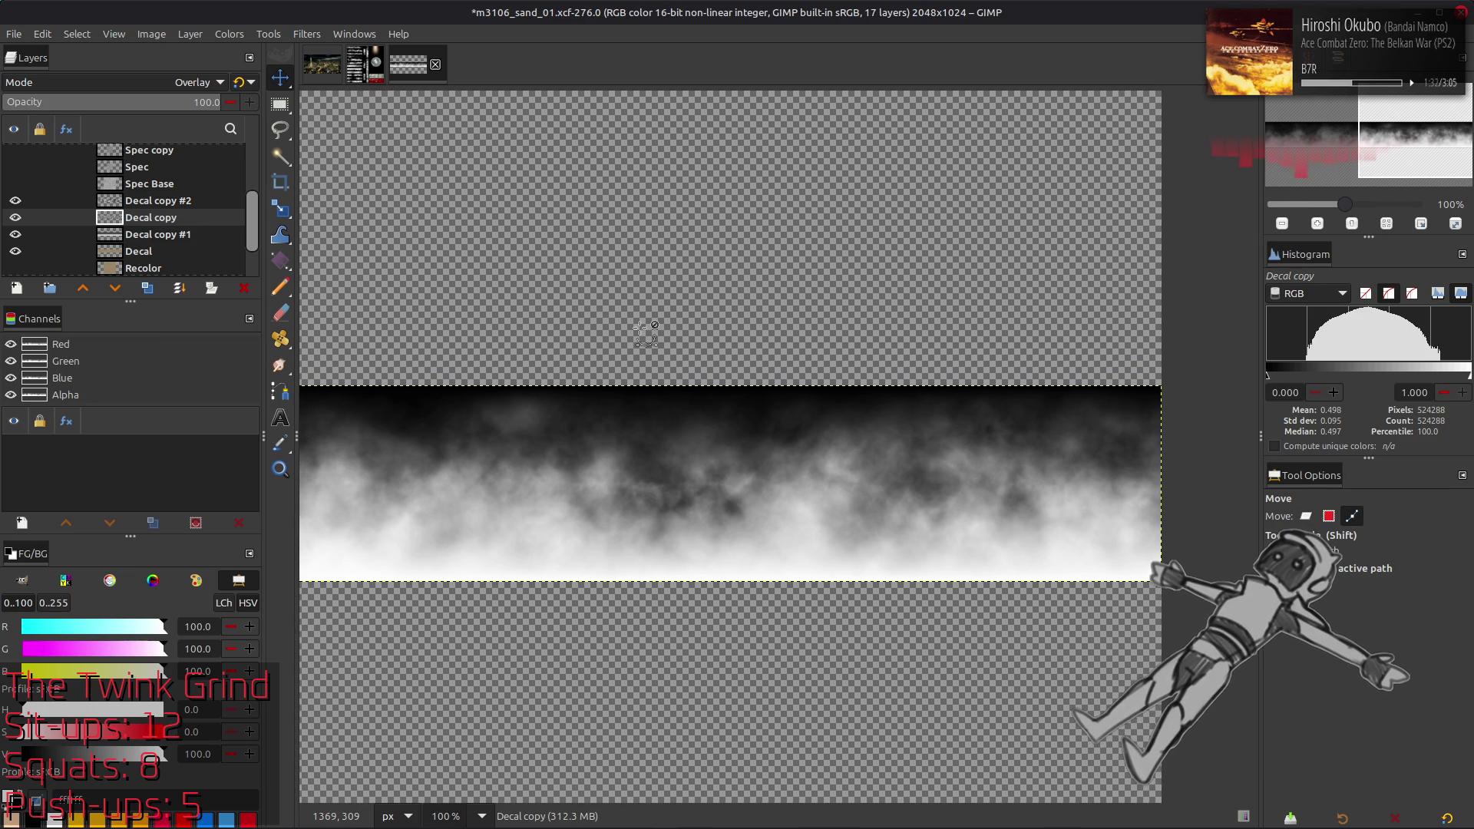
Compare the restacking with undo/redo, ending with Decal copy above Decal copy #2
key(ctrl+y)
key(ctrl+z)
key(ctrl+y)
key(ctrl+z)
key(ctrl+y)
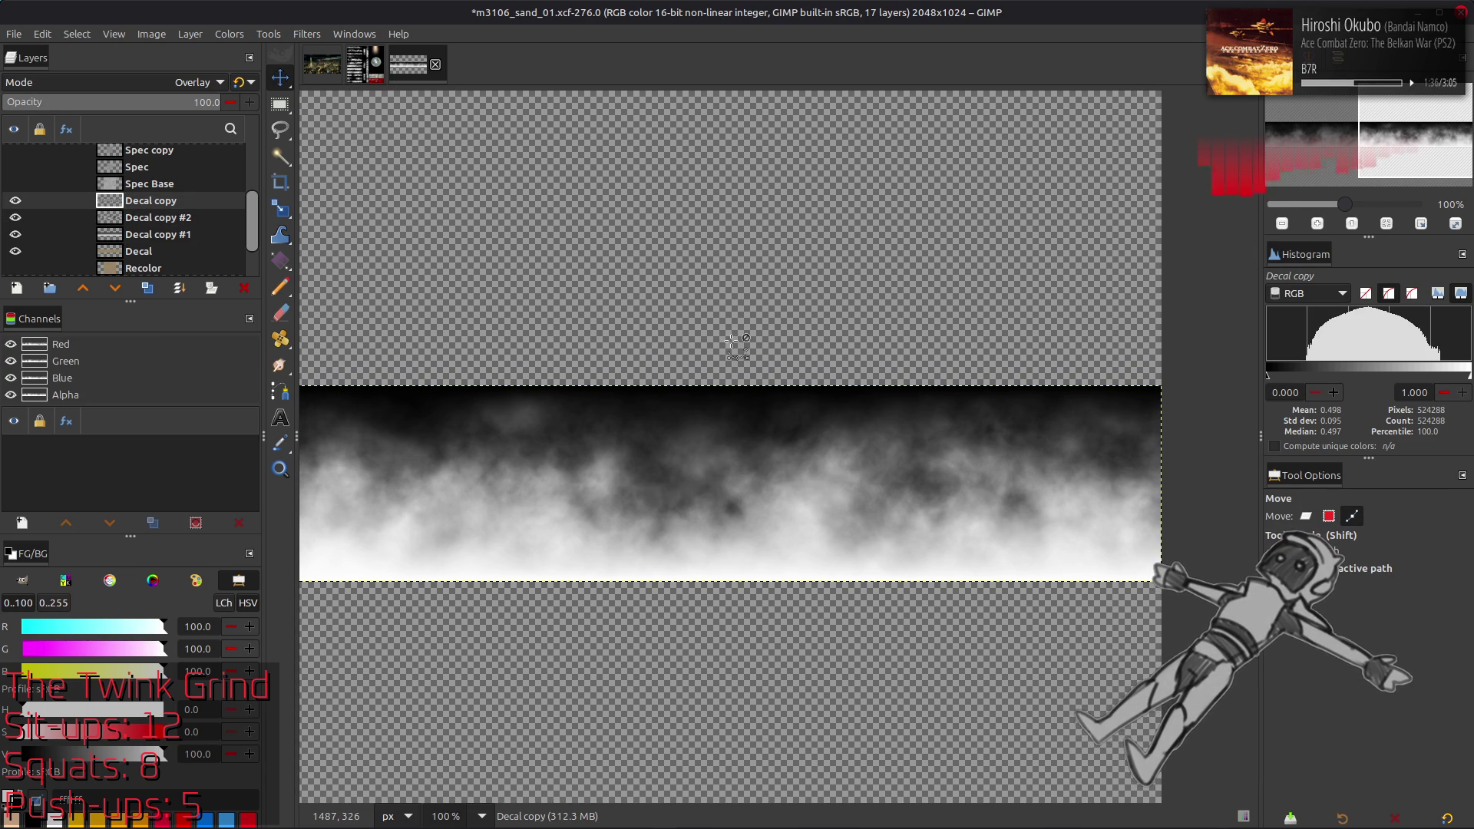
key(ctrl+z)
key(ctrl+y)
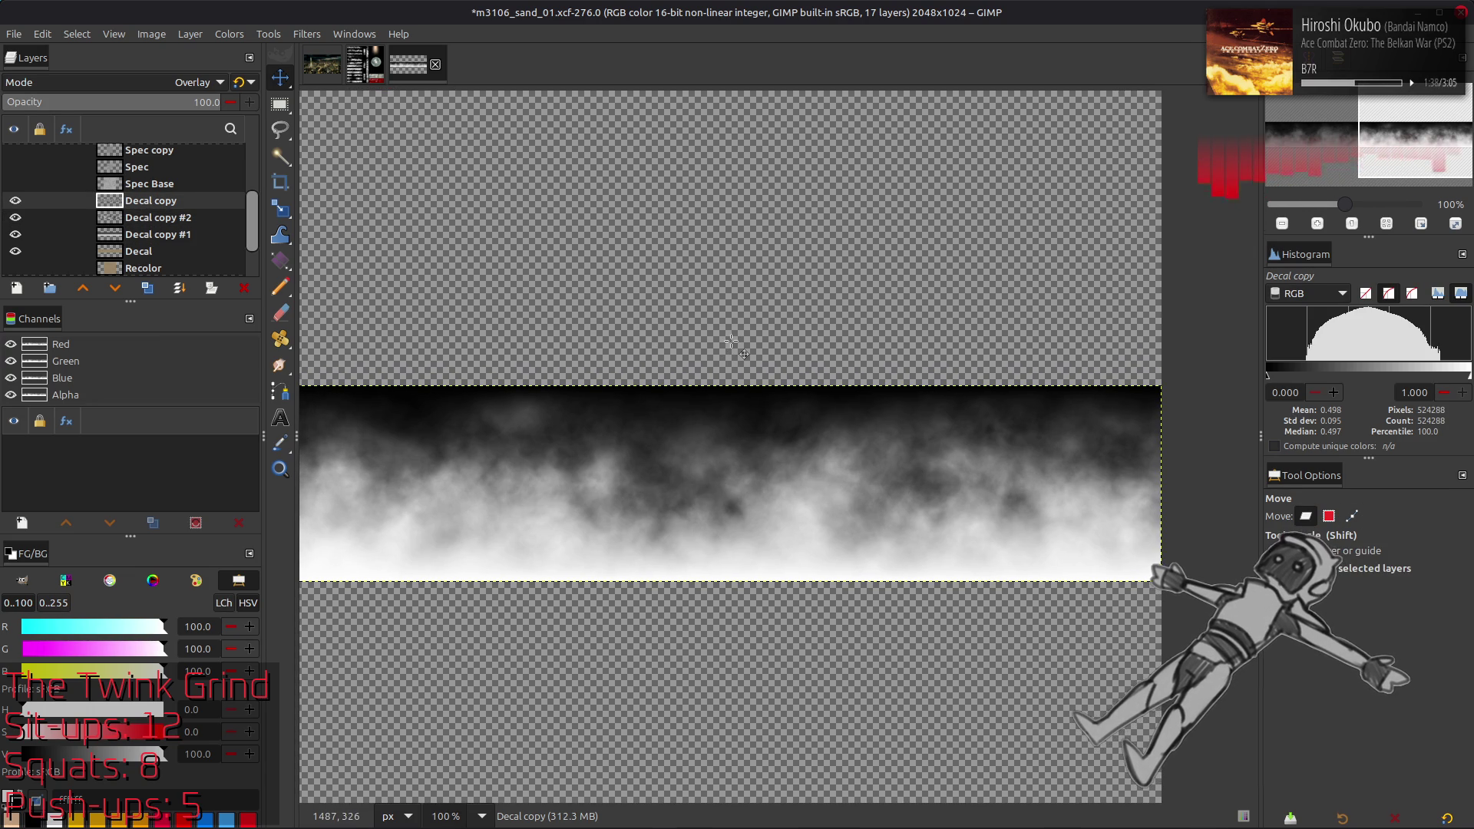
click(14, 201)
Toggle Decal copy's visibility and compare the blend with and without it
click(15, 200)
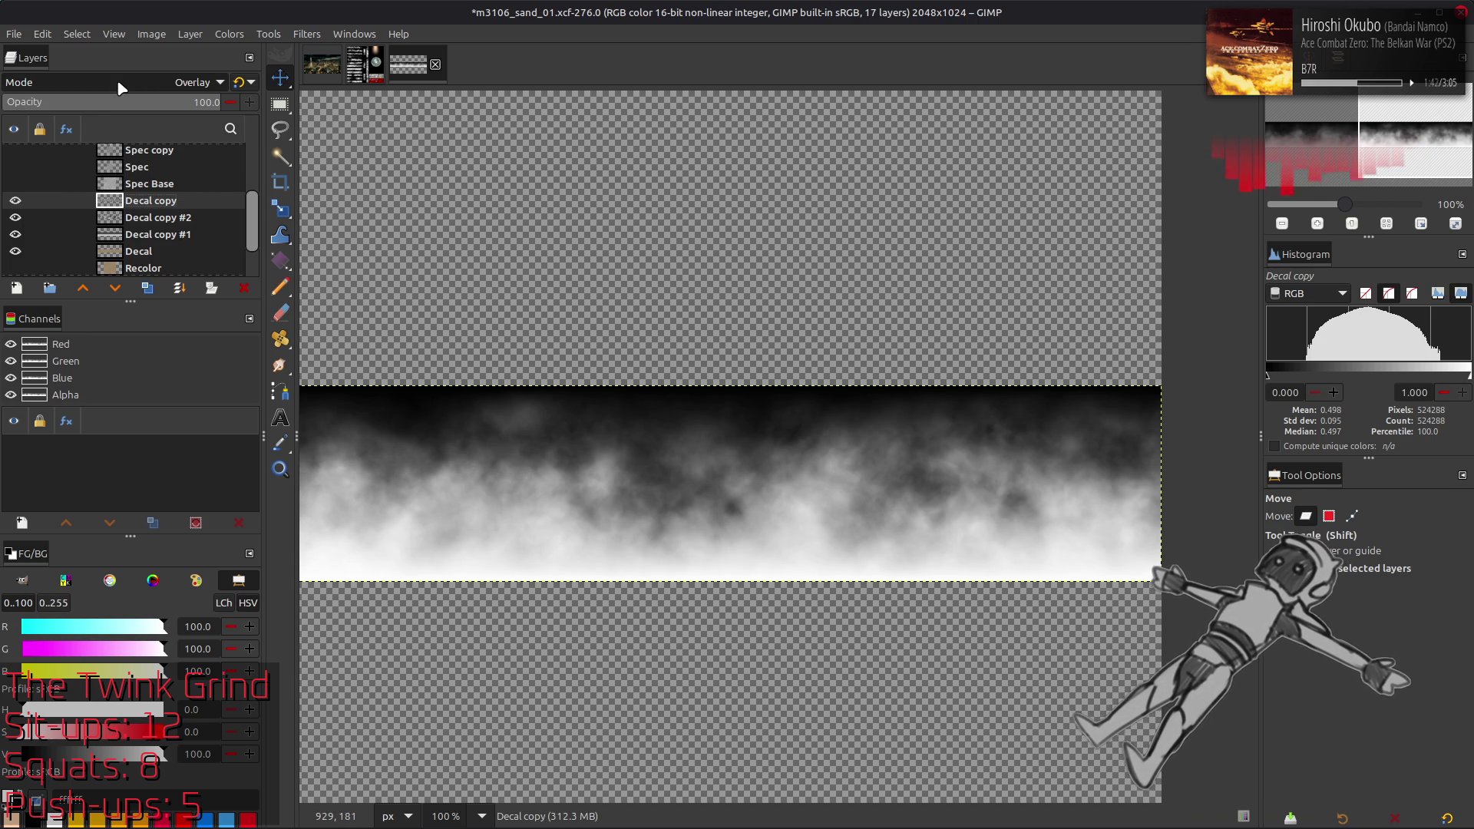
click(15, 200)
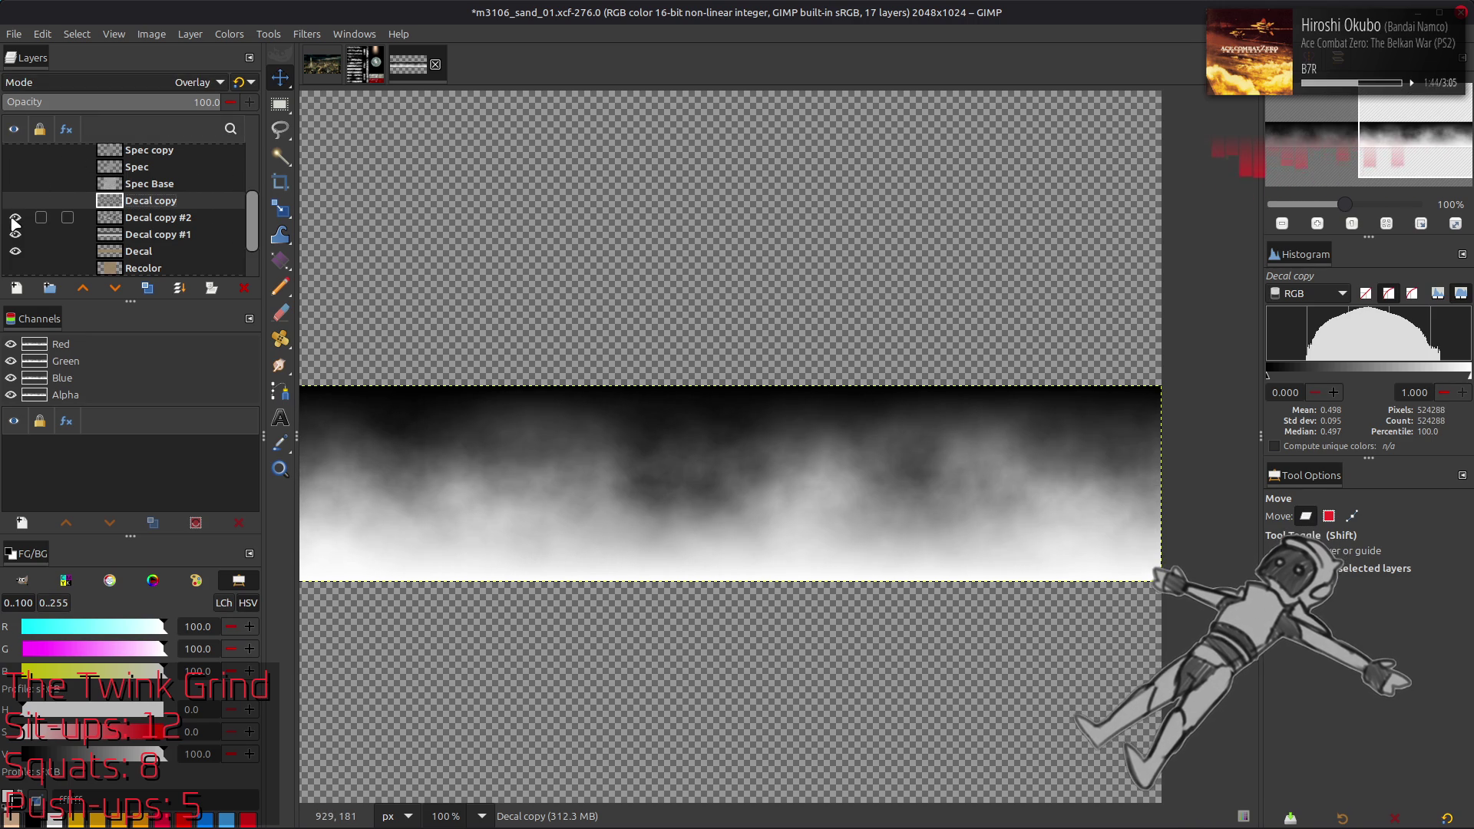
click(14, 201)
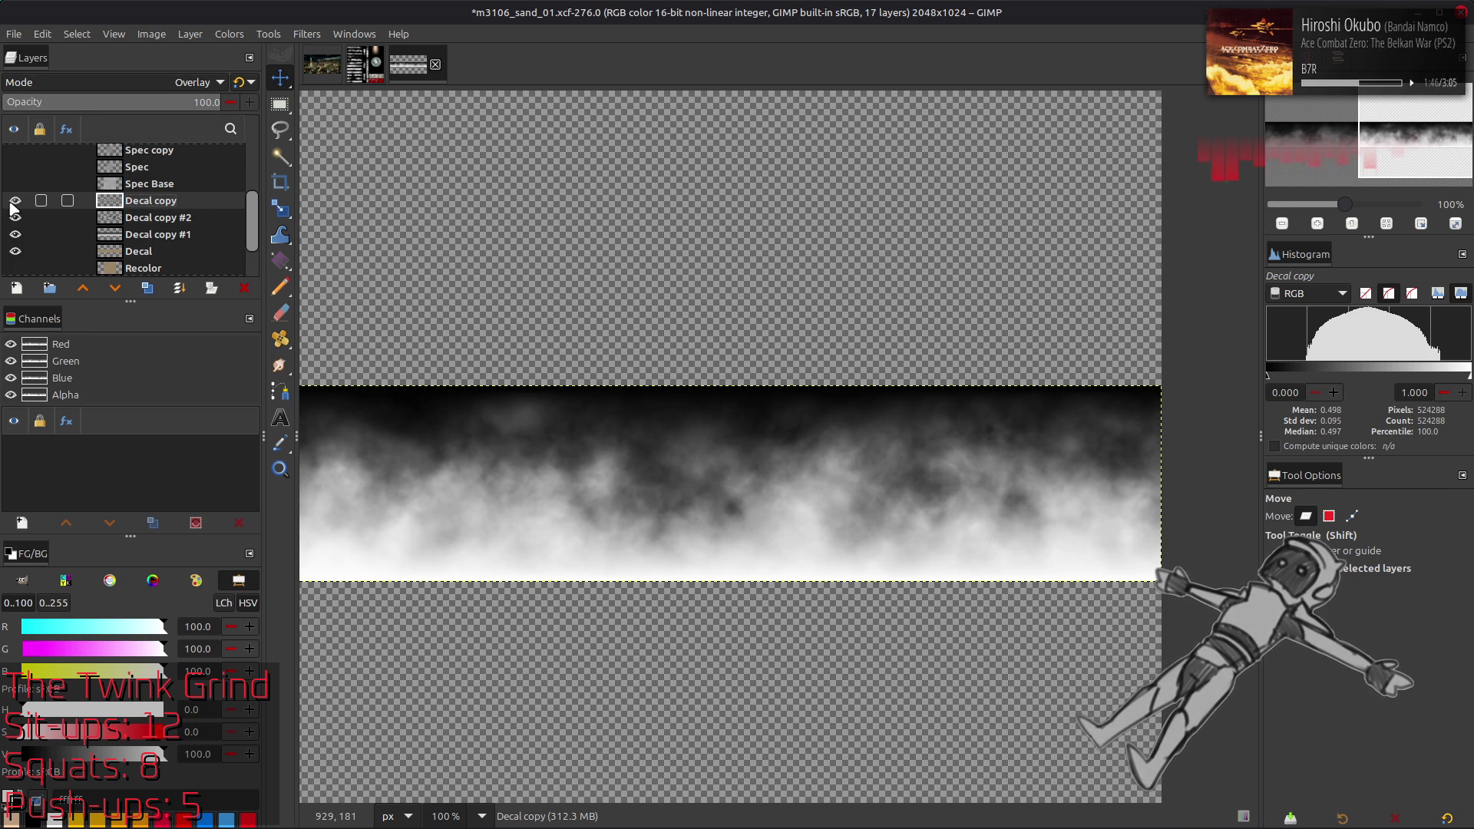
scroll(141, 93, down, 1)
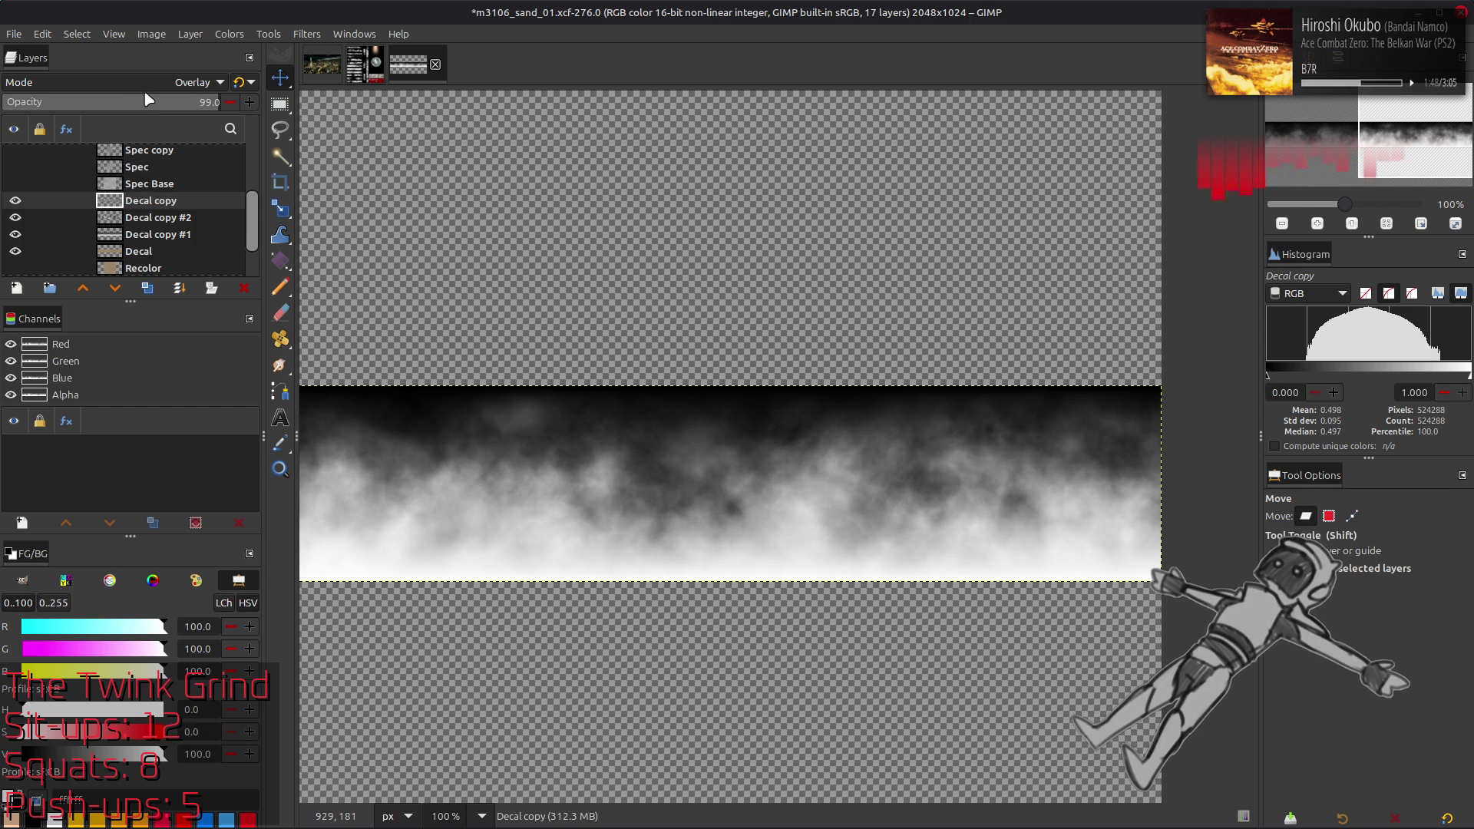
scroll(130, 215, up, 1)
scroll(141, 101, up, 1)
scroll(143, 82, down, 2)
scroll(142, 86, down, 2)
scroll(143, 84, down, 1)
scroll(143, 85, up, 1)
scroll(143, 84, down, 1)
Cycle Decal copy #2's blend modes and try moving it above Decal copy, then undo
click(157, 243)
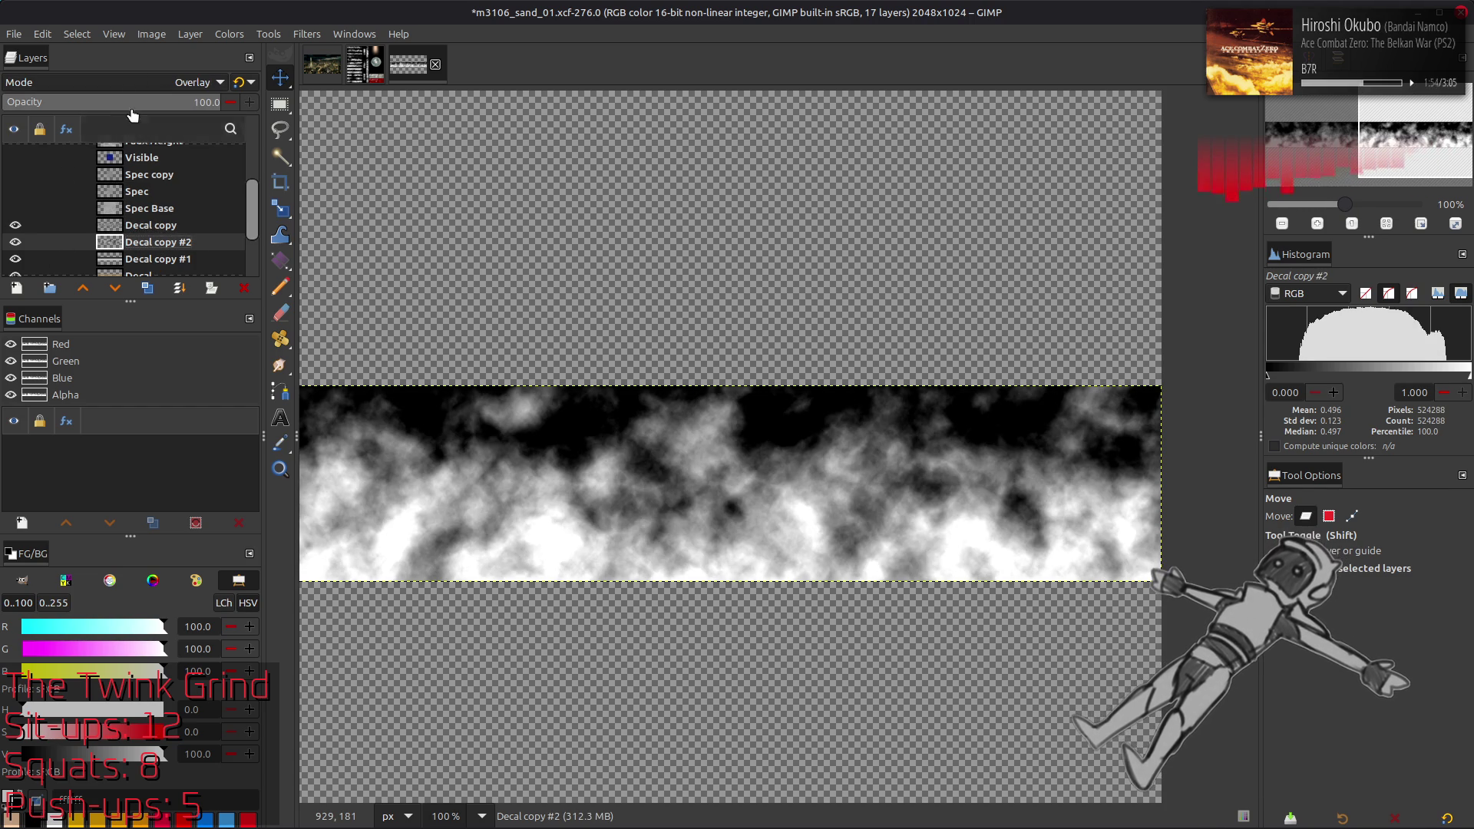
scroll(127, 84, down, 1)
scroll(127, 86, down, 1)
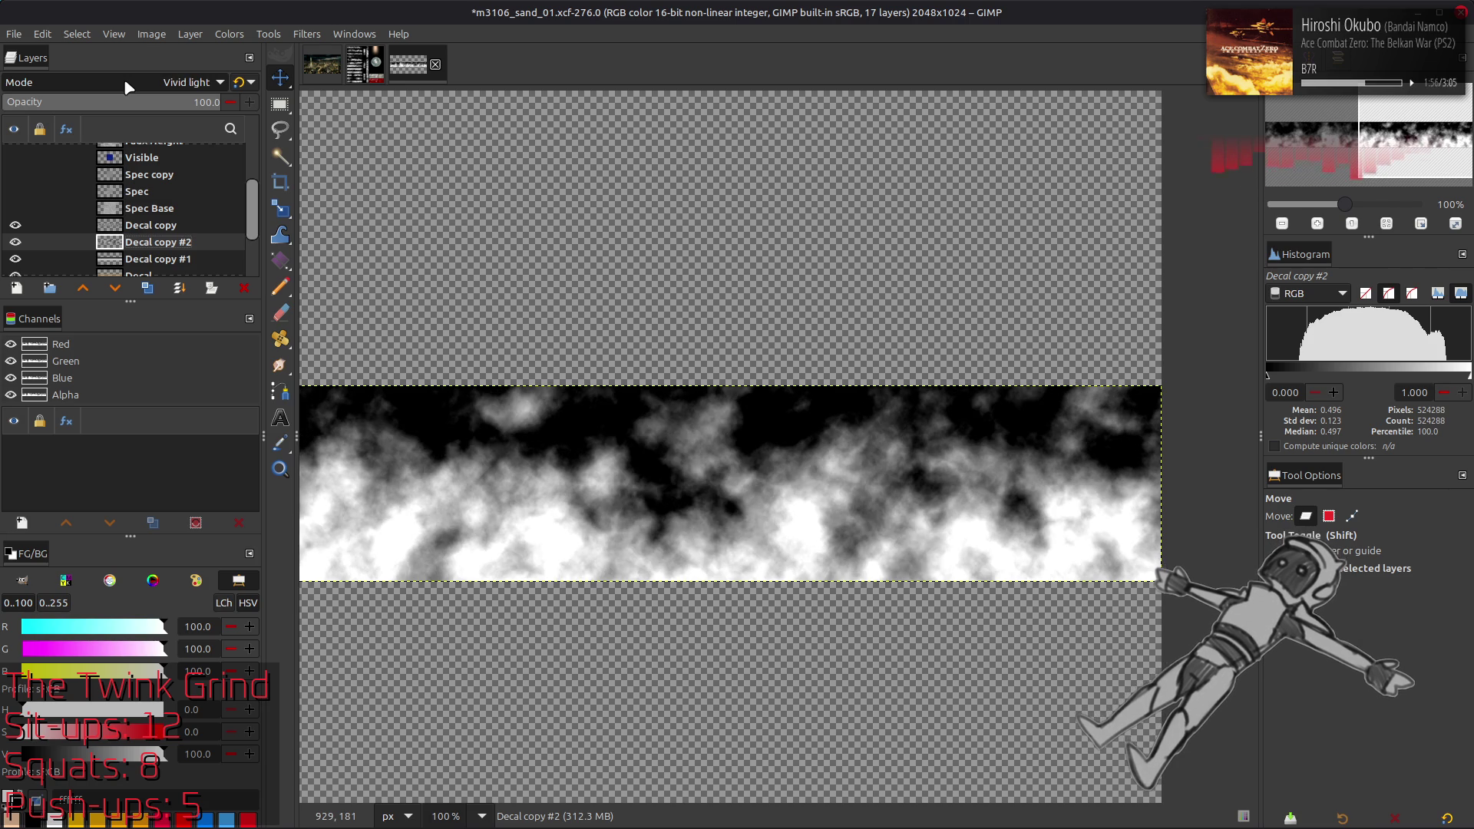
scroll(127, 86, down, 1)
scroll(127, 86, down, 1)
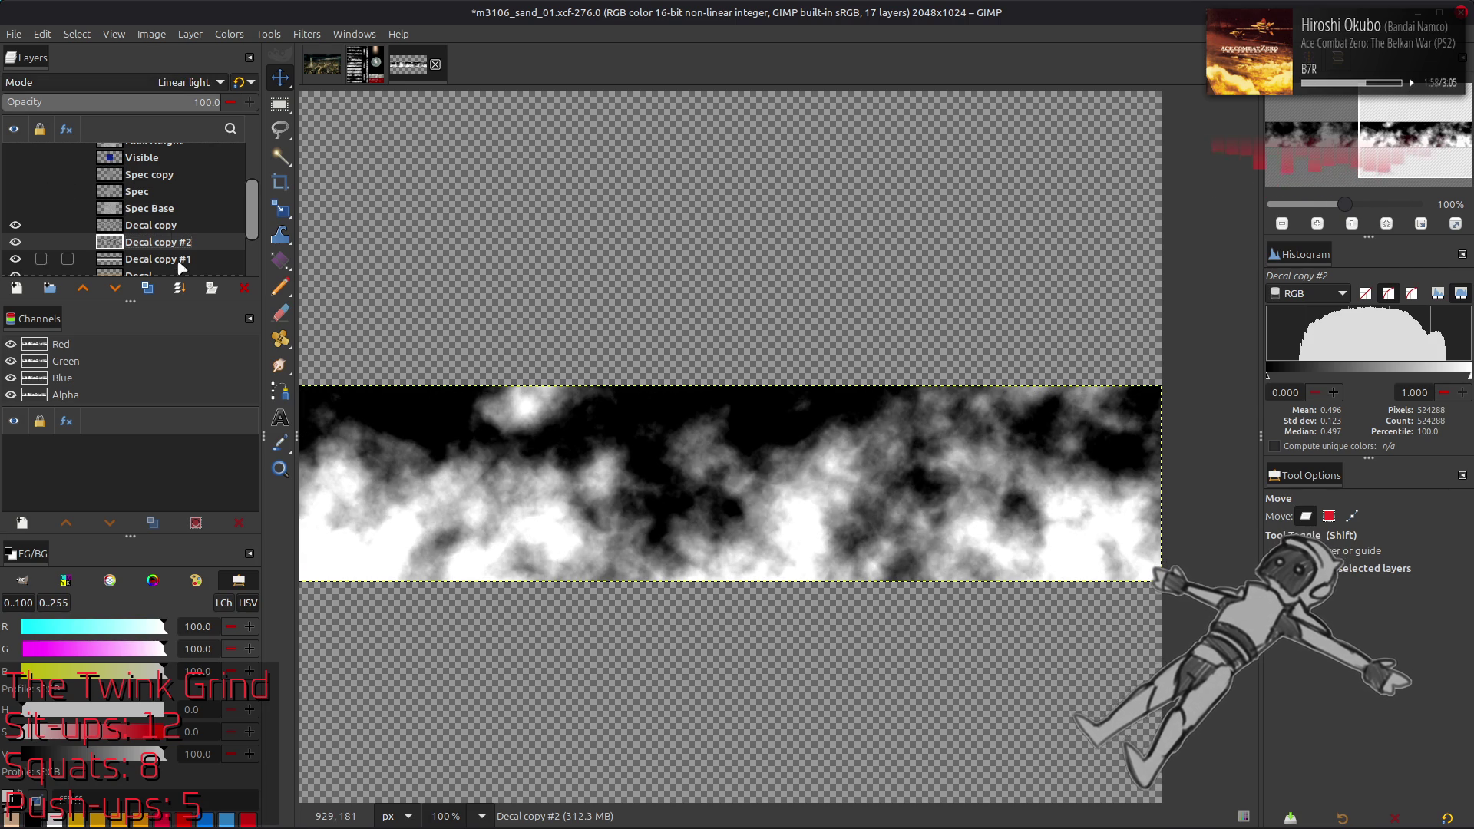
drag(156, 244, 165, 224)
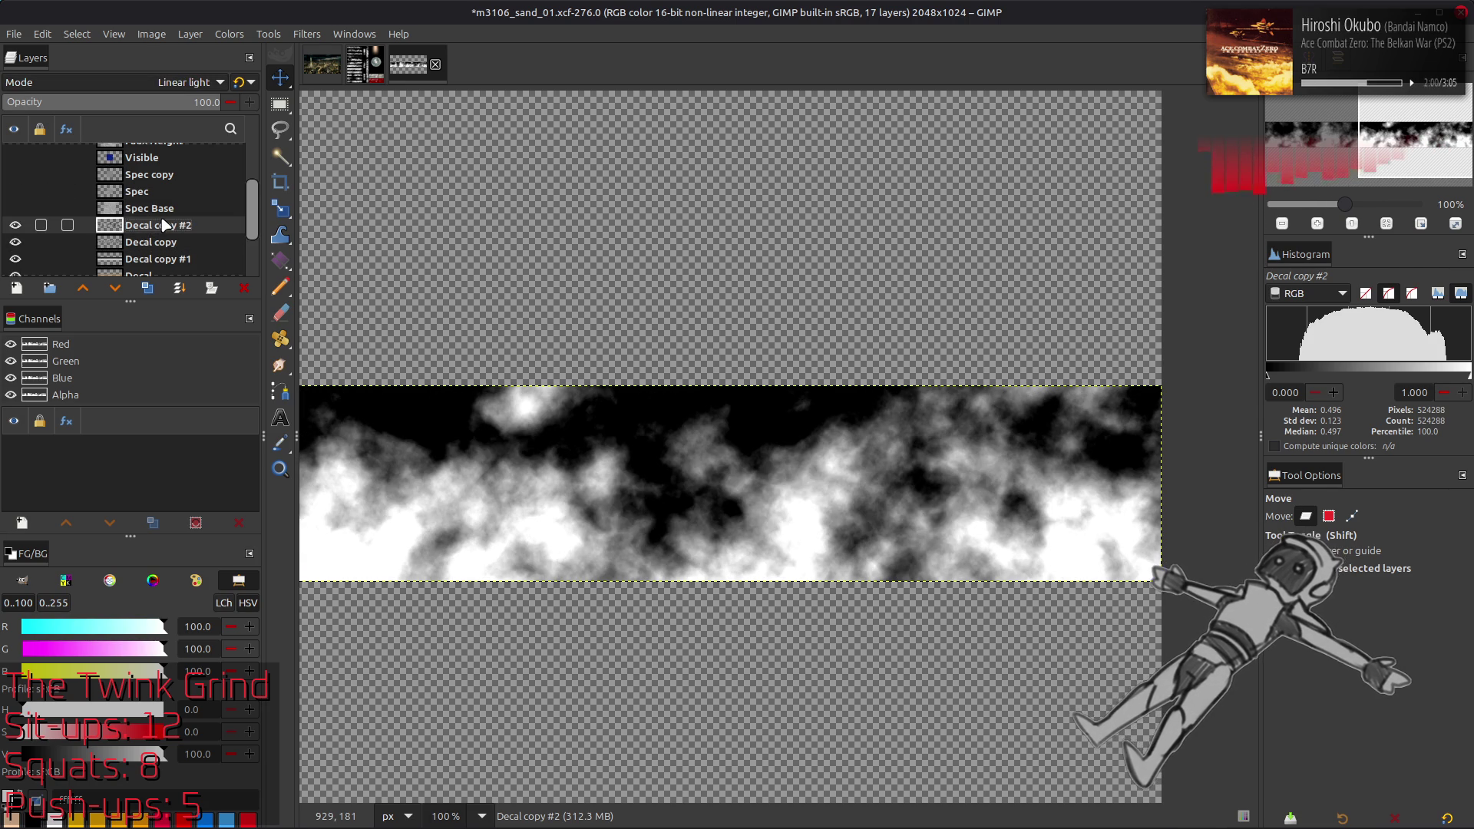
key(ctrl+z)
Try more modes on both layers and retry restacking Decal copy #2, undoing again
scroll(159, 84, down, 1)
scroll(158, 84, up, 1)
scroll(158, 84, down, 2)
scroll(157, 85, up, 2)
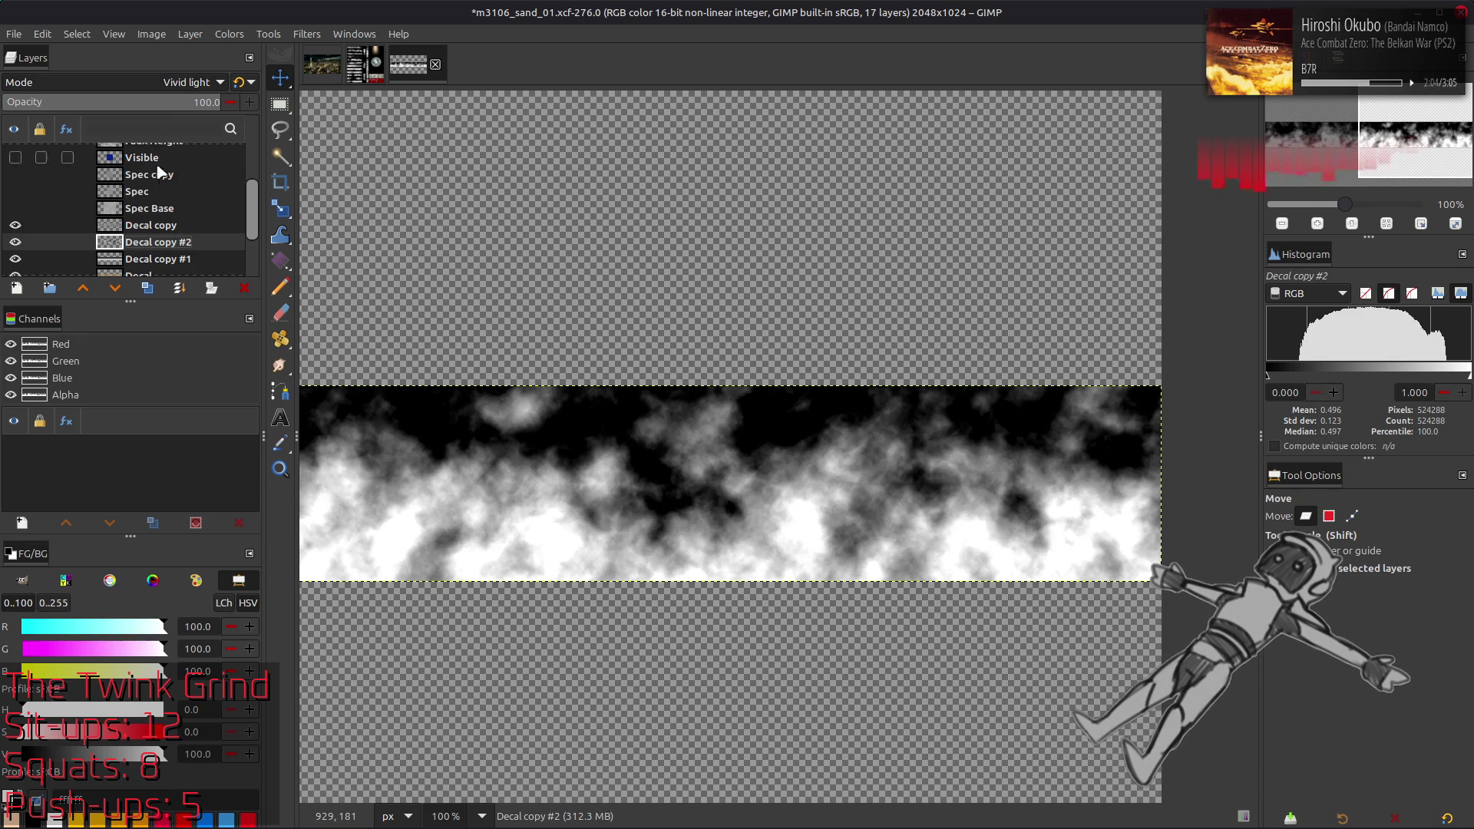
click(150, 225)
scroll(127, 84, down, 1)
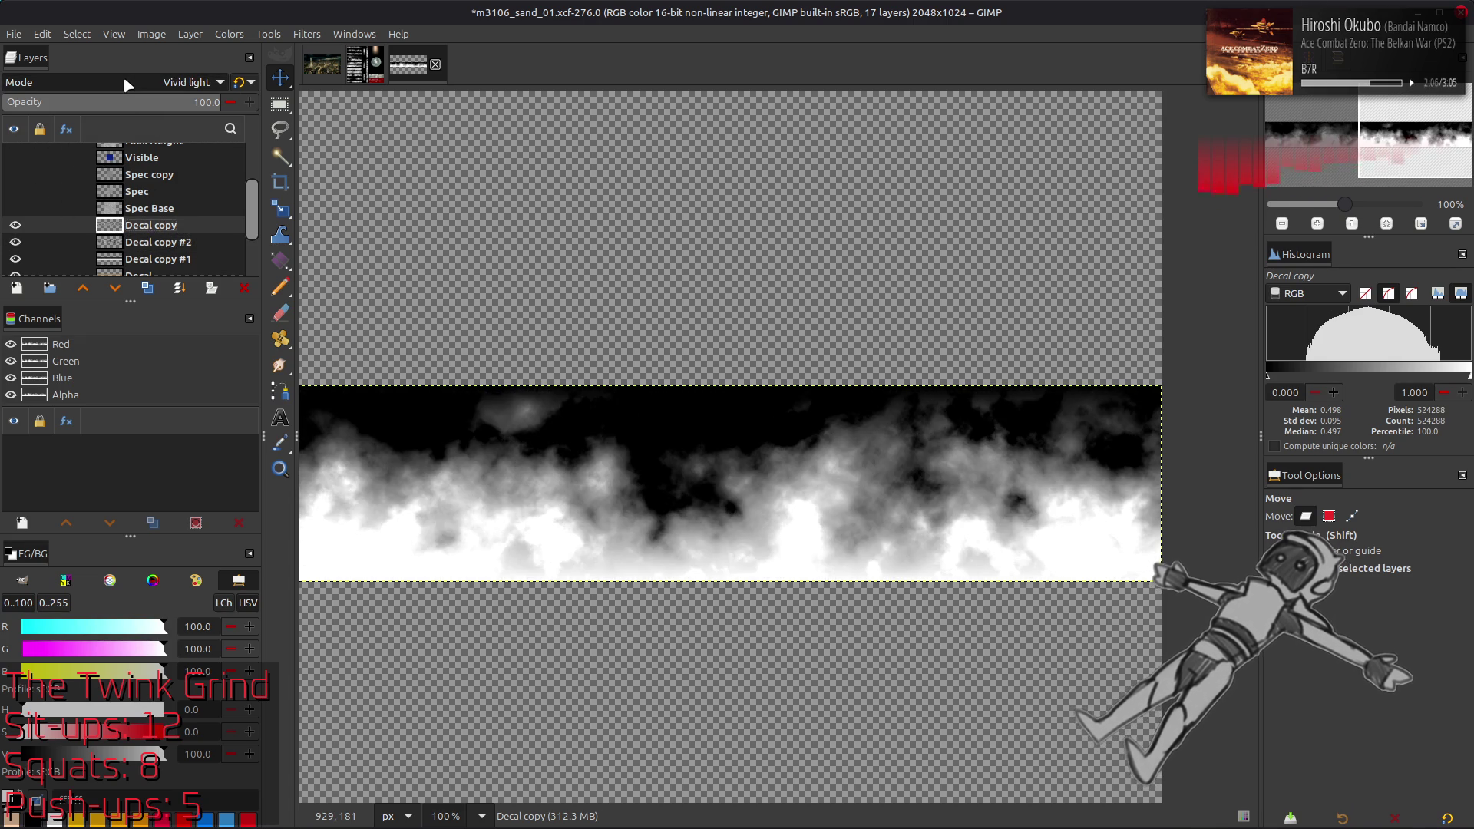
click(150, 242)
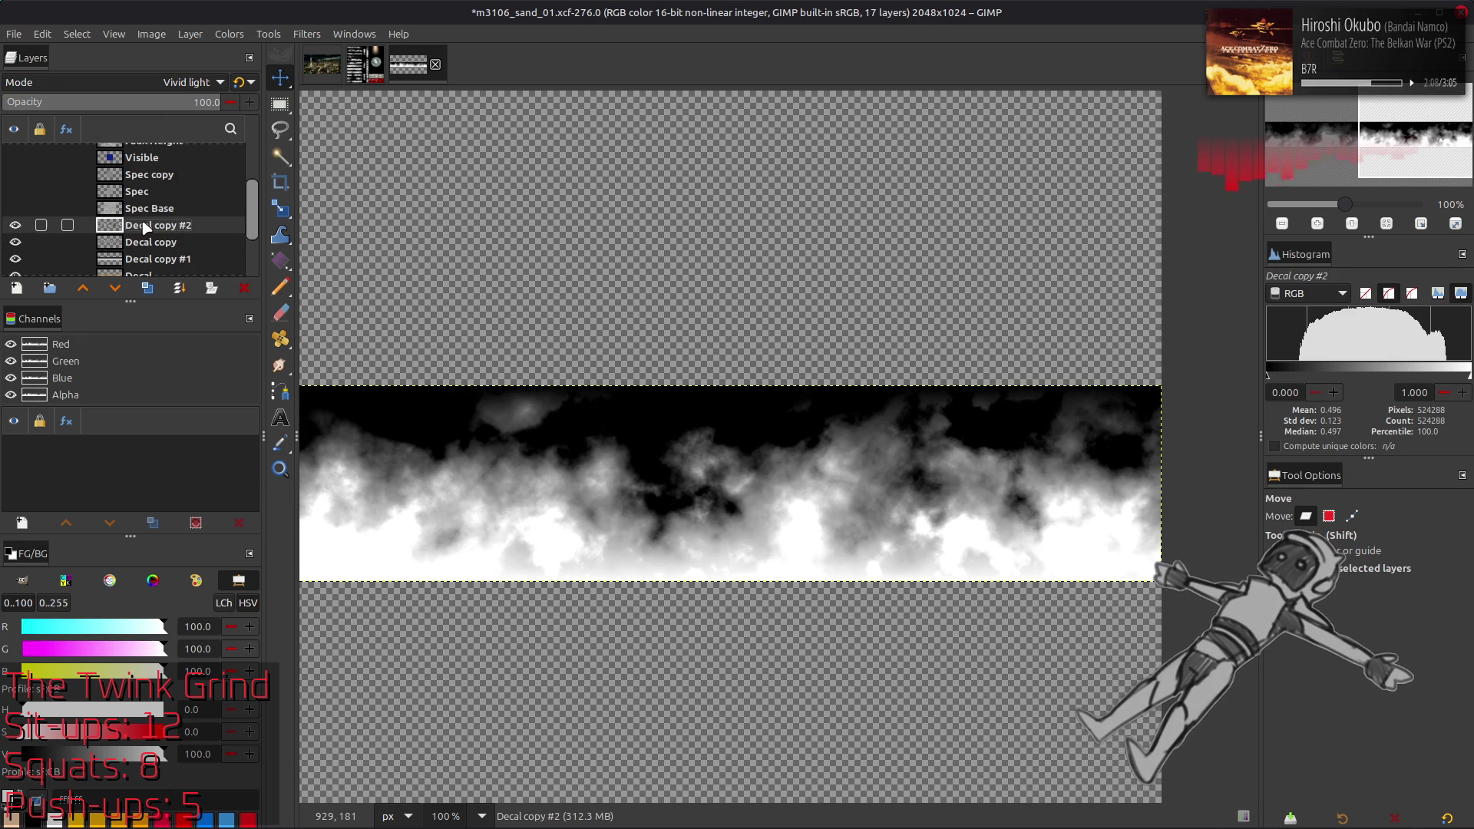
drag(146, 227, 145, 227)
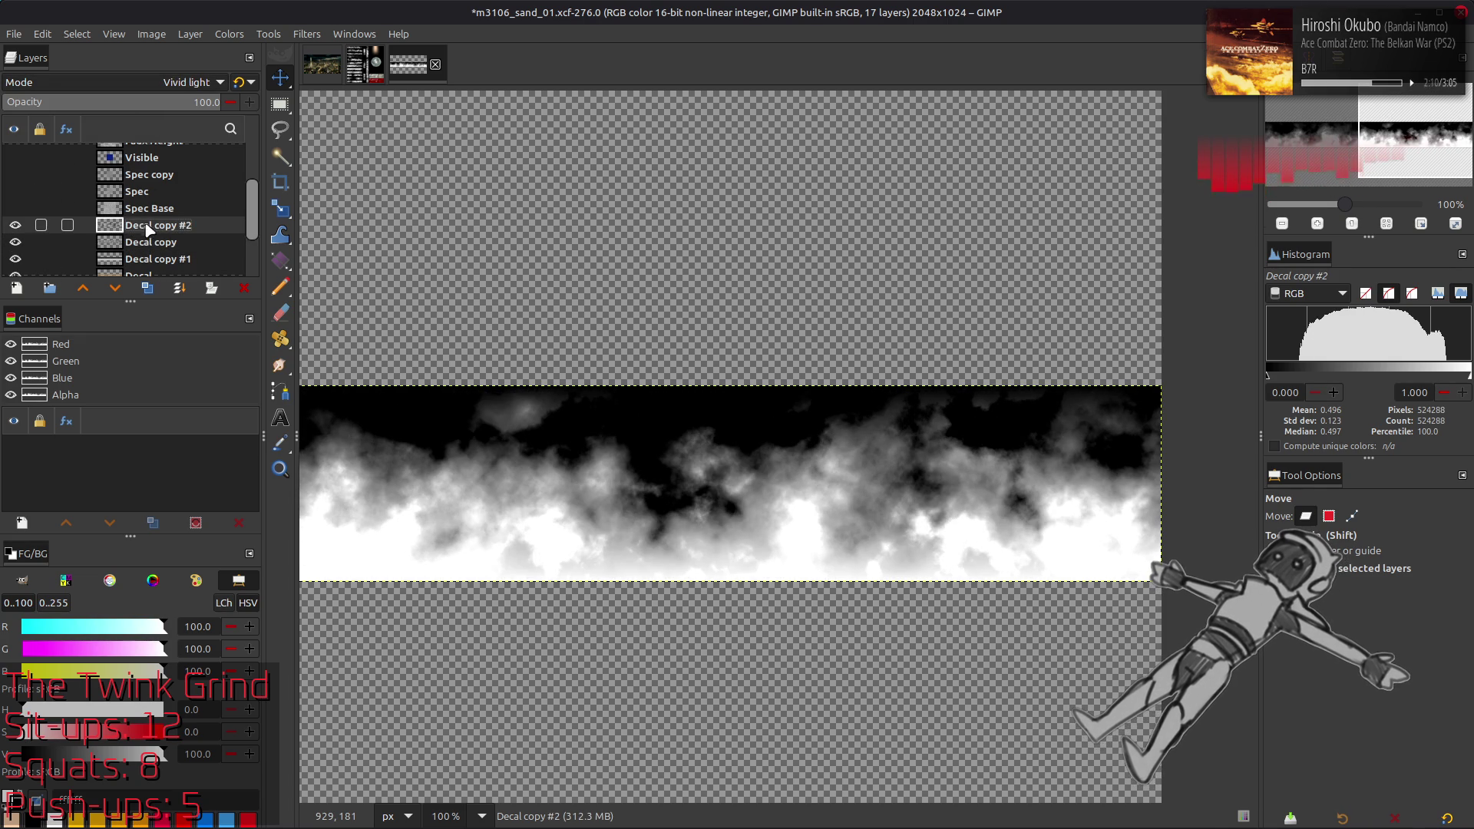
key(ctrl+z)
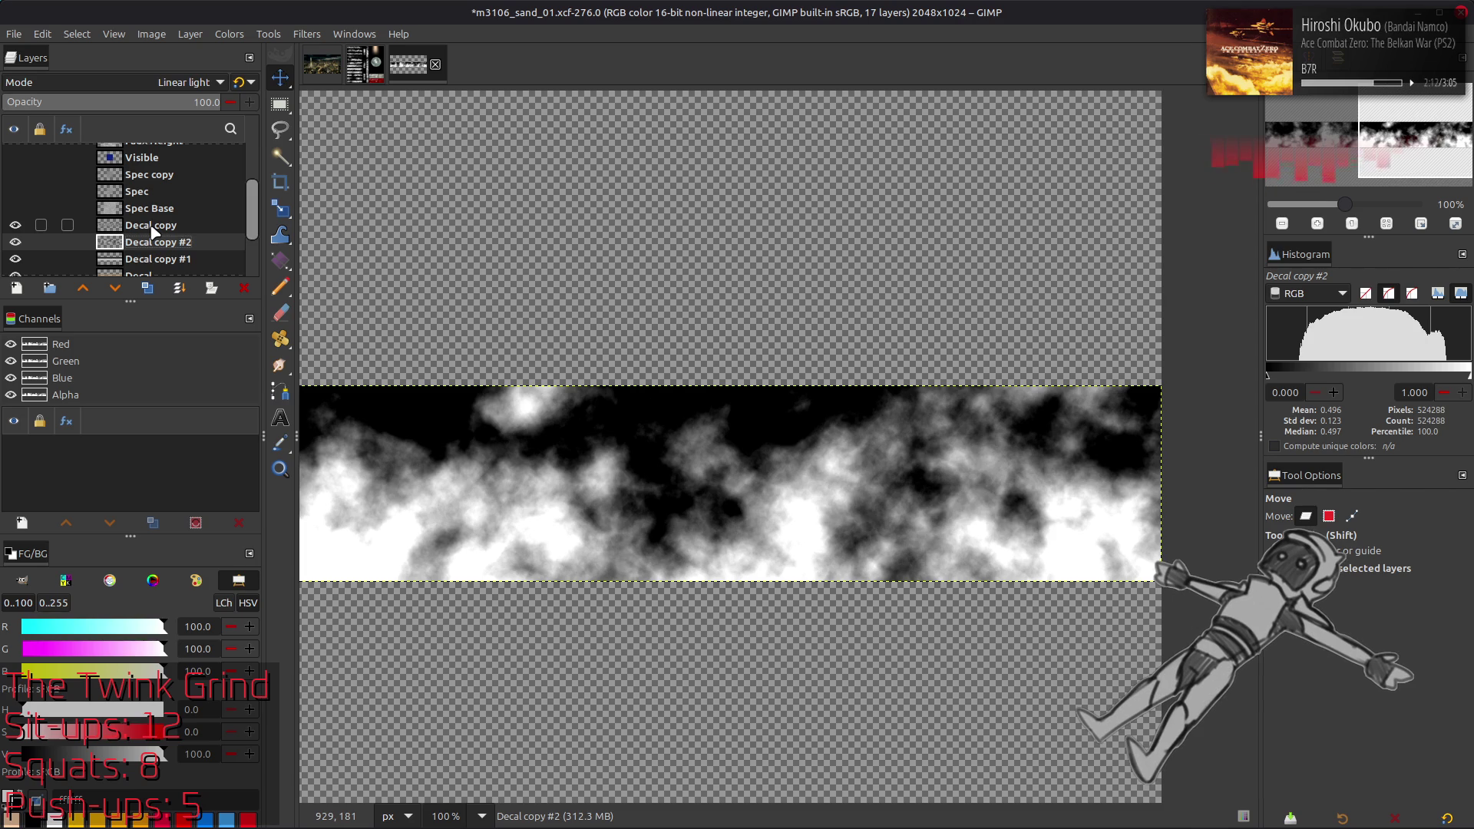
Keep Decal copy in Overlay and Decal copy #2 in Soft light, then merge down
click(153, 227)
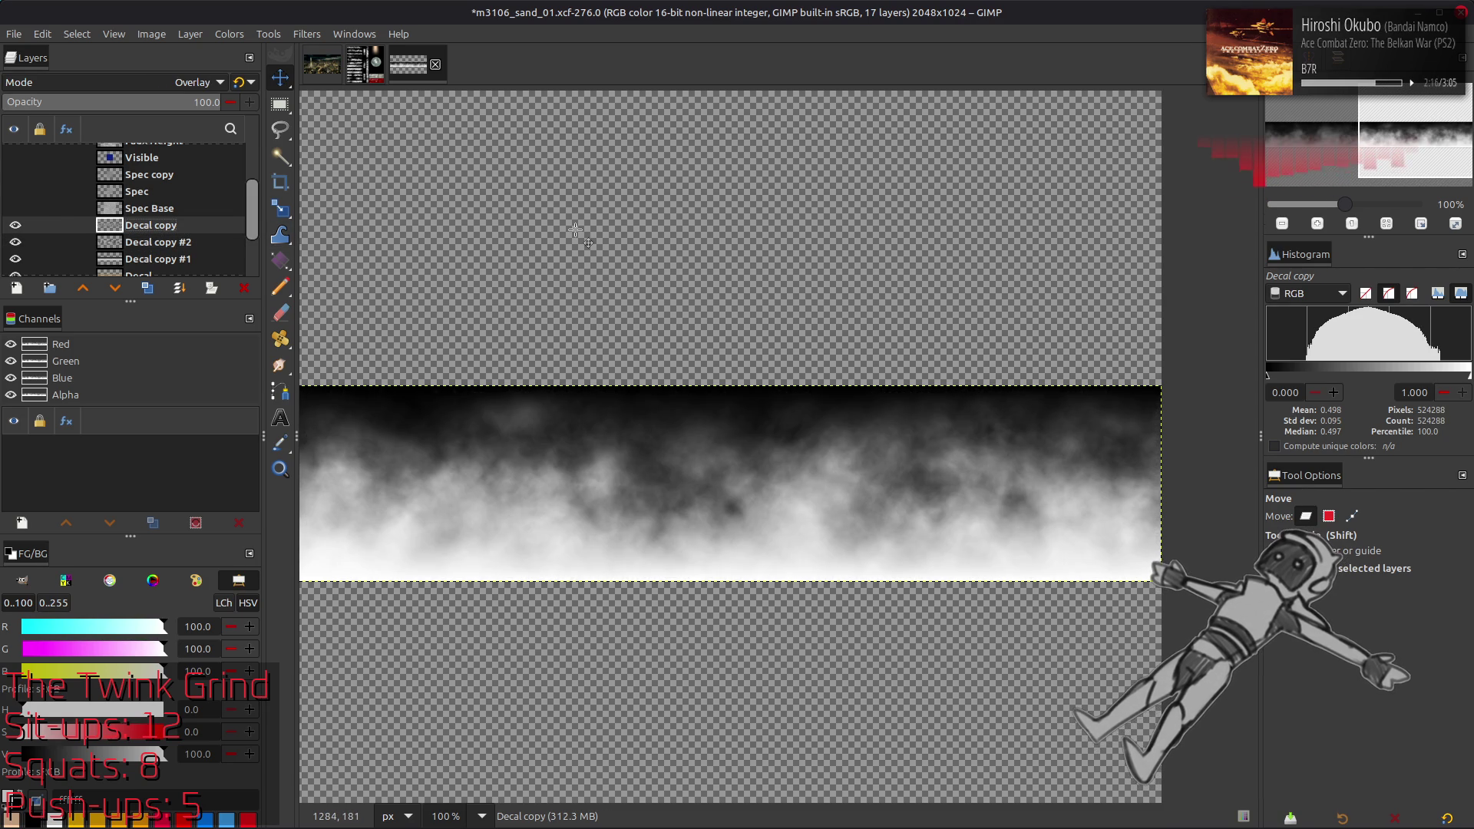
scroll(154, 83, down, 1)
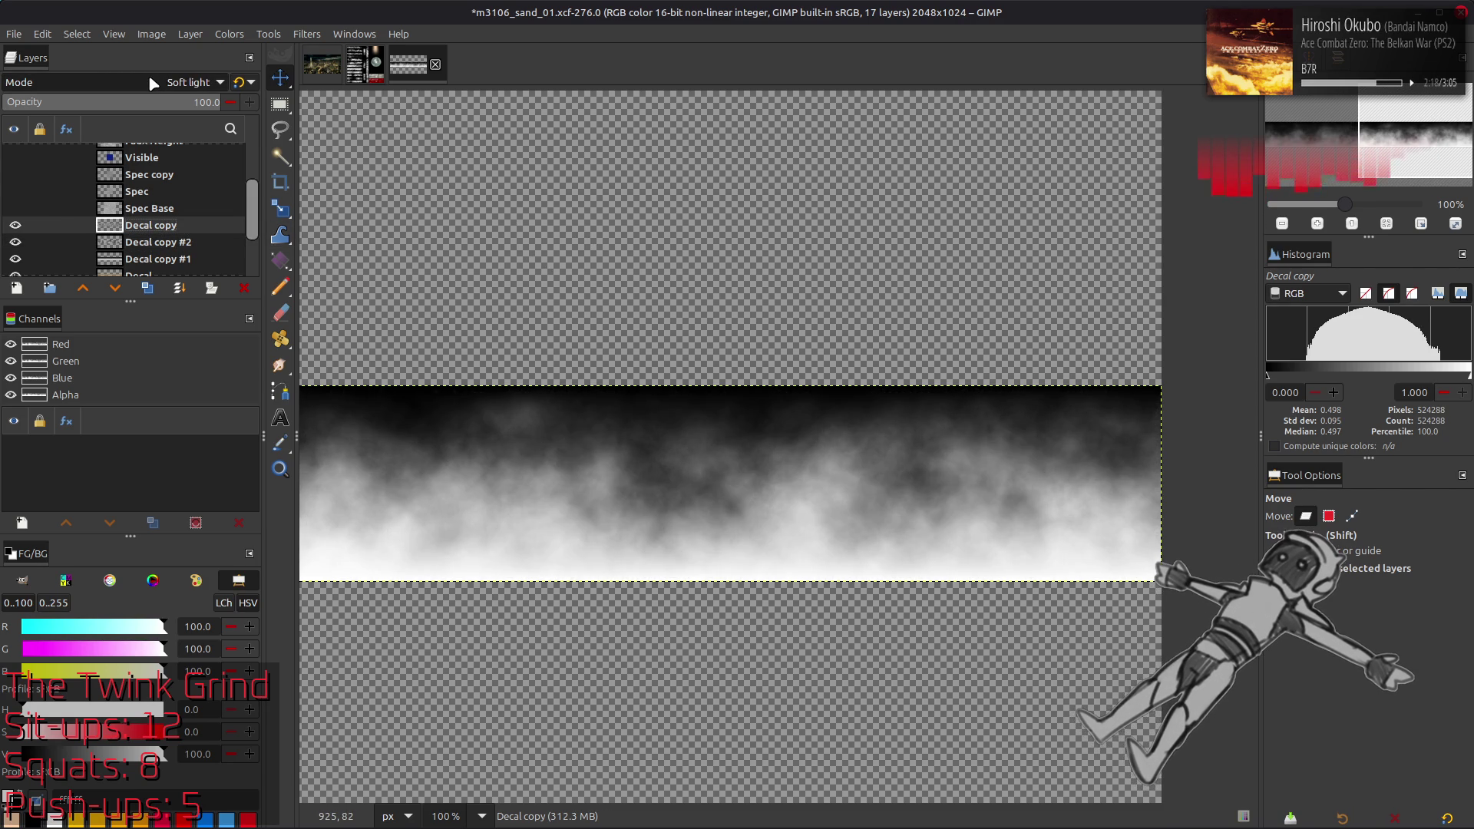
click(157, 245)
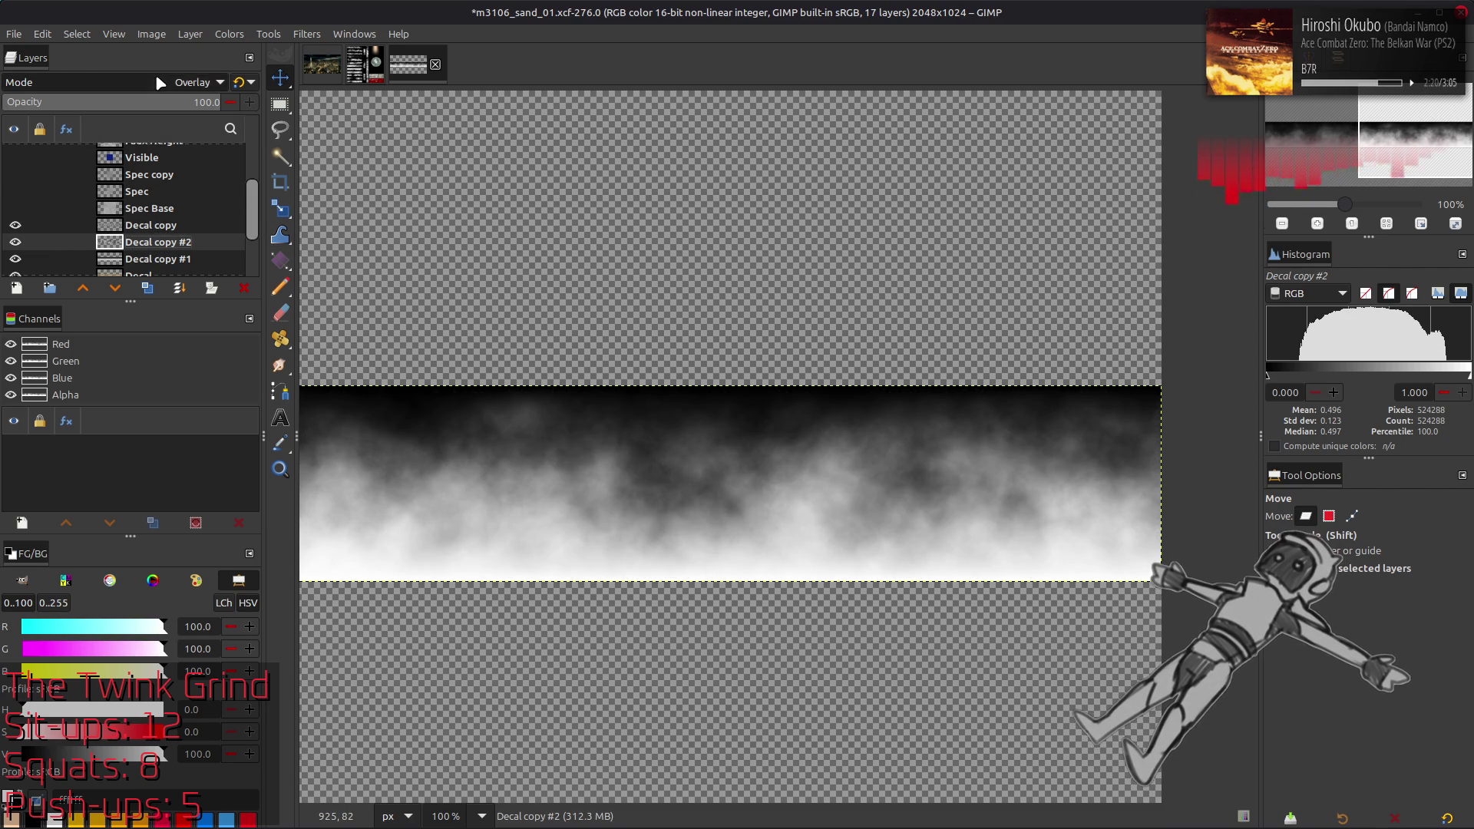
scroll(159, 90, down, 1)
scroll(158, 90, up, 1)
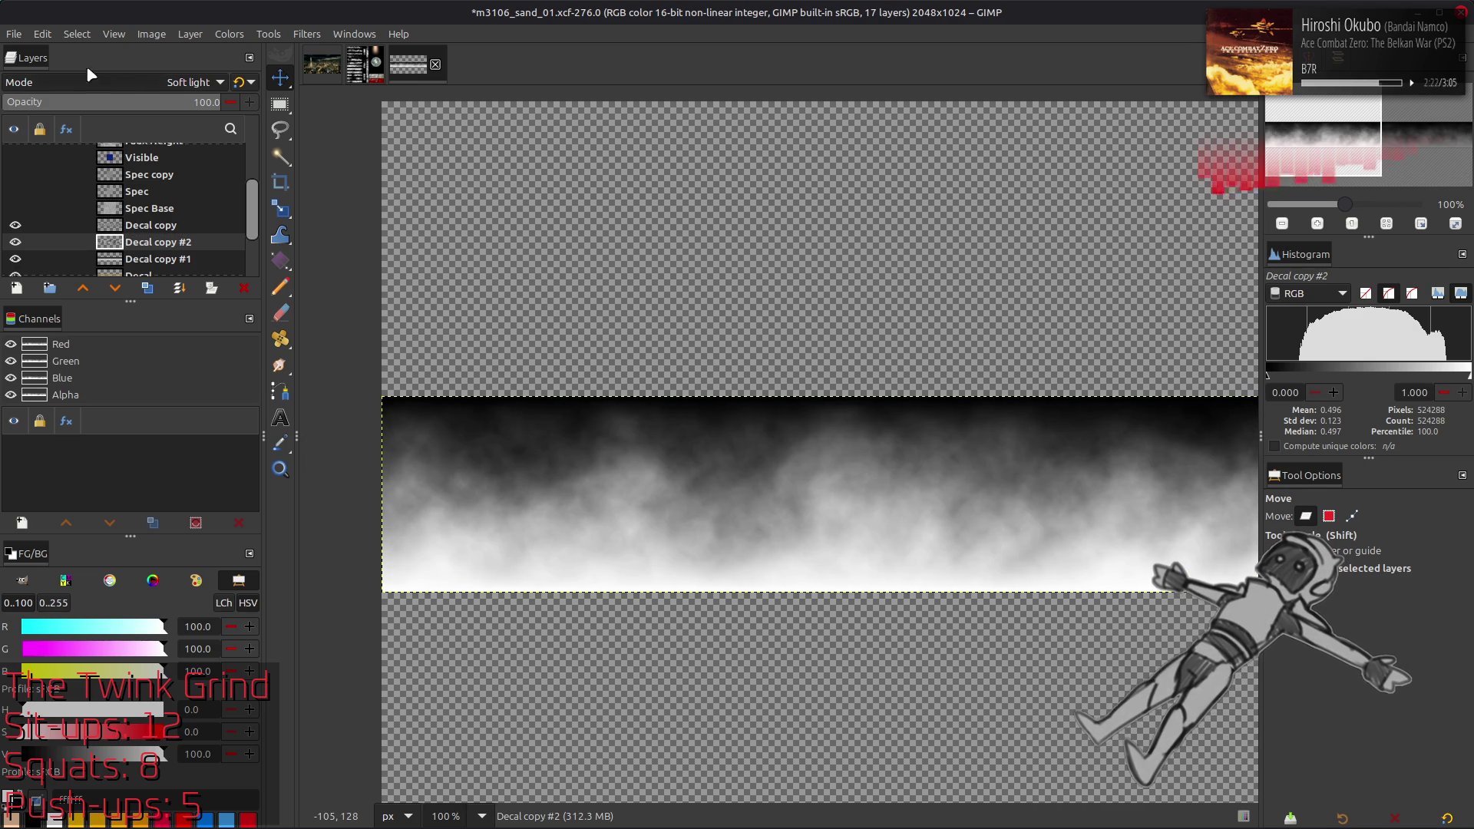
click(146, 225)
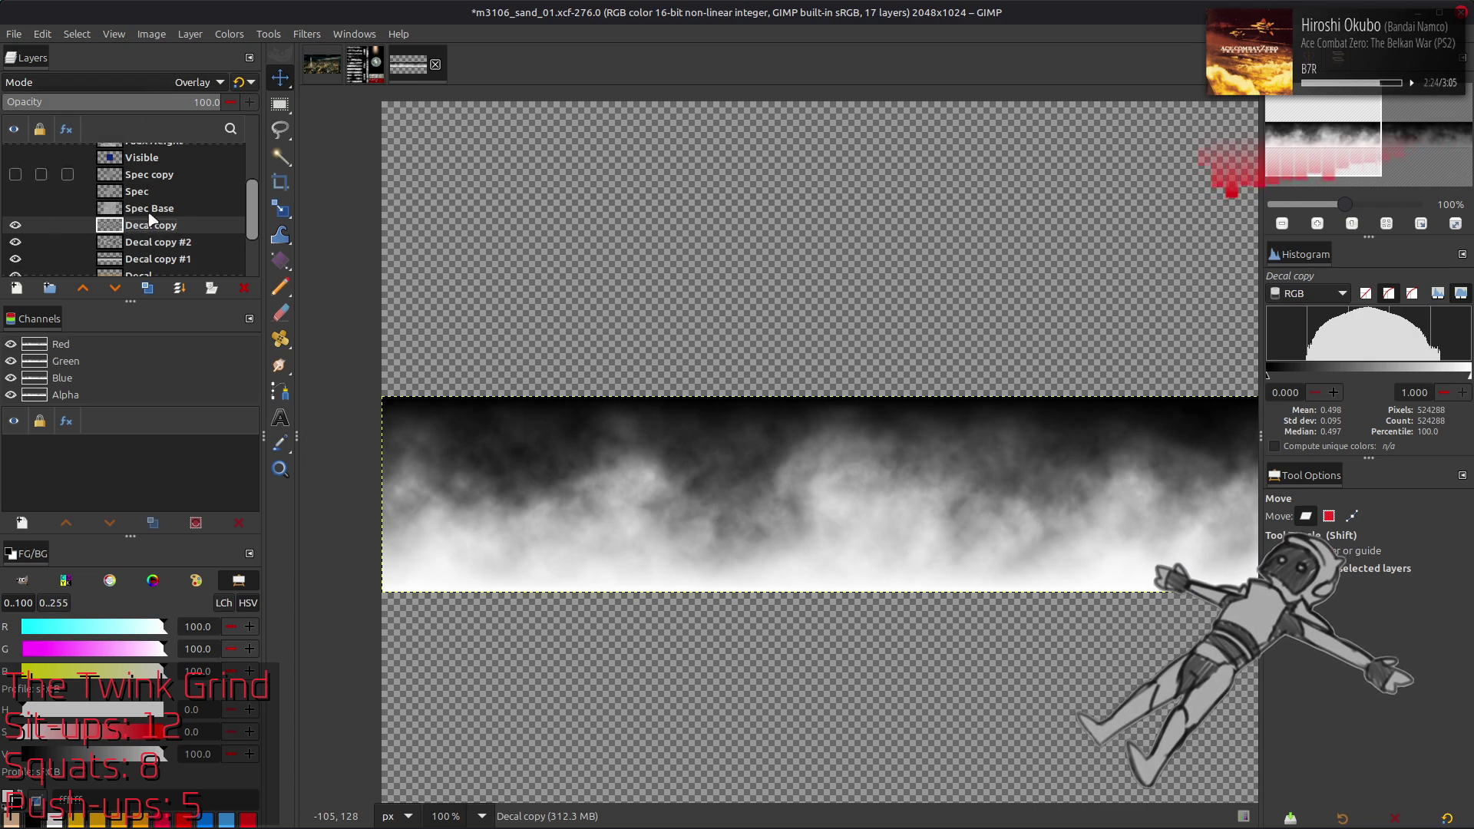
click(145, 246)
key(Delete)
Merge the blended cloud layers down into Decal copy #1
click(148, 225)
key(Delete)
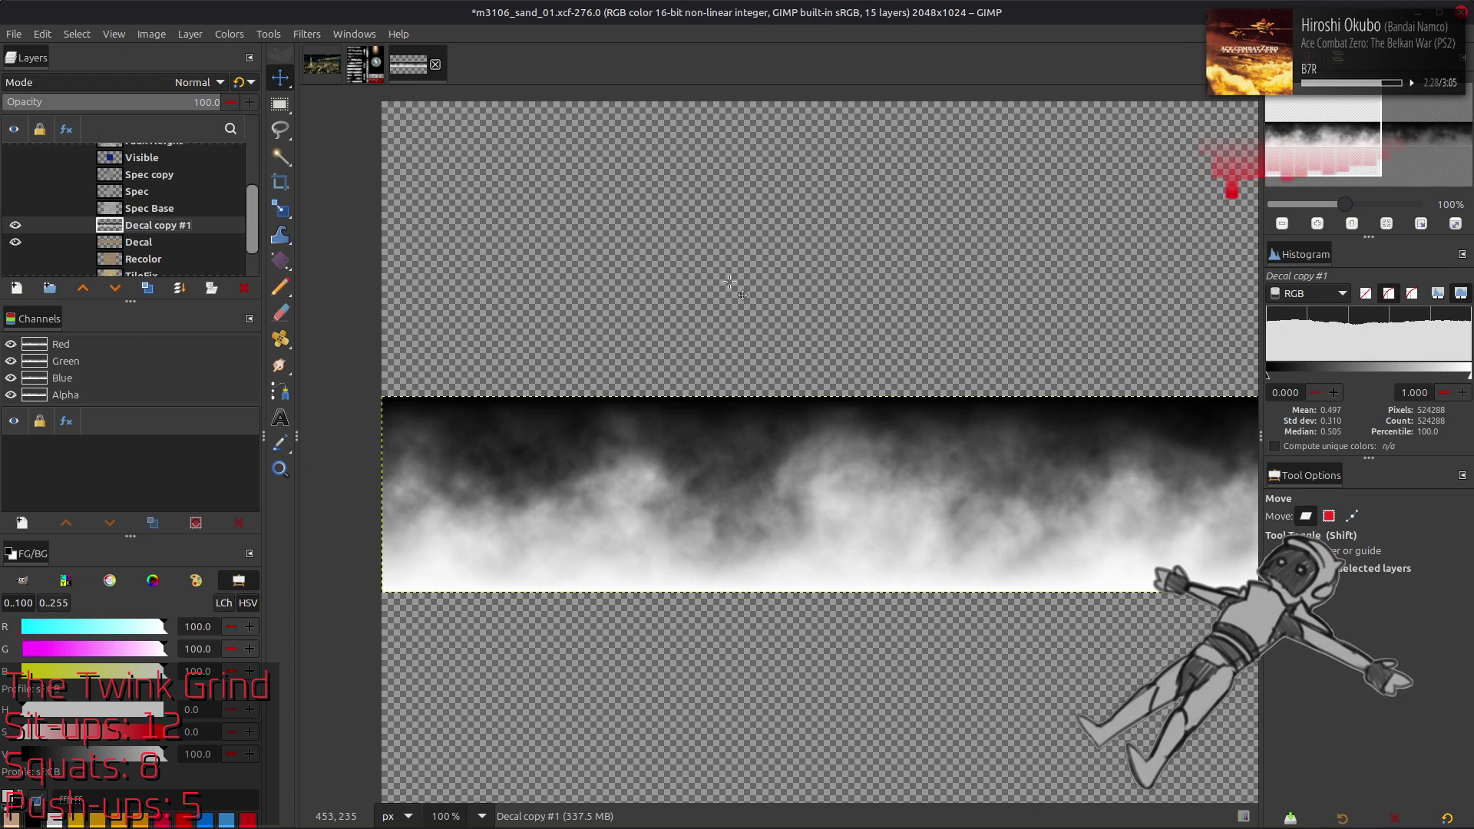
middle_drag(729, 295, 397, 254)
Set Levels input black point 10 and white point 90 on Decal copy #1
click(229, 34)
click(253, 189)
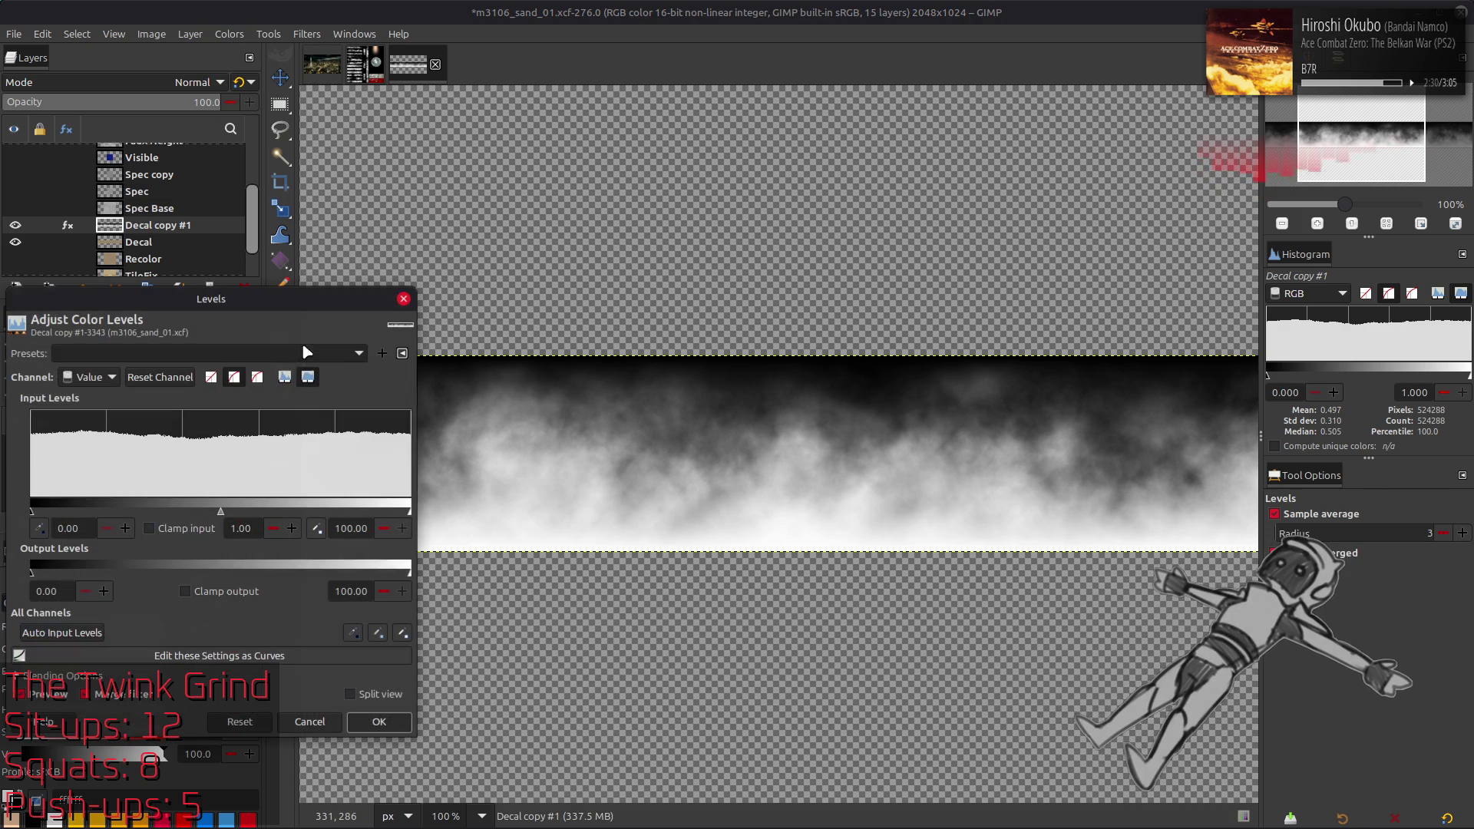
text(0)
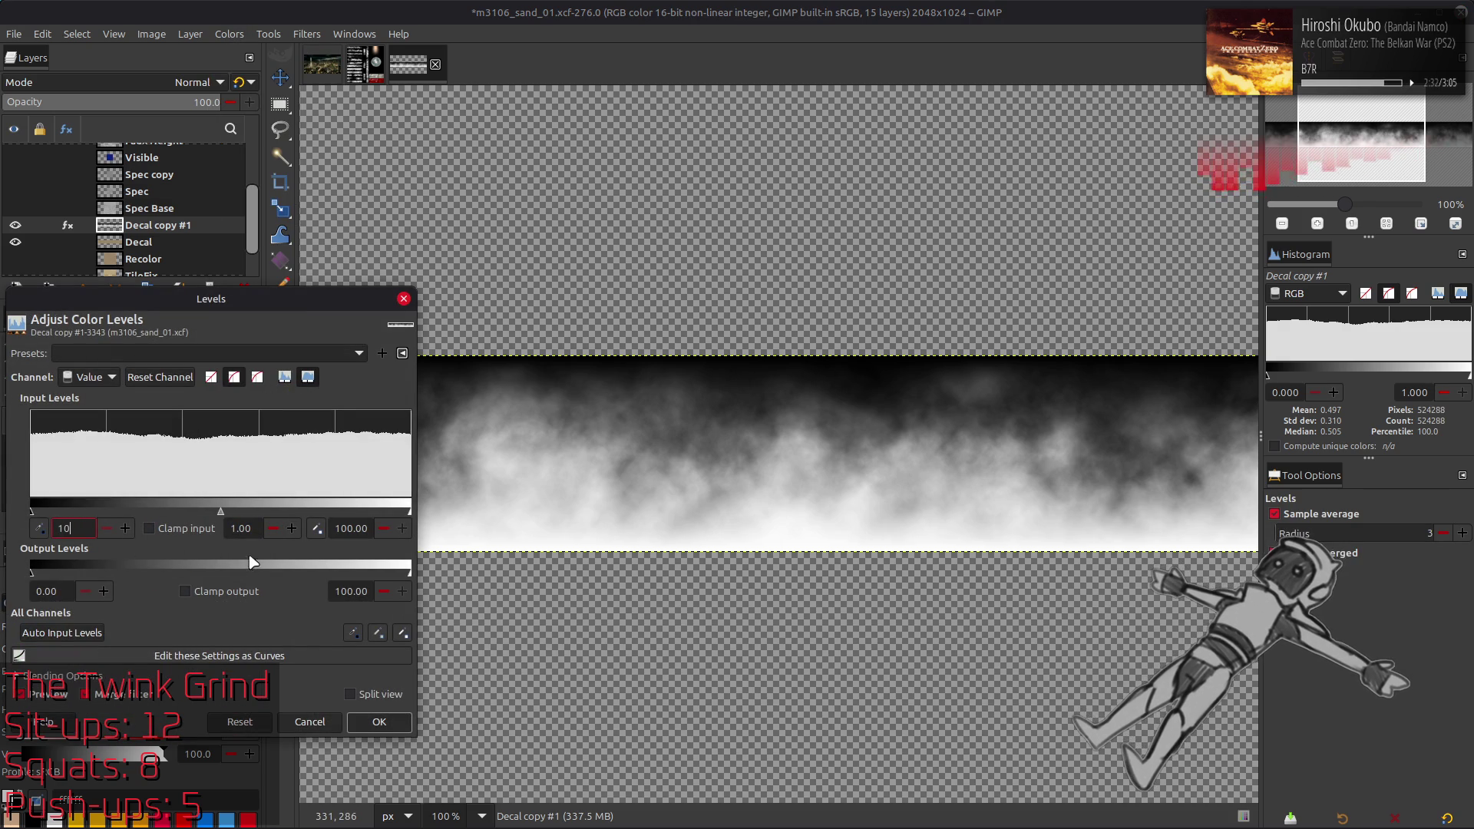
key(Return)
text(60)
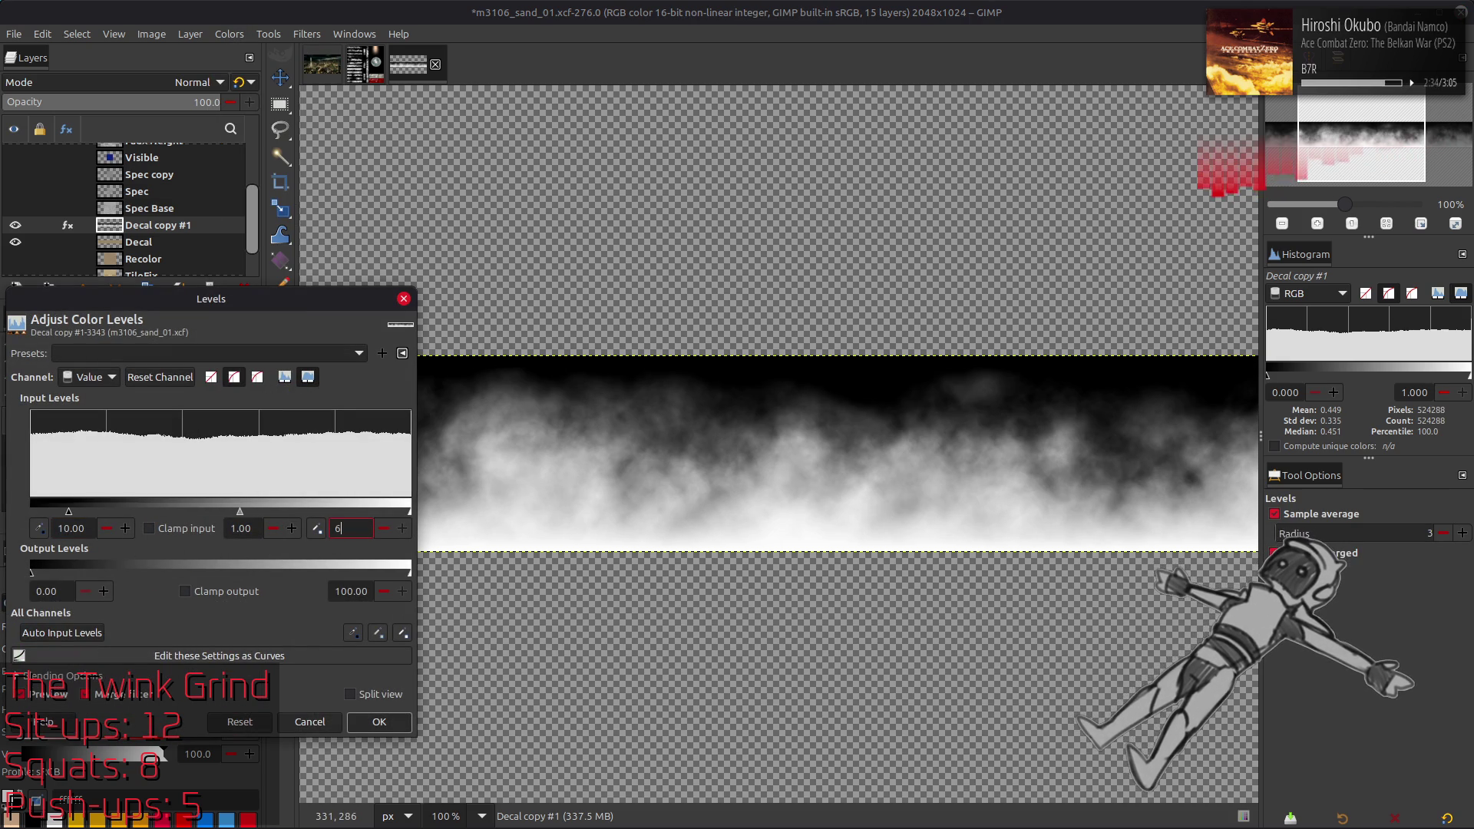
key(Return)
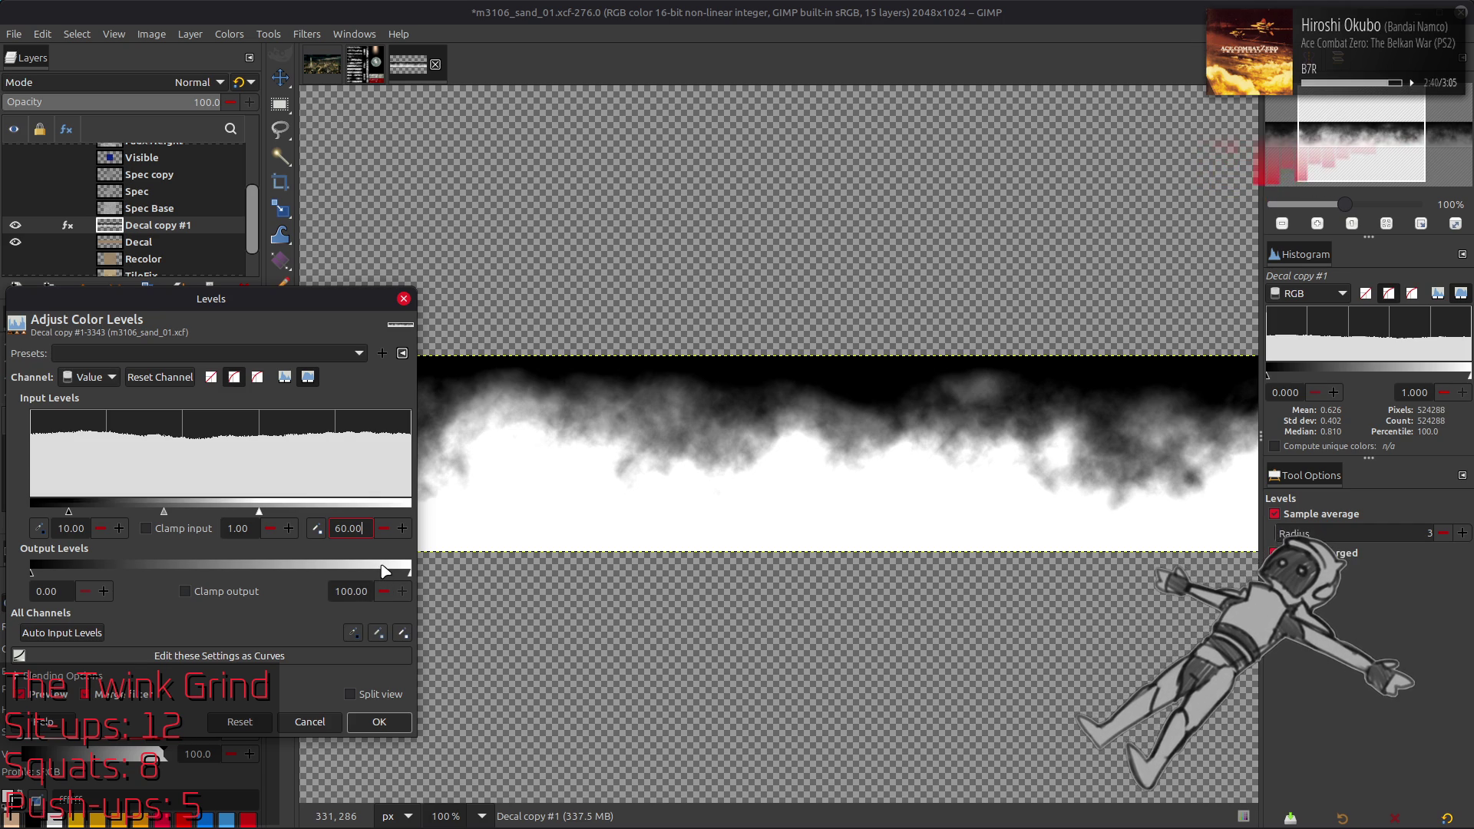
triple_click(347, 529)
text(90)
key(Return)
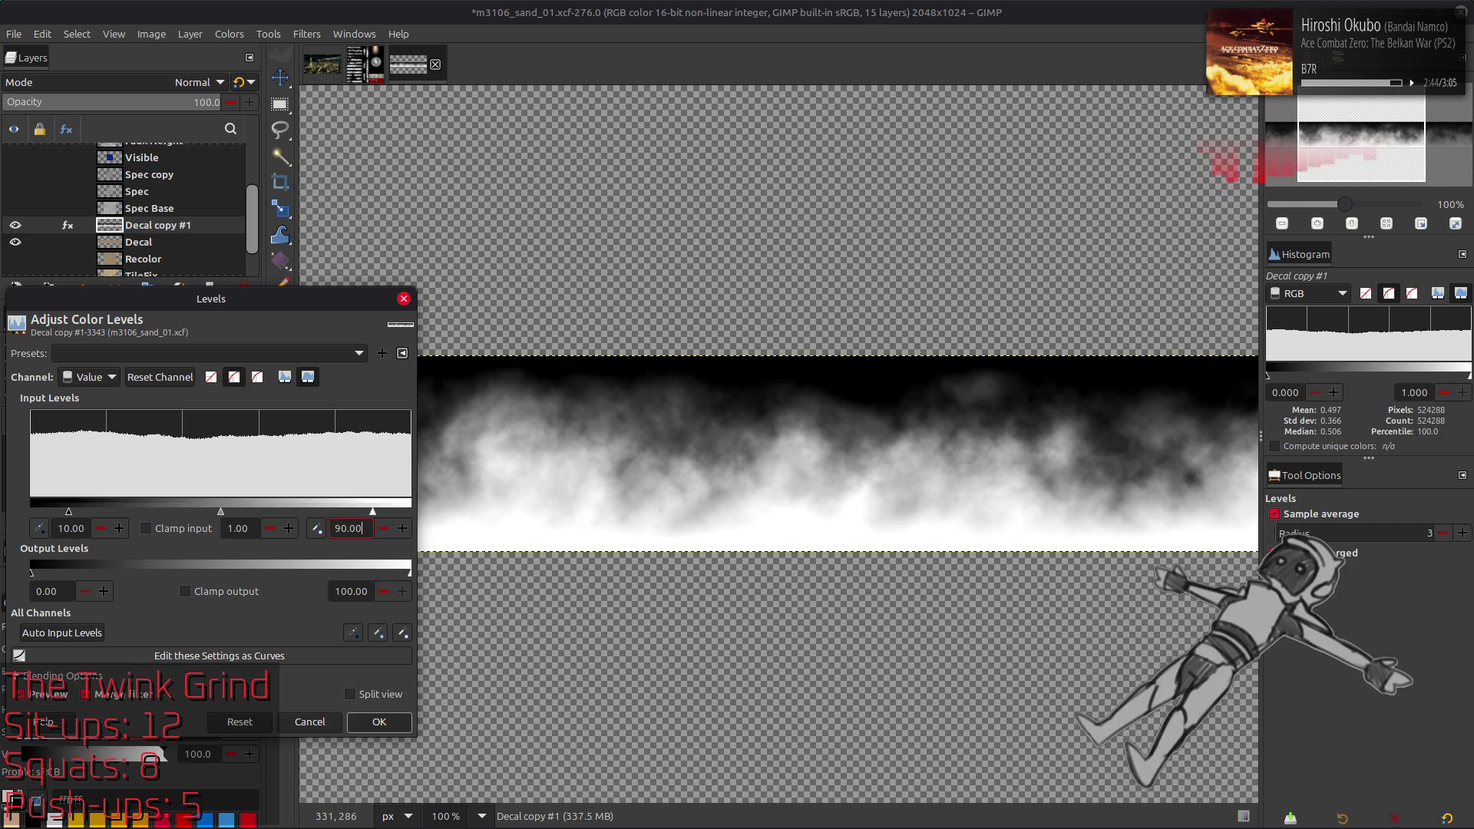
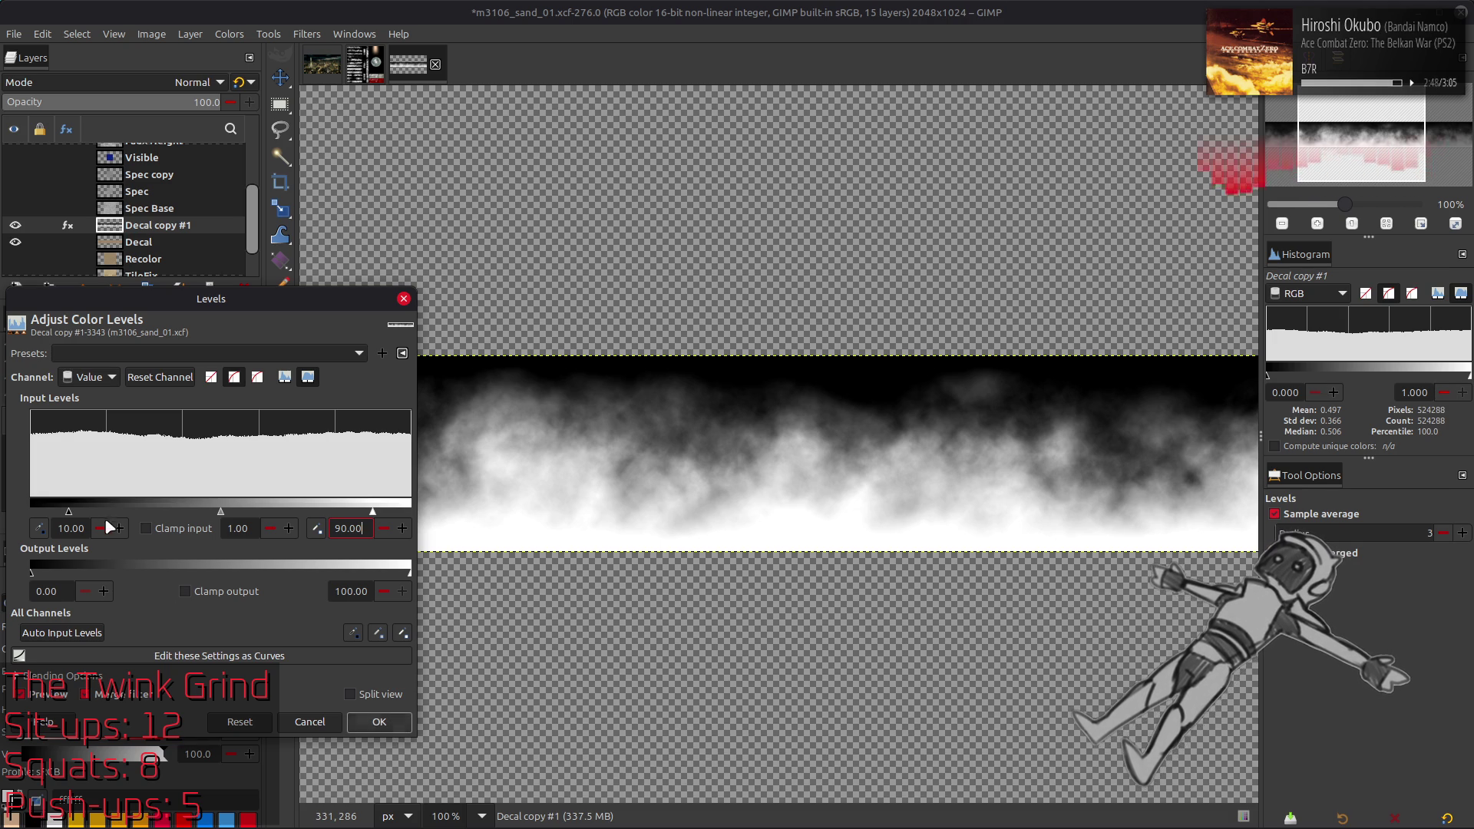
Apply Levels to Decal copy #1 with the high input lowered from 90 to 85
double_click(356, 527)
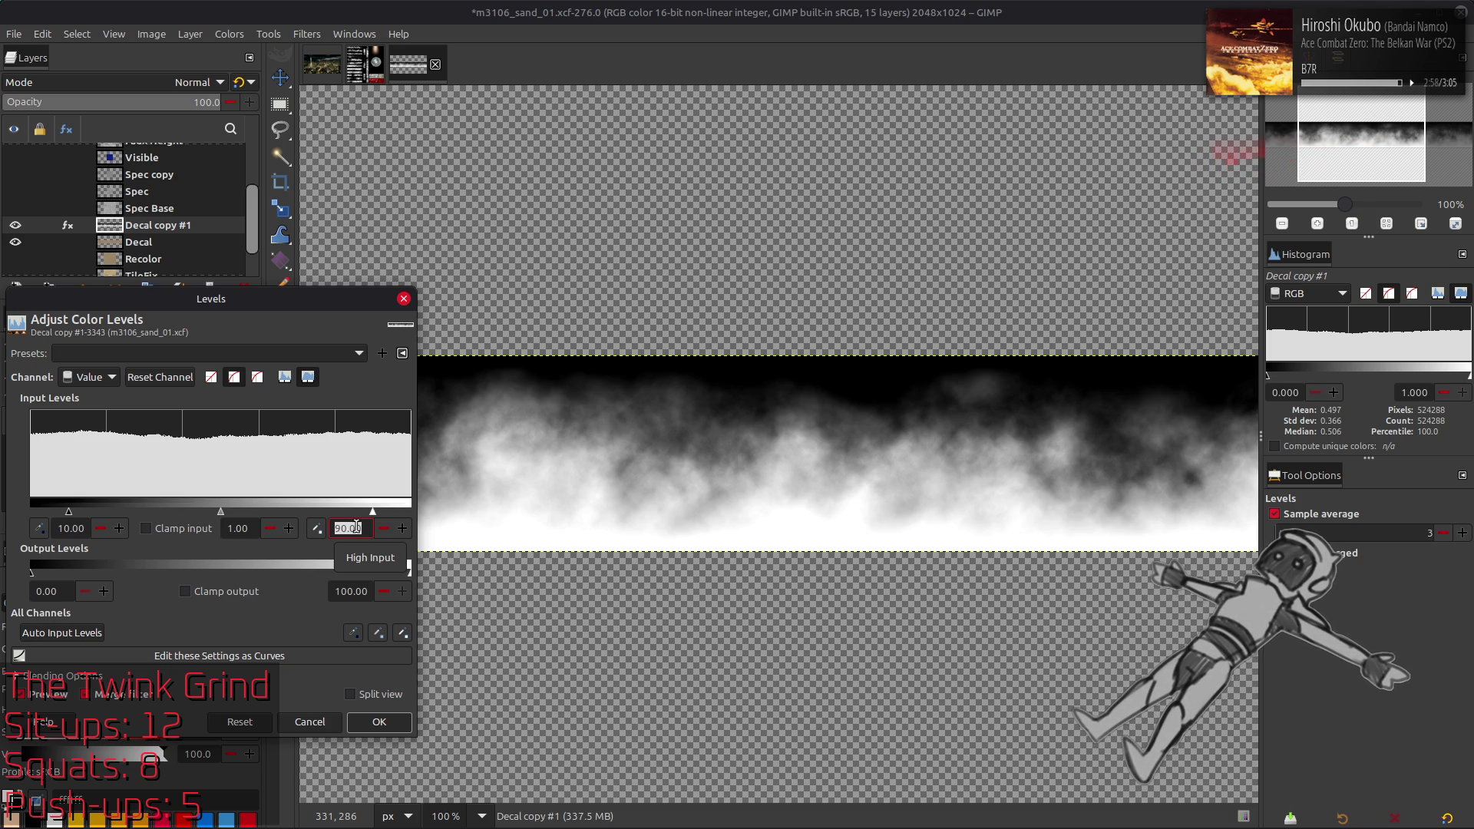
text(85)
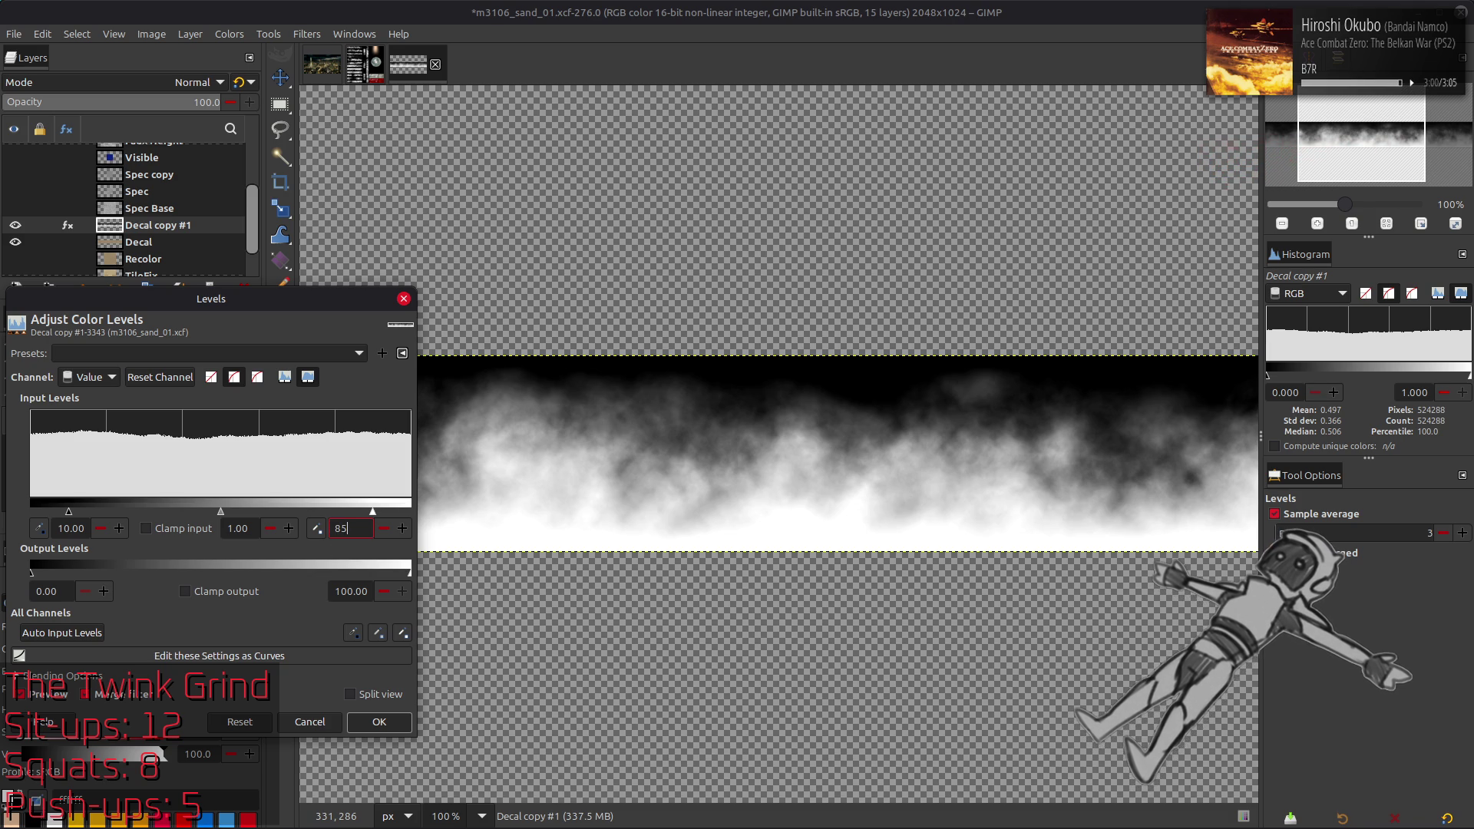
key(Return)
click(379, 722)
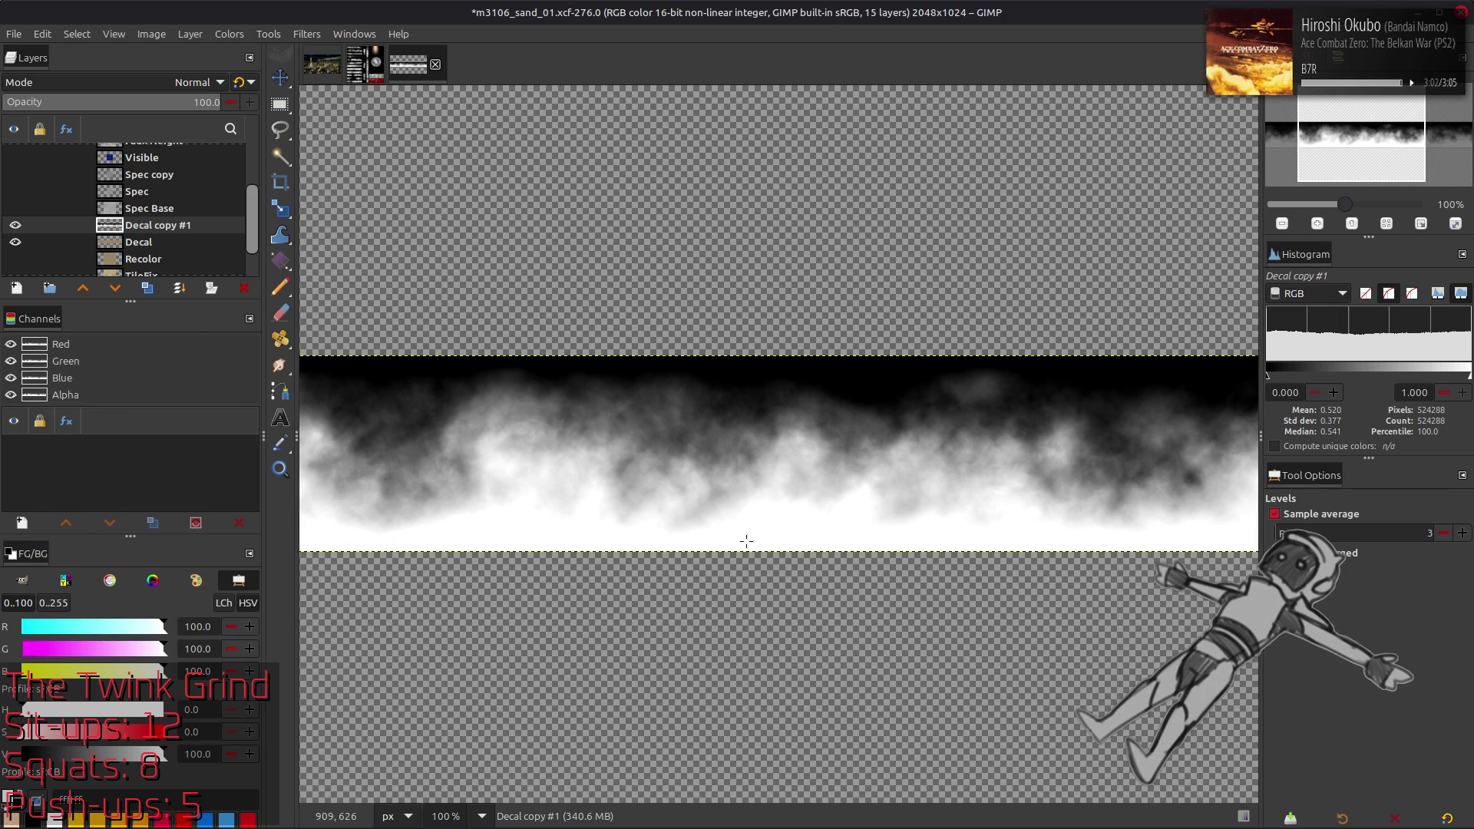
Try a Soft light duplicate of the decal layer twice, undoing it each time
key(m)
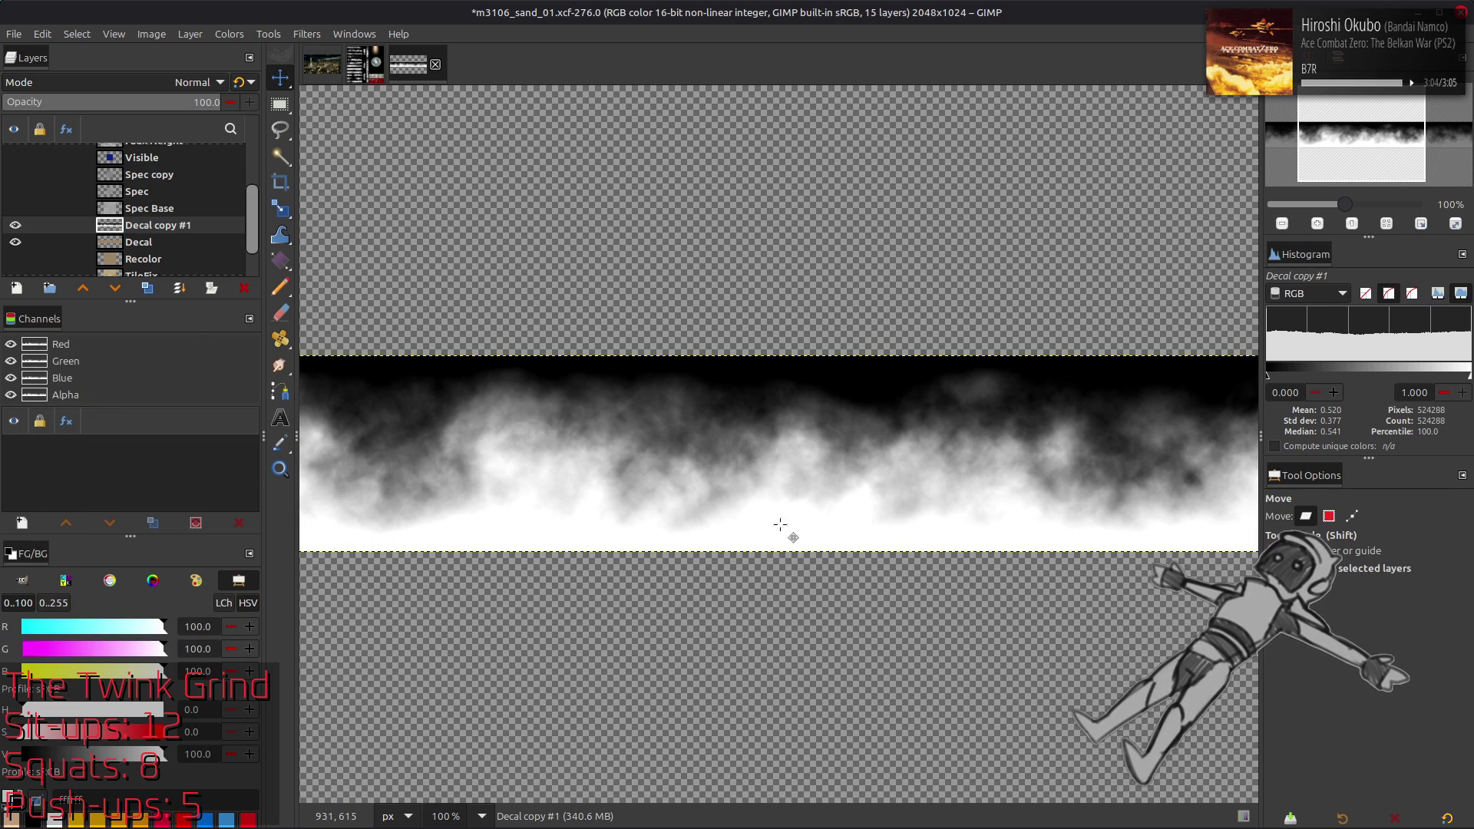
click(153, 284)
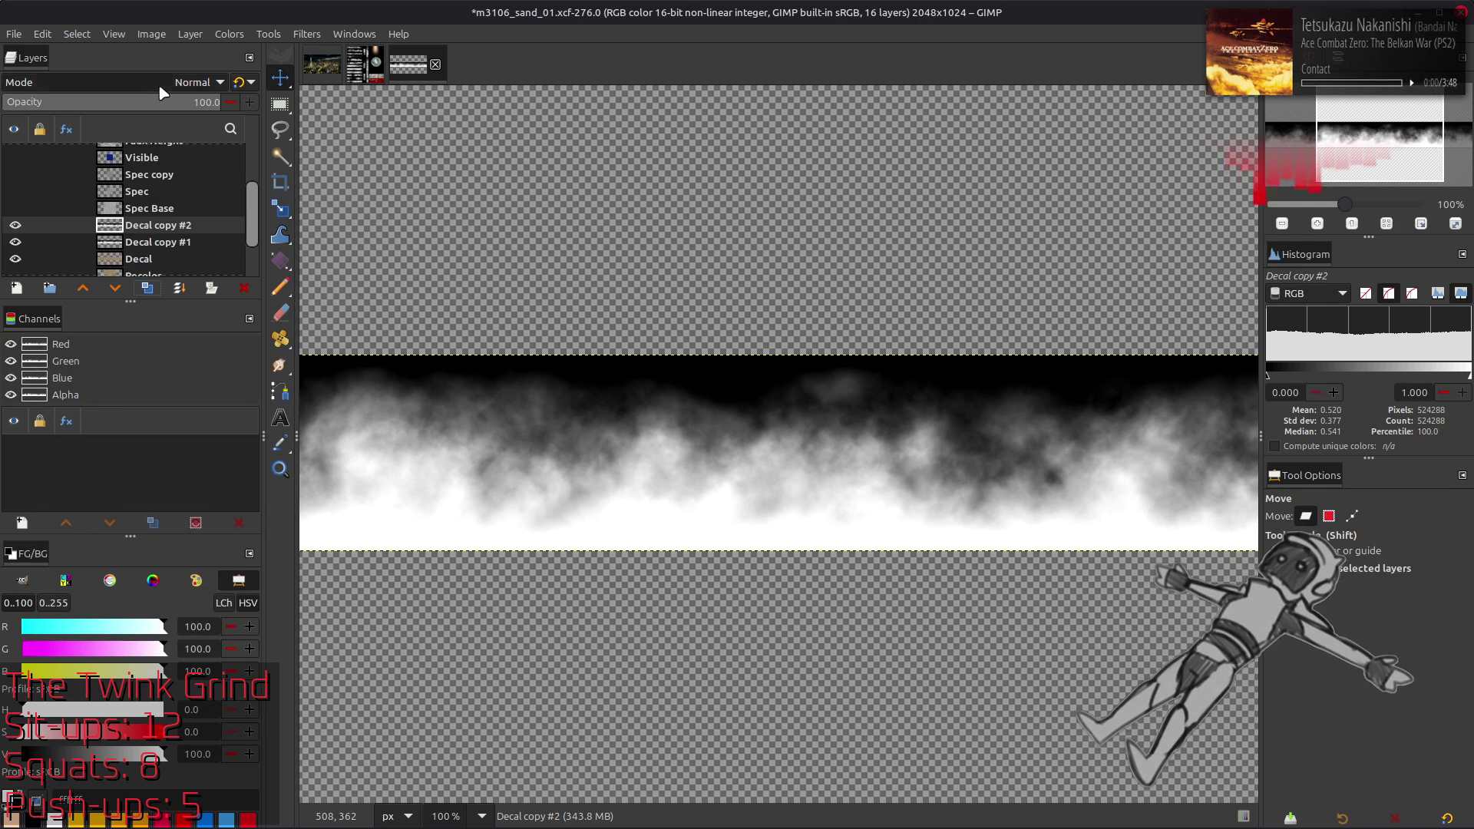
click(177, 82)
click(86, 446)
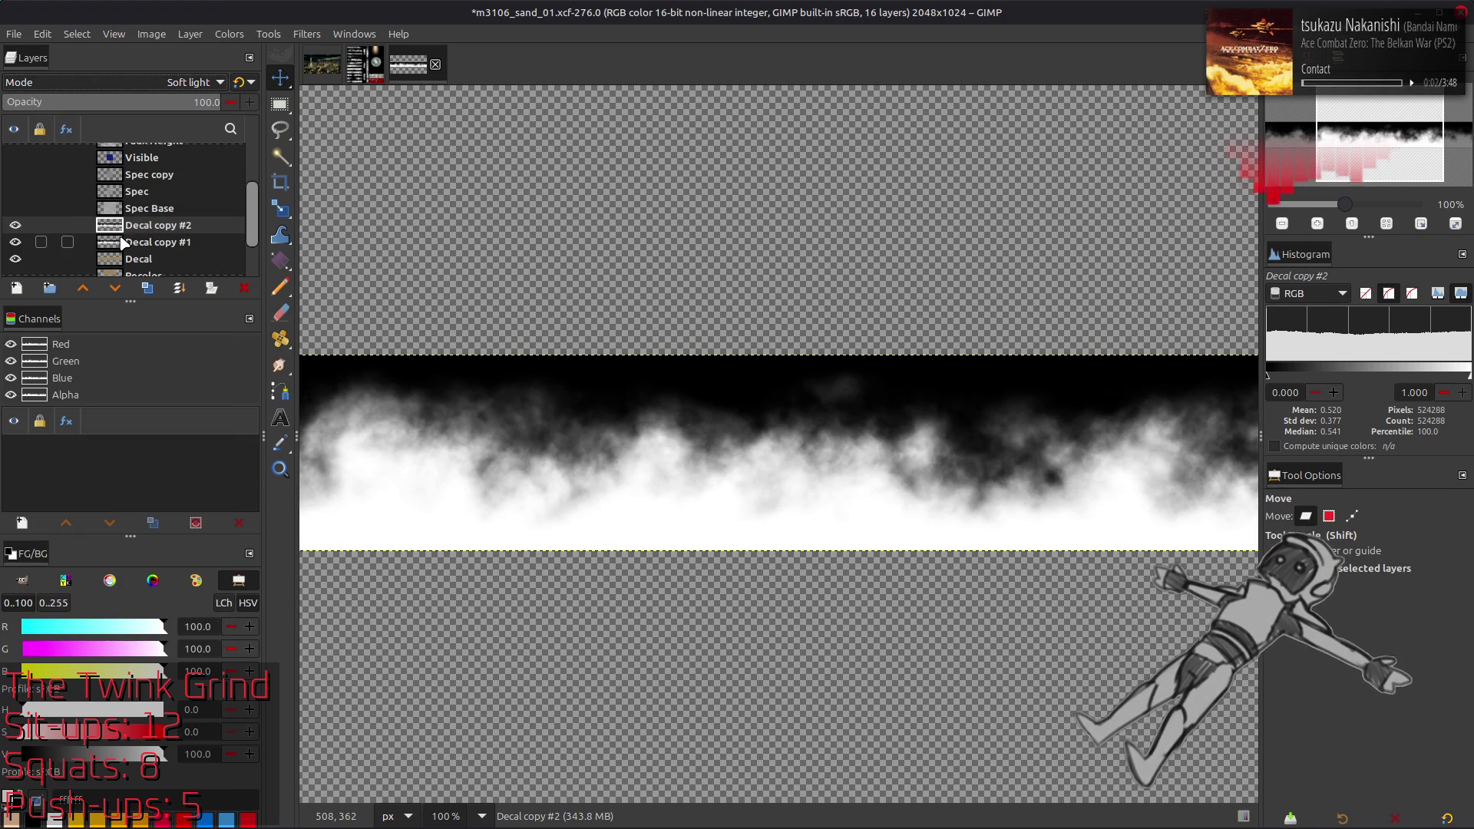
key(ctrl+z)
key(ctrl+z)
click(153, 286)
click(176, 82)
click(136, 448)
key(ctrl+z)
key(ctrl+z)
Shift the Decal copy #1 cloud band down and left, and restore the decal copy layers
drag(730, 333, 611, 356)
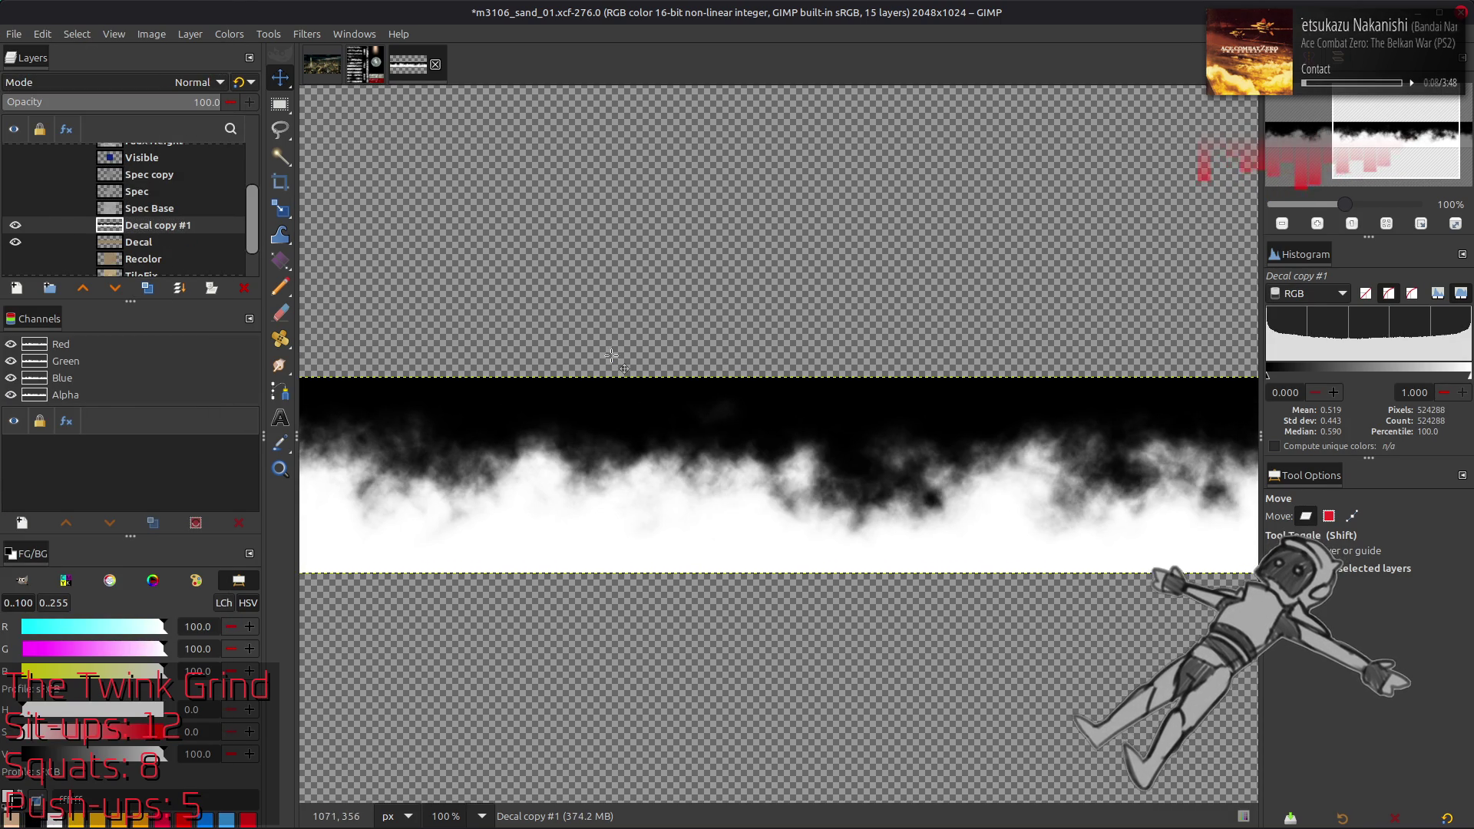
ctrl+scroll(656, 357, down, 4)
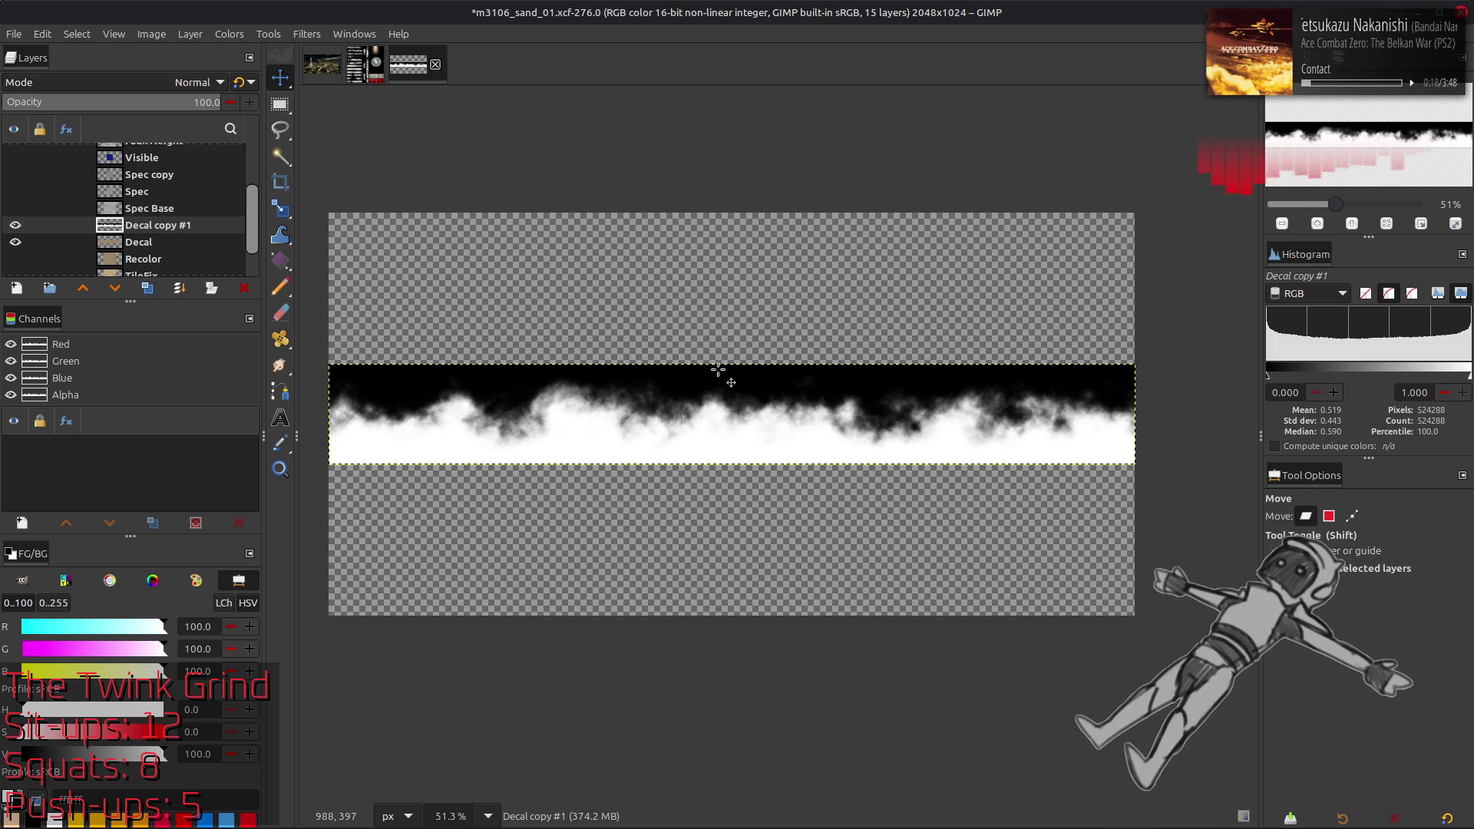
key(shift+ctrl+d)
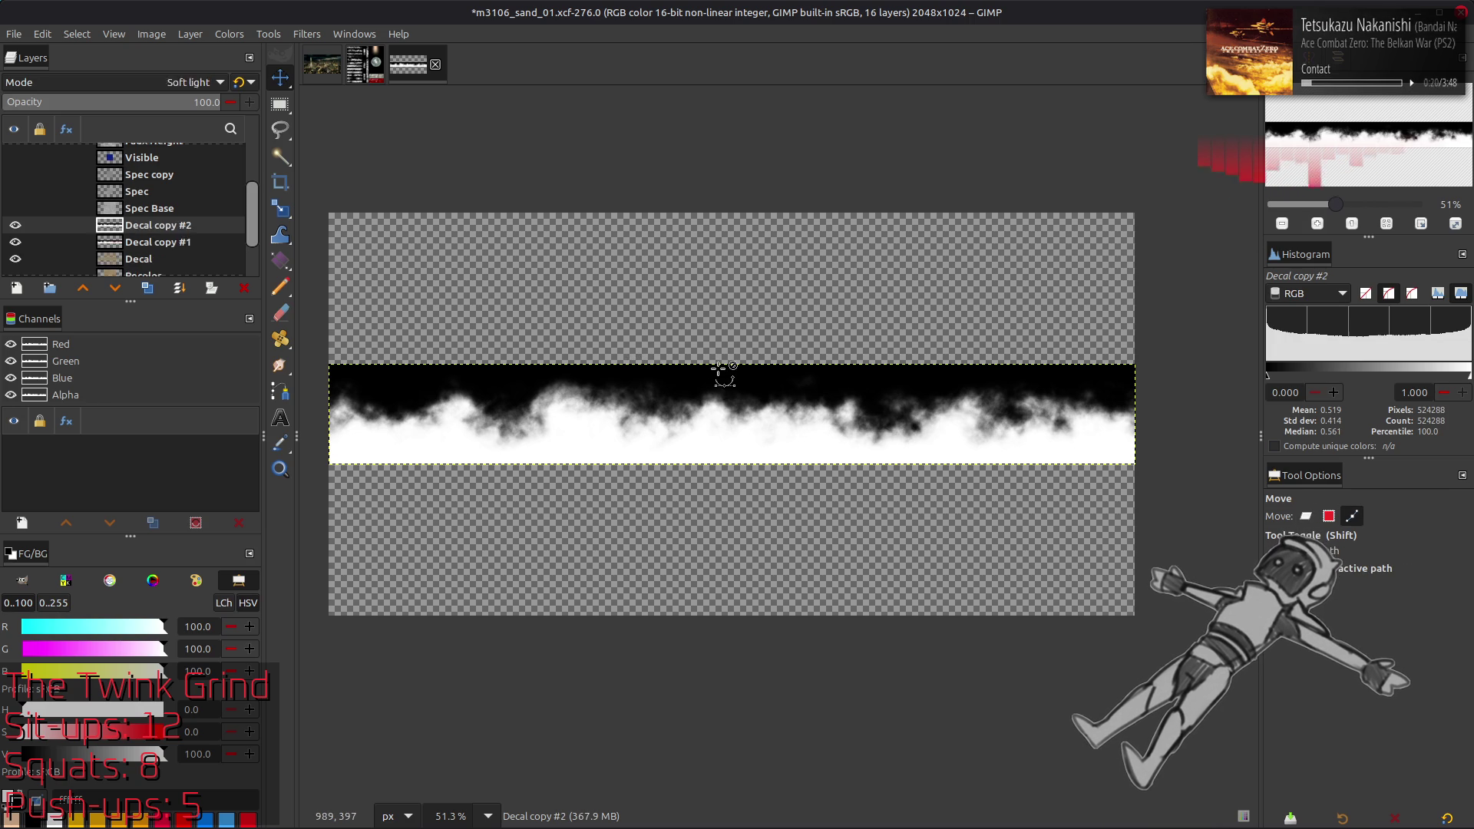
key(ctrl+z)
key(ctrl+y)
key(ctrl+y)
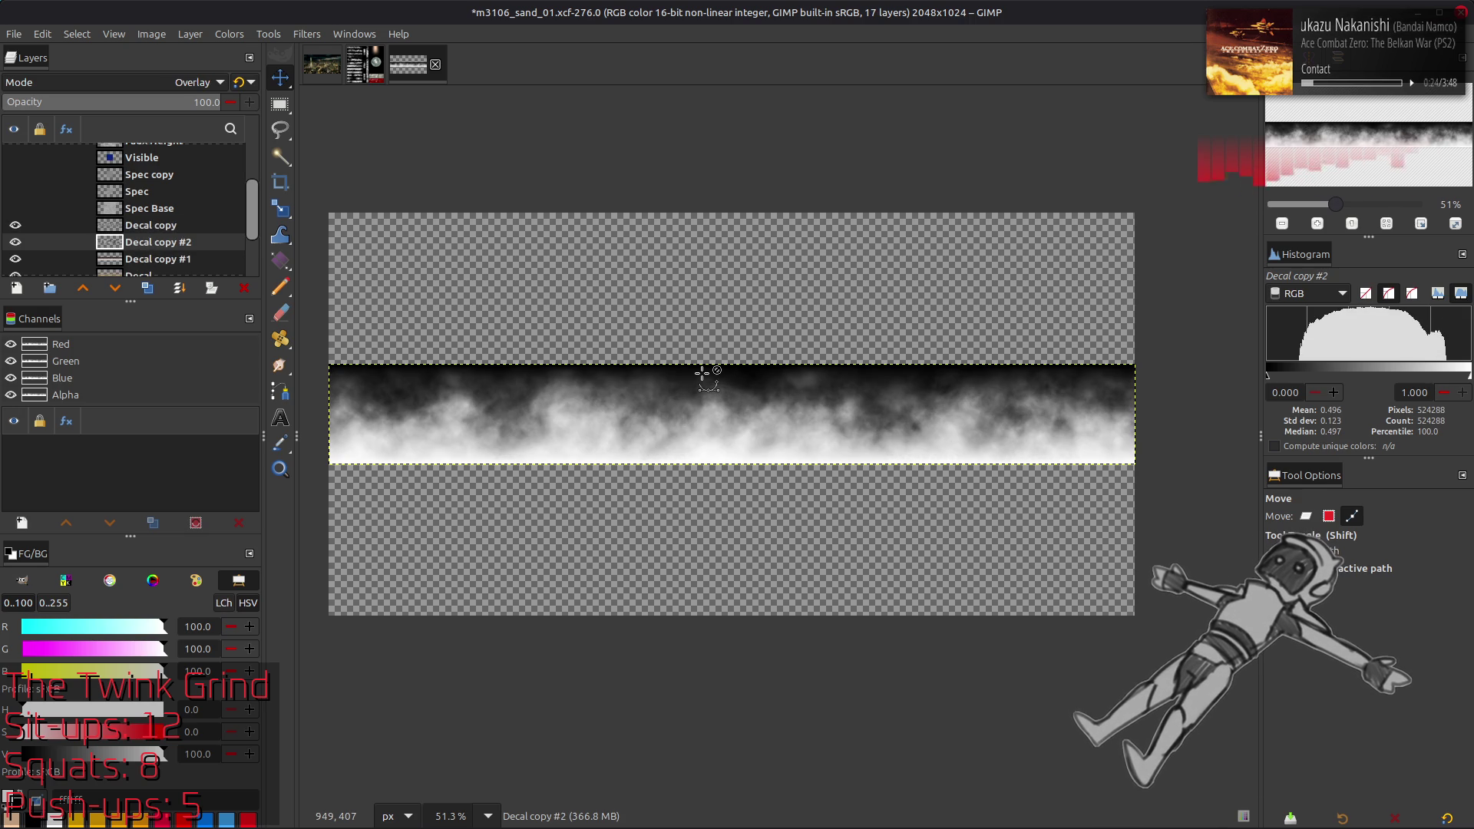
Create Visible #2 from the visible layers, crop it to content, and hide the decal copies
click(145, 225)
right_click(138, 225)
click(213, 340)
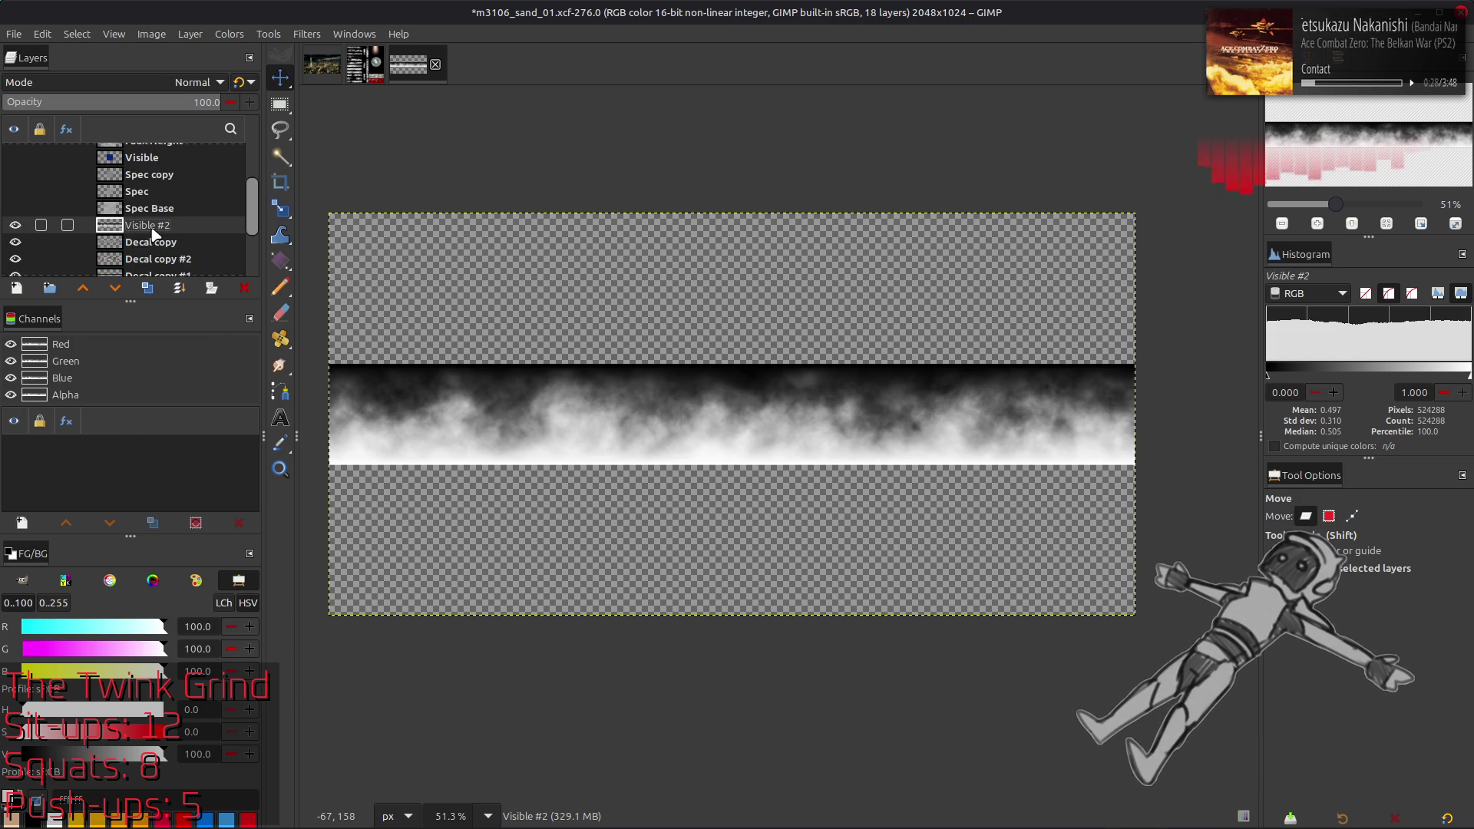
click(194, 35)
click(196, 315)
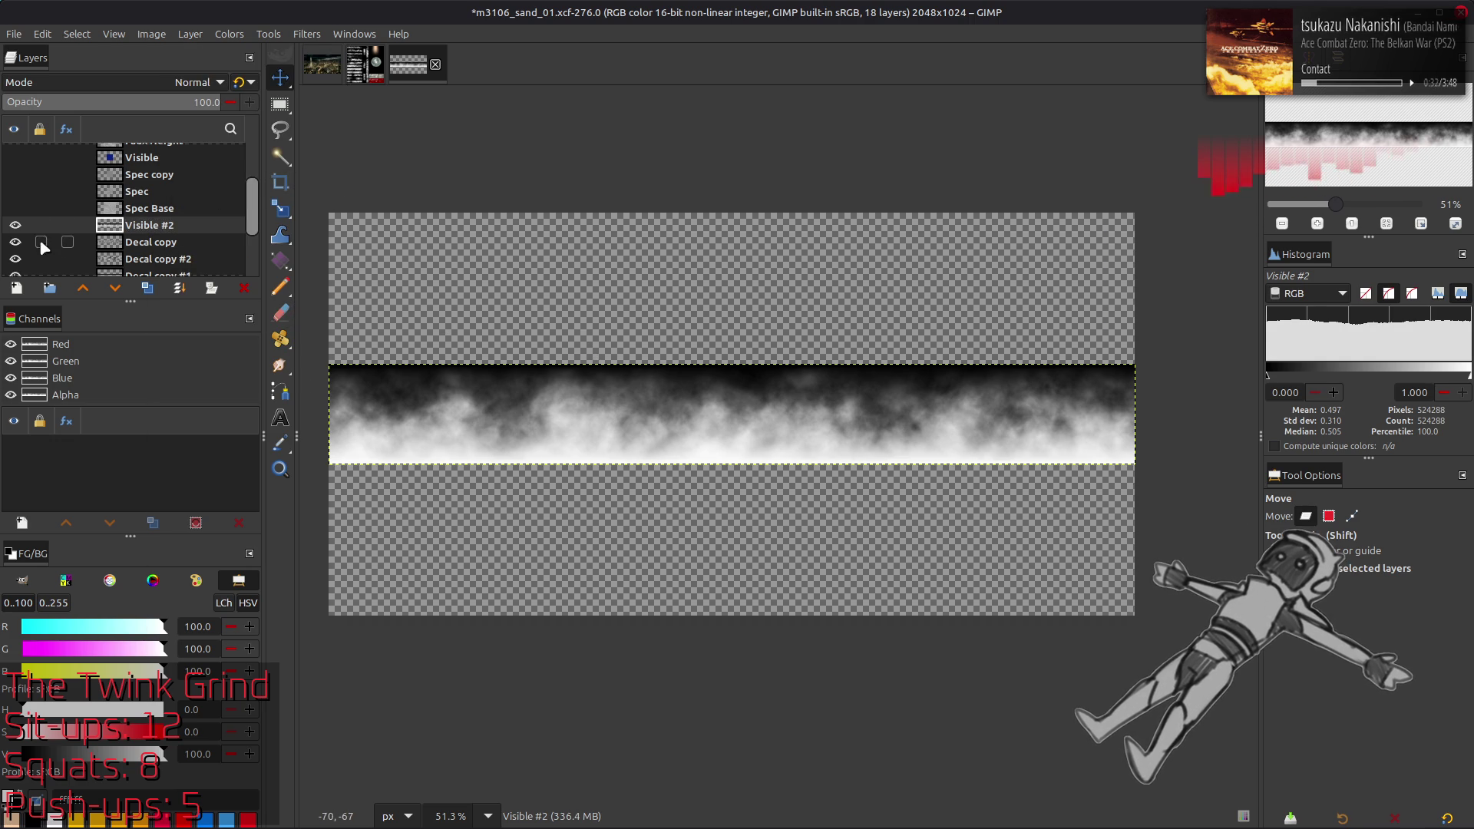
scroll(30, 236, down, 1)
drag(16, 234, 16, 252)
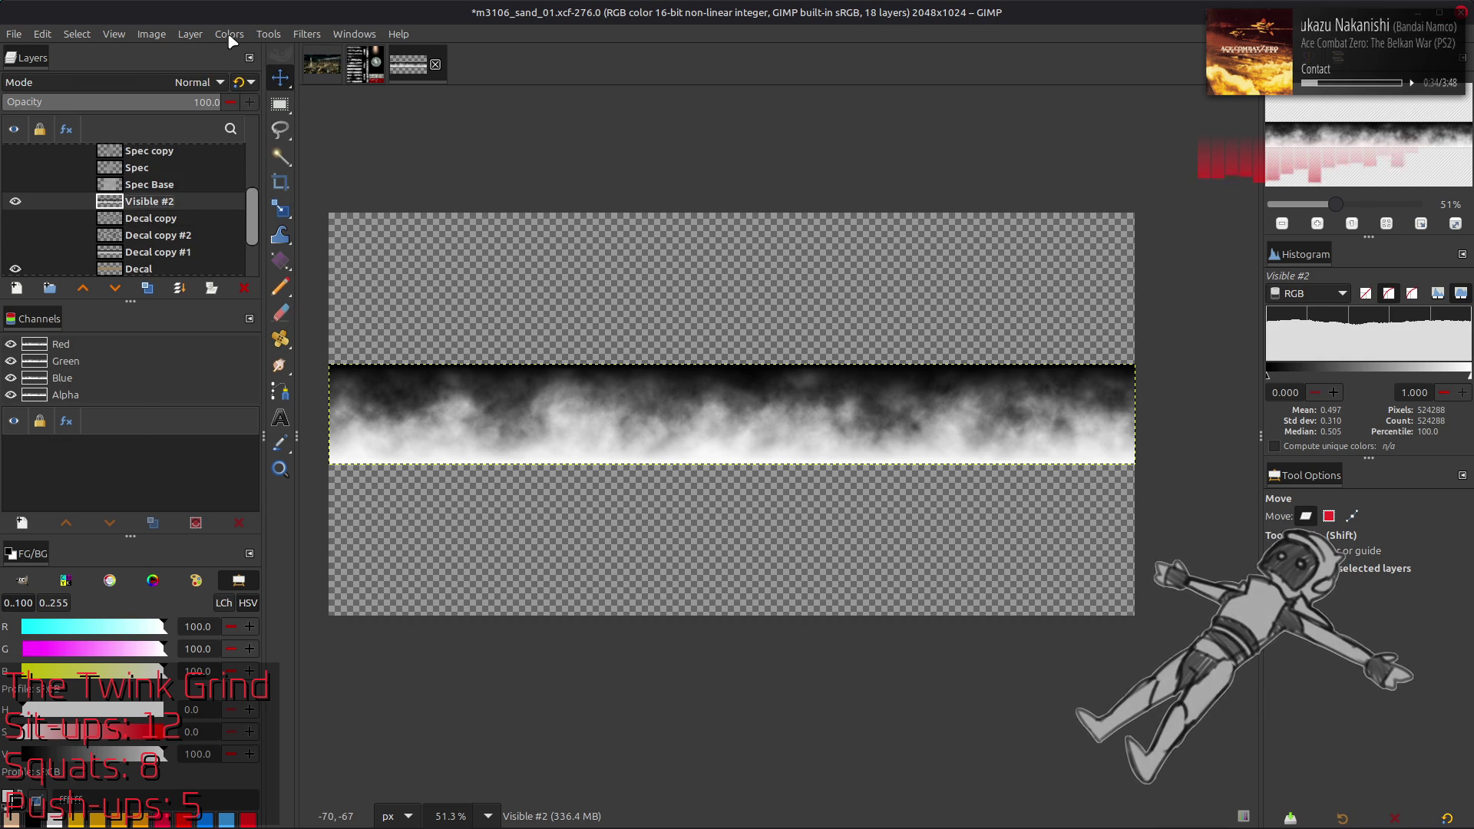
click(229, 34)
click(247, 203)
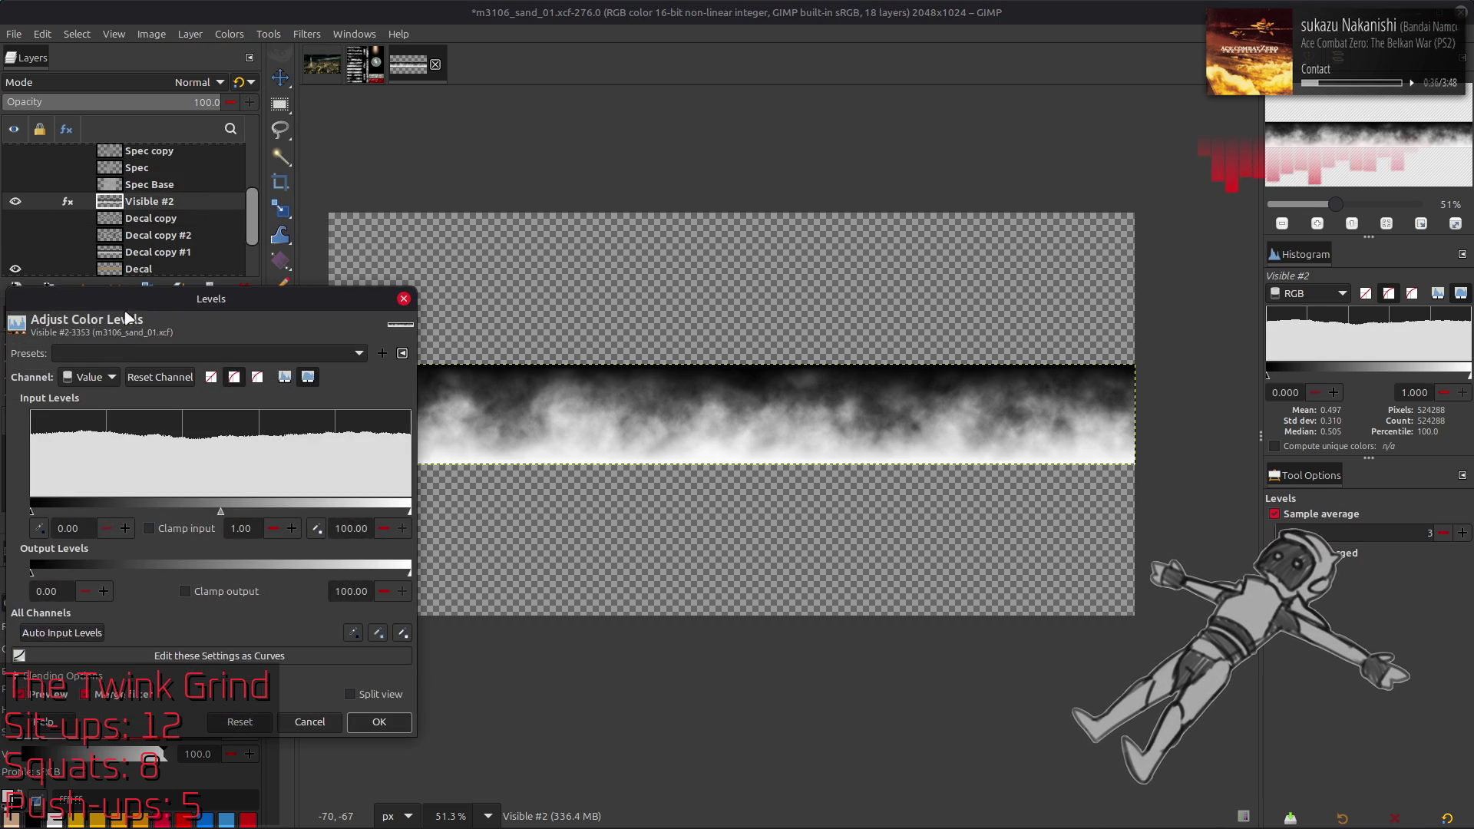
Apply the last-used 10/85 Levels preset to Visible #2
click(148, 345)
click(147, 361)
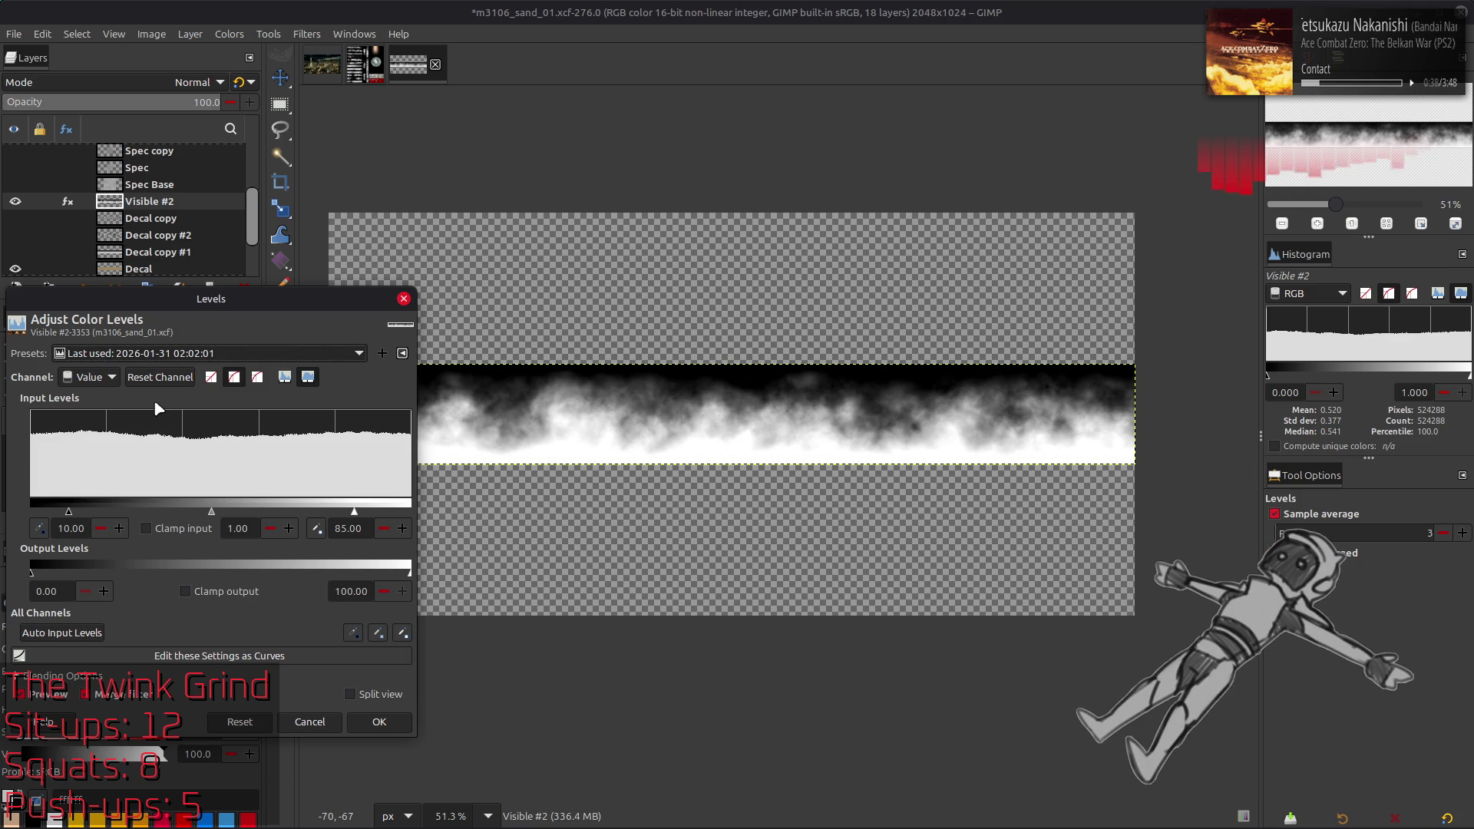
click(380, 721)
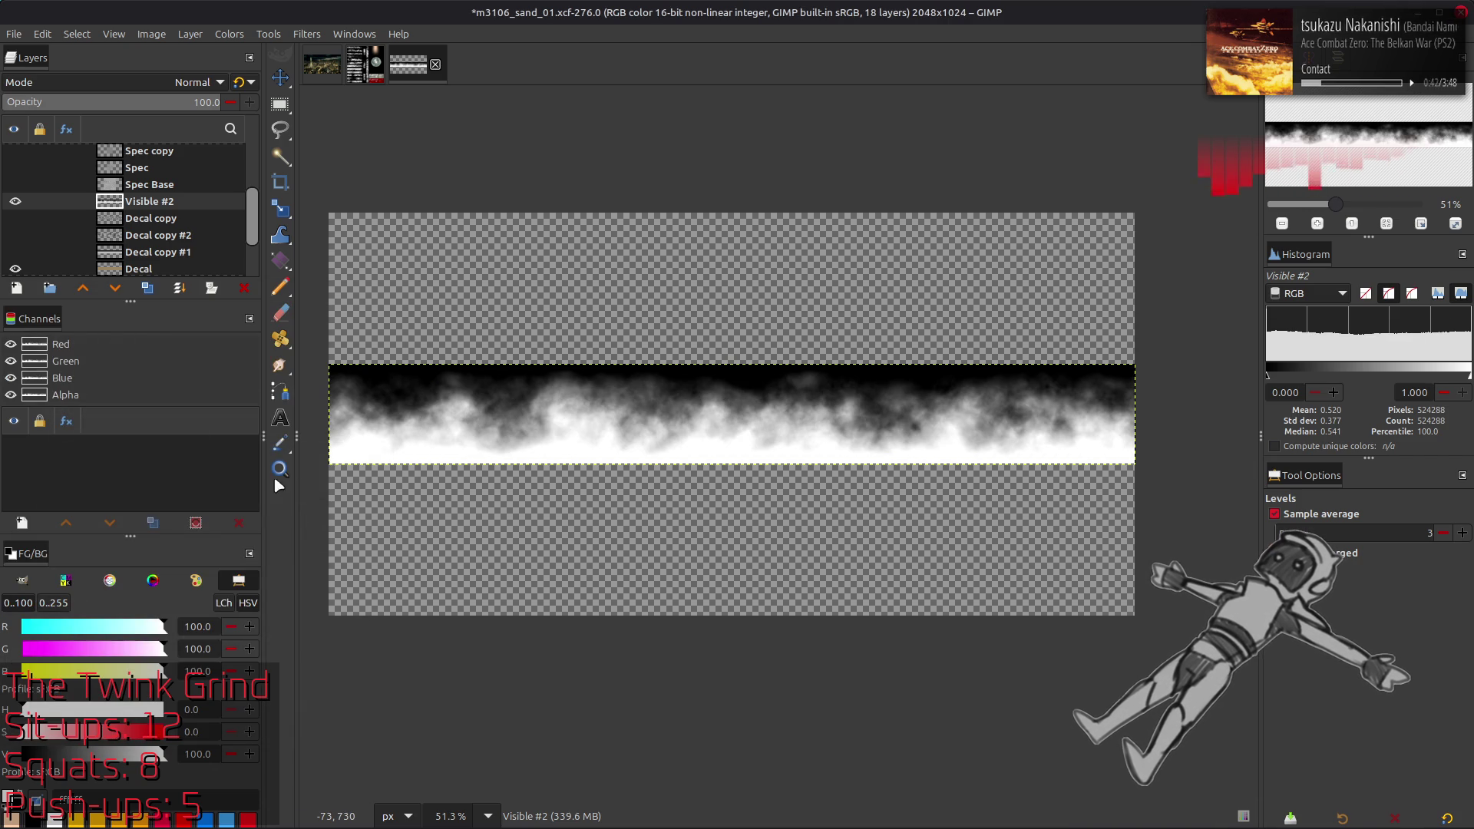
Make a merged Visible #3 layer and compare Overlay and Soft light blends at 200% zoom
click(147, 288)
click(146, 83)
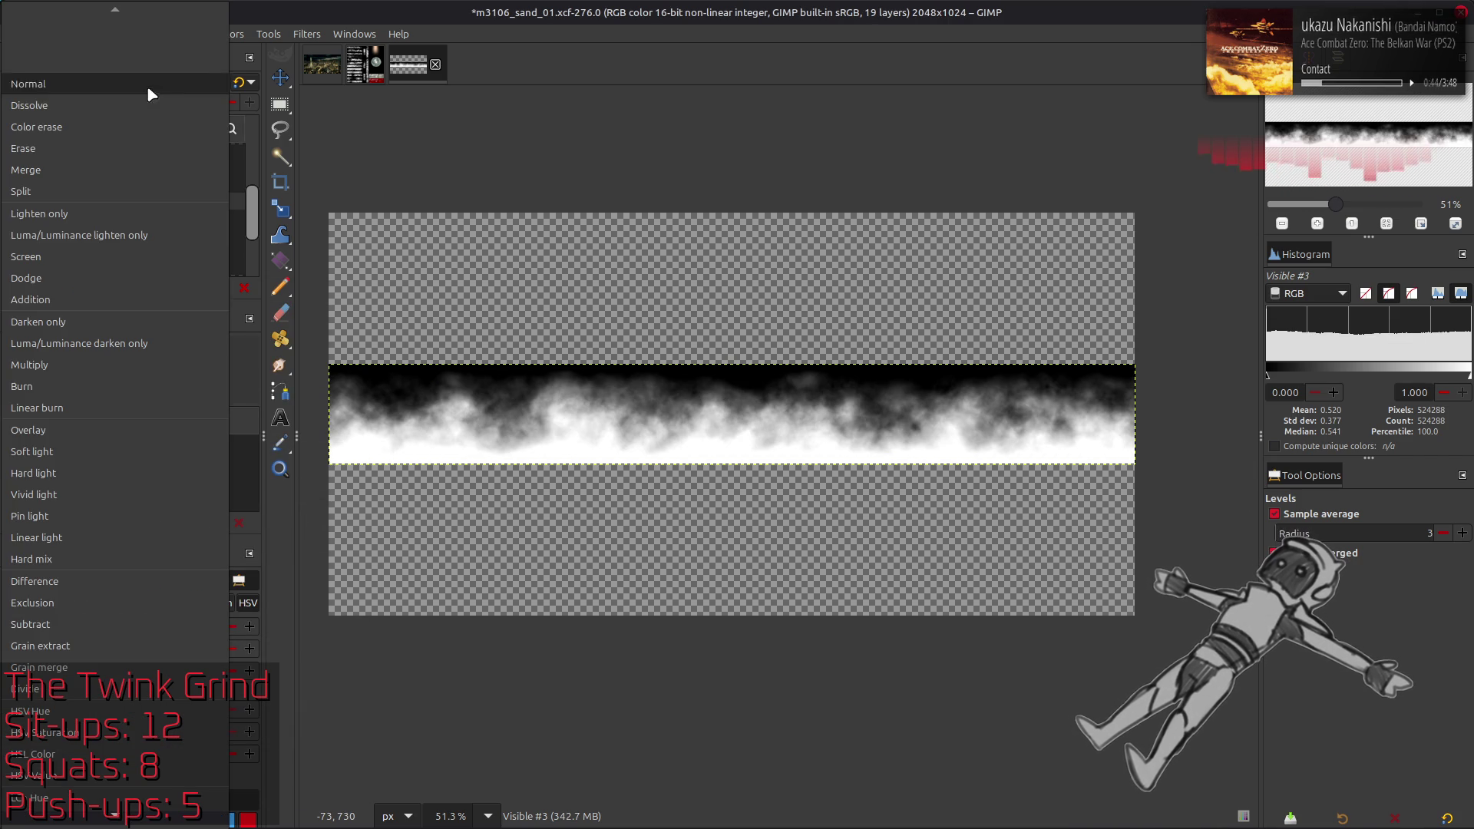
click(106, 429)
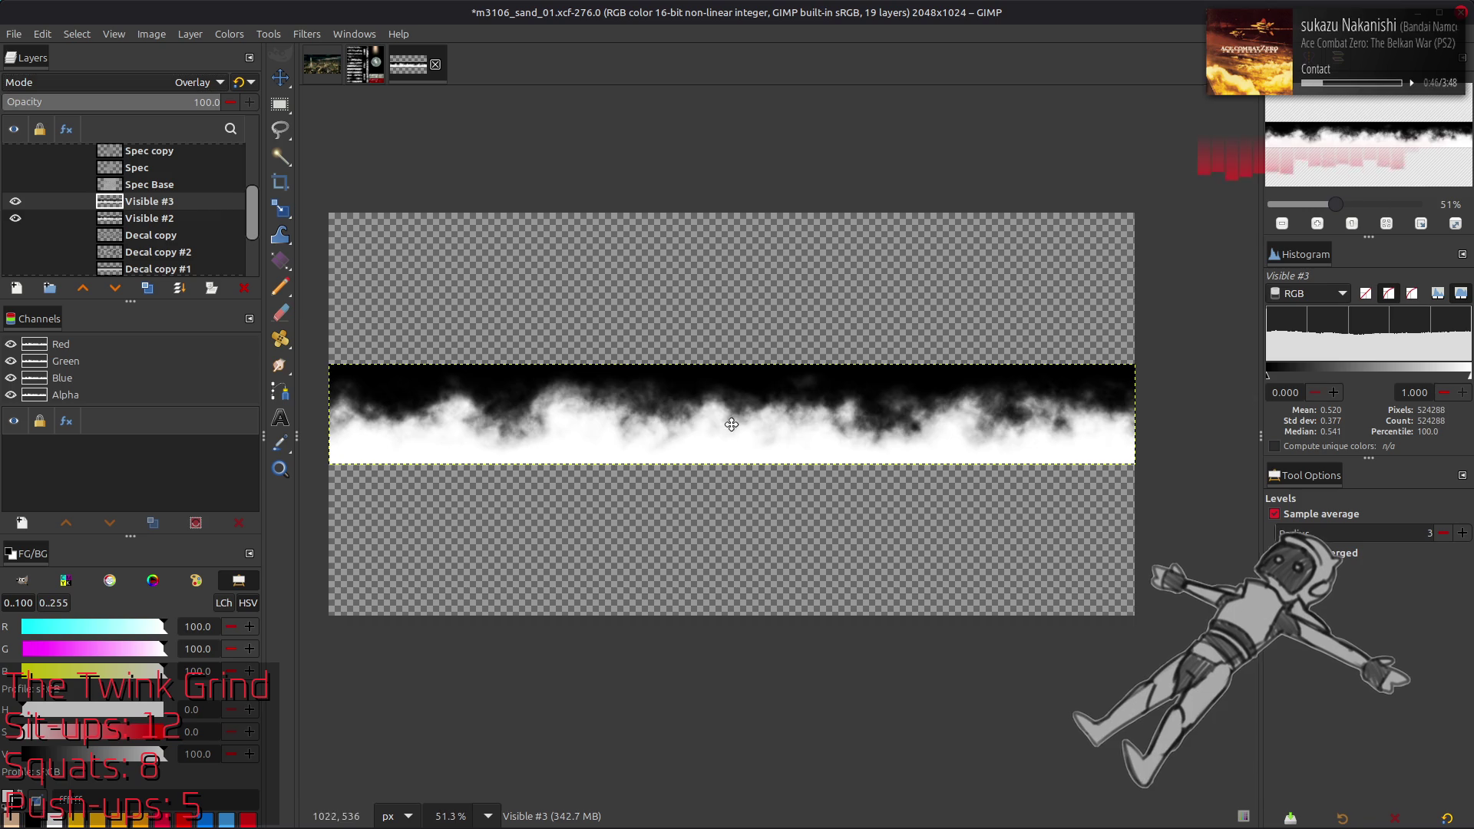
key(2)
scroll(178, 85, down, 1)
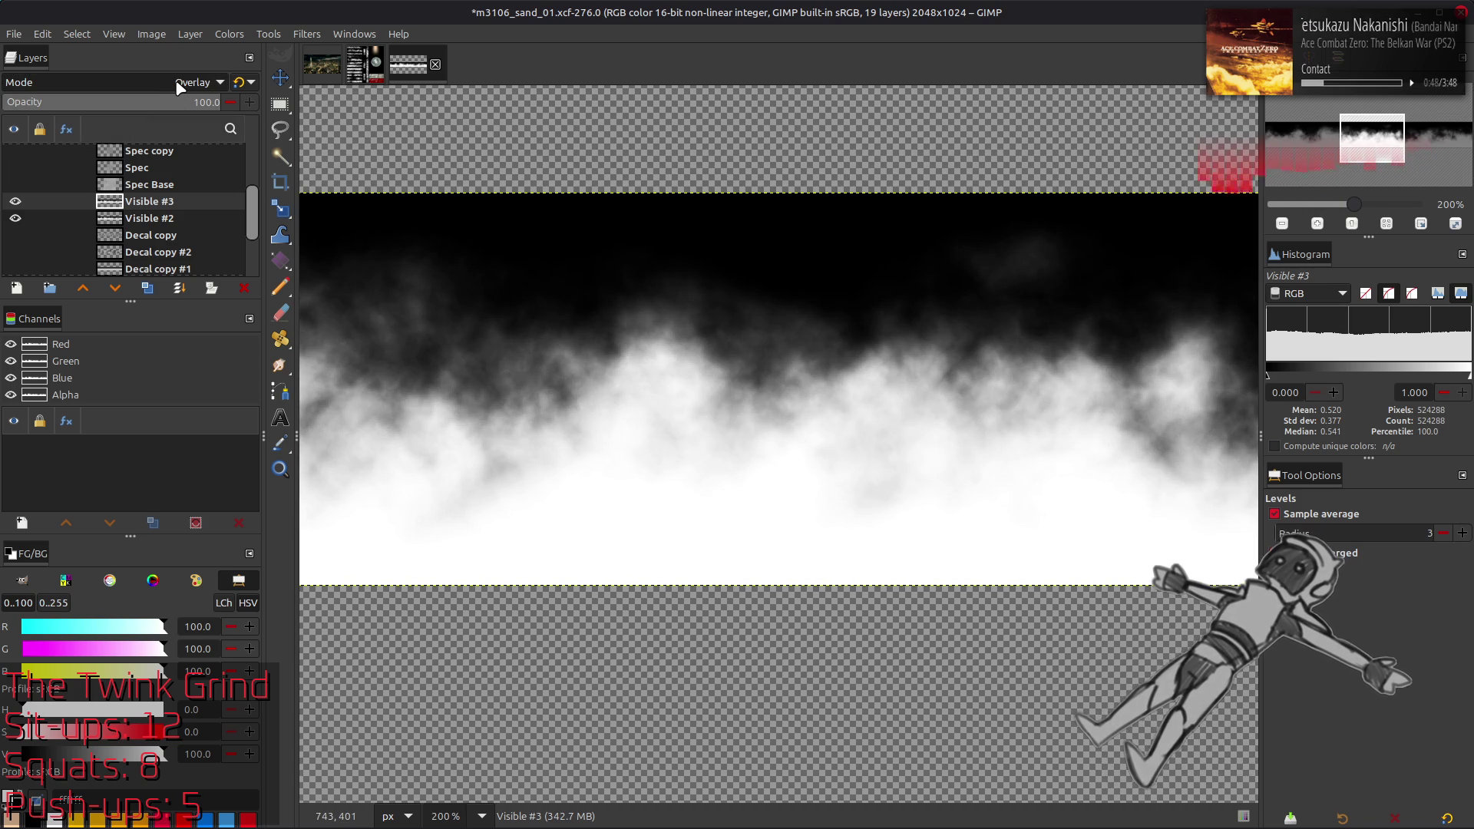
scroll(178, 87, up, 1)
scroll(178, 87, down, 4)
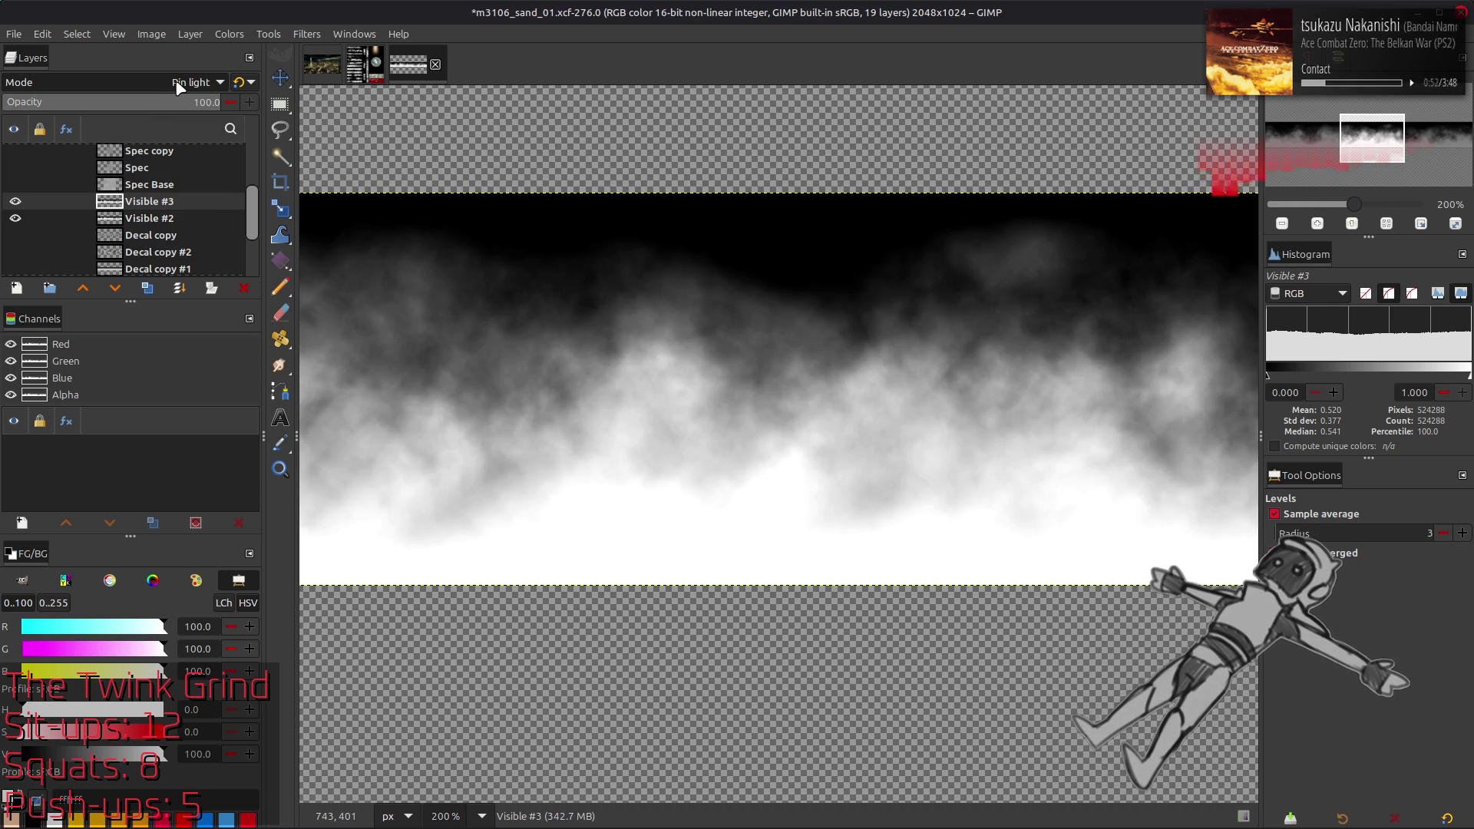
scroll(178, 87, down, 1)
scroll(178, 87, down, 1)
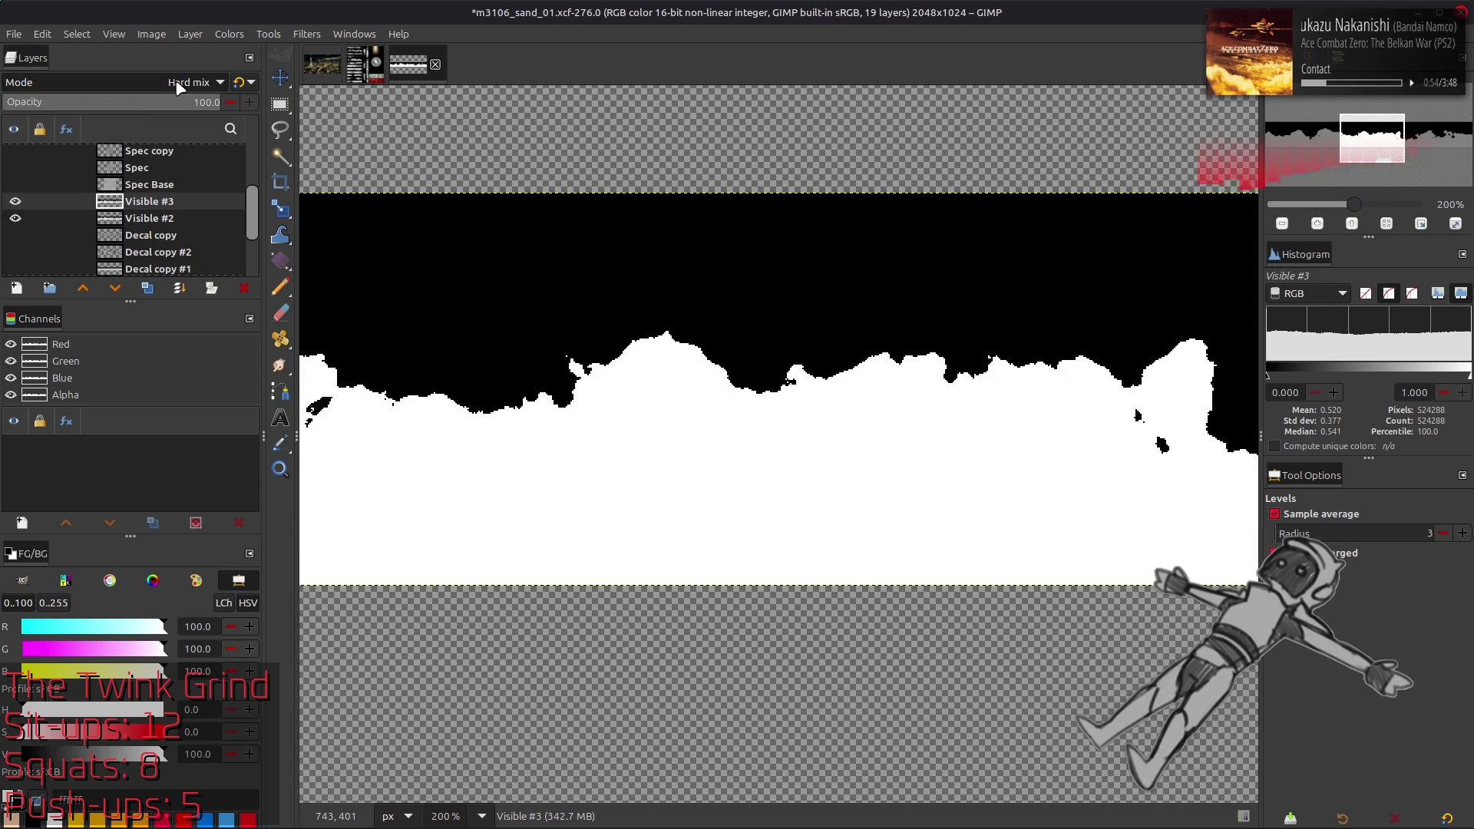
click(178, 87)
scroll(175, 80, up, 5)
click(175, 80)
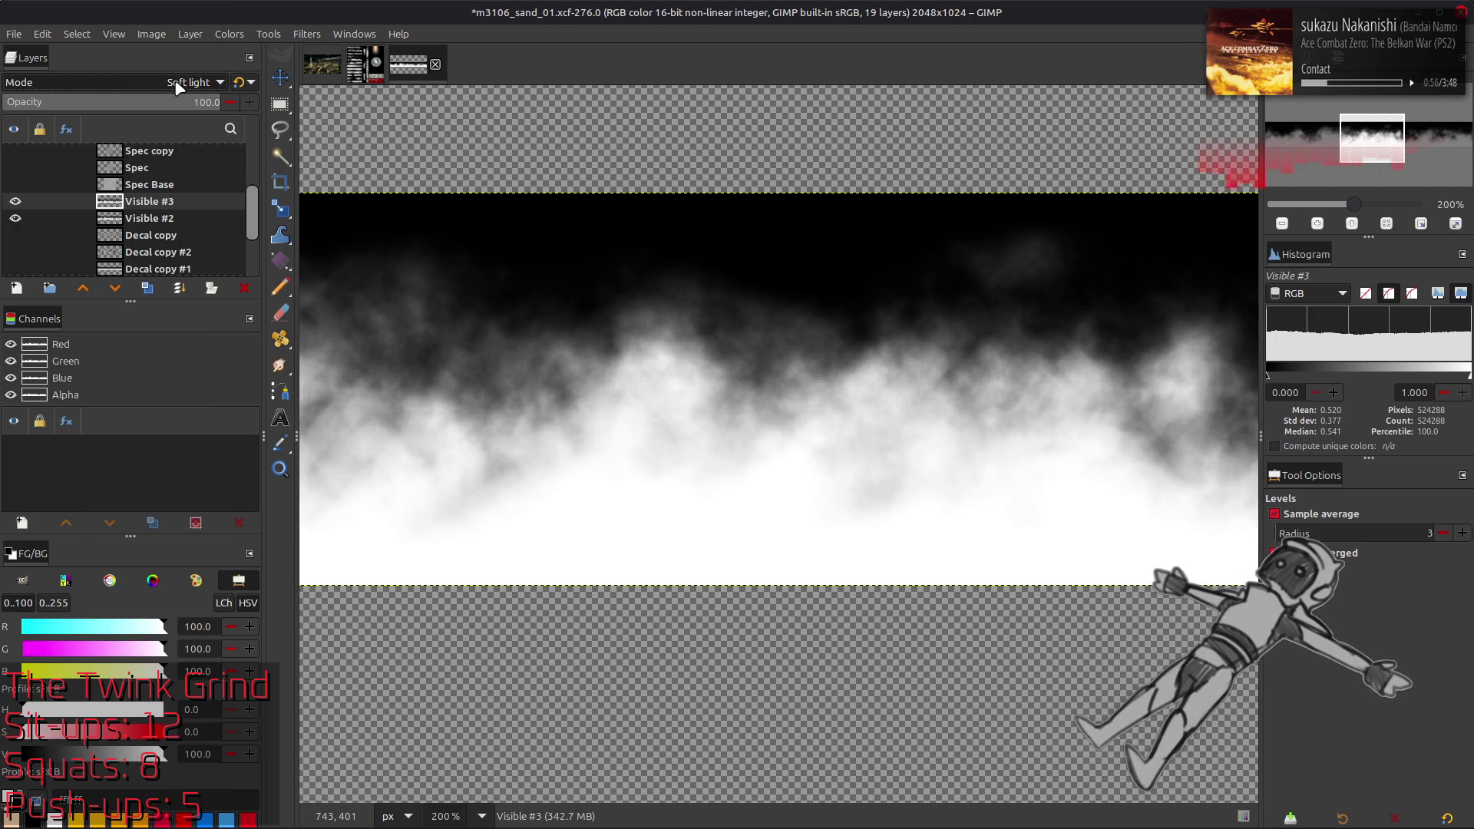
Test an Overlay duplicate of Visible #2, then undo the test layer
click(147, 288)
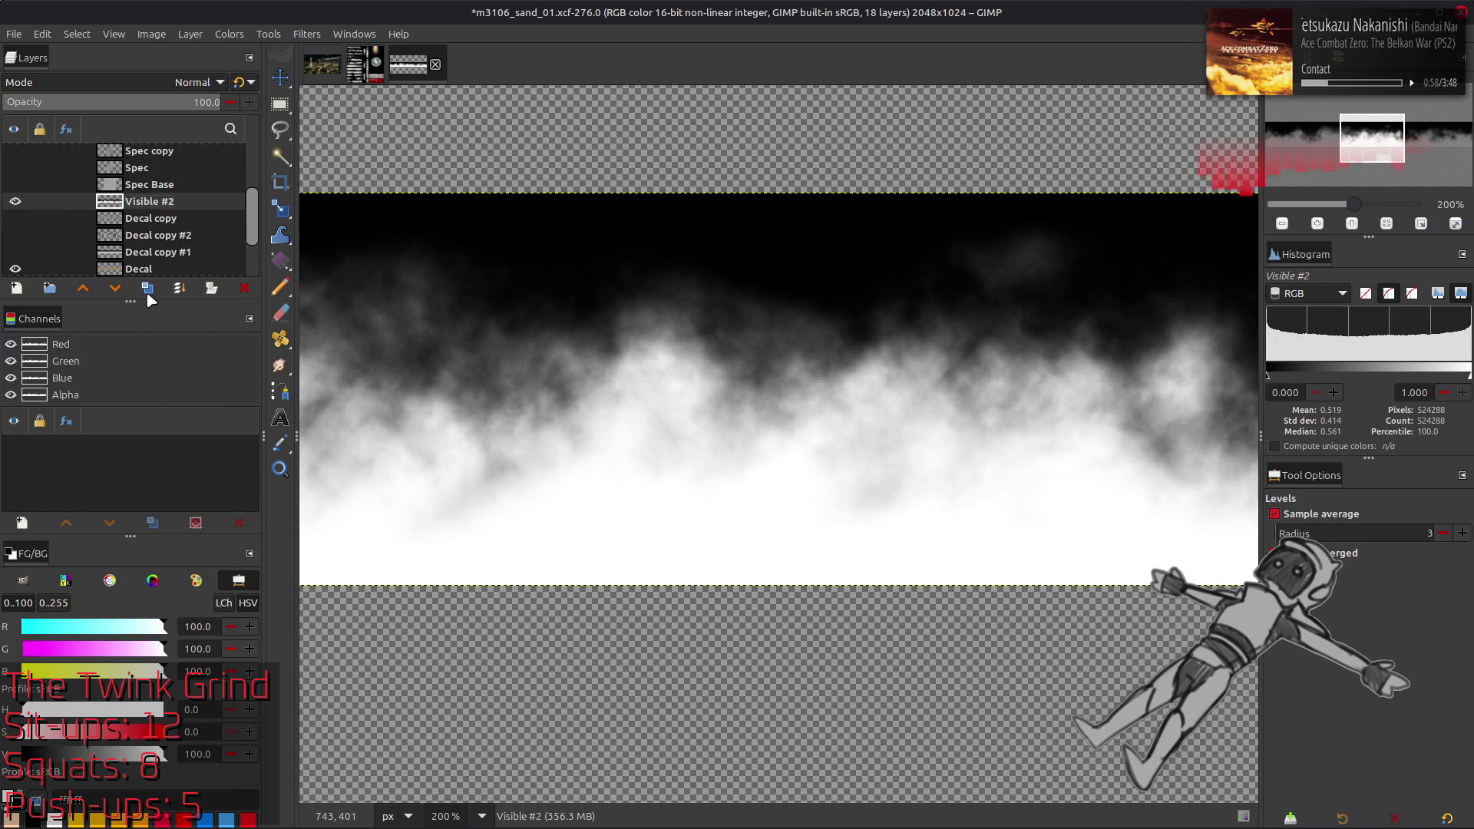
click(146, 85)
click(95, 426)
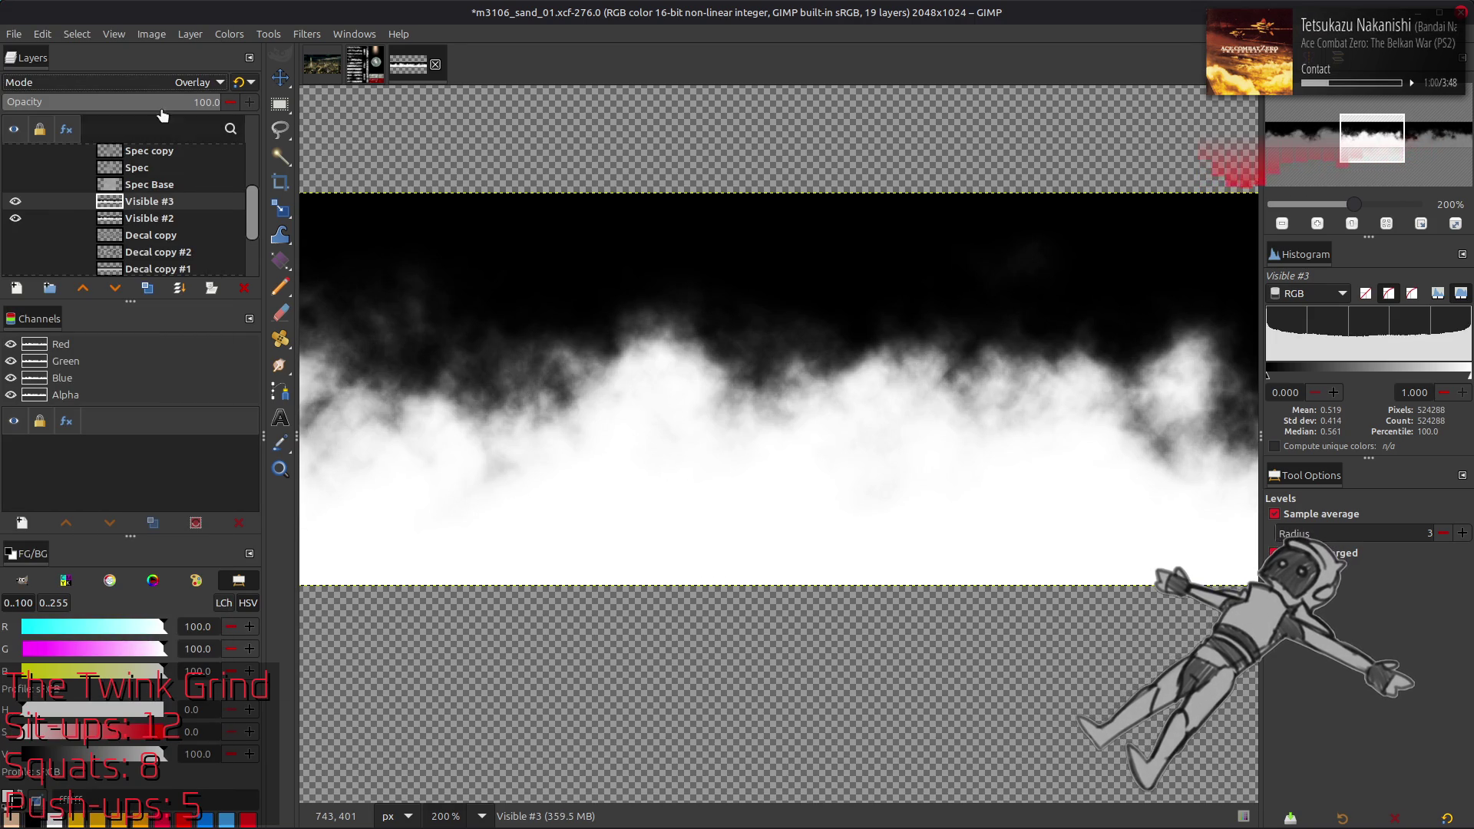
scroll(167, 82, down, 1)
scroll(165, 82, down, 3)
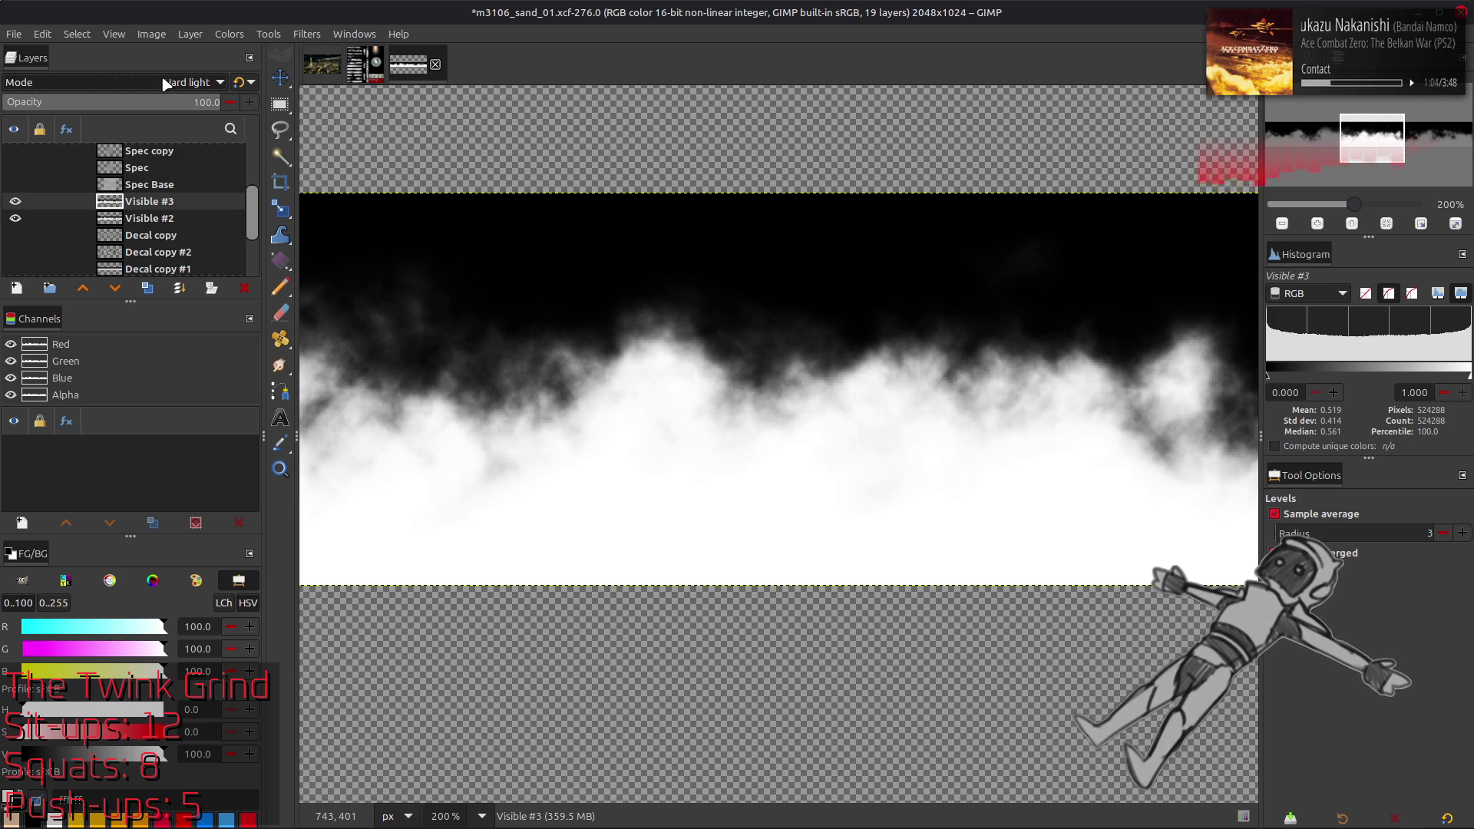
scroll(164, 82, down, 2)
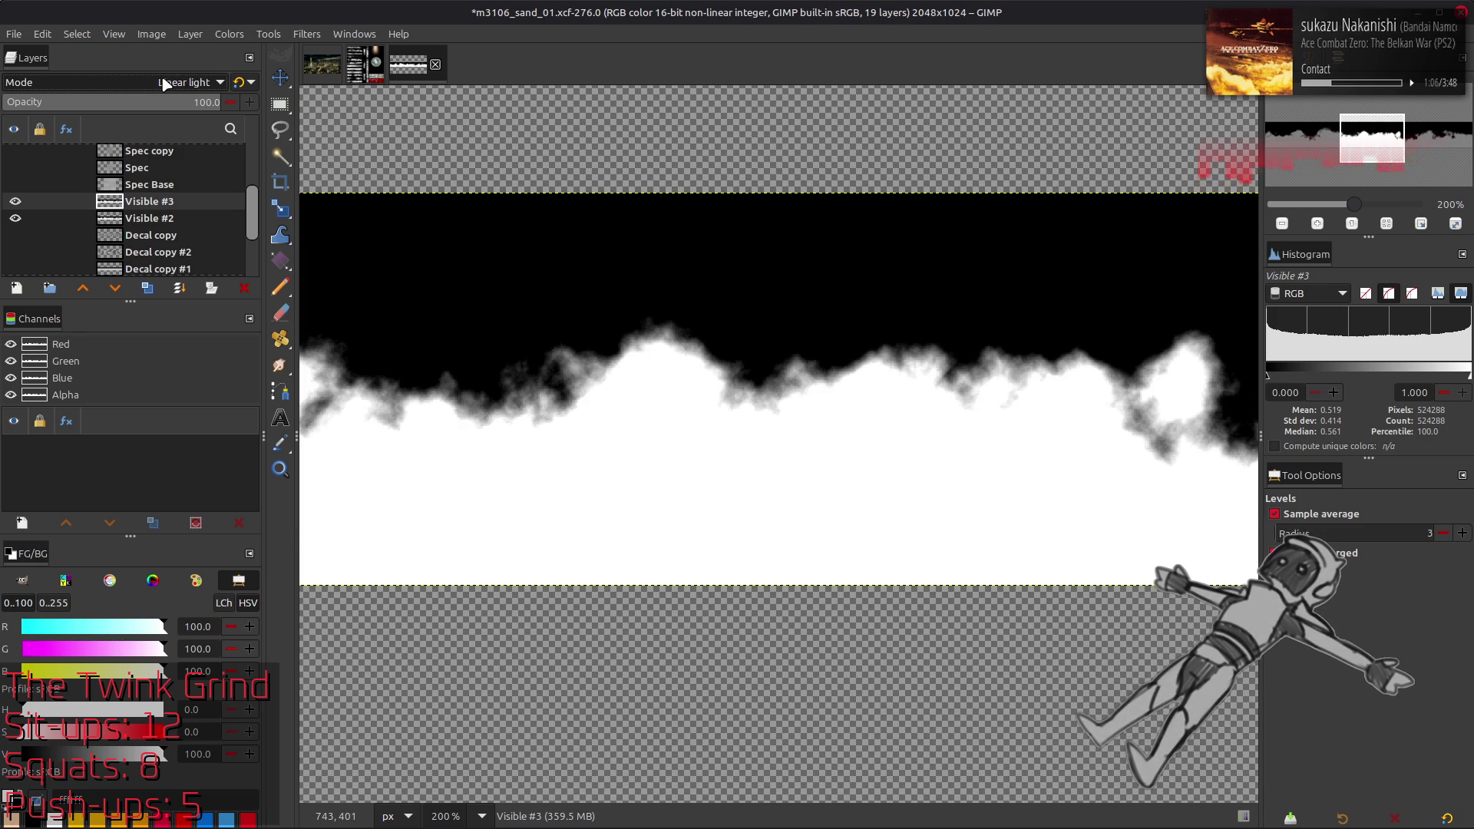
key(ctrl+z)
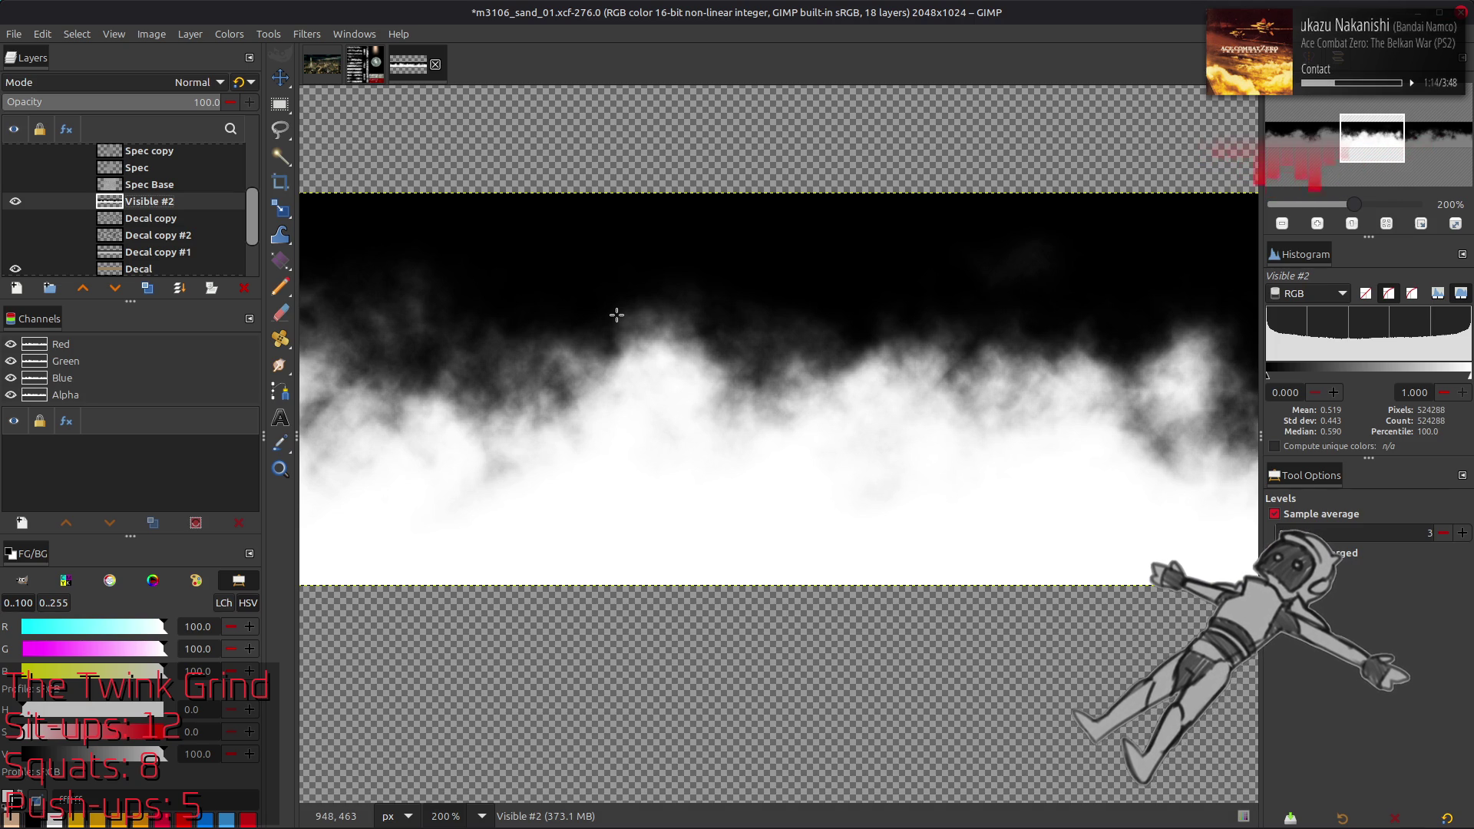
Save m3106_sand_01.xcf and switch to the m3130_htdcx-bnd file manager window
key(ctrl+s)
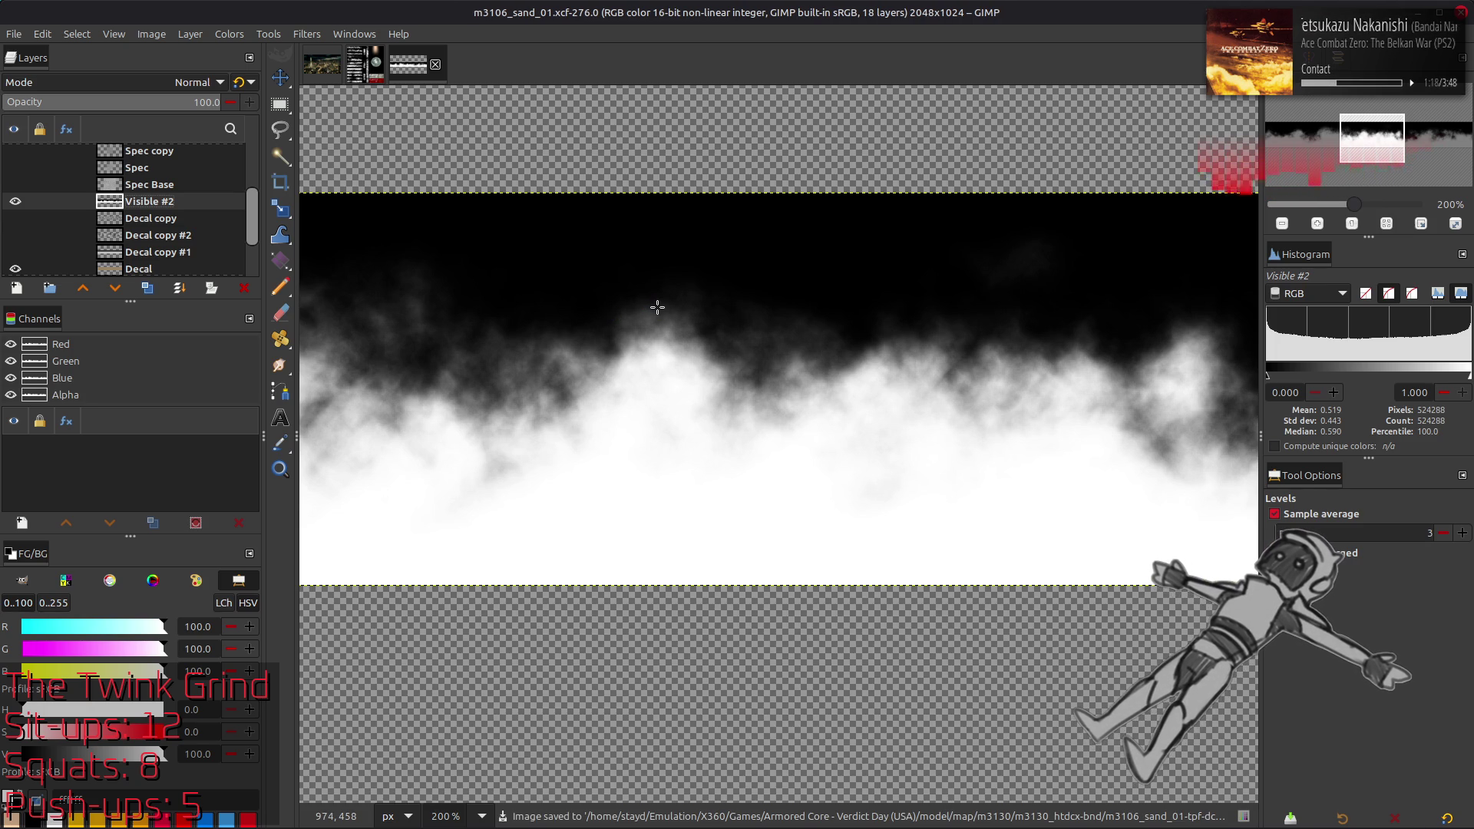
key(alt+Tab)
key(Tab)
key(Tab)
key(Tab)
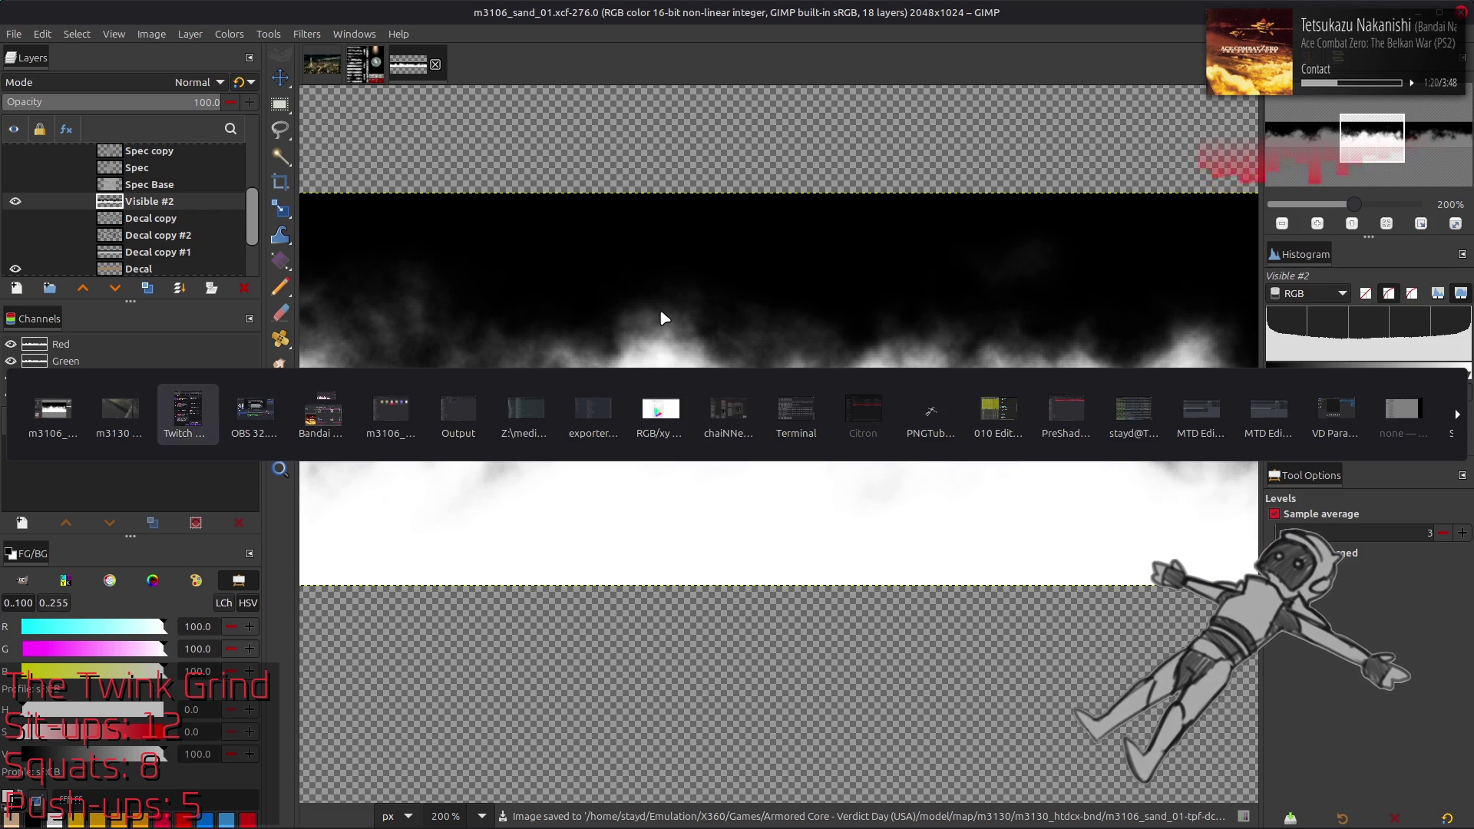
key(shift+Tab)
key(shift+Tab)
key(shift+Tab)
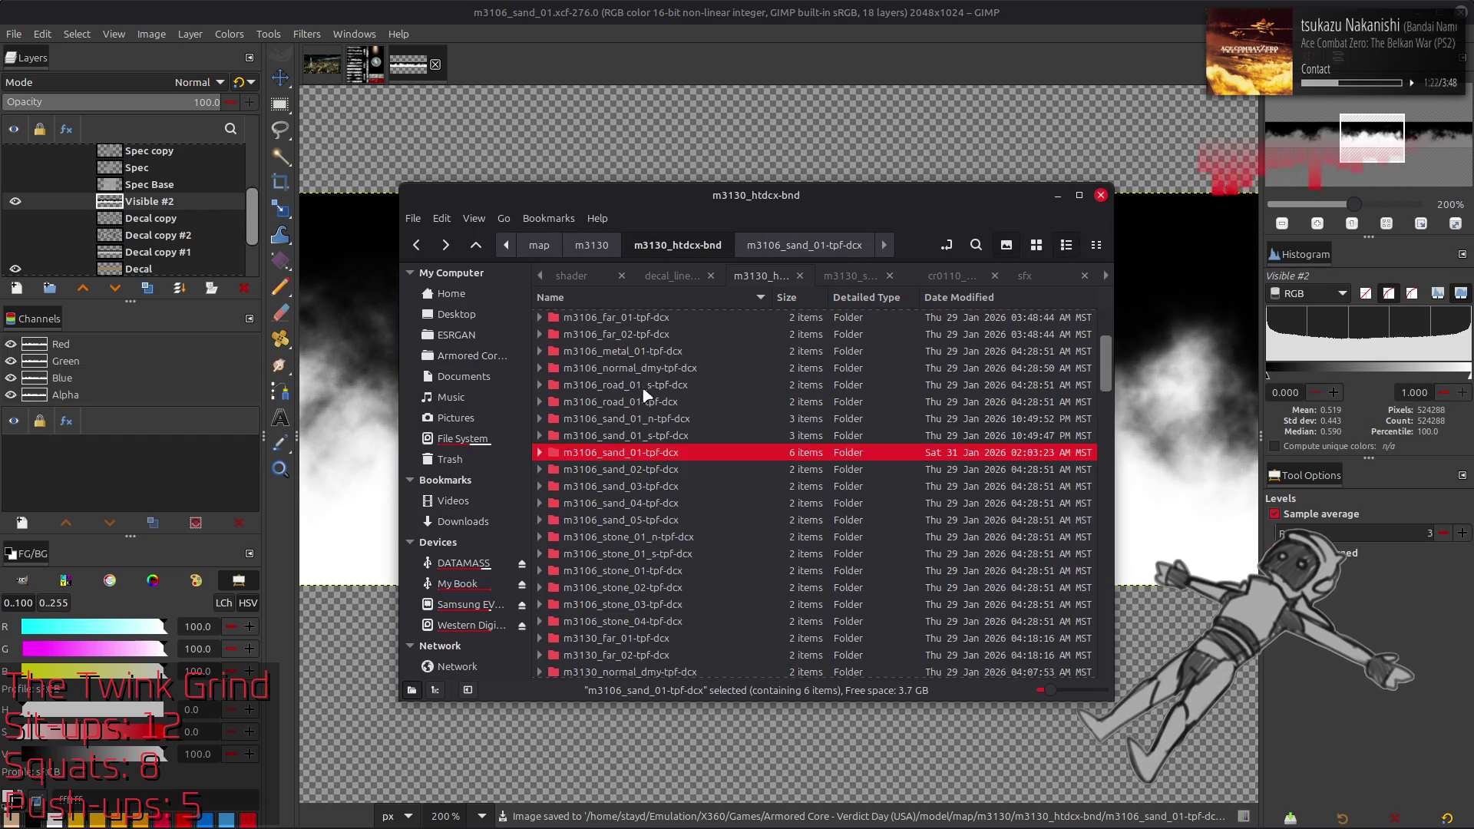
Duplicate the decal_line01-tpf-dcx folder and rename the copy to decal_sand_01-tpf-dcx
click(628, 355)
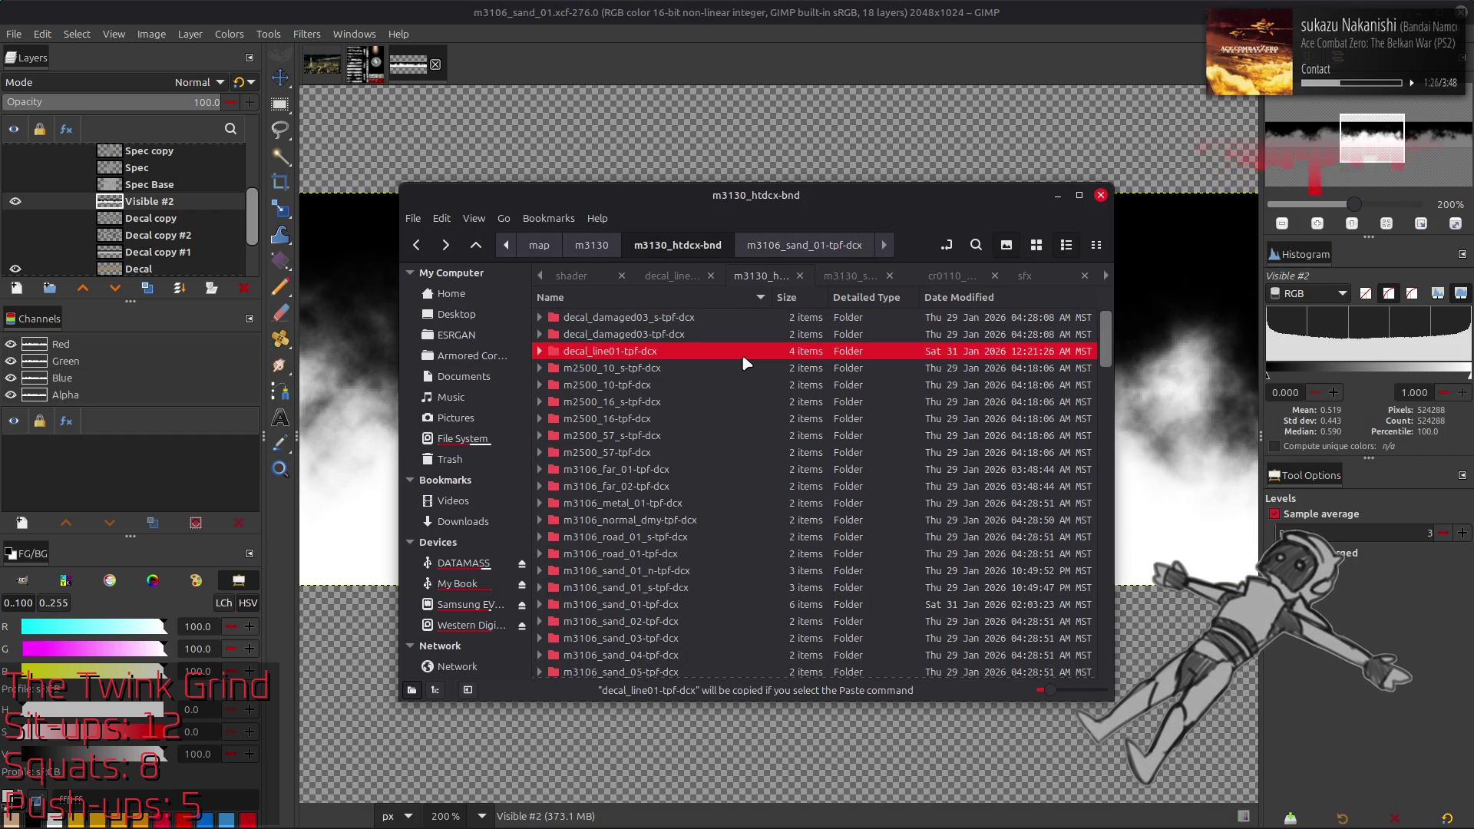
key(ctrl+c)
key(ctrl+v)
right_click(673, 369)
click(720, 584)
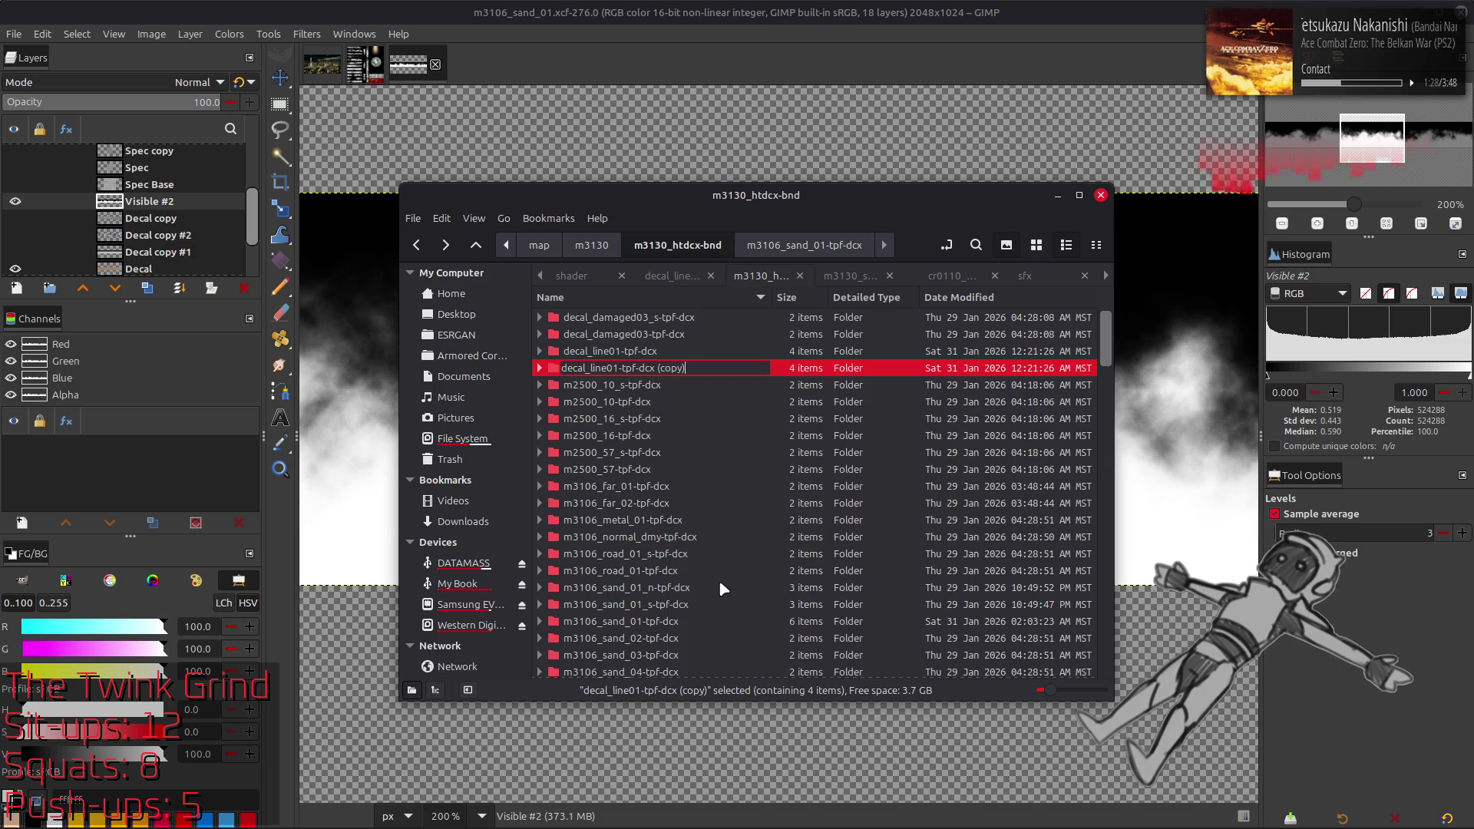
key(BackSpace)
key(BackSpace)
key(BackSpace)
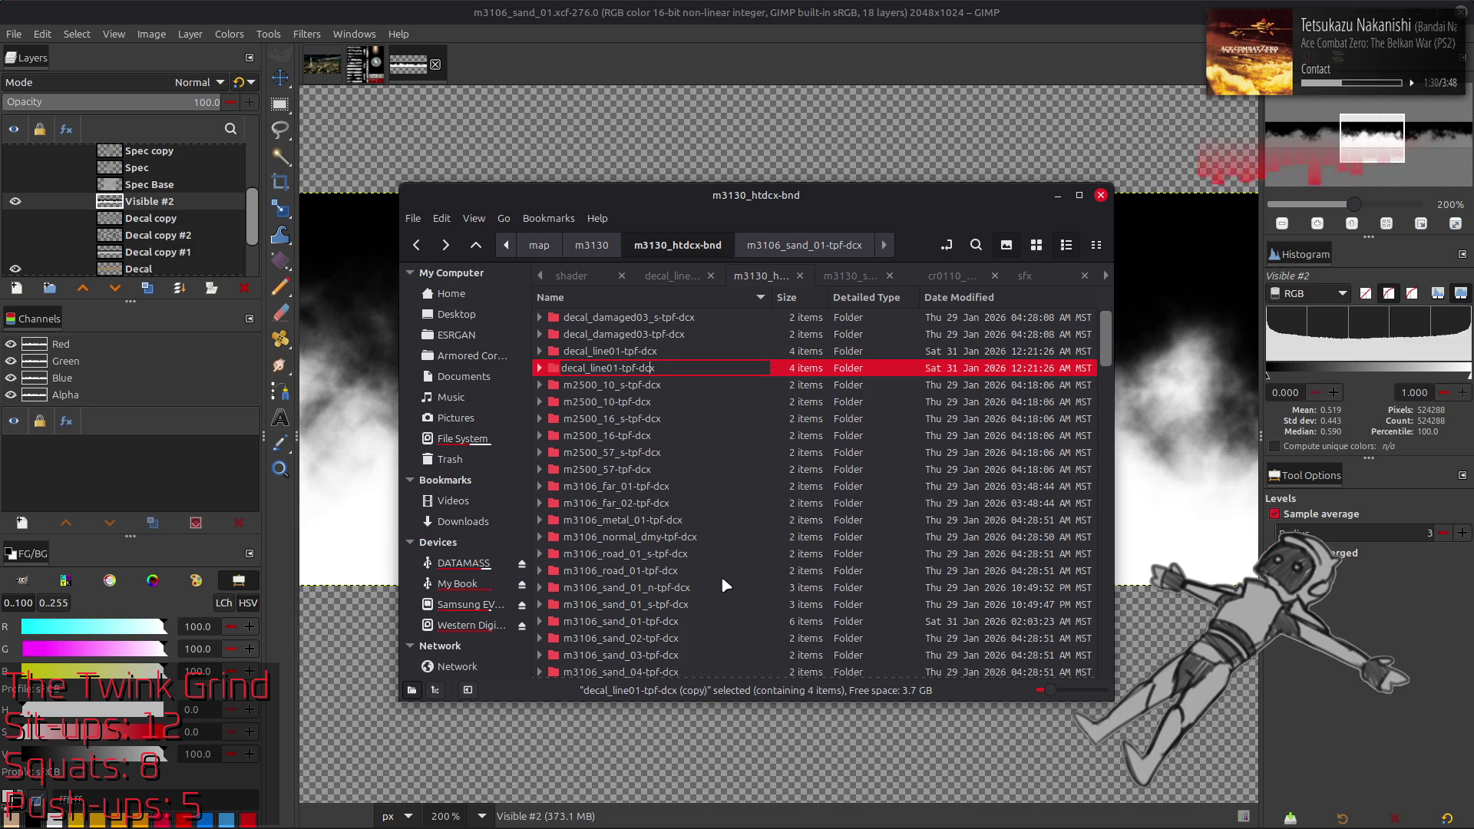
key(BackSpace)
key(BackSpace)
key(BackSpace)
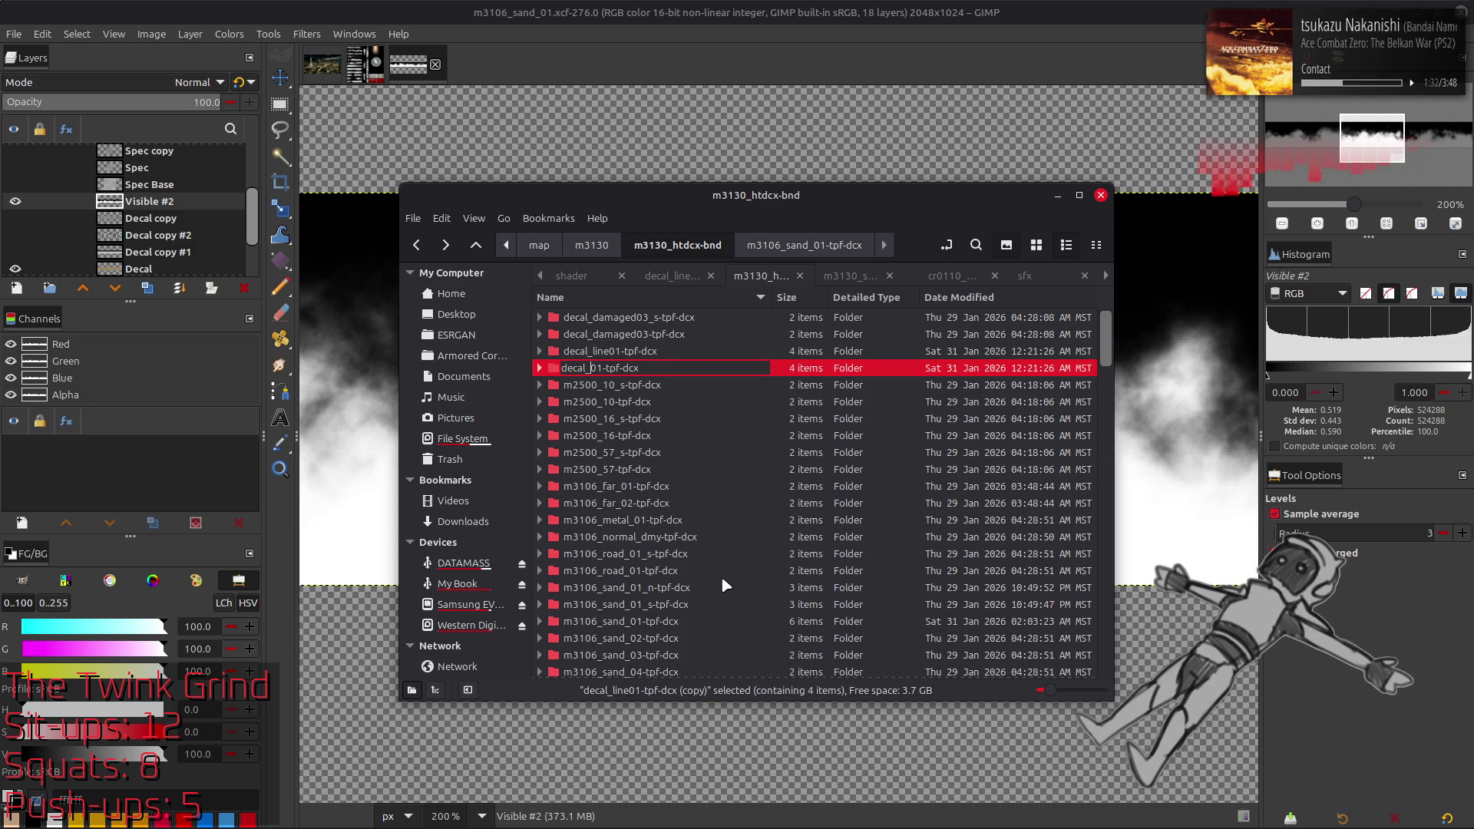
text(sand)
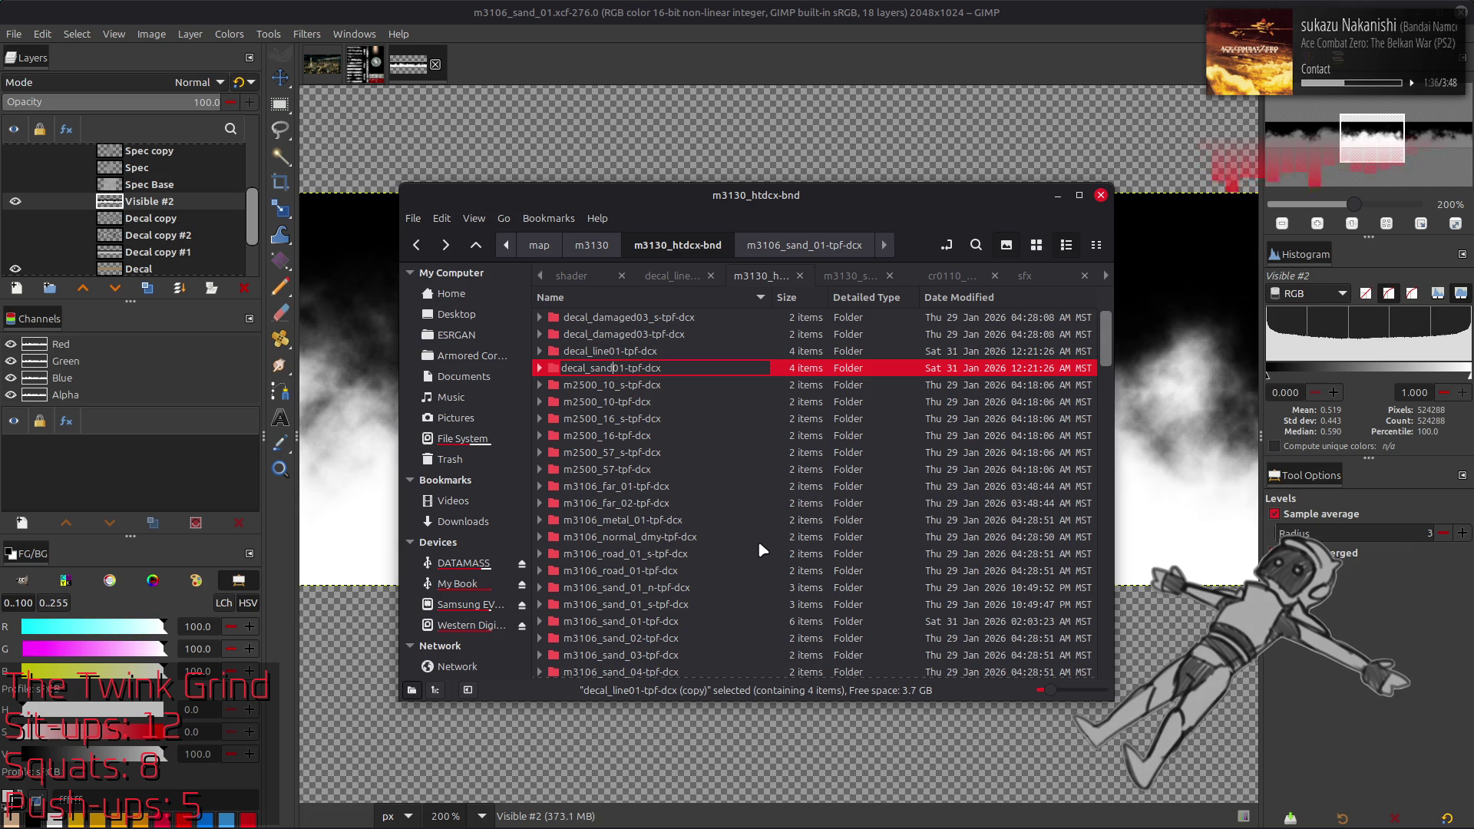
text(_)
key(Return)
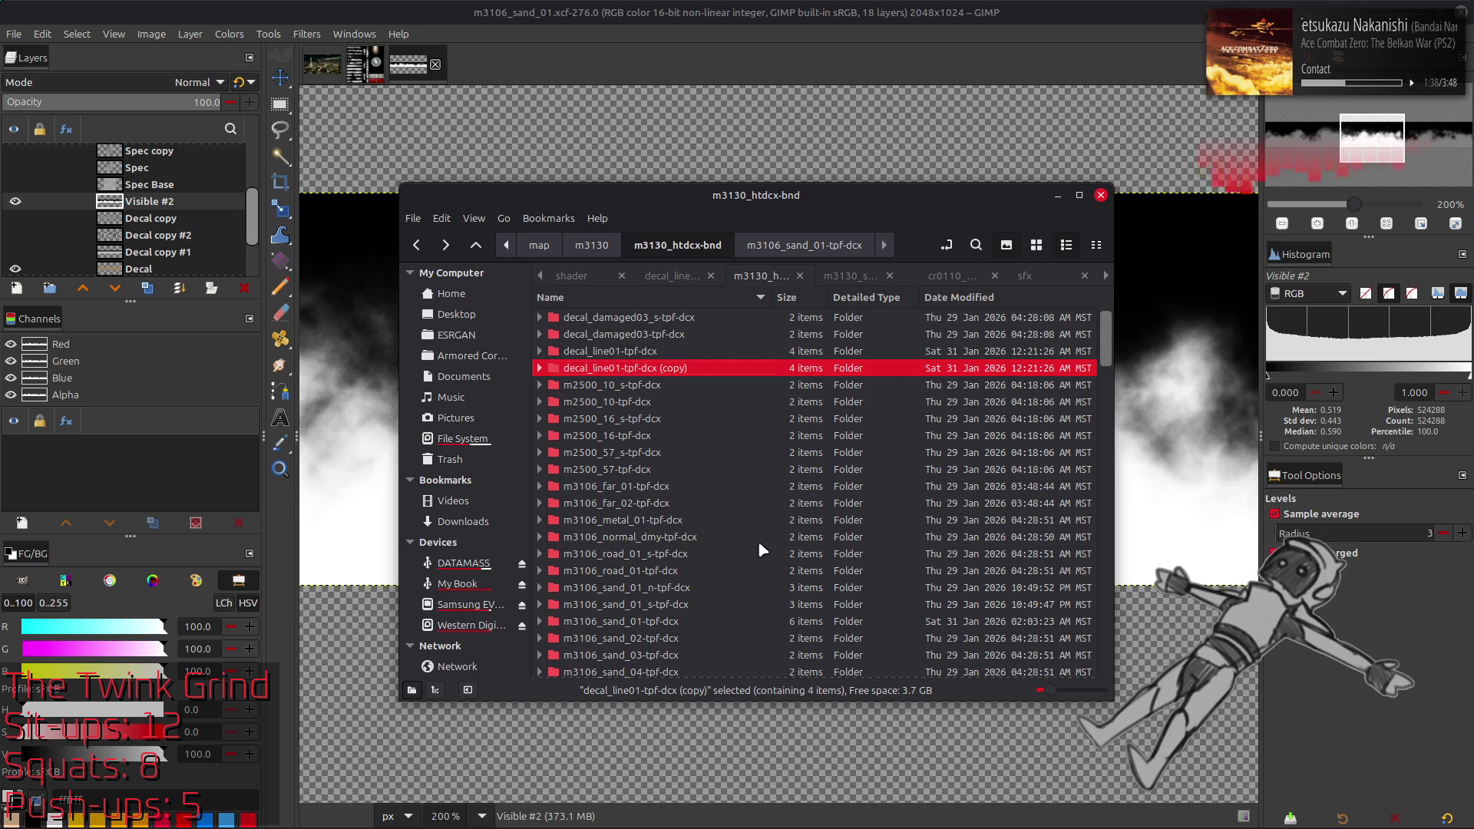
Delete decal_line01.xcf and decal_line01 (copy).dds from the new folder
double_click(668, 369)
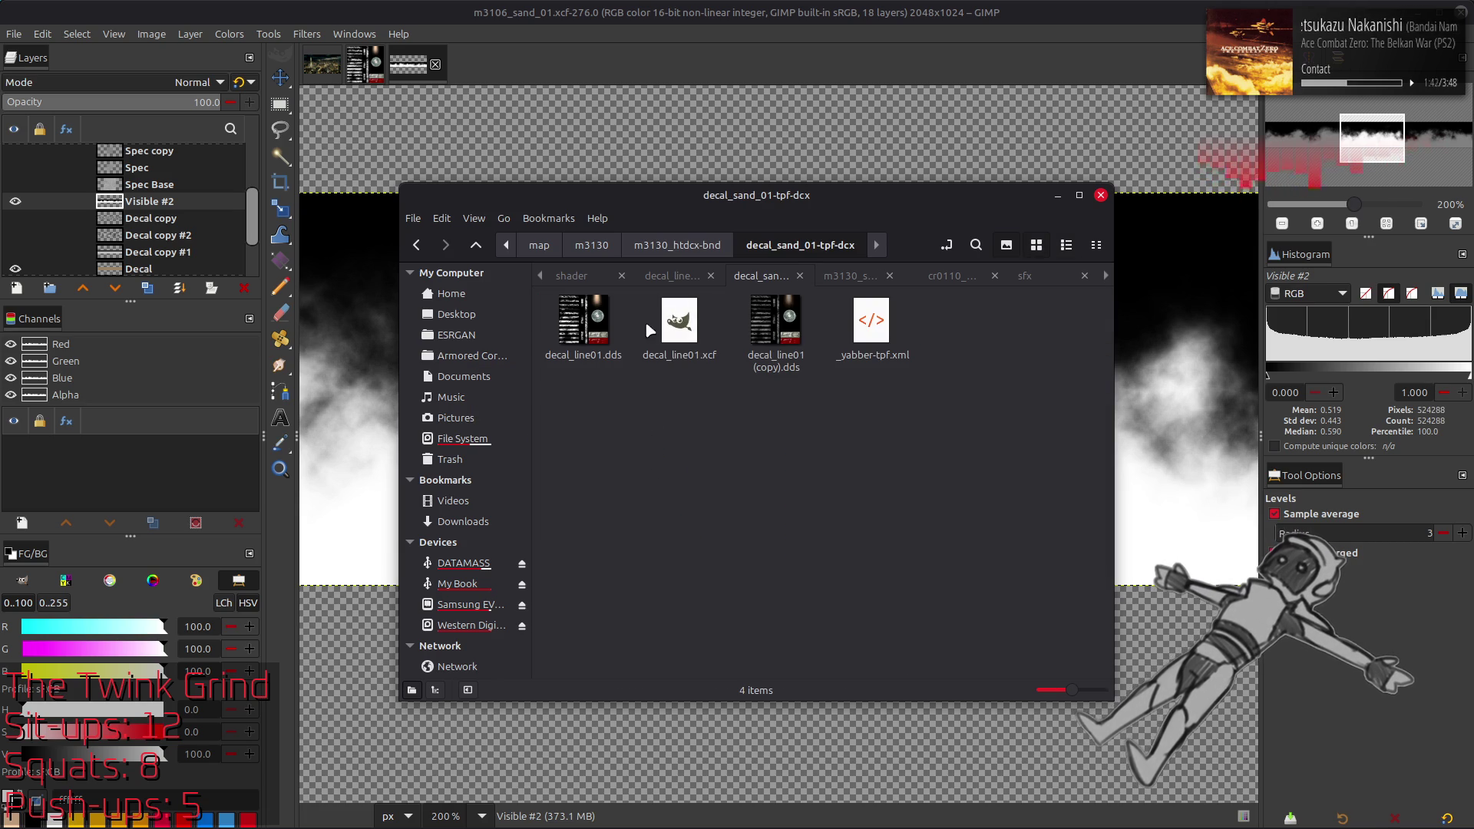
click(687, 326)
ctrl+click(775, 319)
key(Delete)
Rename decal_line01.dds to decal_sand_01.dds
right_click(592, 335)
click(638, 516)
key(Right)
key(BackSpace)
key(BackSpace)
key(BackSpace)
key(BackSpace)
text(sand_01)
key(Return)
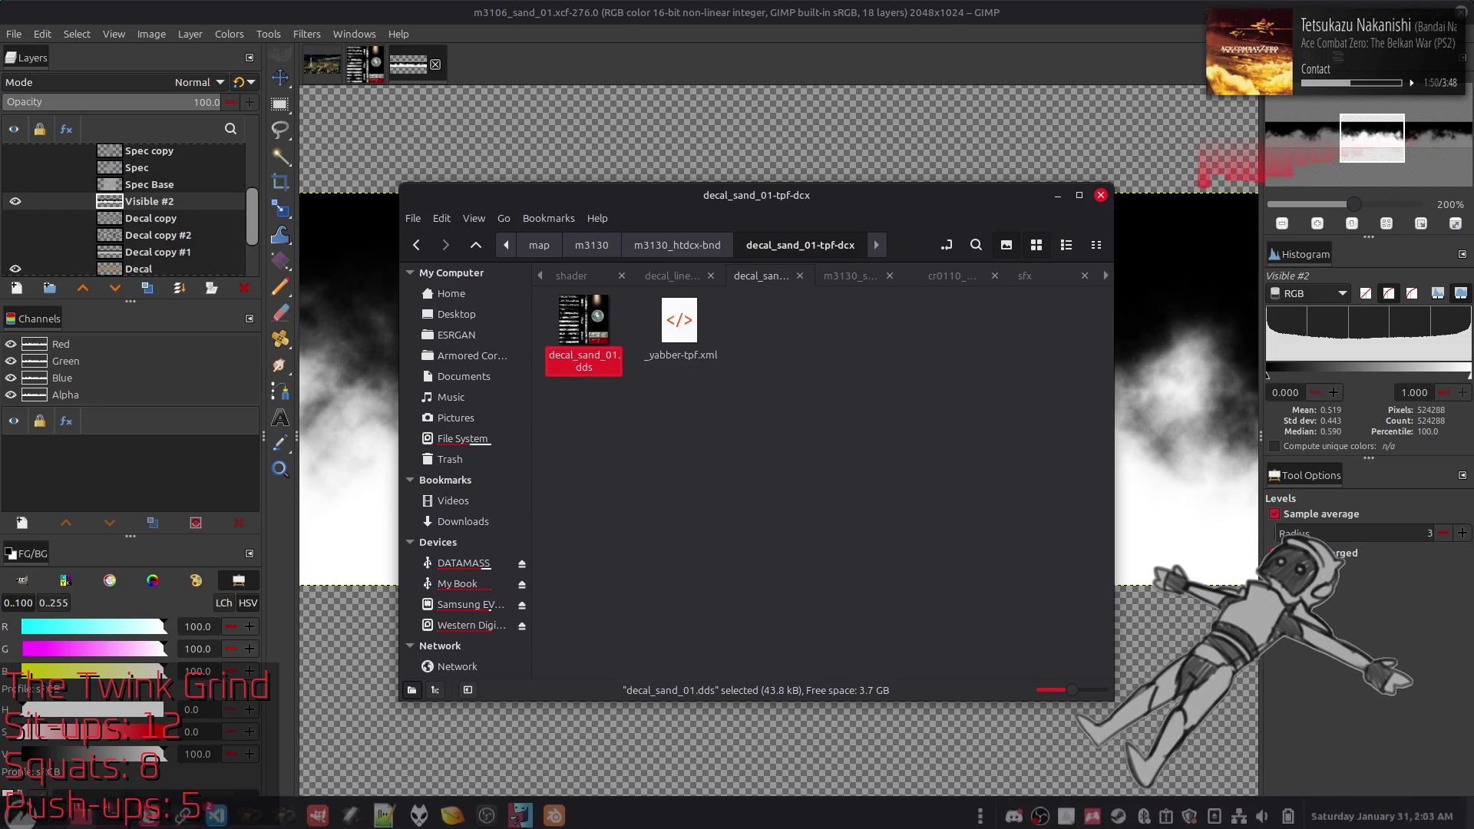
key(alt+Tab)
key(alt+Tab)
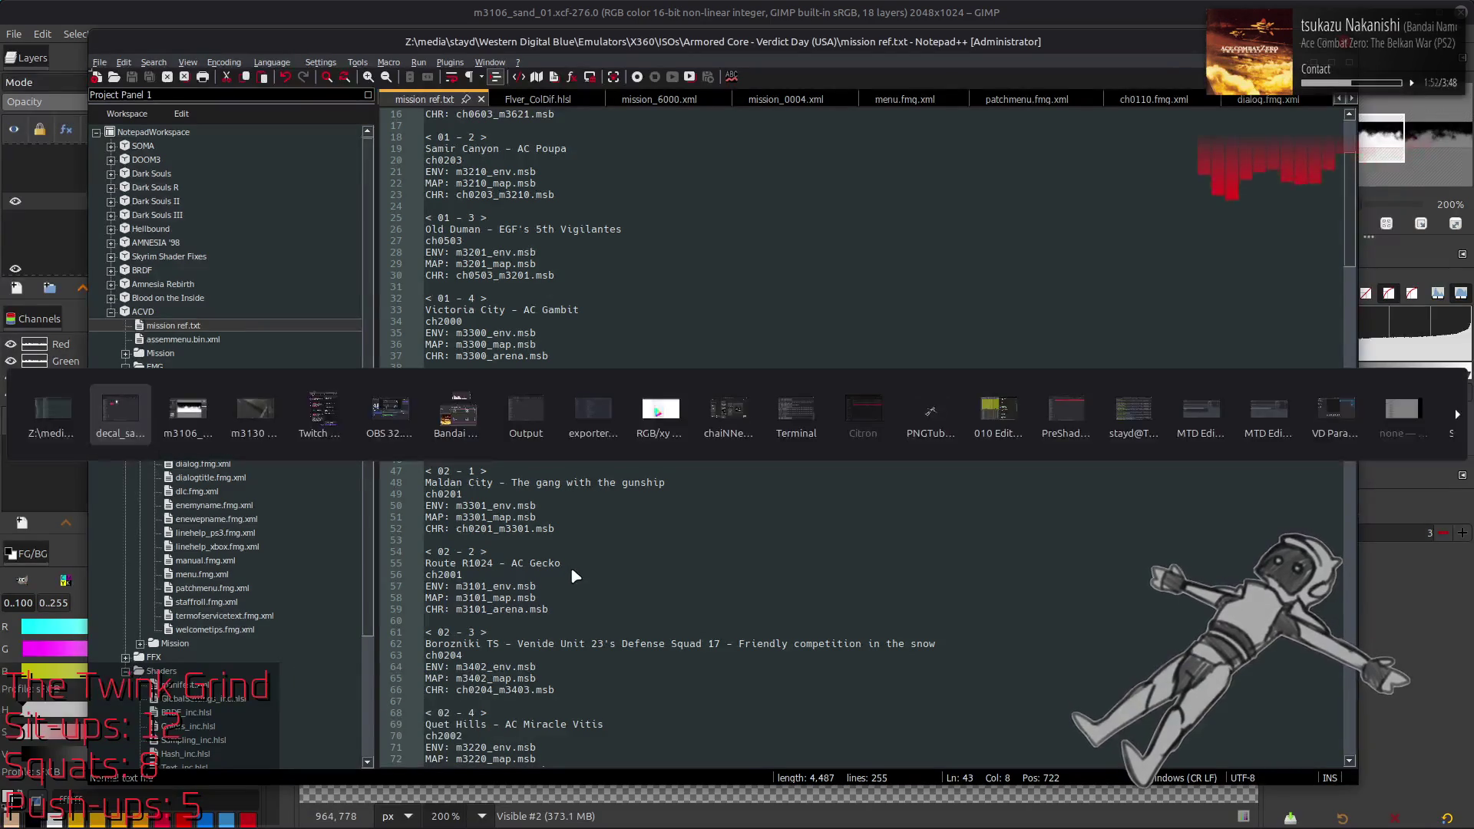
In _yabber-tpf.xml, change decal_line01 to decal_sand_01 on lines 10 and 3
drag(677, 315, 1202, 449)
click(710, 159)
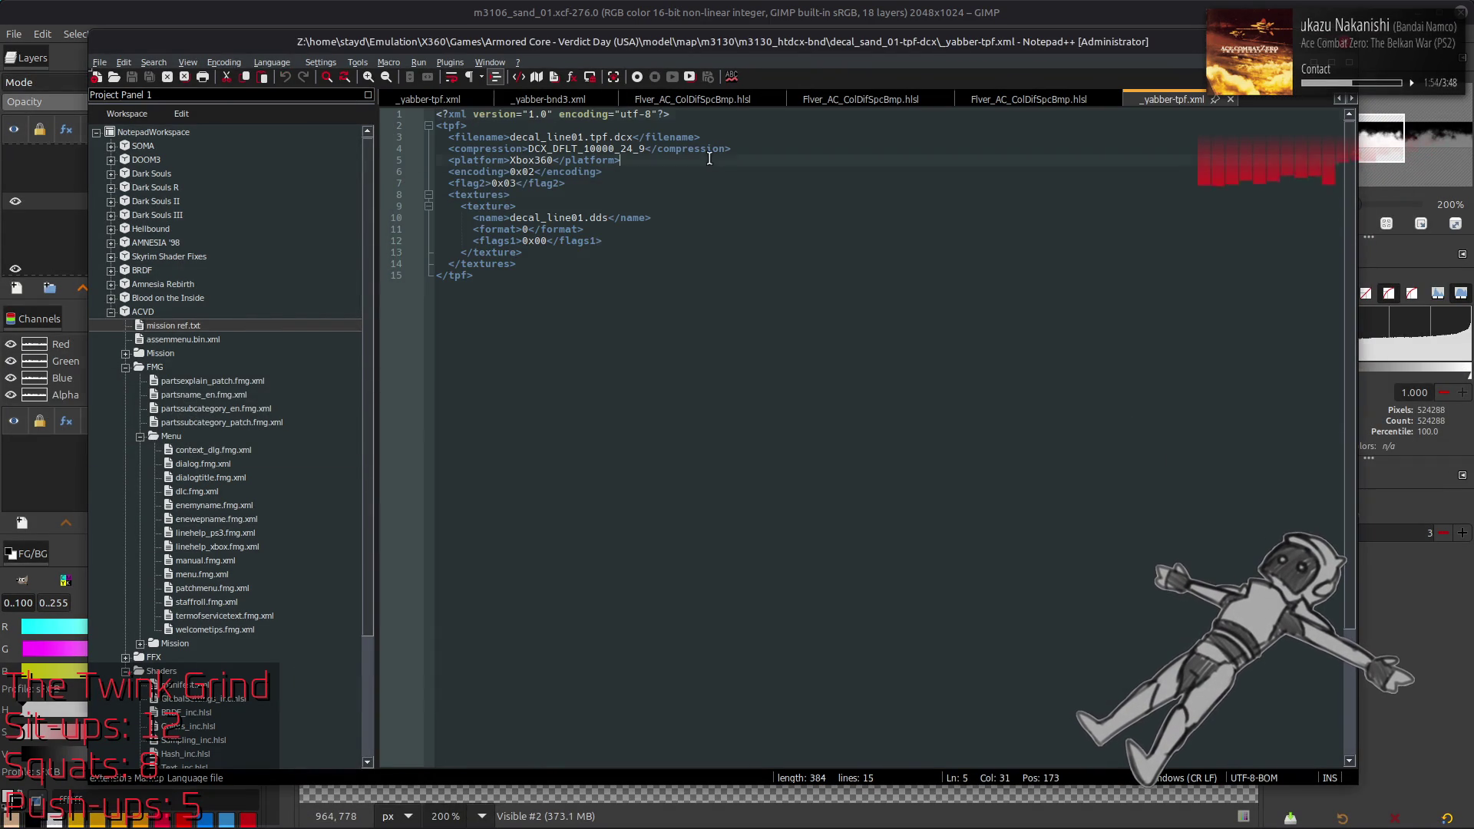
click(571, 217)
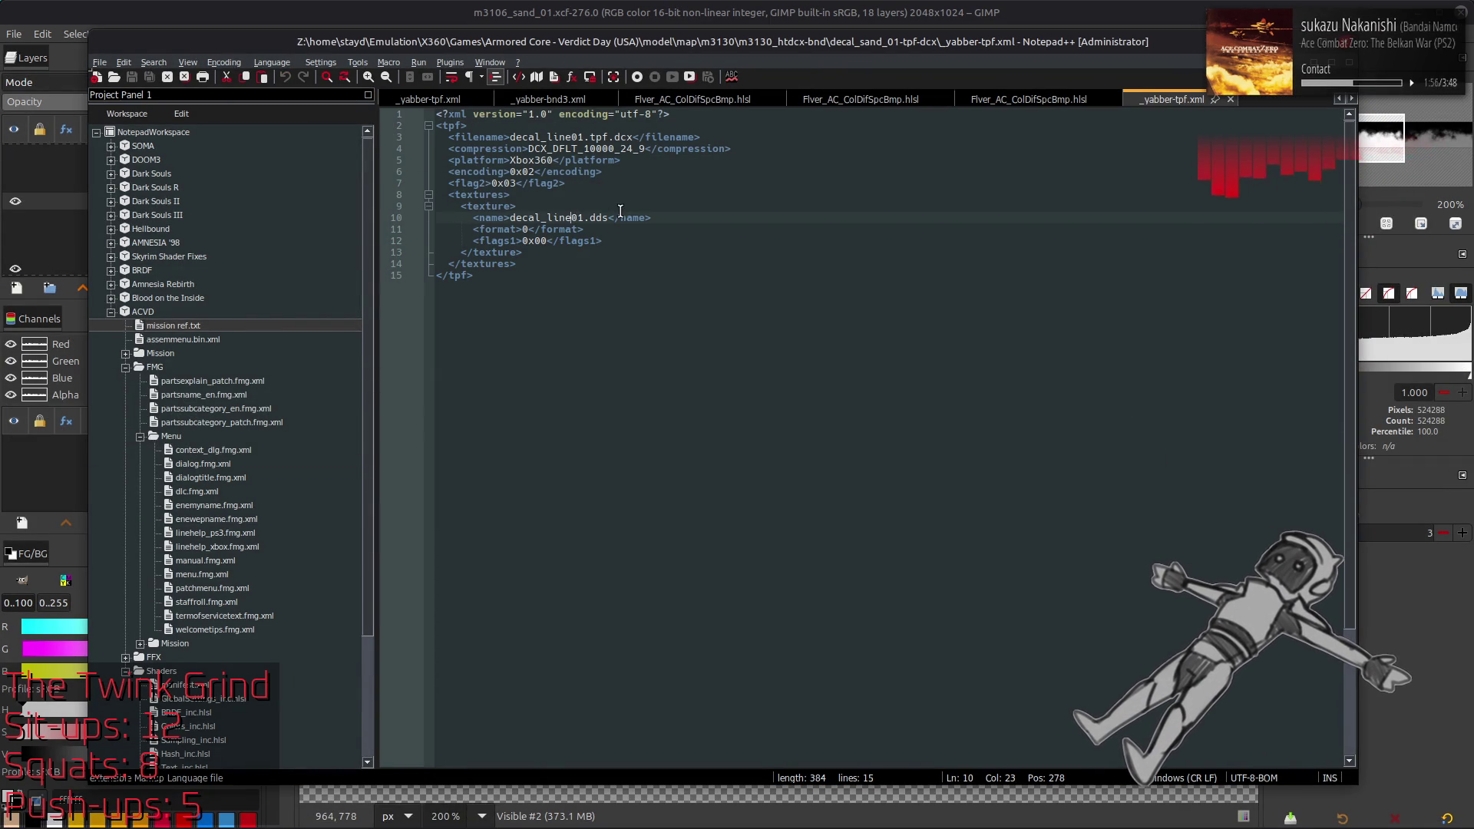
key(BackSpace)
key(BackSpace)
key(BackSpace)
text(sand)
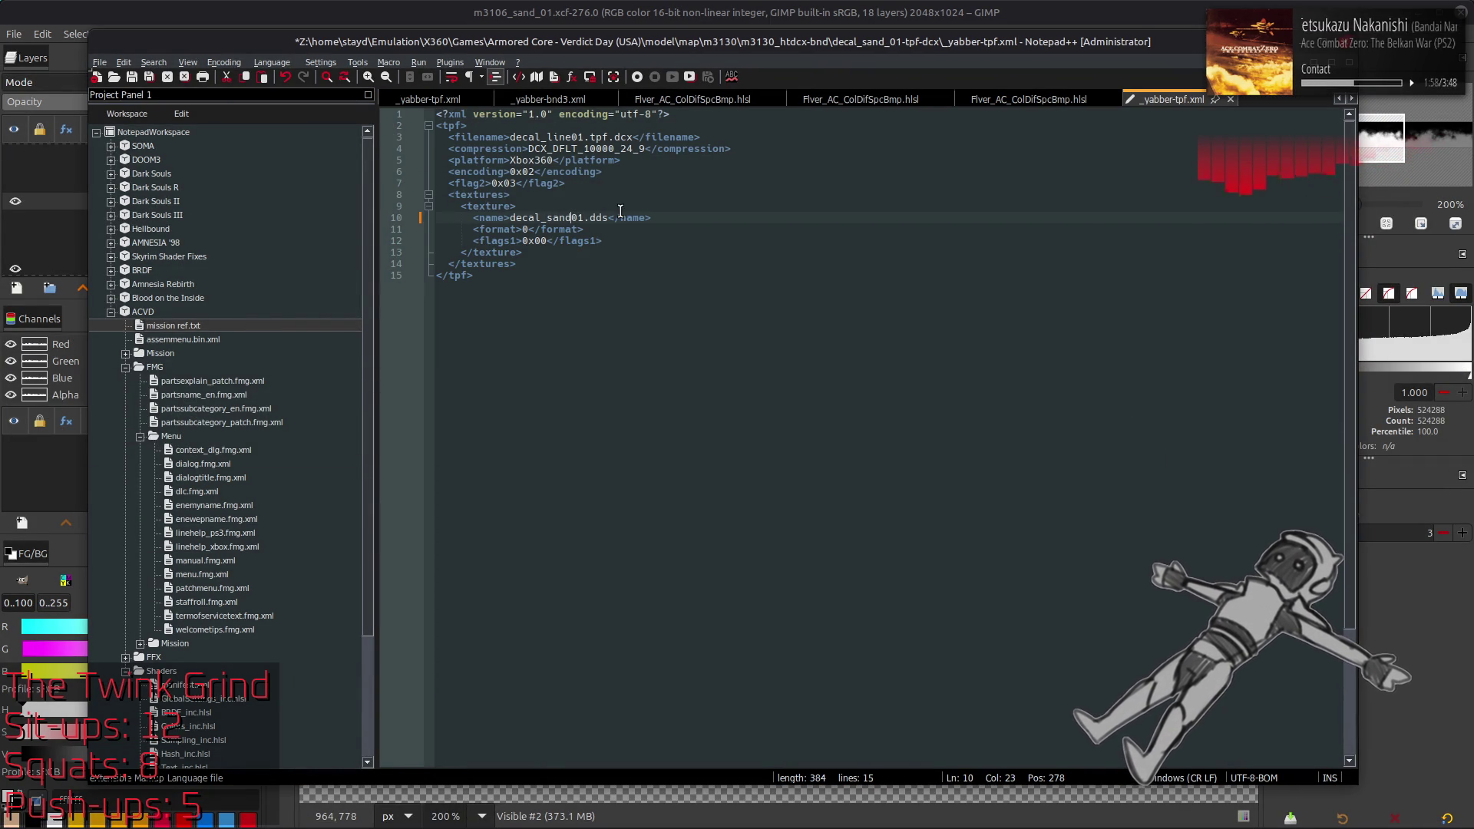
text(_)
double_click(560, 215)
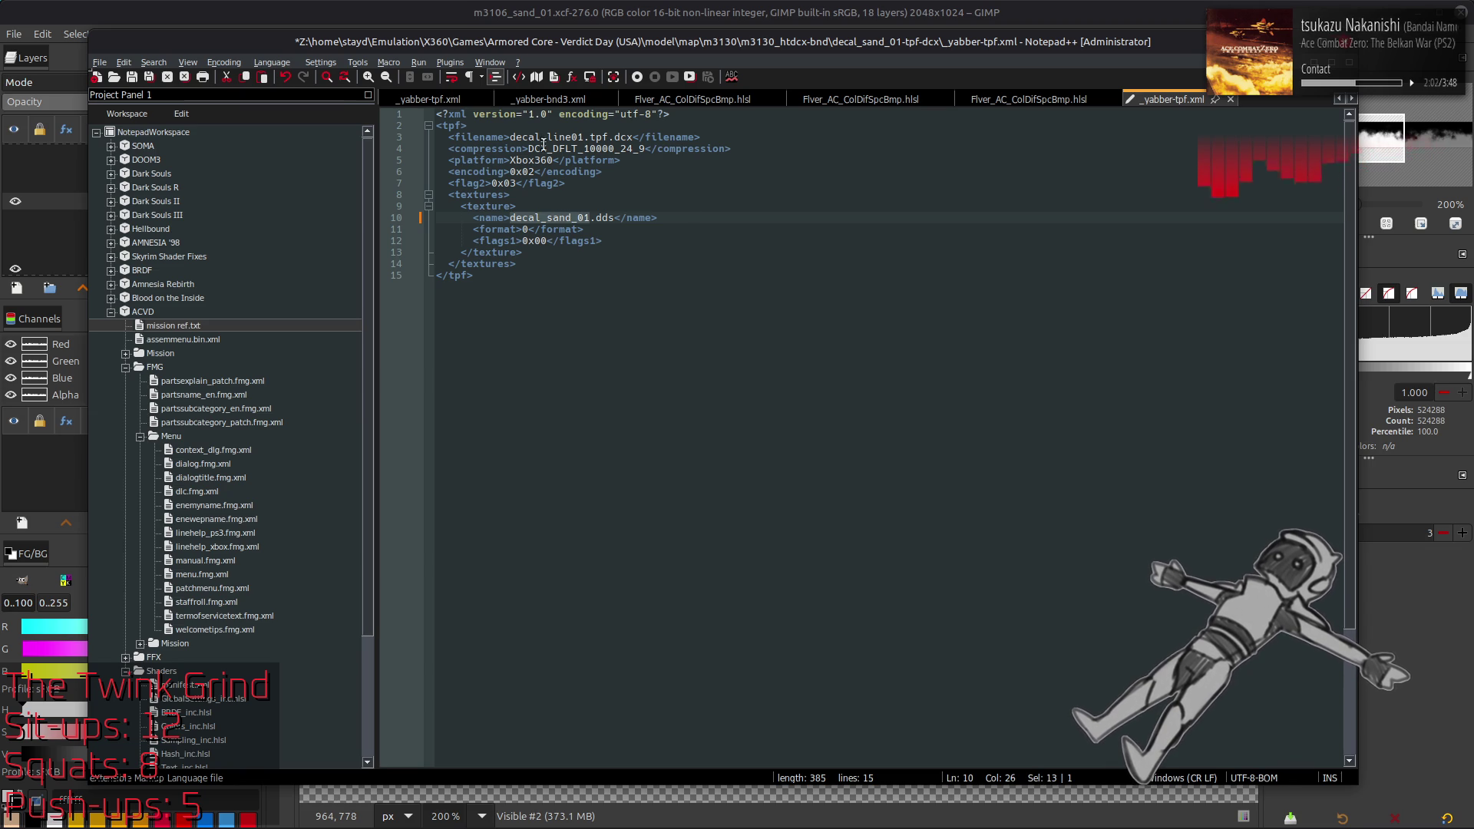
key(ctrl+c)
double_click(553, 138)
key(ctrl+v)
Set the format value to 5, save the XML, and close it
click(529, 230)
key(BackSpace)
text(5)
key(ctrl+s)
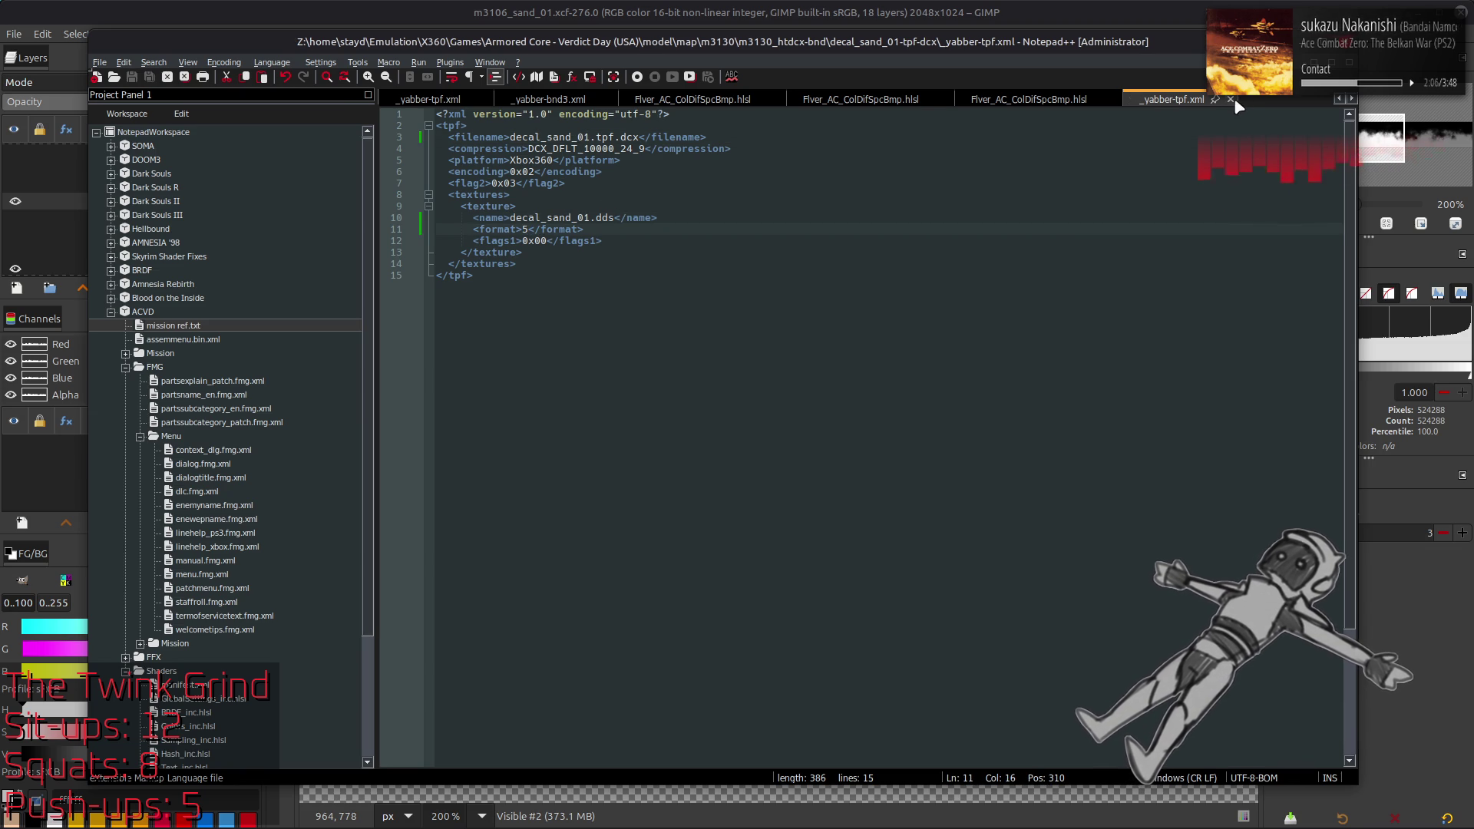
click(1230, 99)
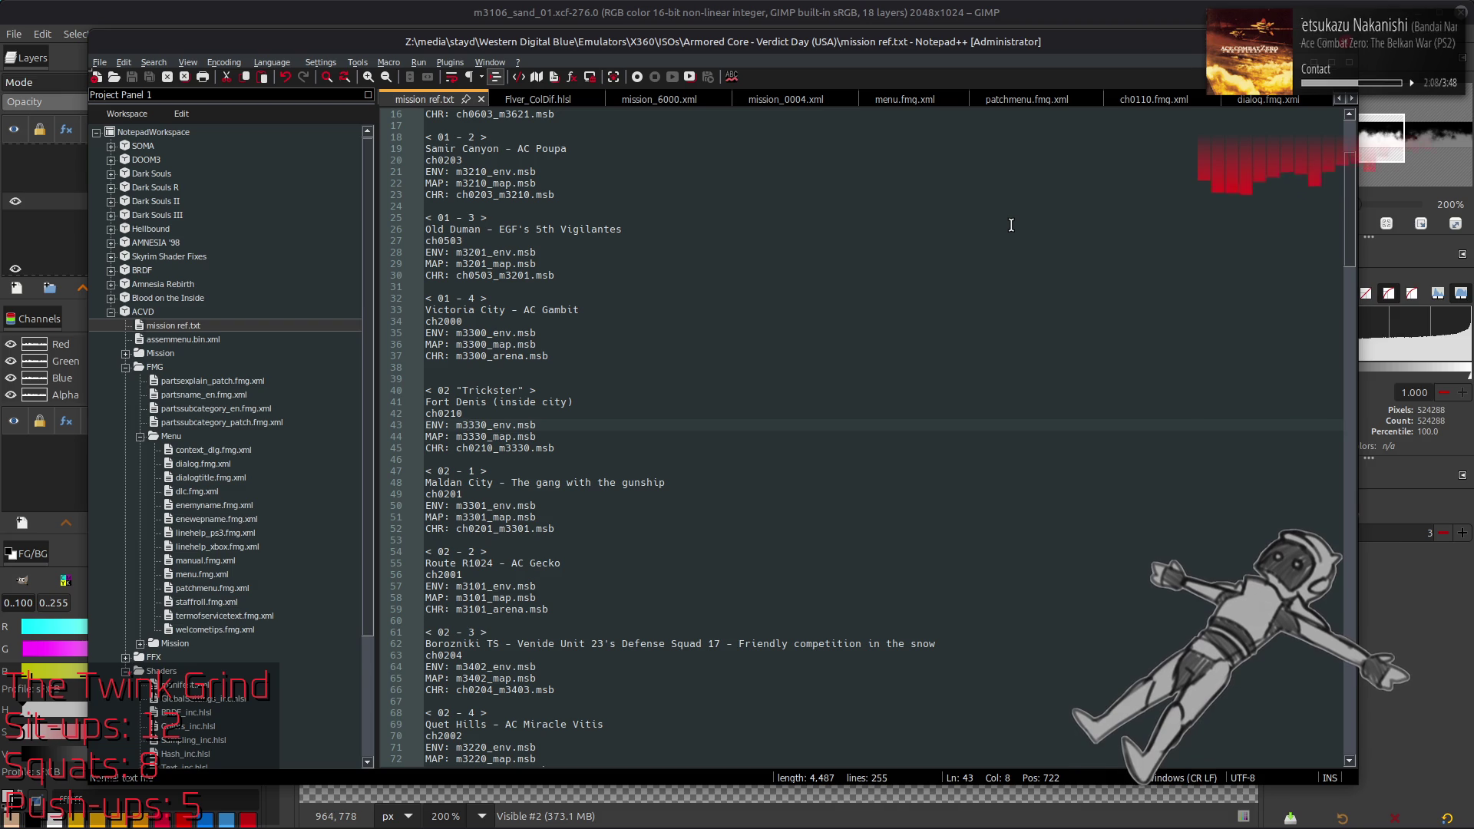
key(alt+Tab)
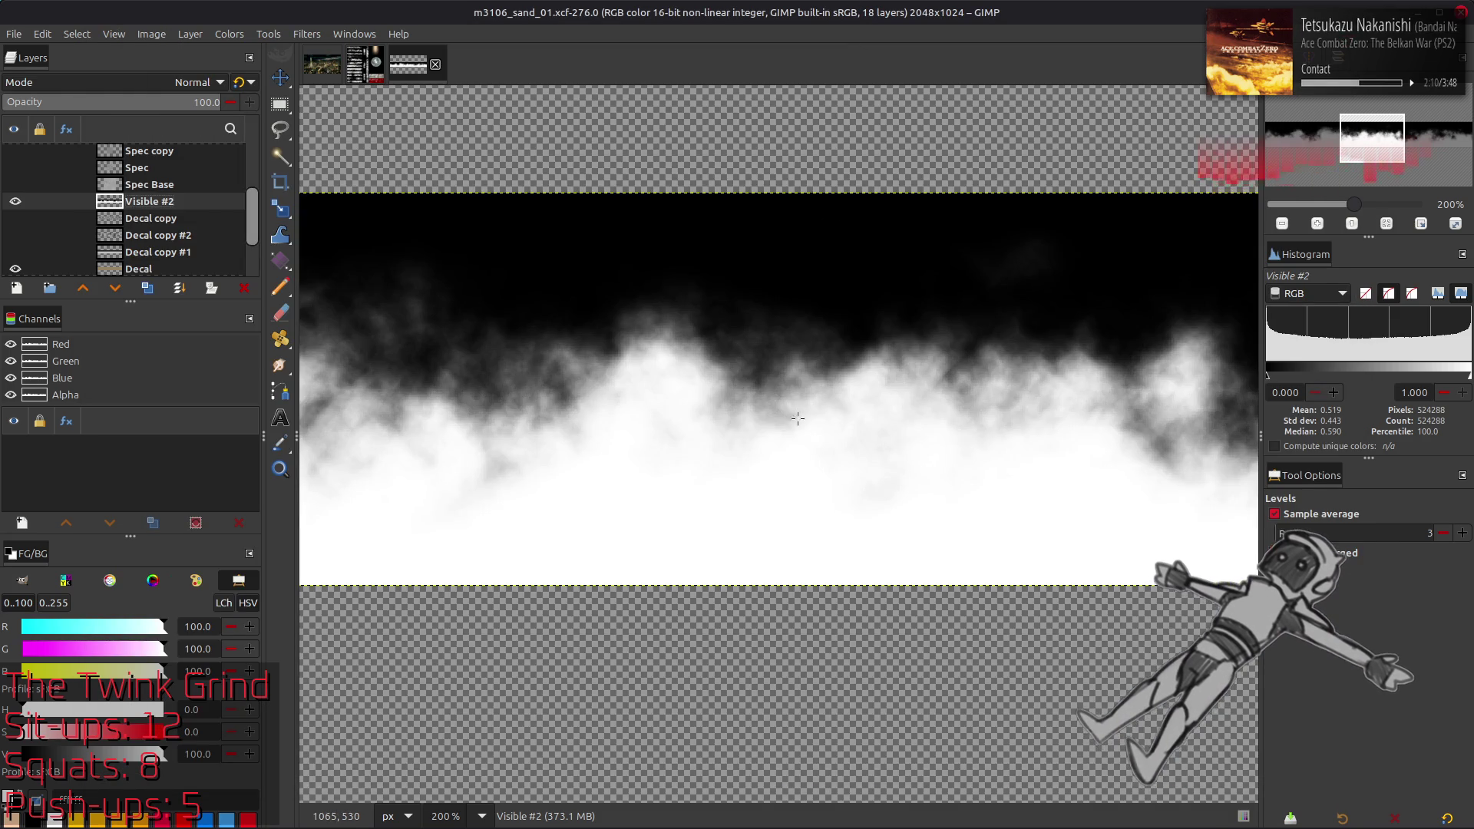
Check the sand layer at 100% zoom by toggling the Visible #2 cloud layer
key(m)
key(1)
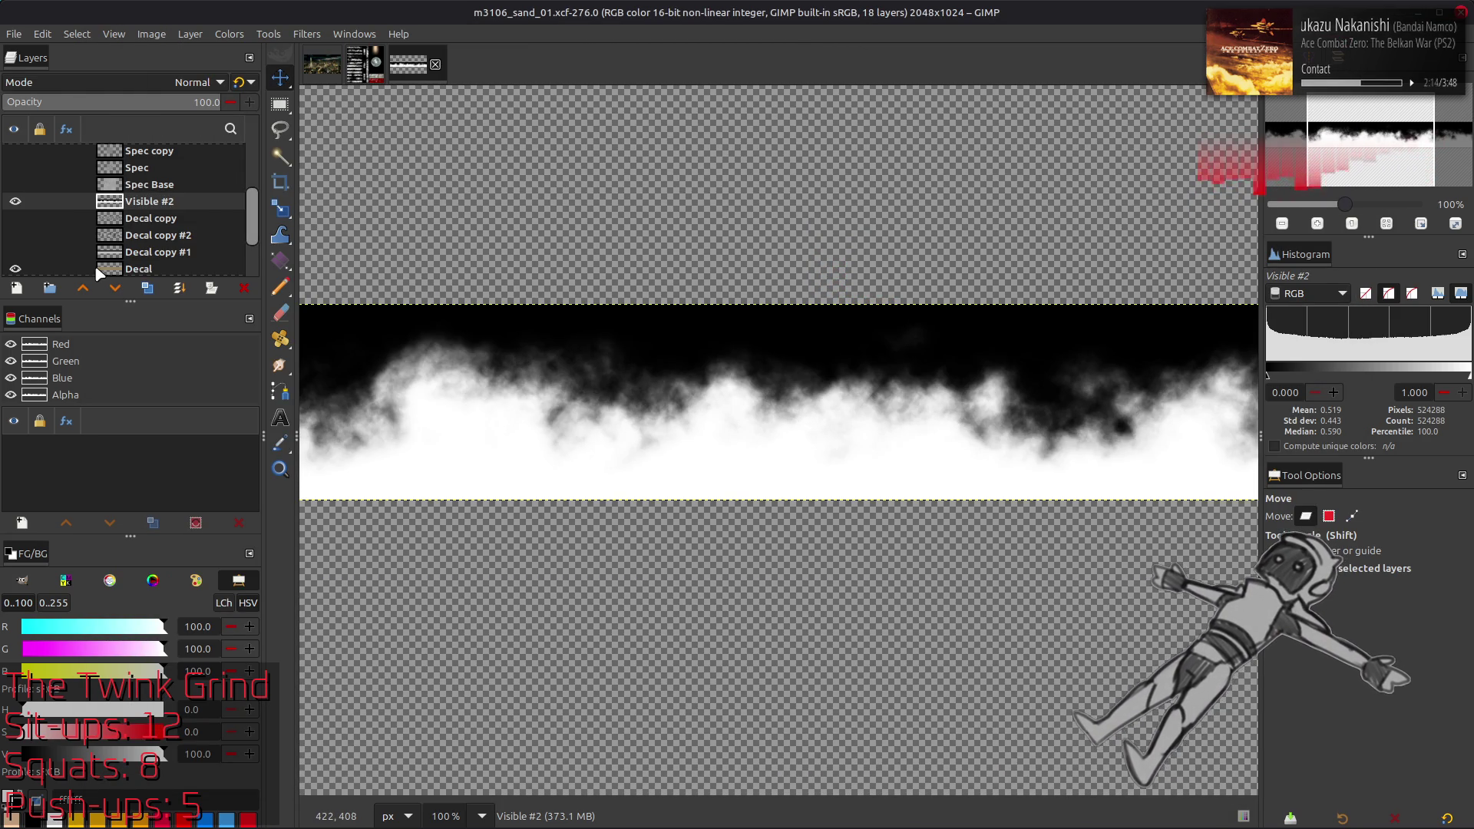
click(16, 201)
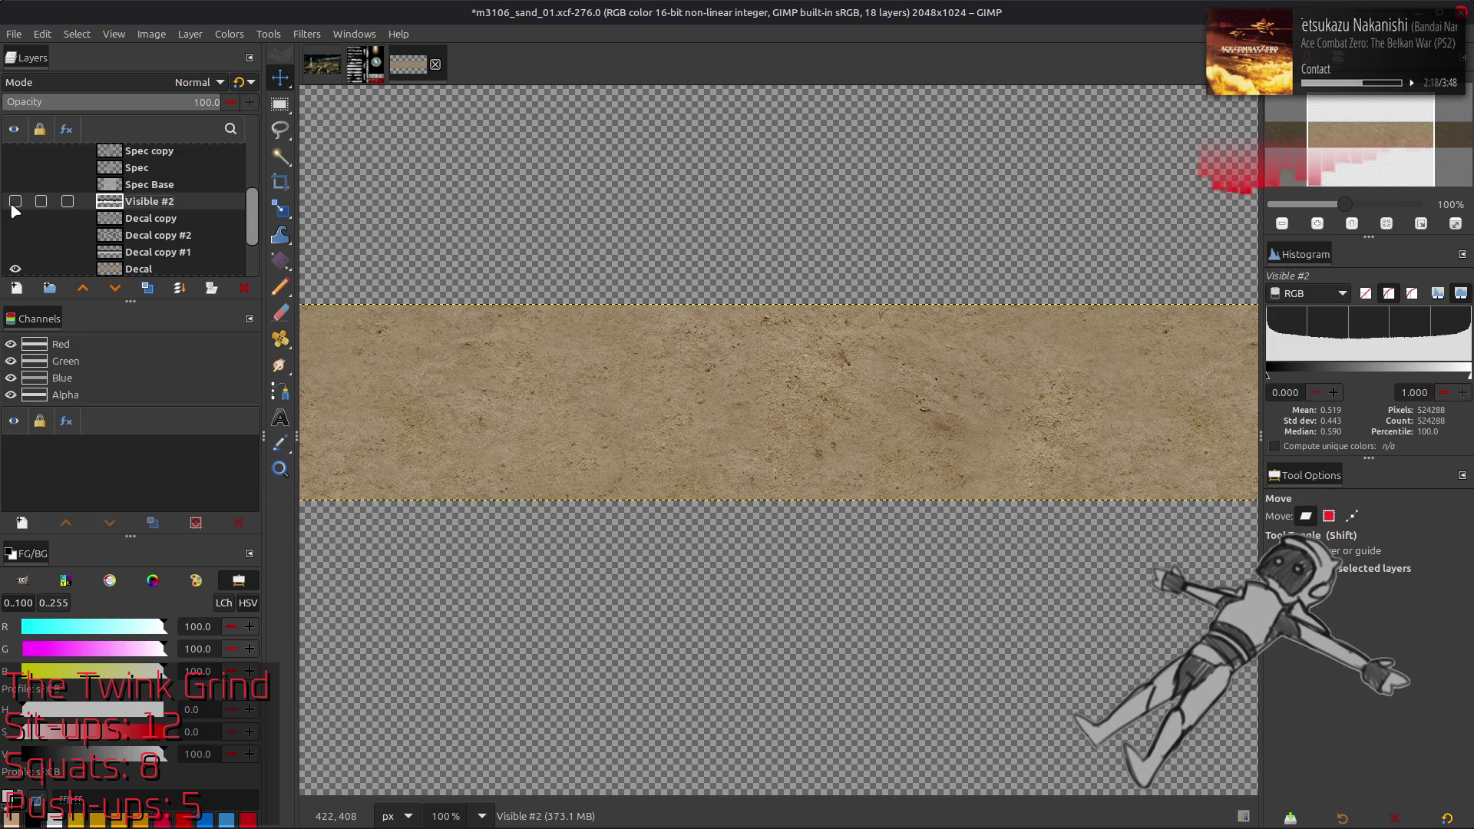
scroll(15, 211, down, 3)
scroll(17, 200, up, 2)
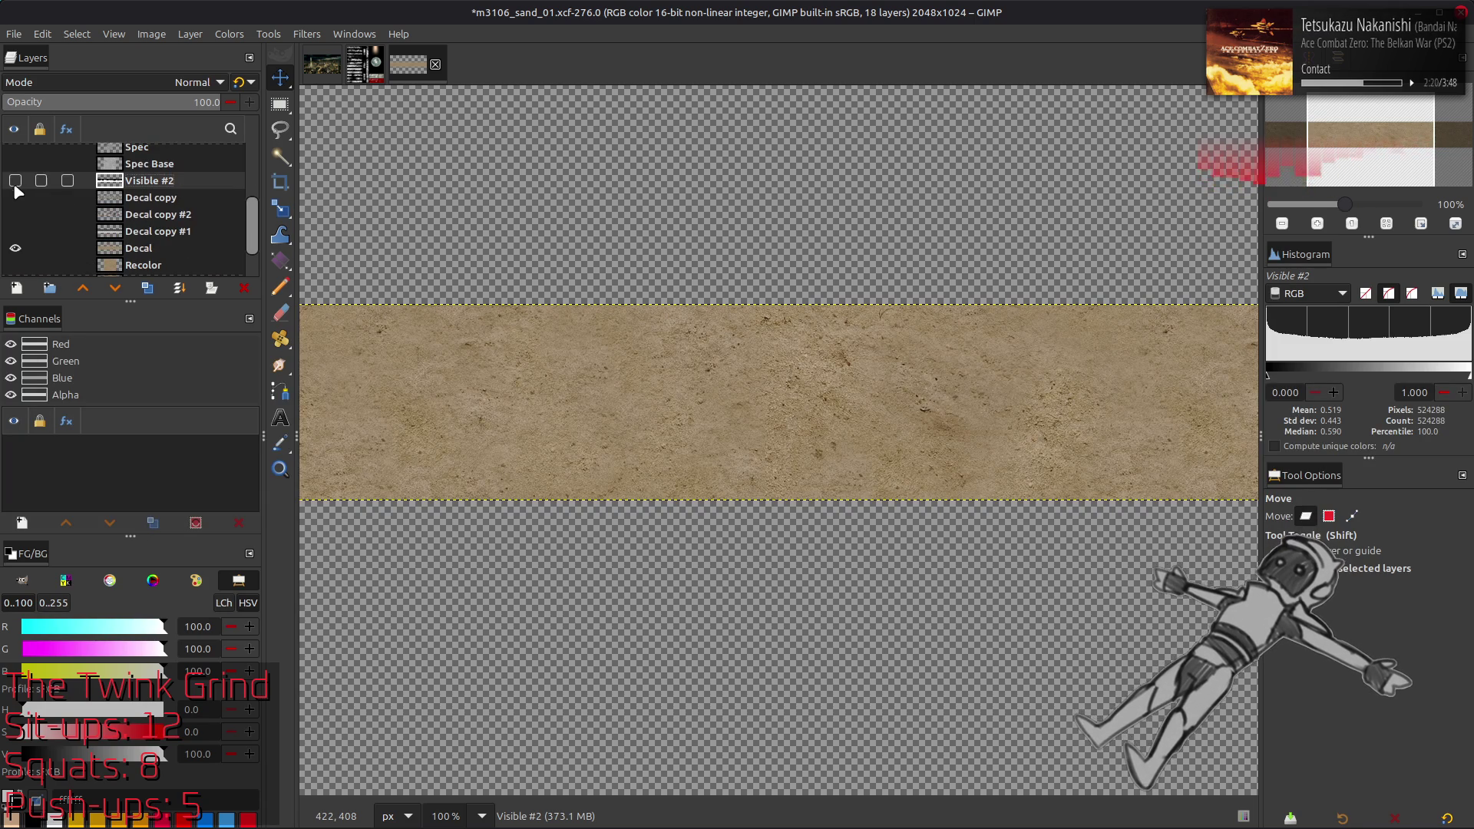
click(14, 185)
Resize the canvas to 2048×256 pixels
click(151, 34)
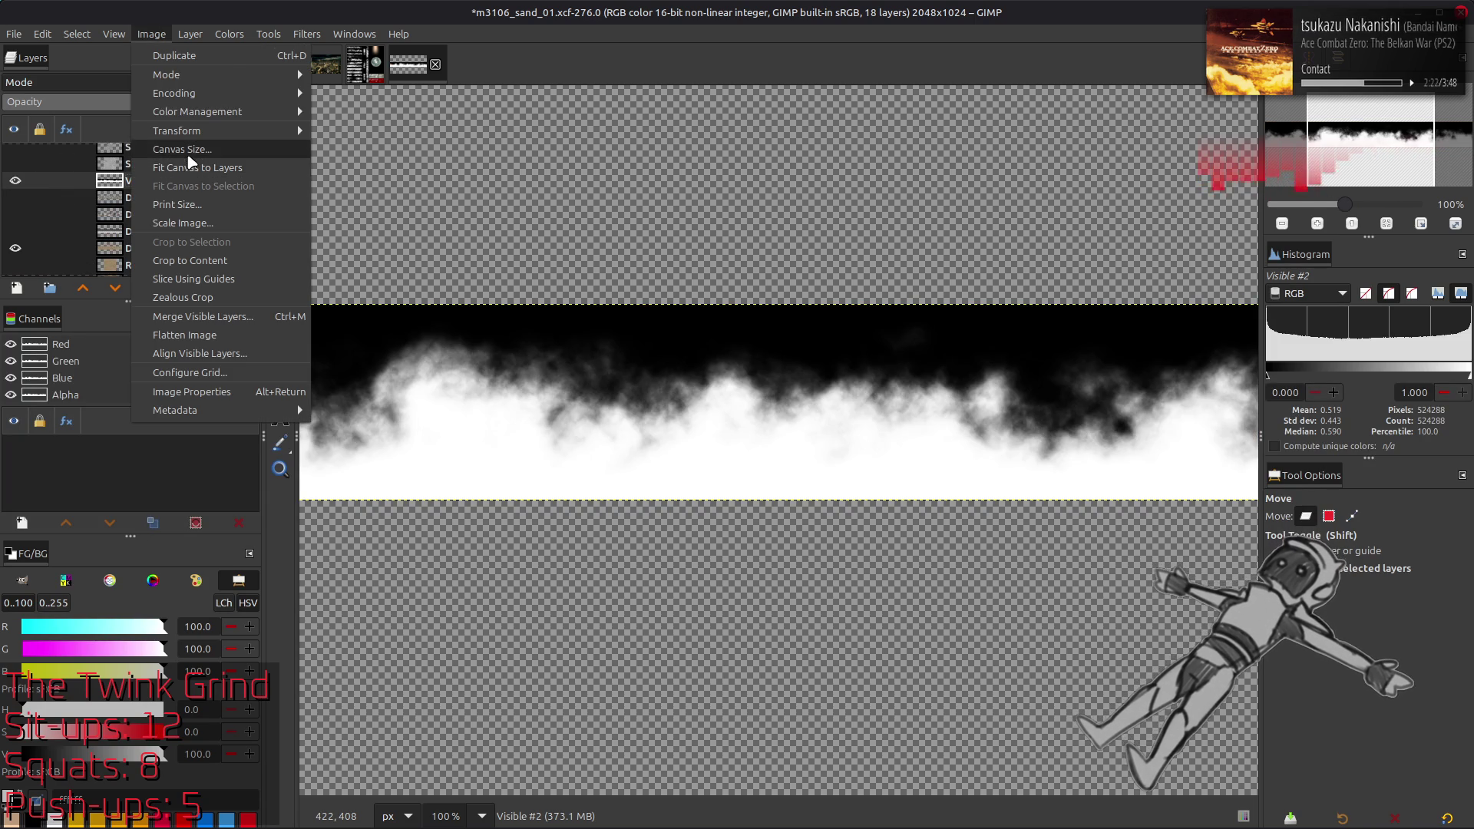
click(188, 152)
scroll(739, 389, up, 1)
double_click(617, 388)
text(256)
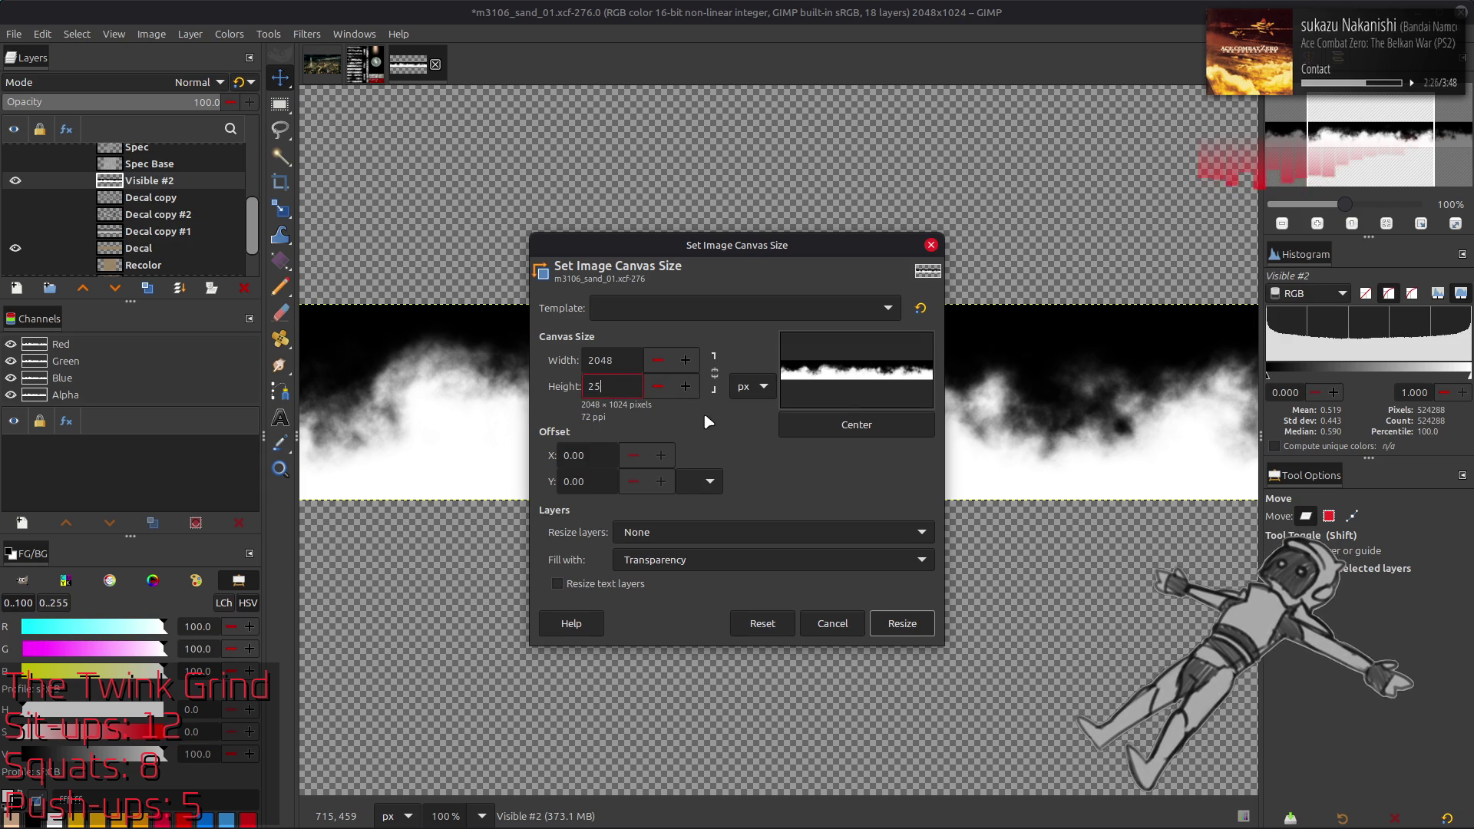
click(903, 623)
Load the cloud channel as a selection and add it as a mask on the Decal layer
right_click(42, 355)
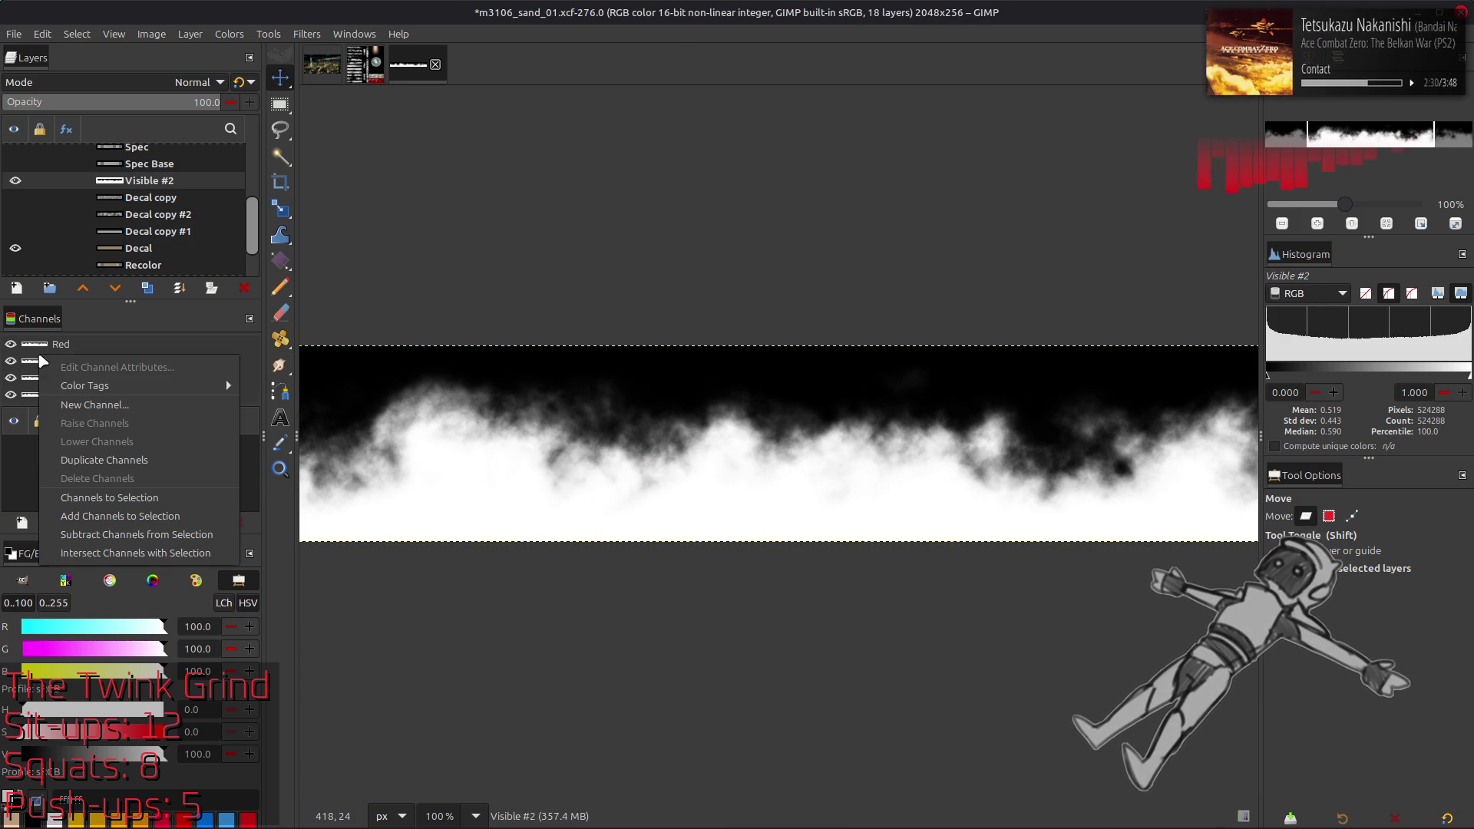
click(85, 497)
click(16, 181)
click(154, 247)
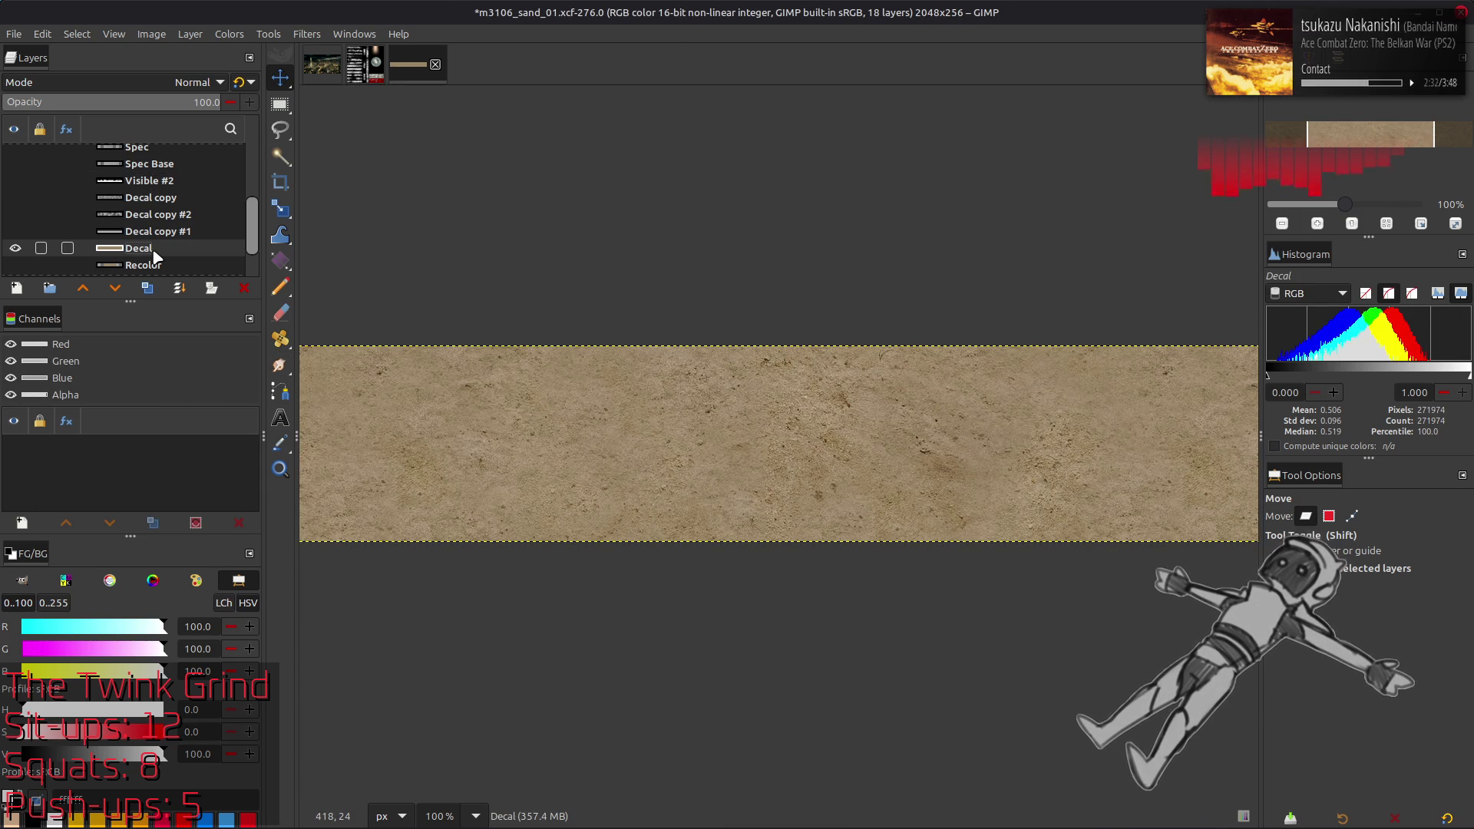
right_click(153, 248)
click(241, 523)
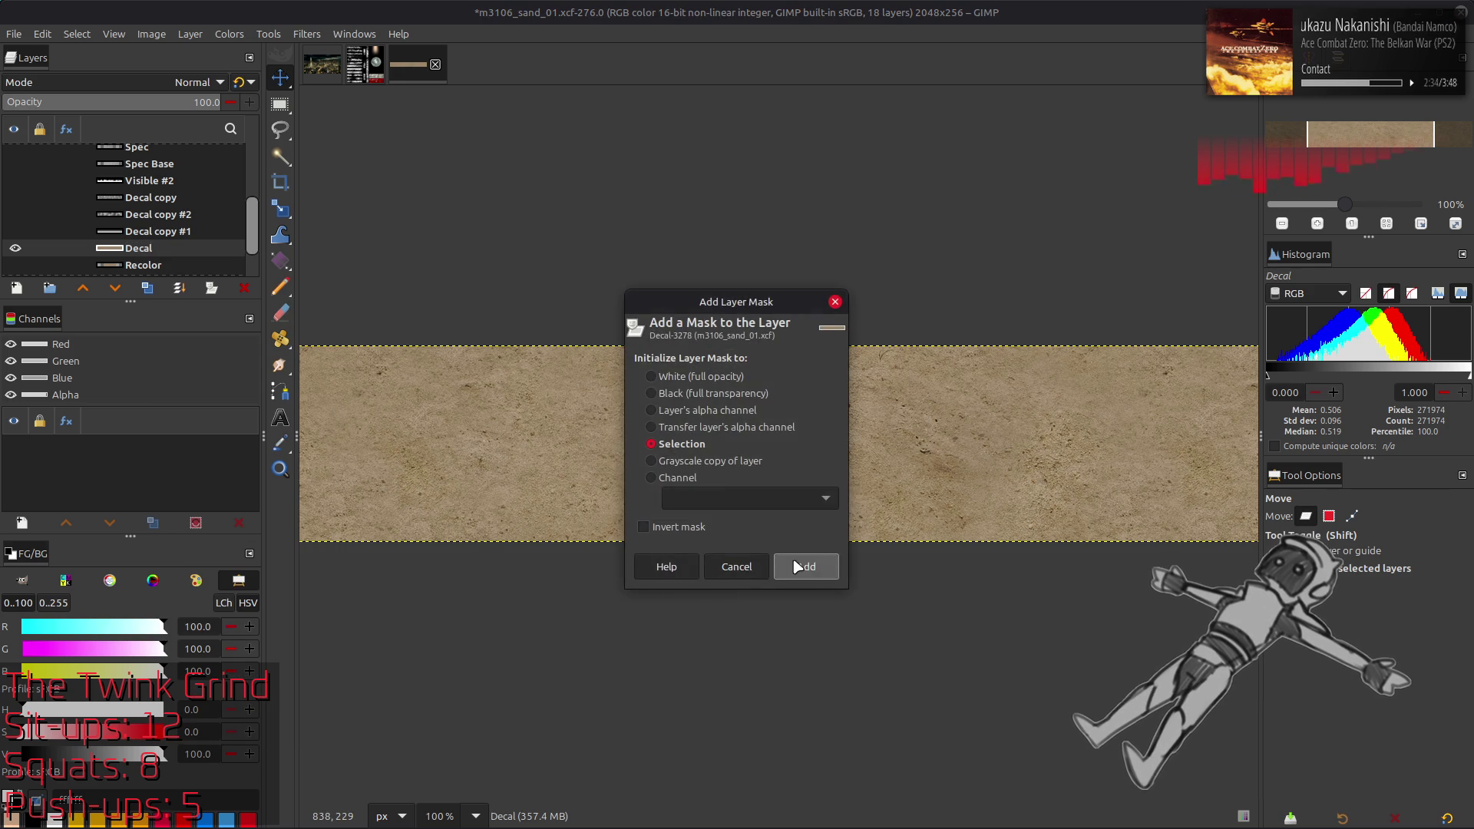
click(807, 566)
Clear the selection and apply the layer mask to the Decal layer
click(77, 34)
click(95, 69)
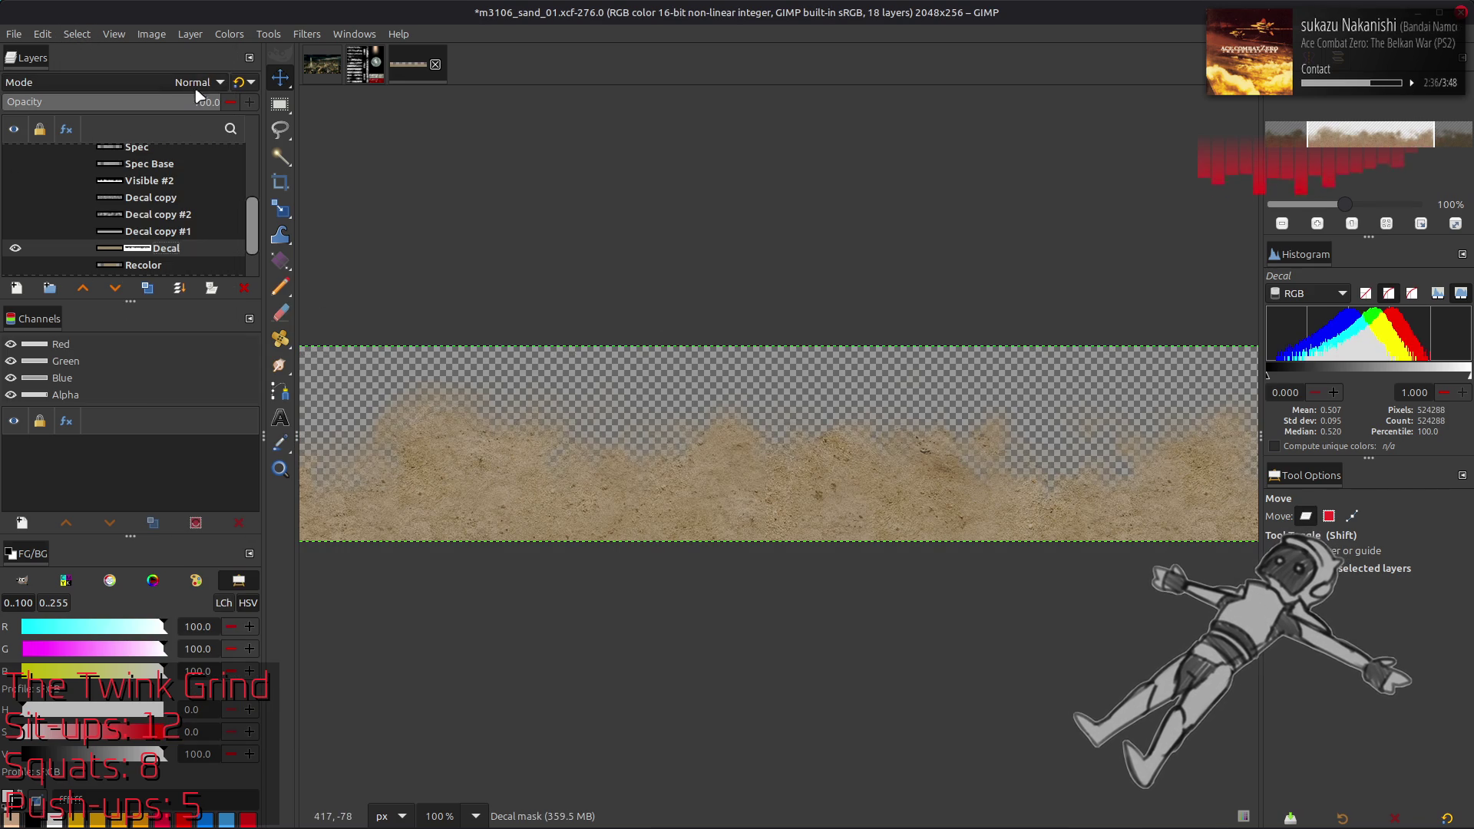
right_click(157, 252)
click(218, 541)
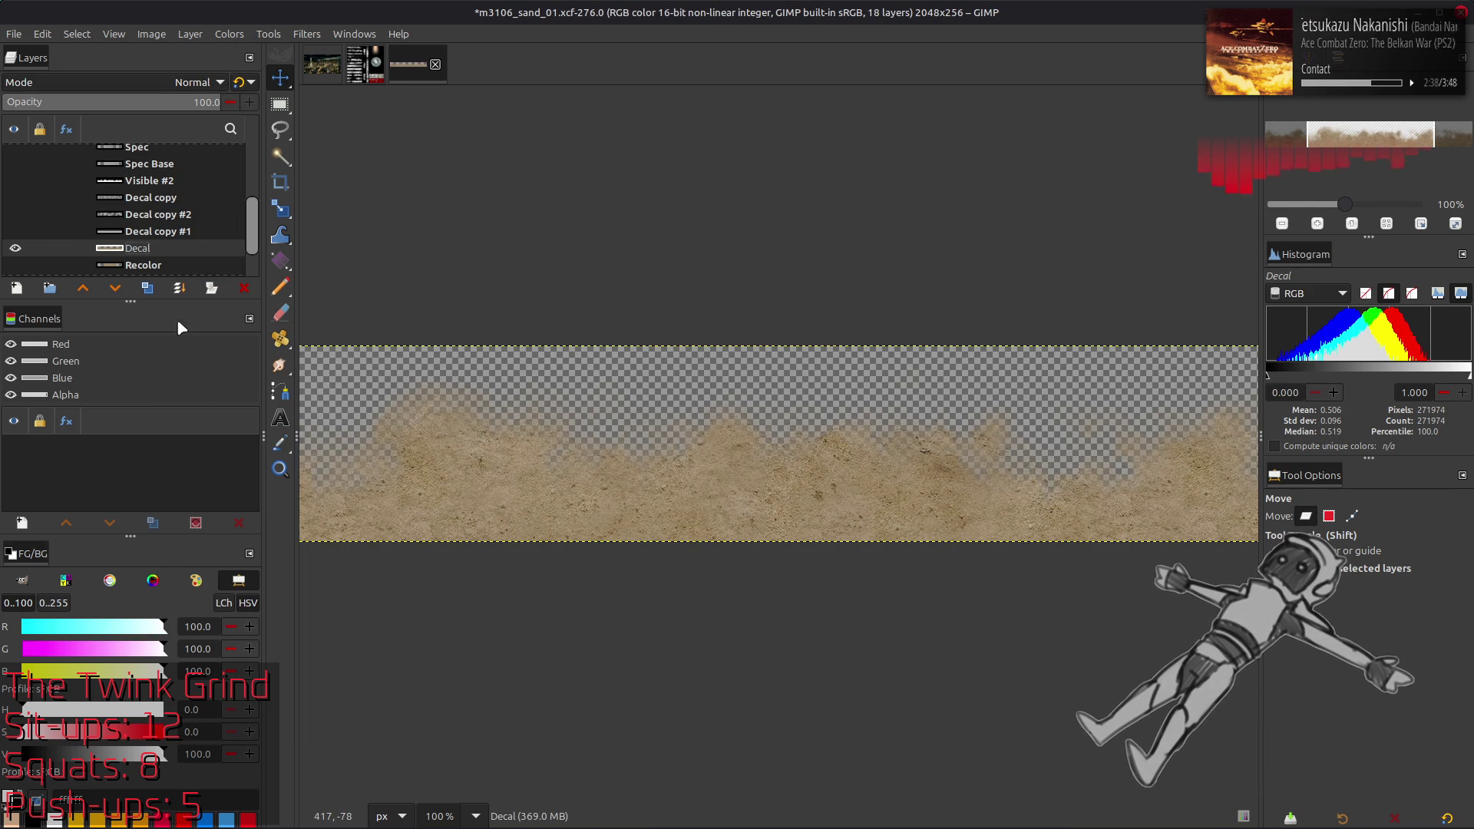
click(13, 34)
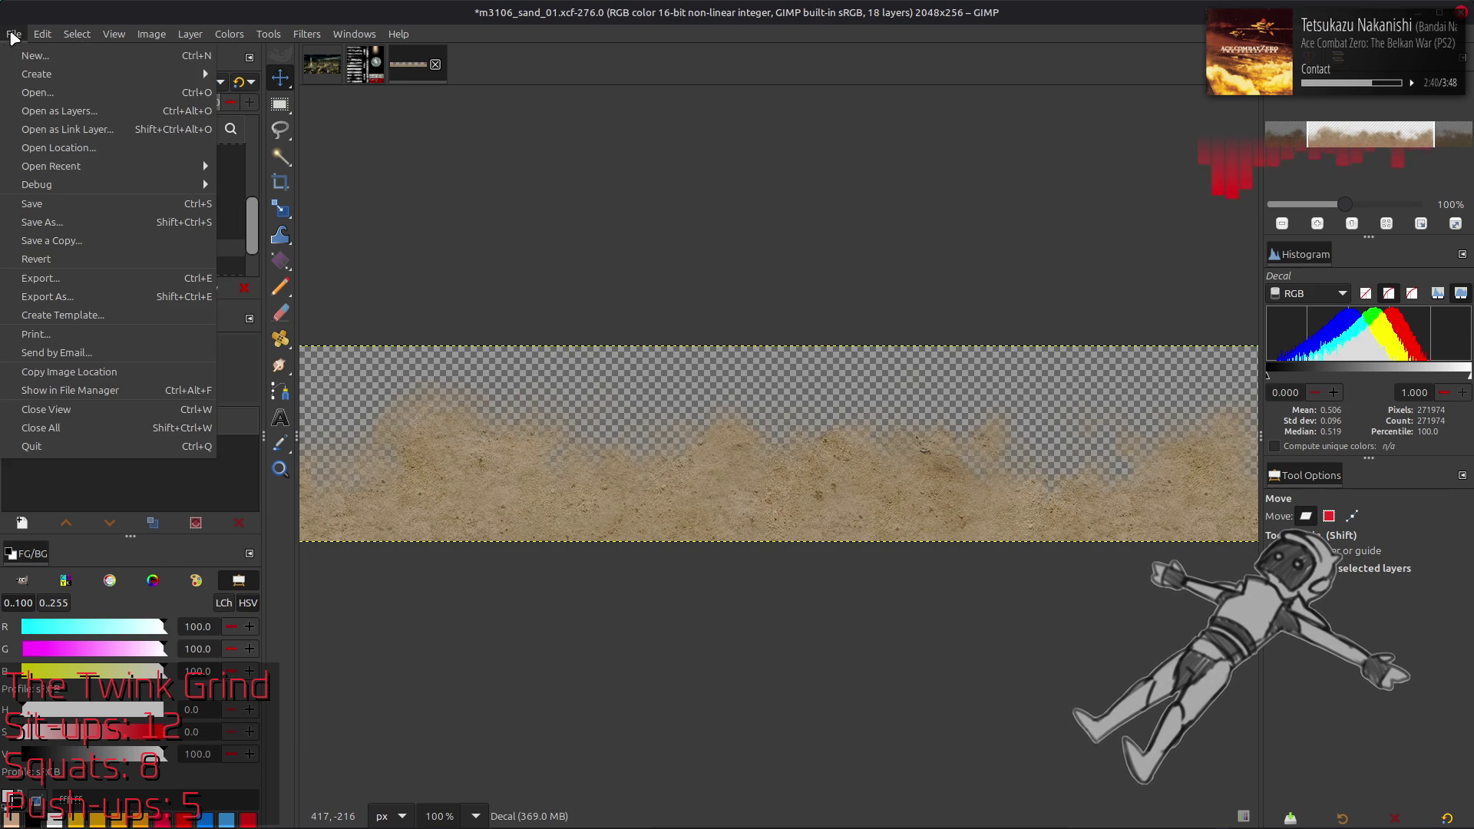
Export the image over decal_sand_01.dds in the decal_sand_01-tpf-dcx folder
click(92, 241)
click(911, 191)
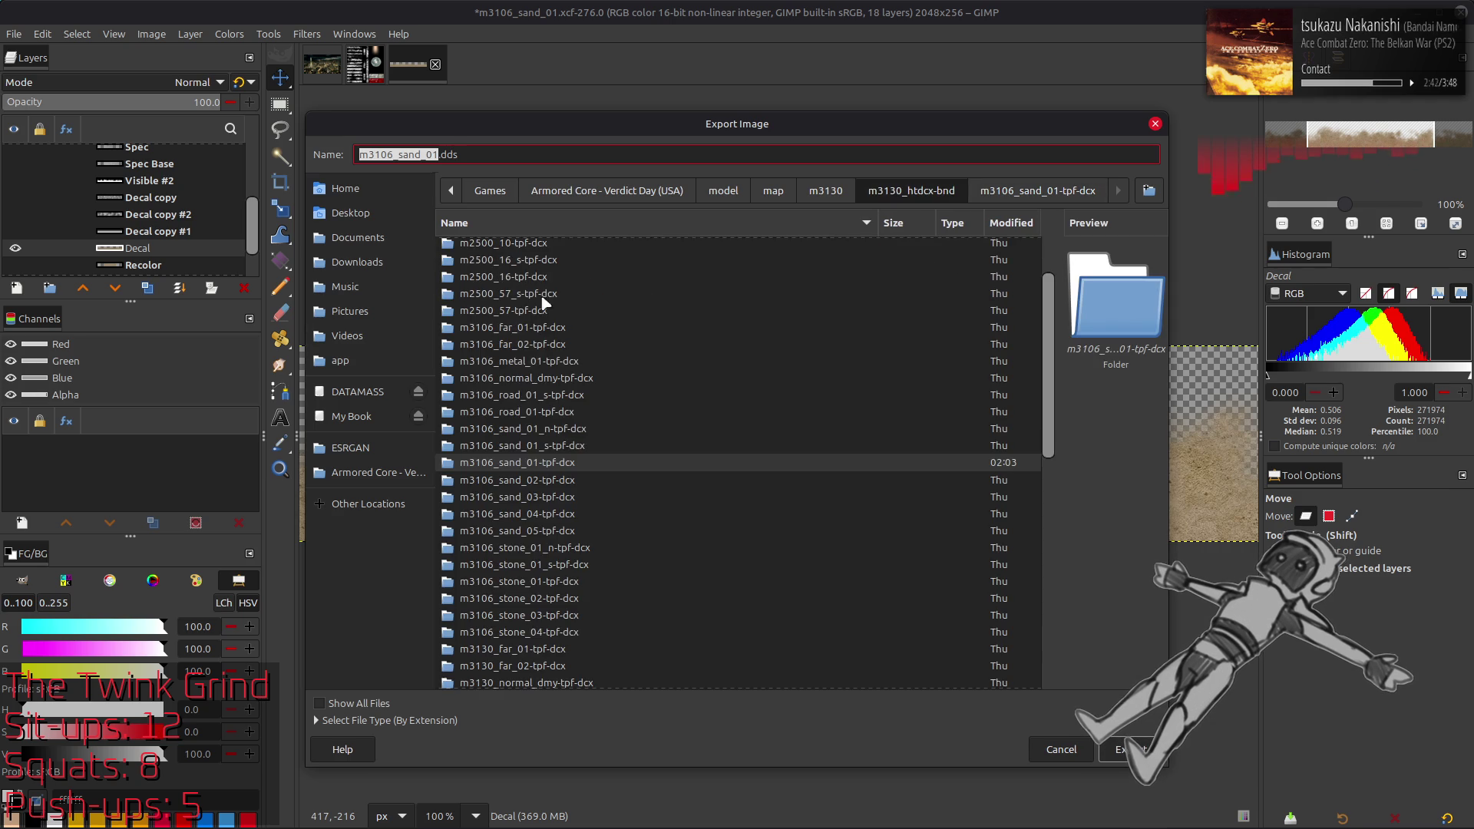
double_click(540, 297)
click(536, 247)
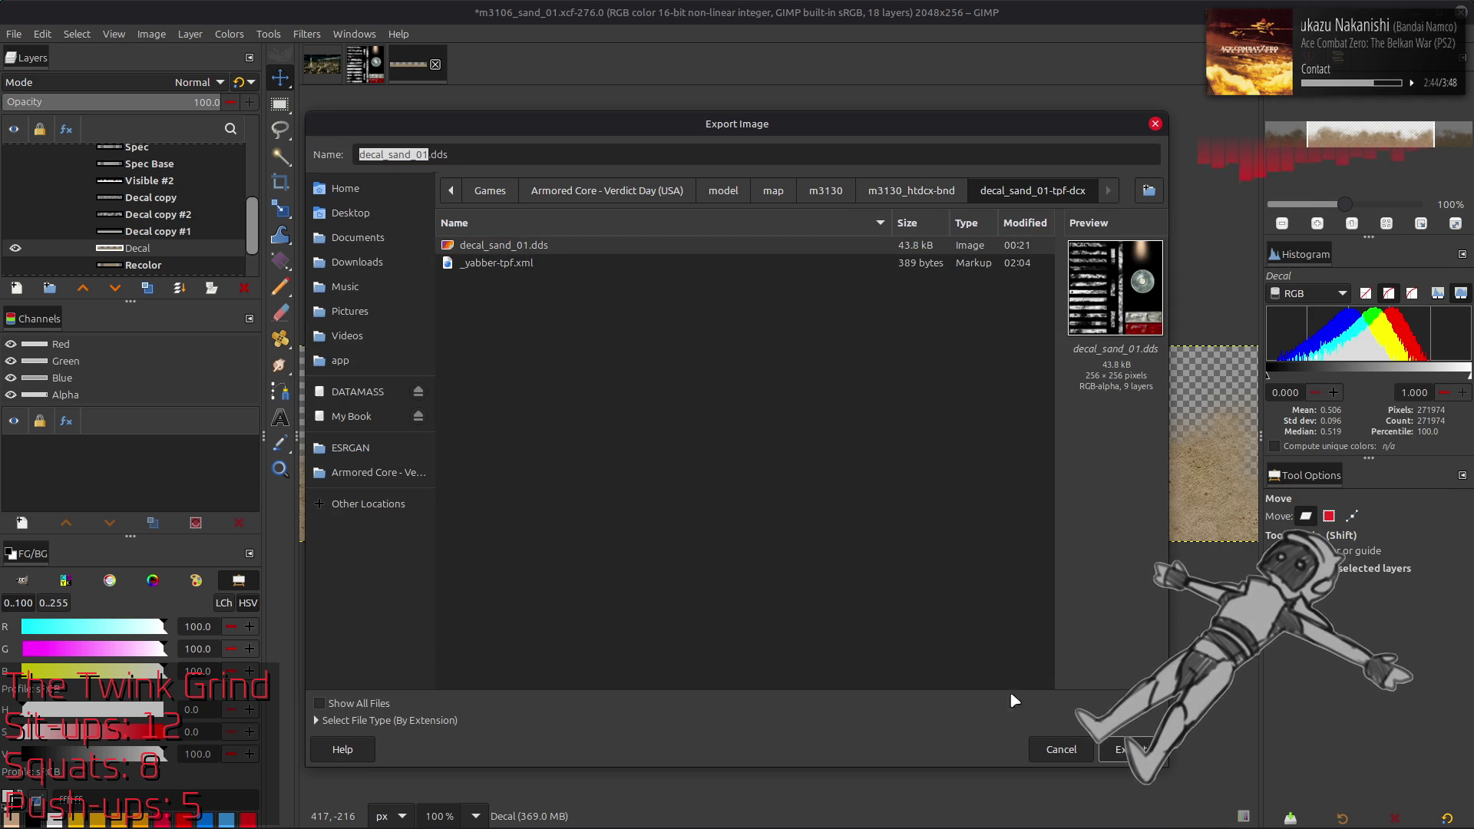
click(1128, 749)
click(844, 519)
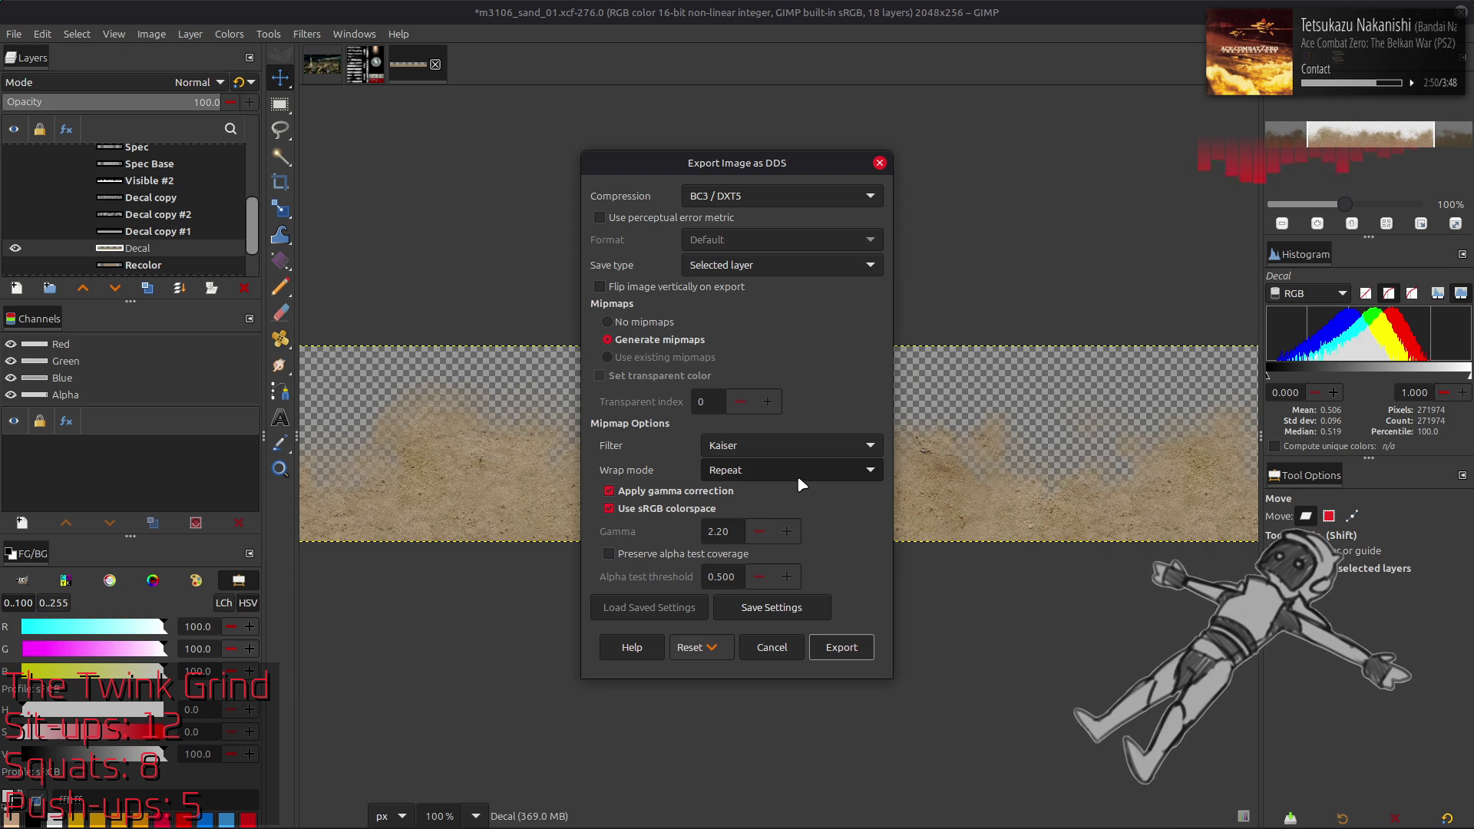
scroll(797, 476, up, 2)
scroll(797, 474, down, 3)
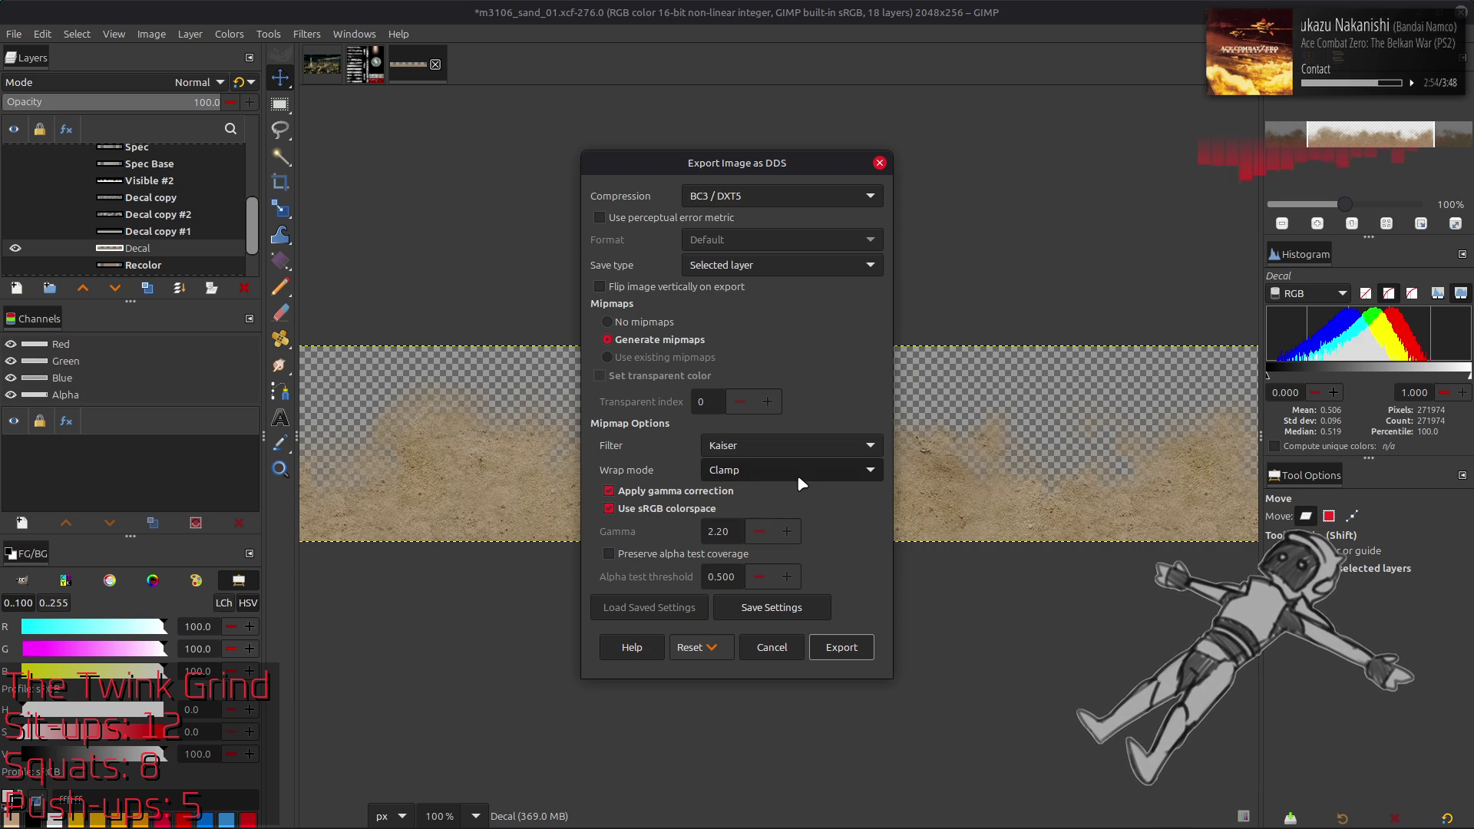
click(841, 647)
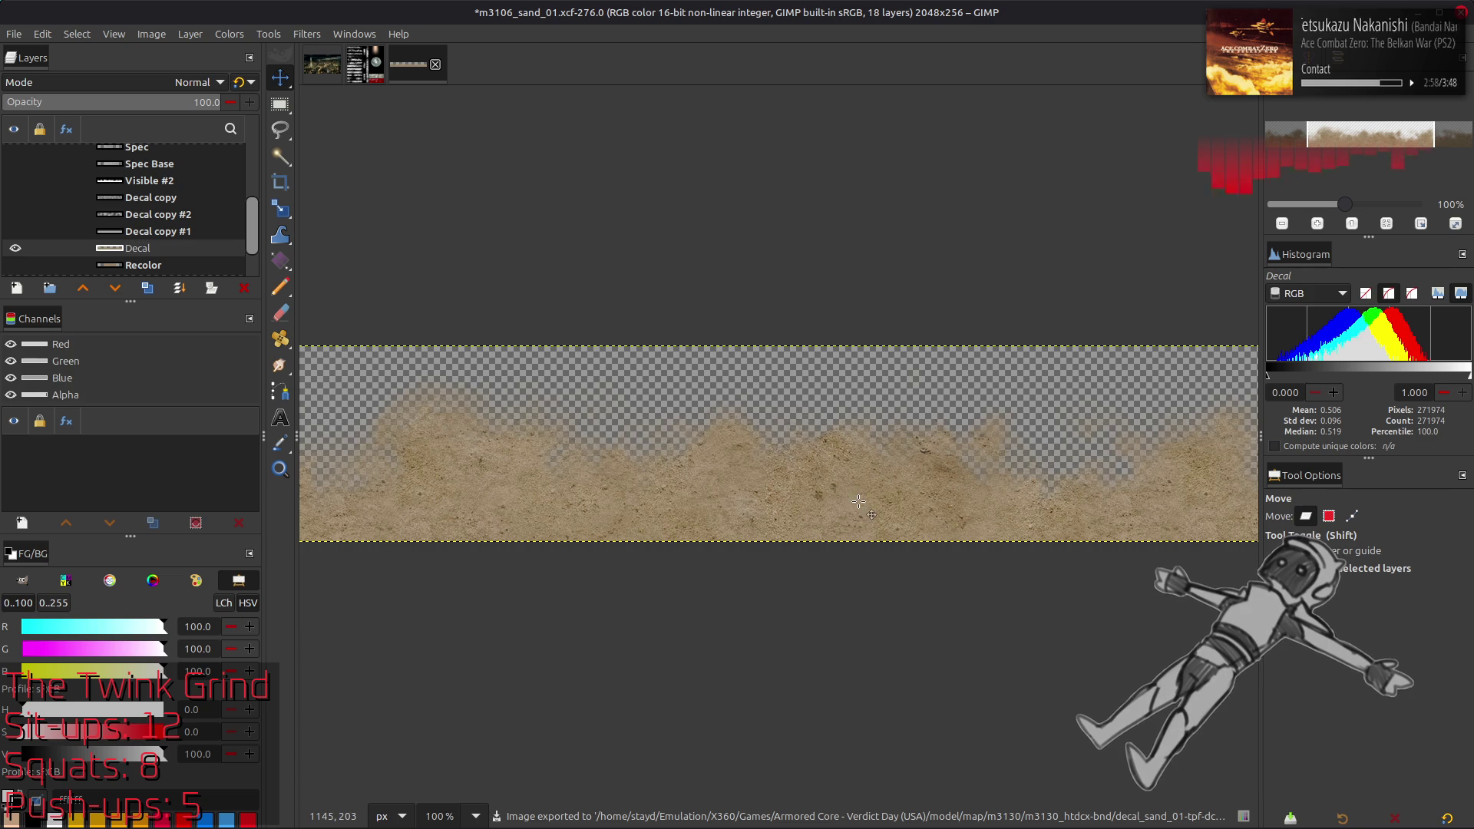
Undo back to the full 2048×1024 image and rename Visible #2 to 'Decal Alpha'
key(ctrl+z)
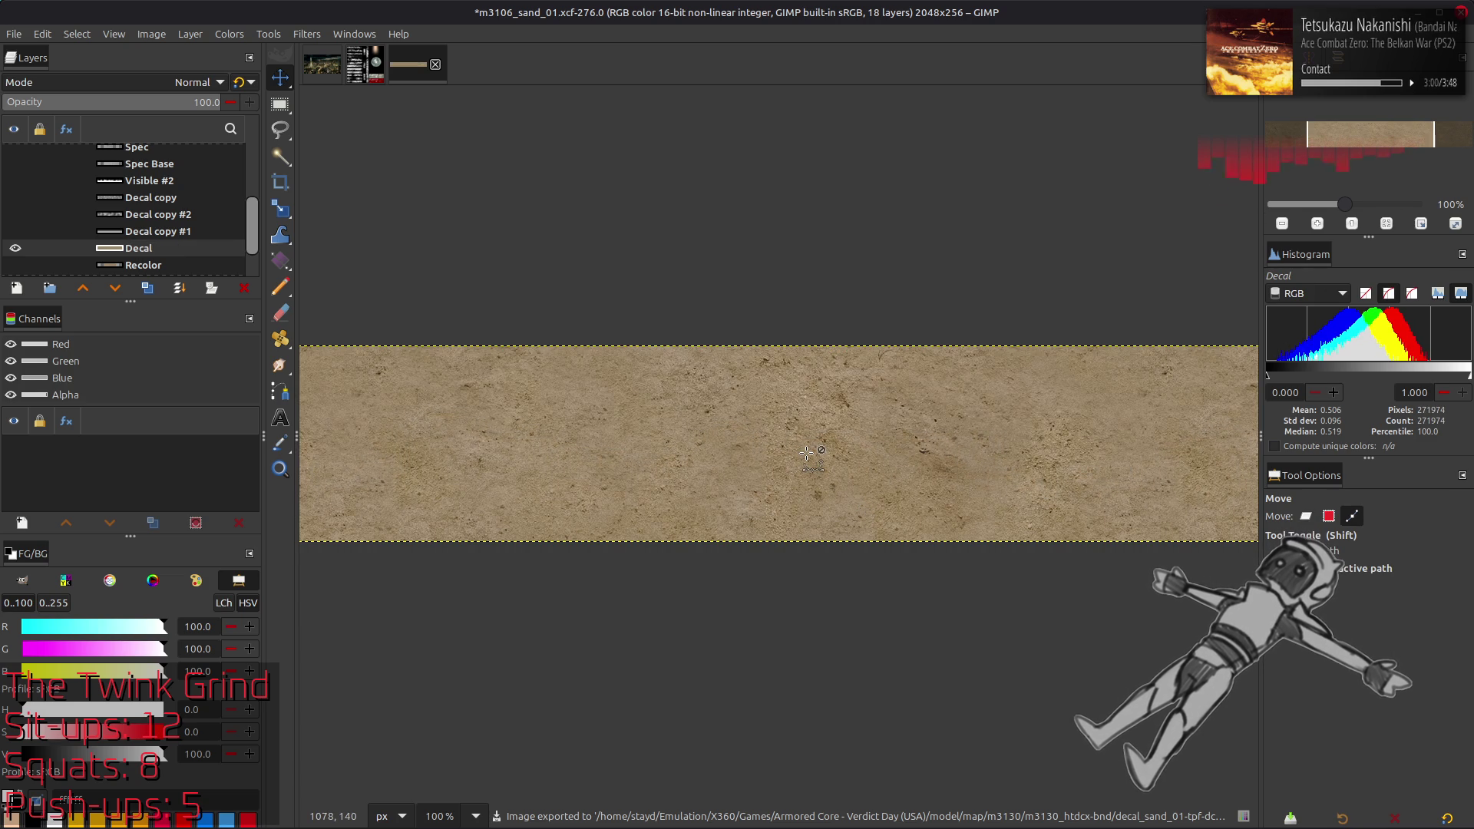
key(ctrl+z)
key(ctrl+z)
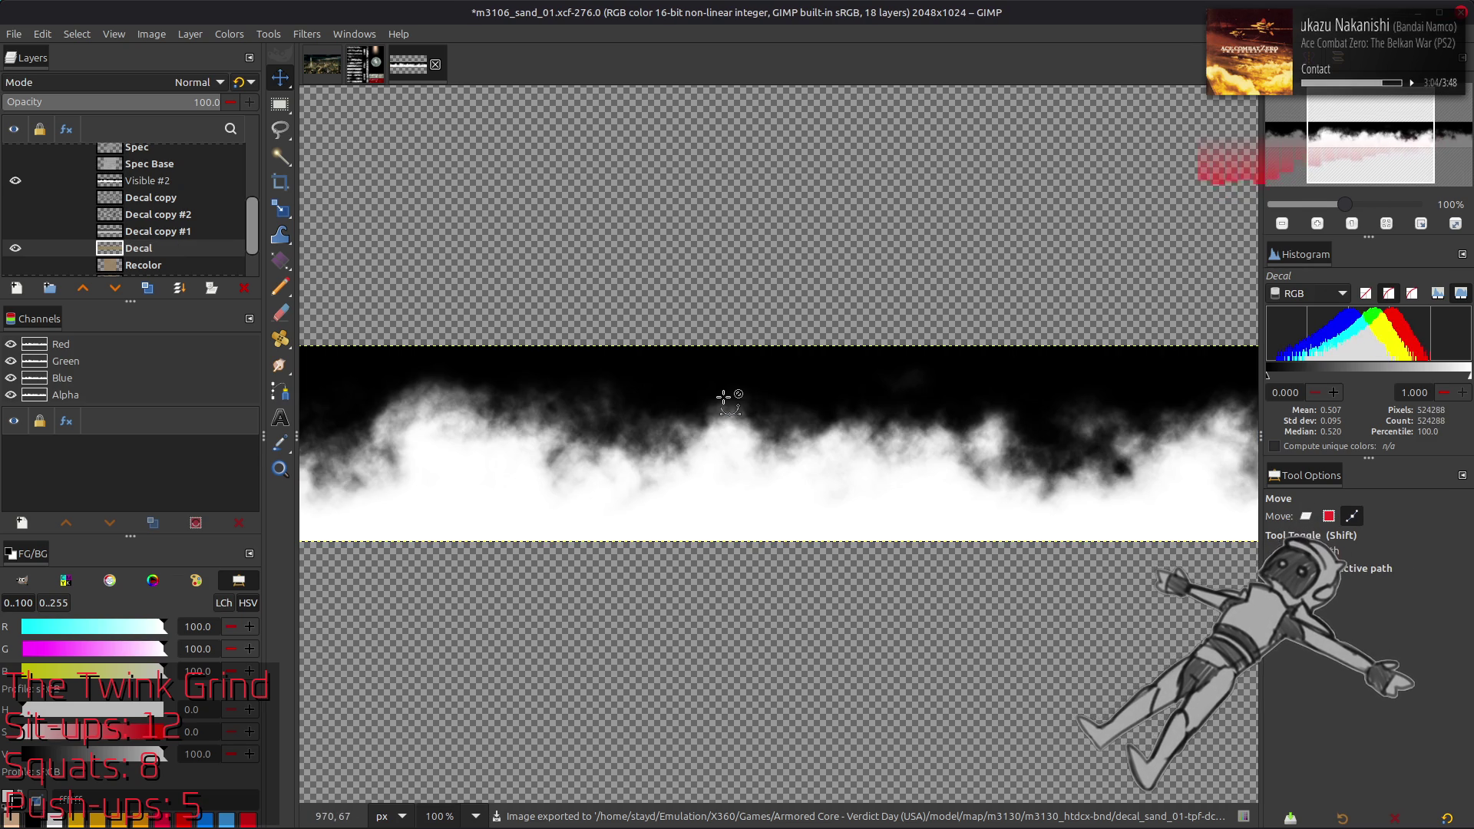
double_click(146, 180)
text(D)
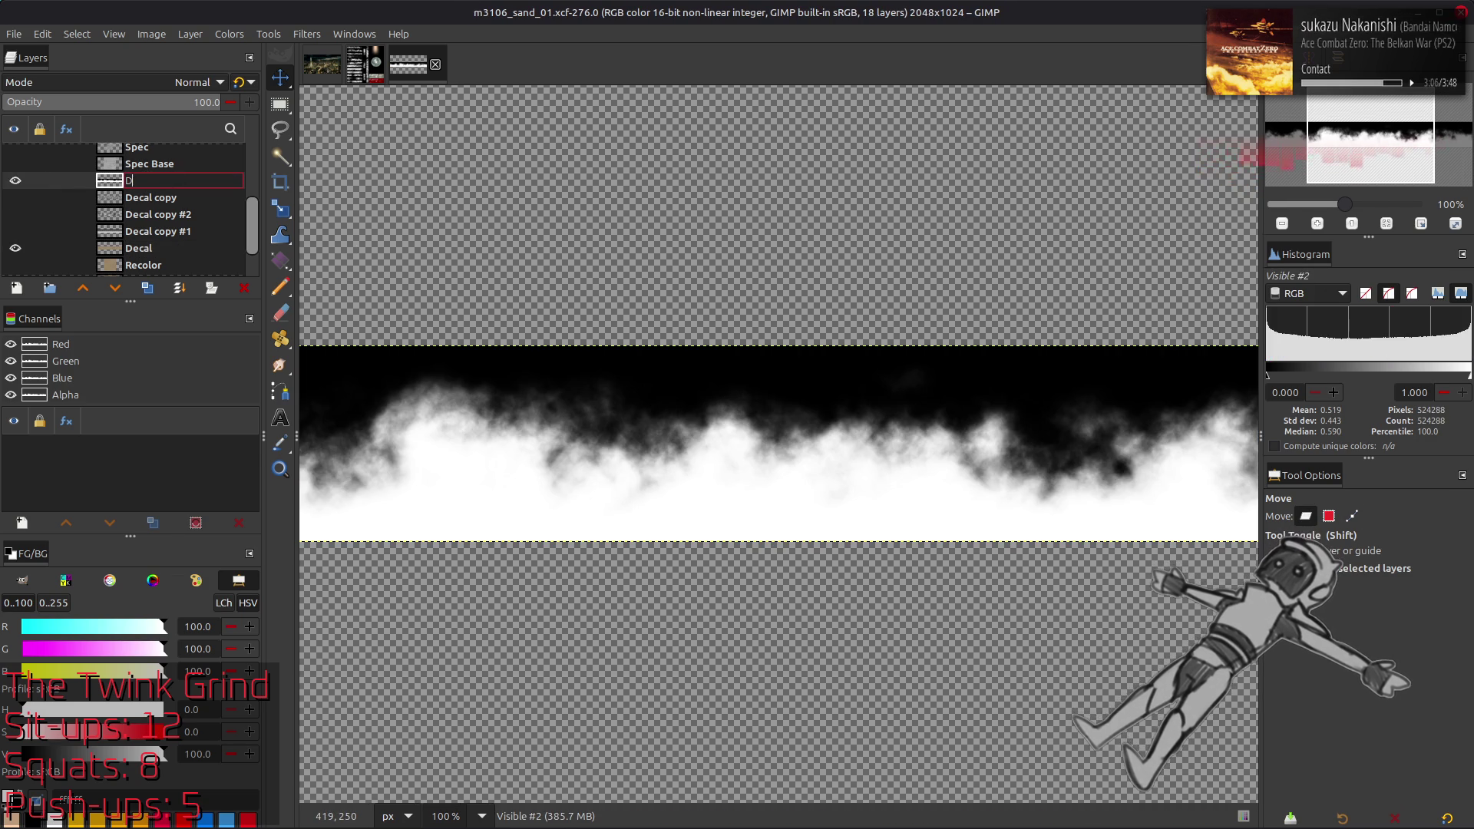
text(ecal Alpha)
key(Return)
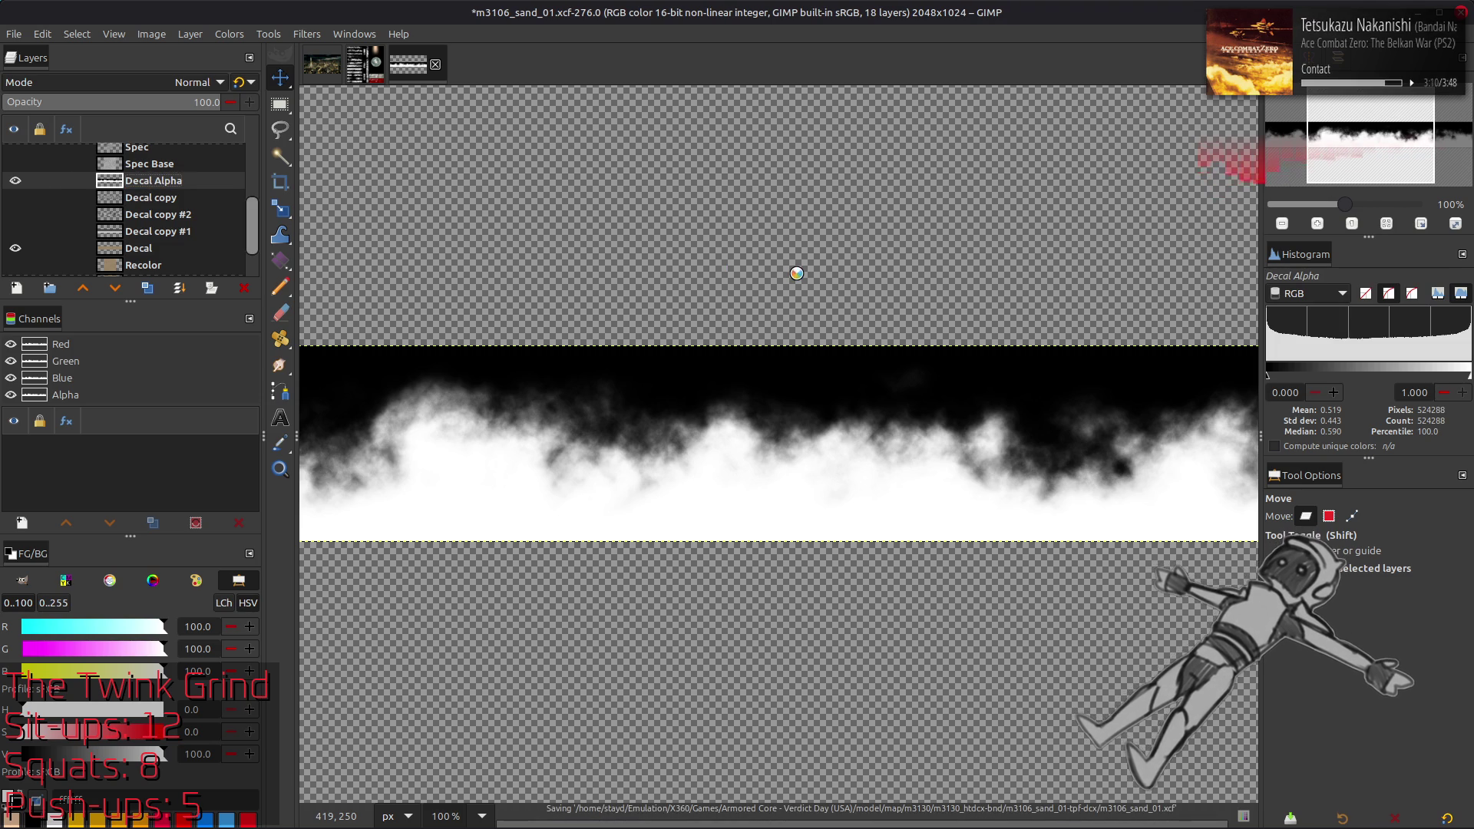
key(alt+Tab)
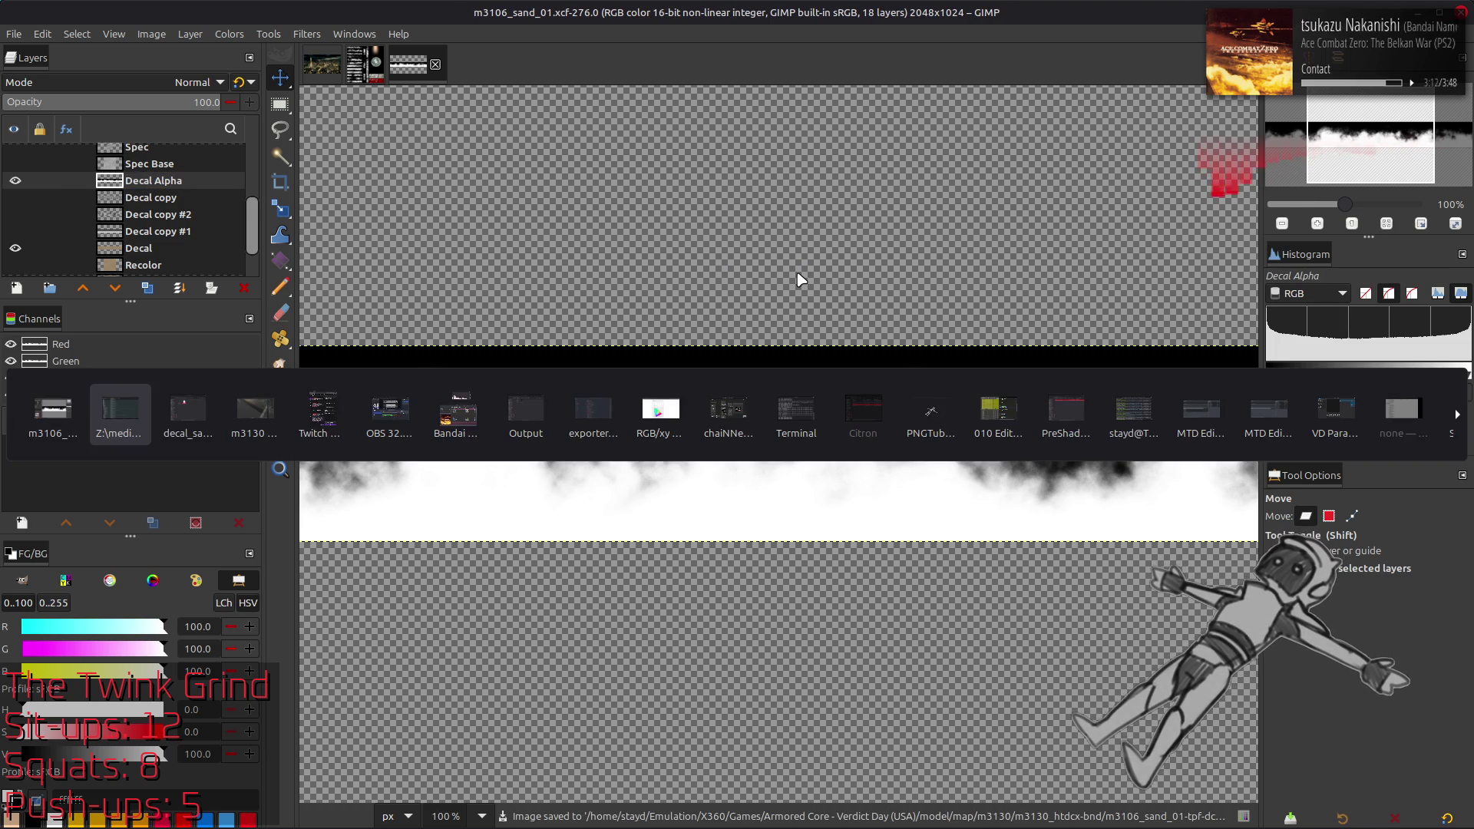
key(alt+Tab)
key(alt+Tab)
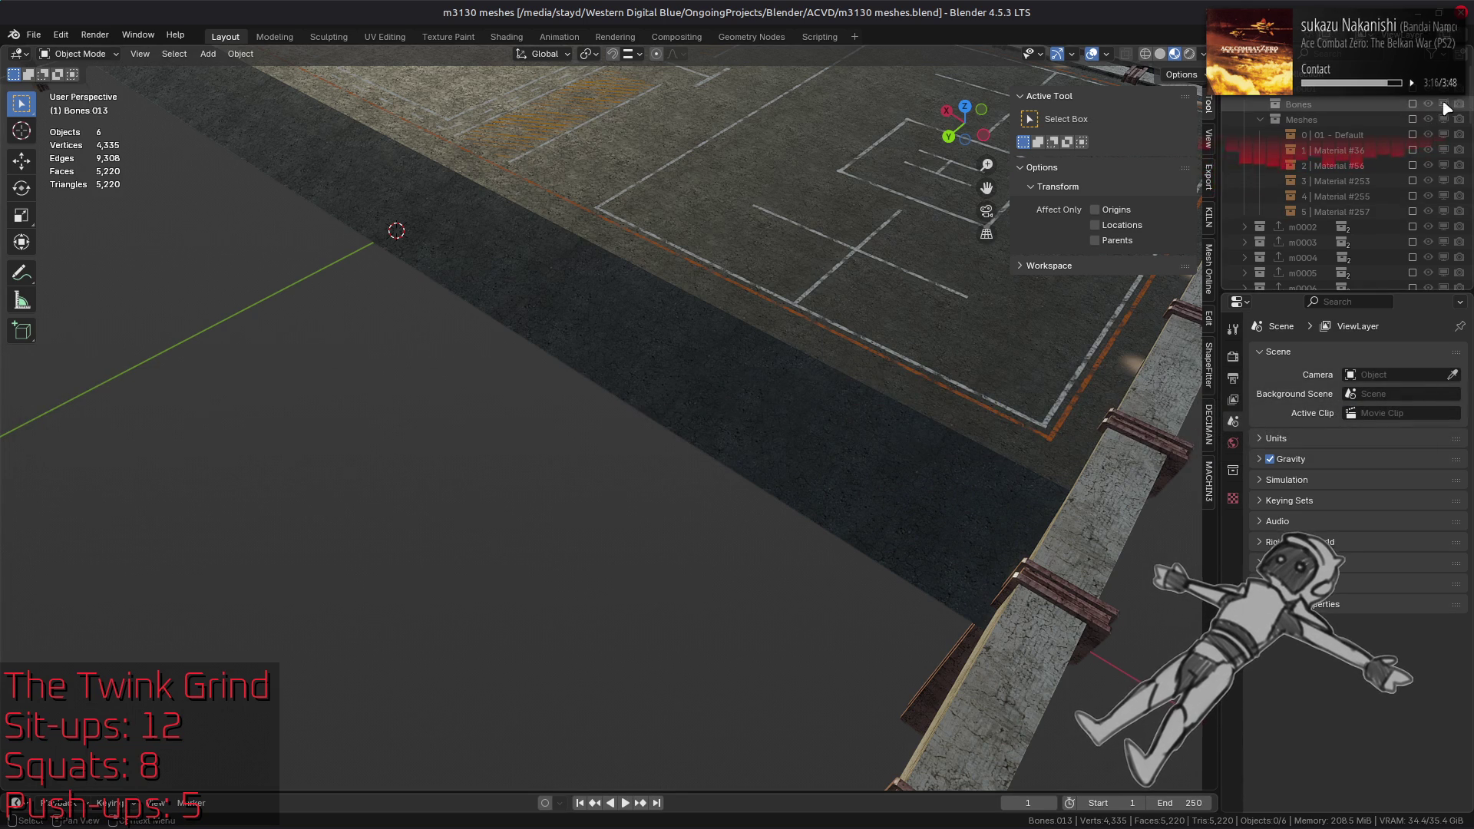
Re-enable the excluded terrain collections and inspect the sand ground and dark runway-edge meshes and materials
click(1413, 90)
click(668, 517)
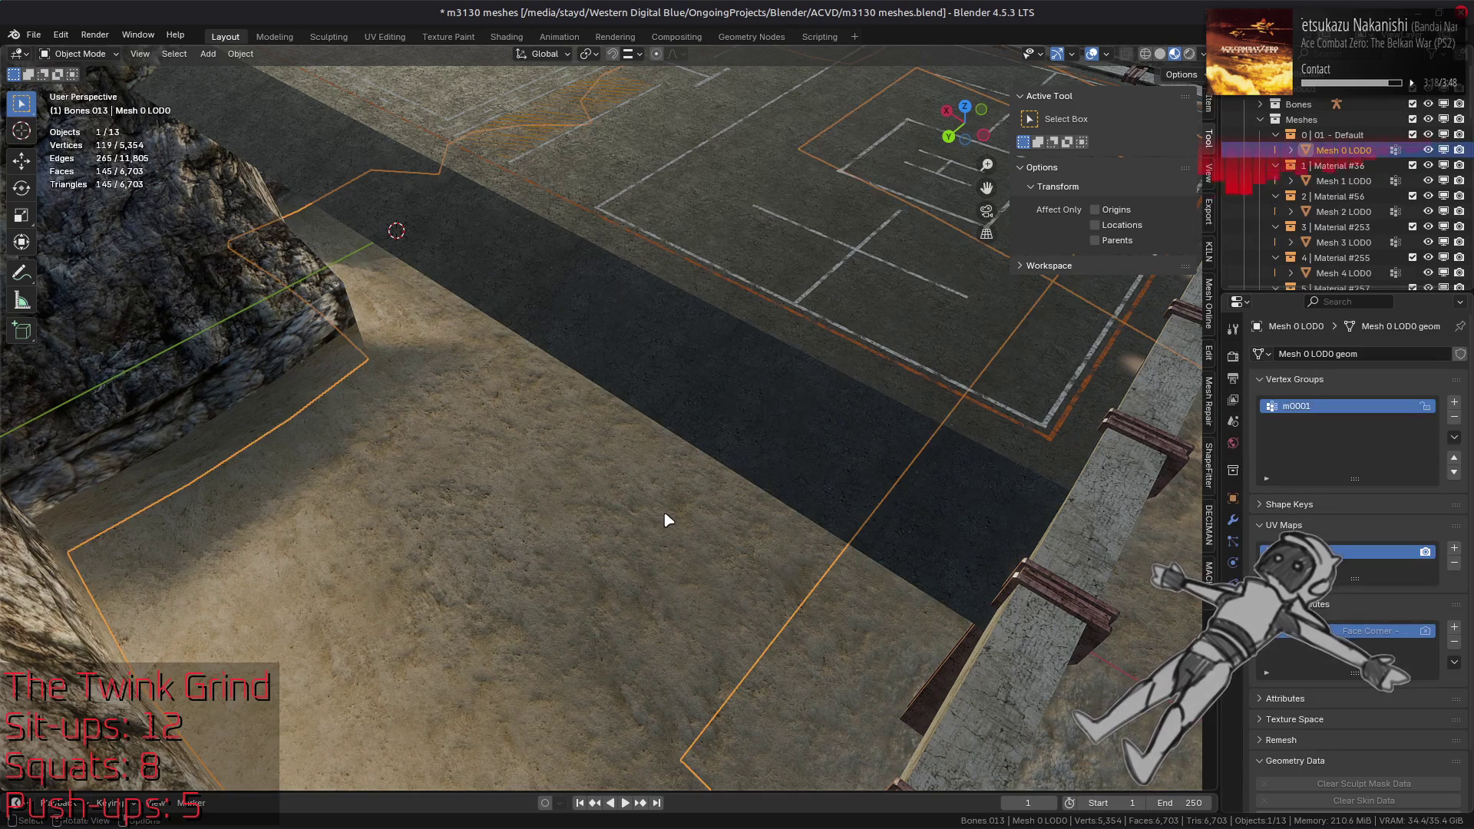
click(1233, 628)
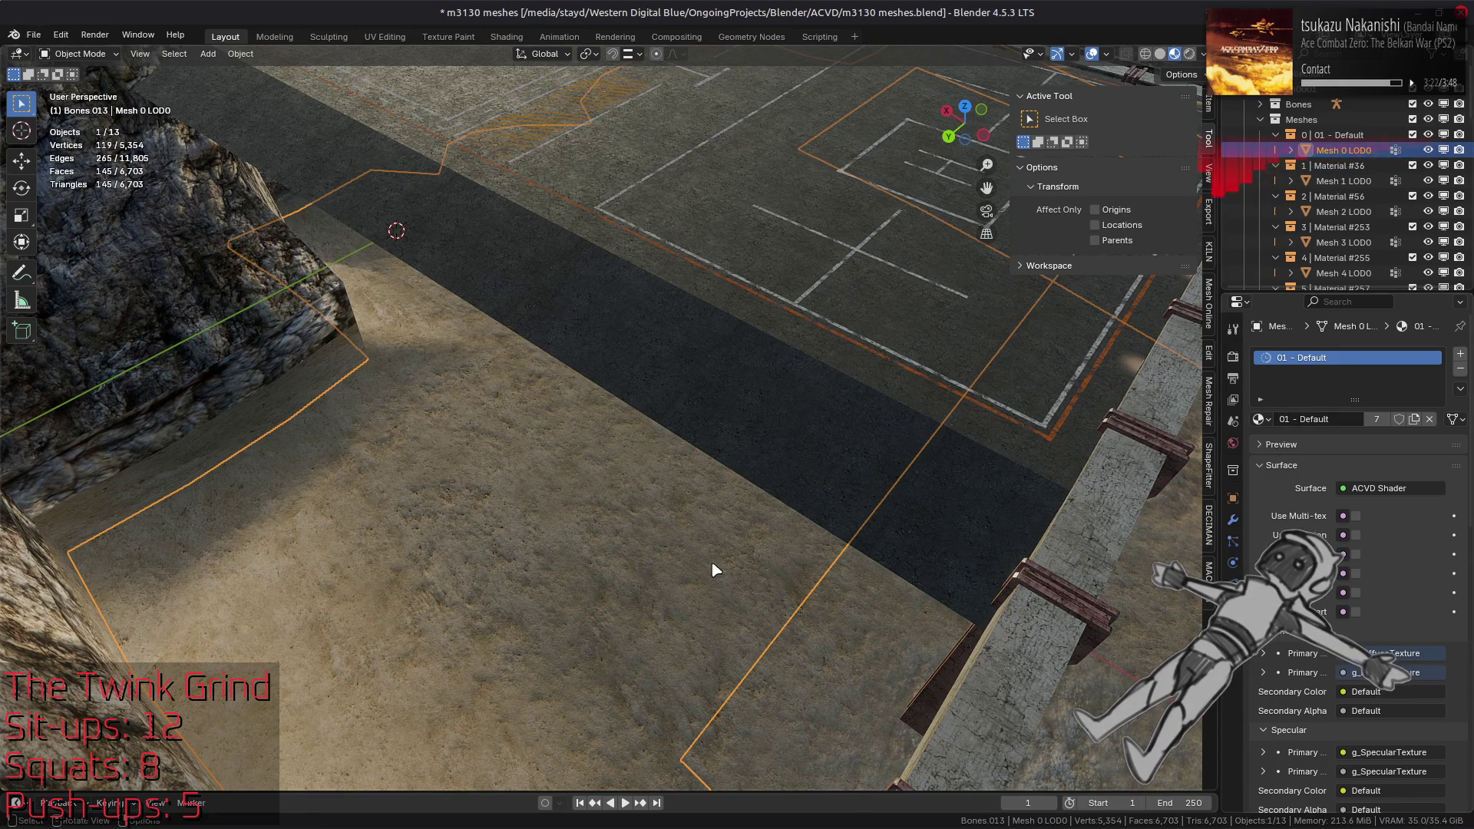
click(628, 600)
click(628, 601)
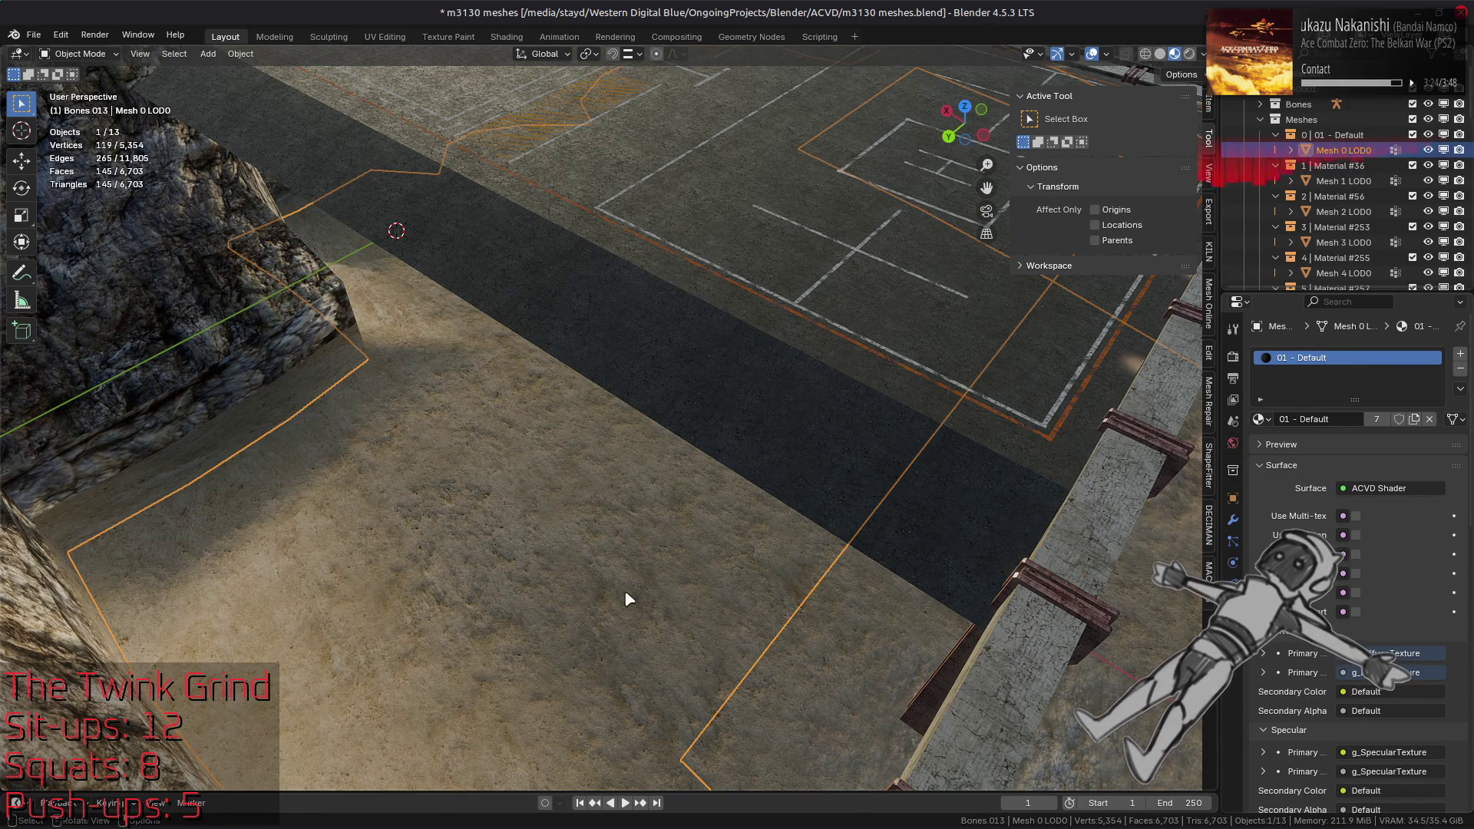
click(757, 415)
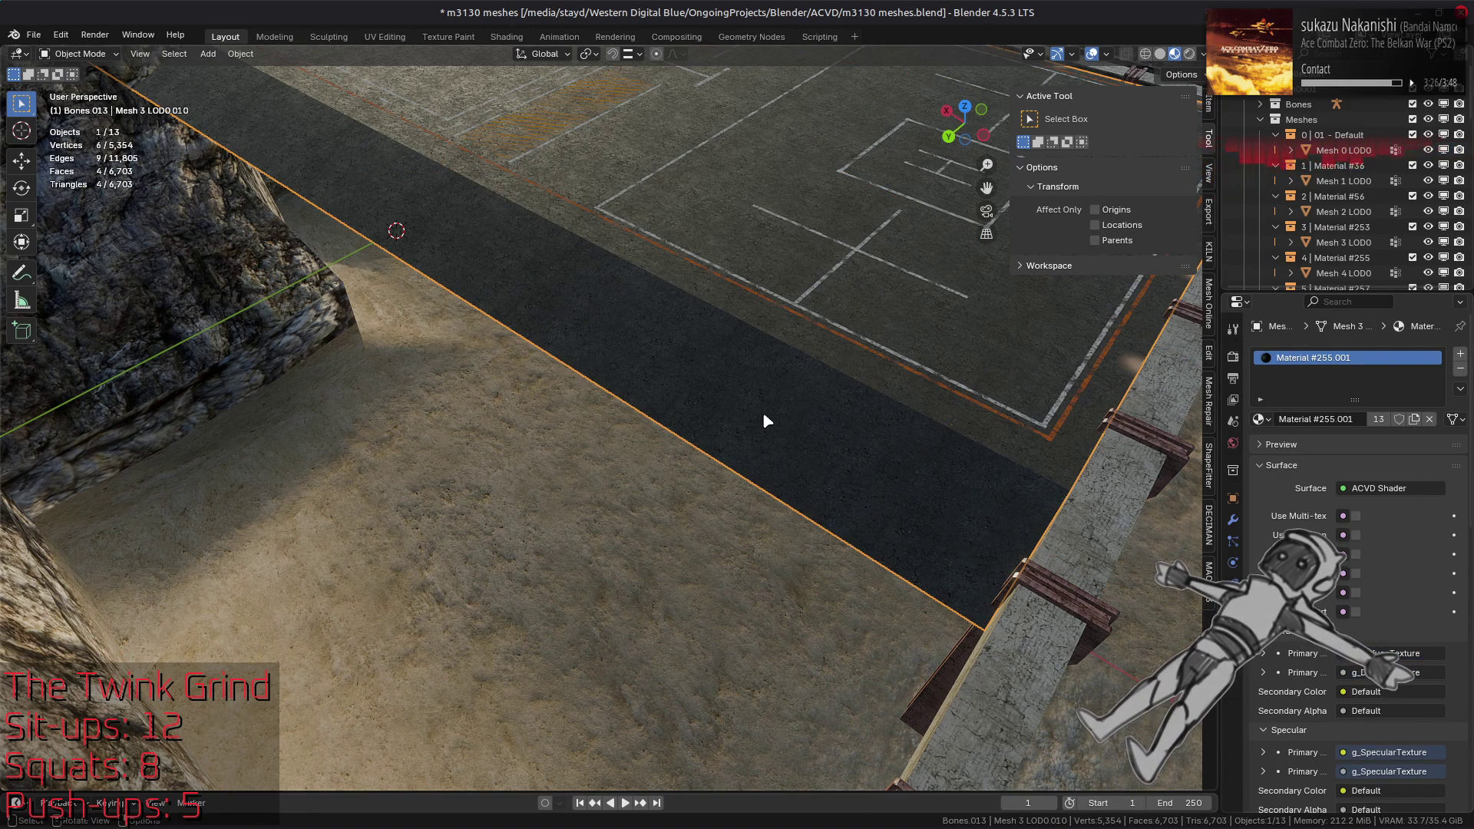
scroll(1403, 107, up, 5)
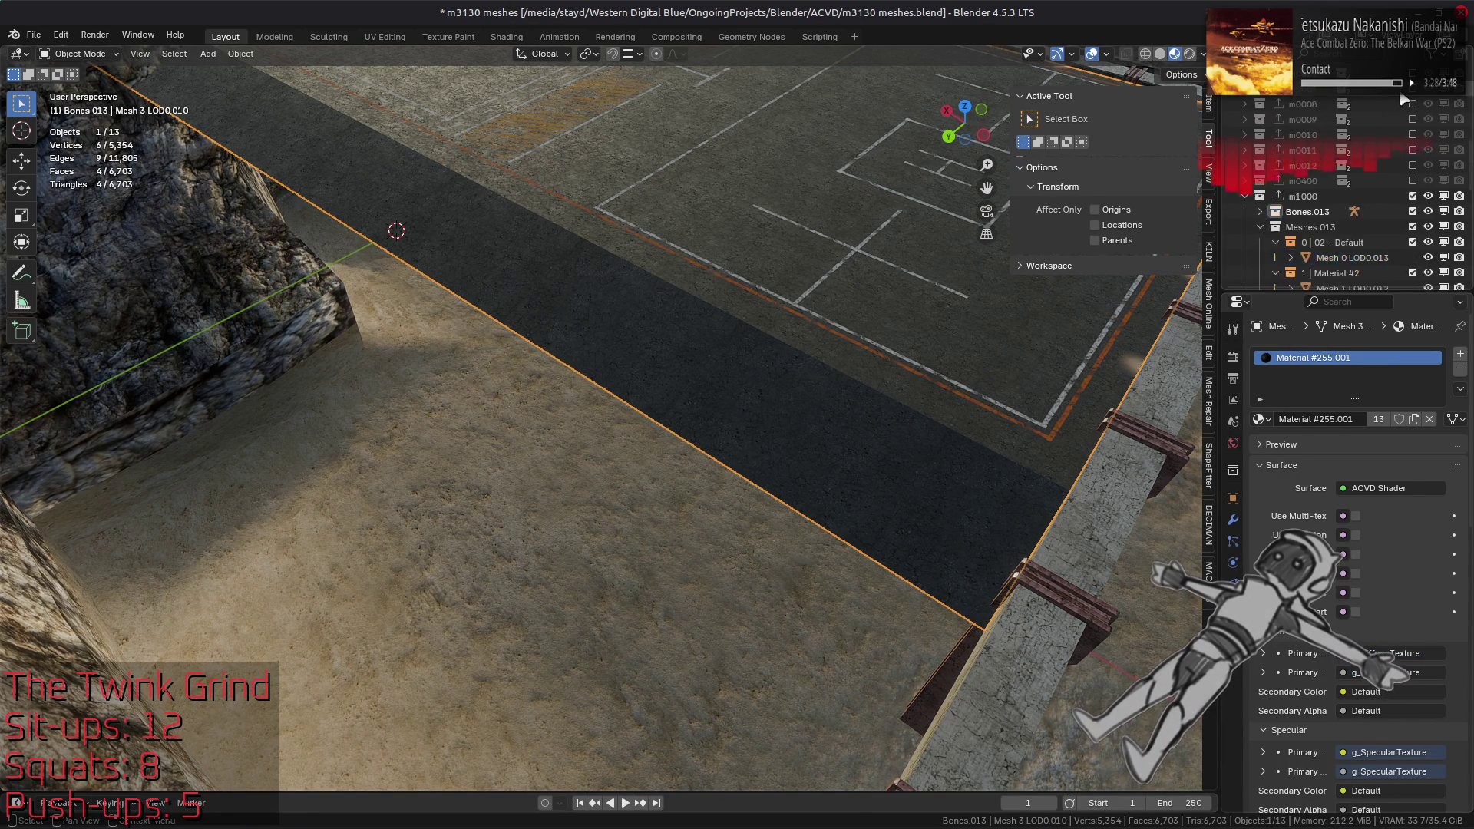
Briefly hide the terrain and rock meshes, clear the selection, then show them again
click(1413, 103)
scroll(1400, 100, up, 5)
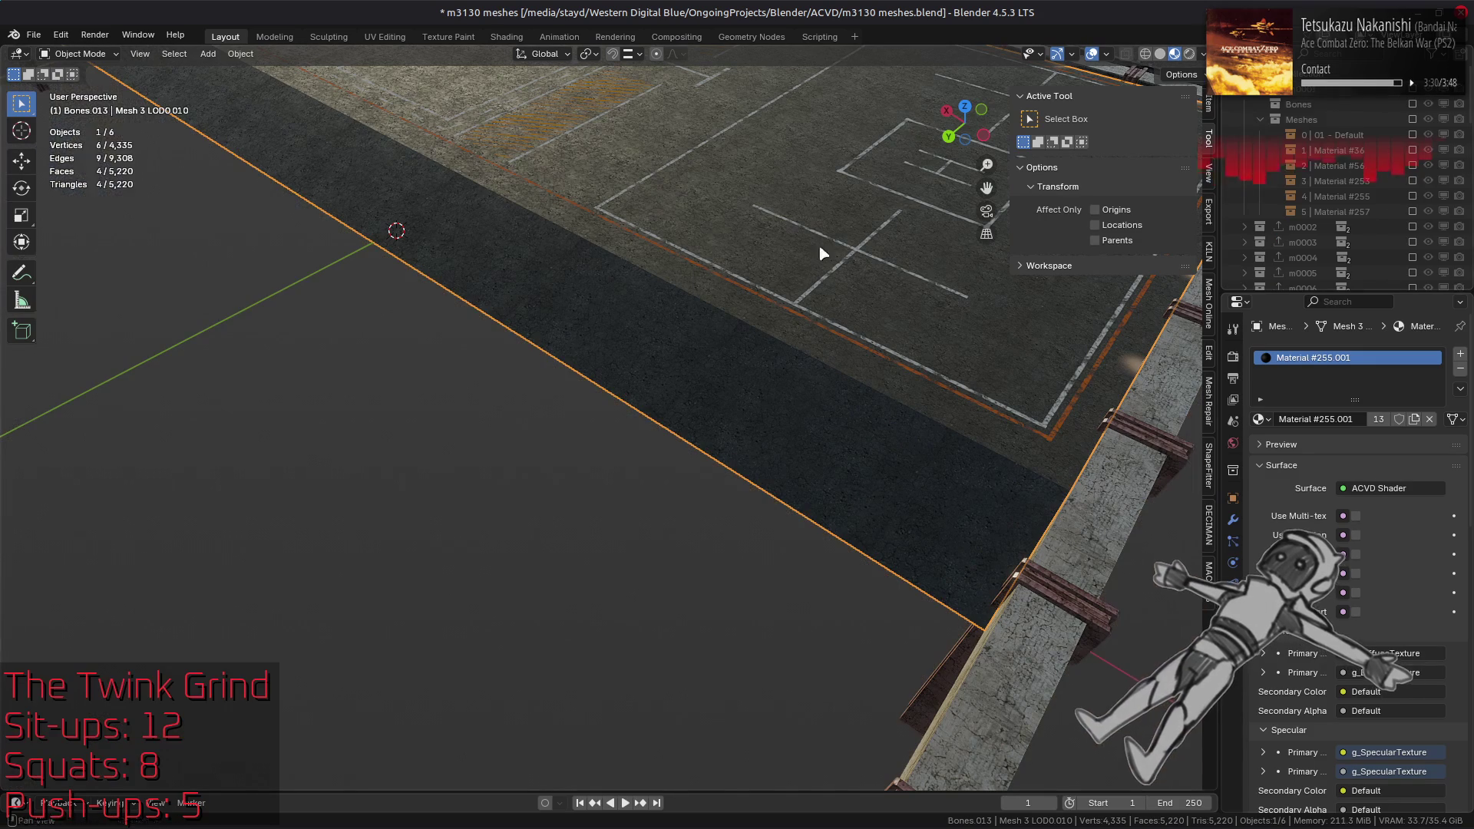
scroll(799, 256, down, 3)
click(585, 353)
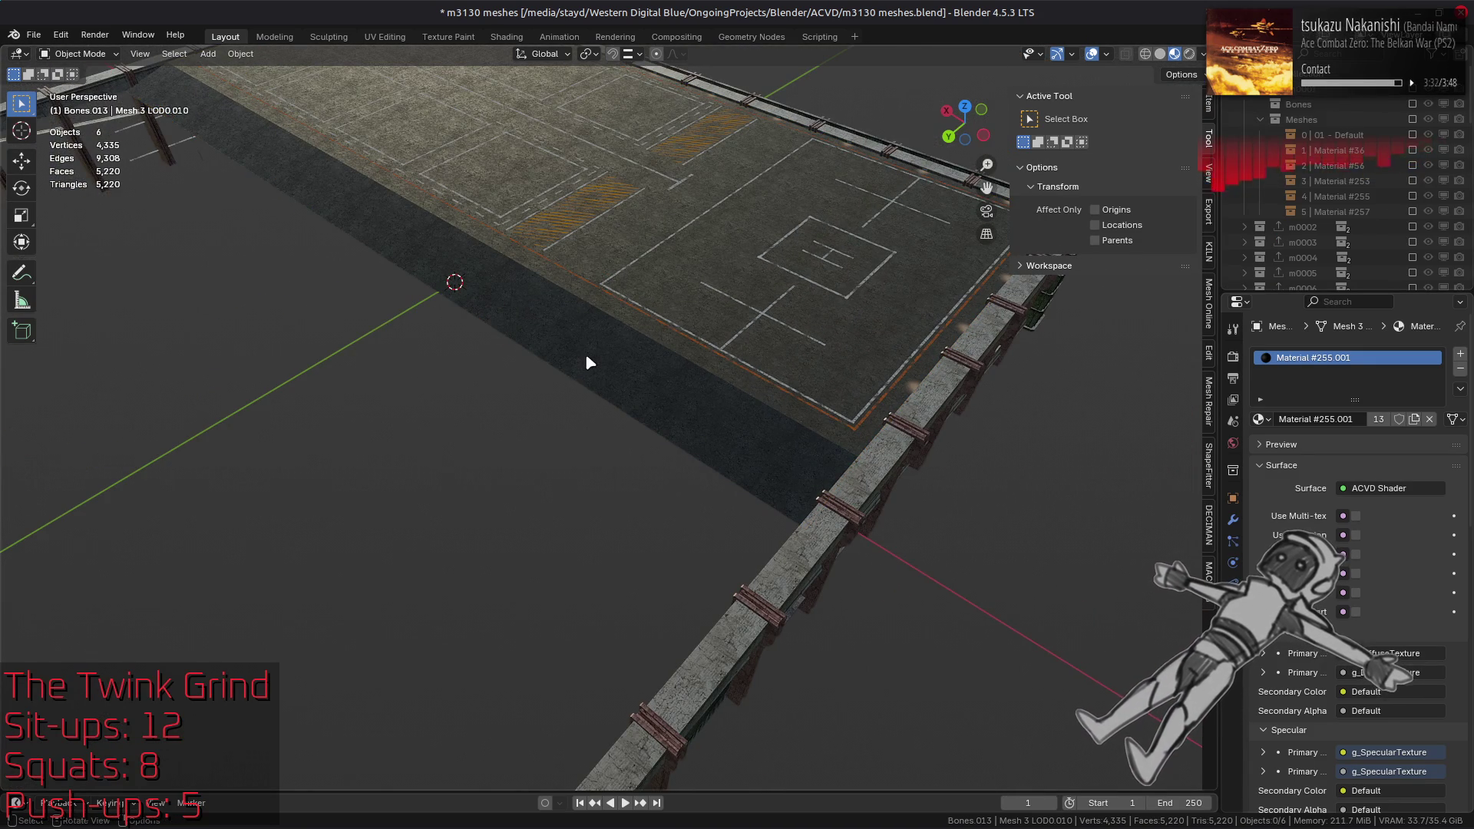
click(1413, 103)
Put the sand ground mesh Mesh 0 LOD0 into Edit Mode and select two faces beside the dark strip
click(619, 495)
key(Tab)
click(625, 503)
shift+click(642, 572)
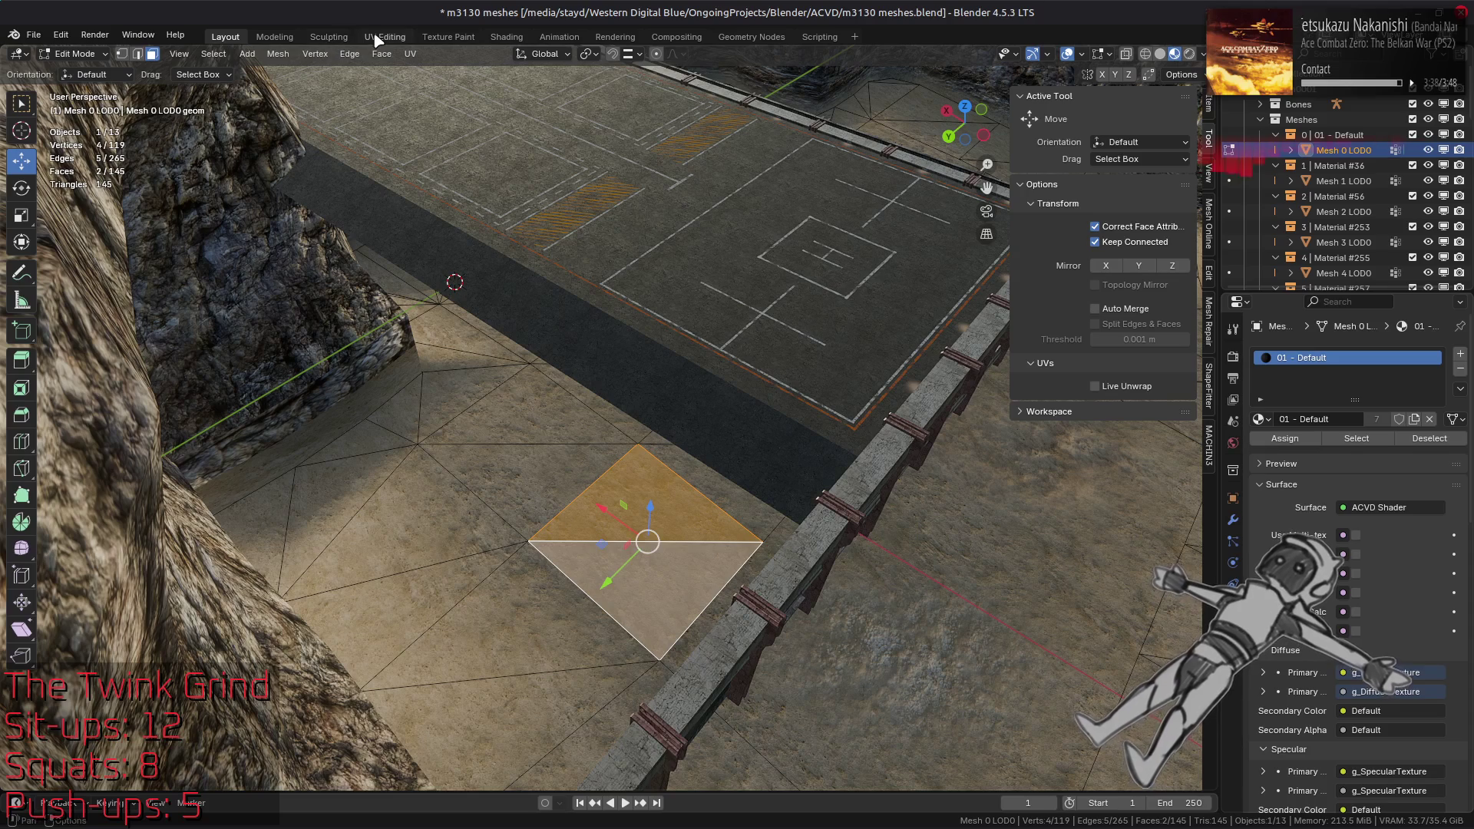
Select a U-shaped band of 30 sand ground faces next to the runway
mouse_move(691, 430)
middle_down()
mouse_move(816, 514)
mouse_move(737, 538)
mouse_move(661, 533)
middle_up()
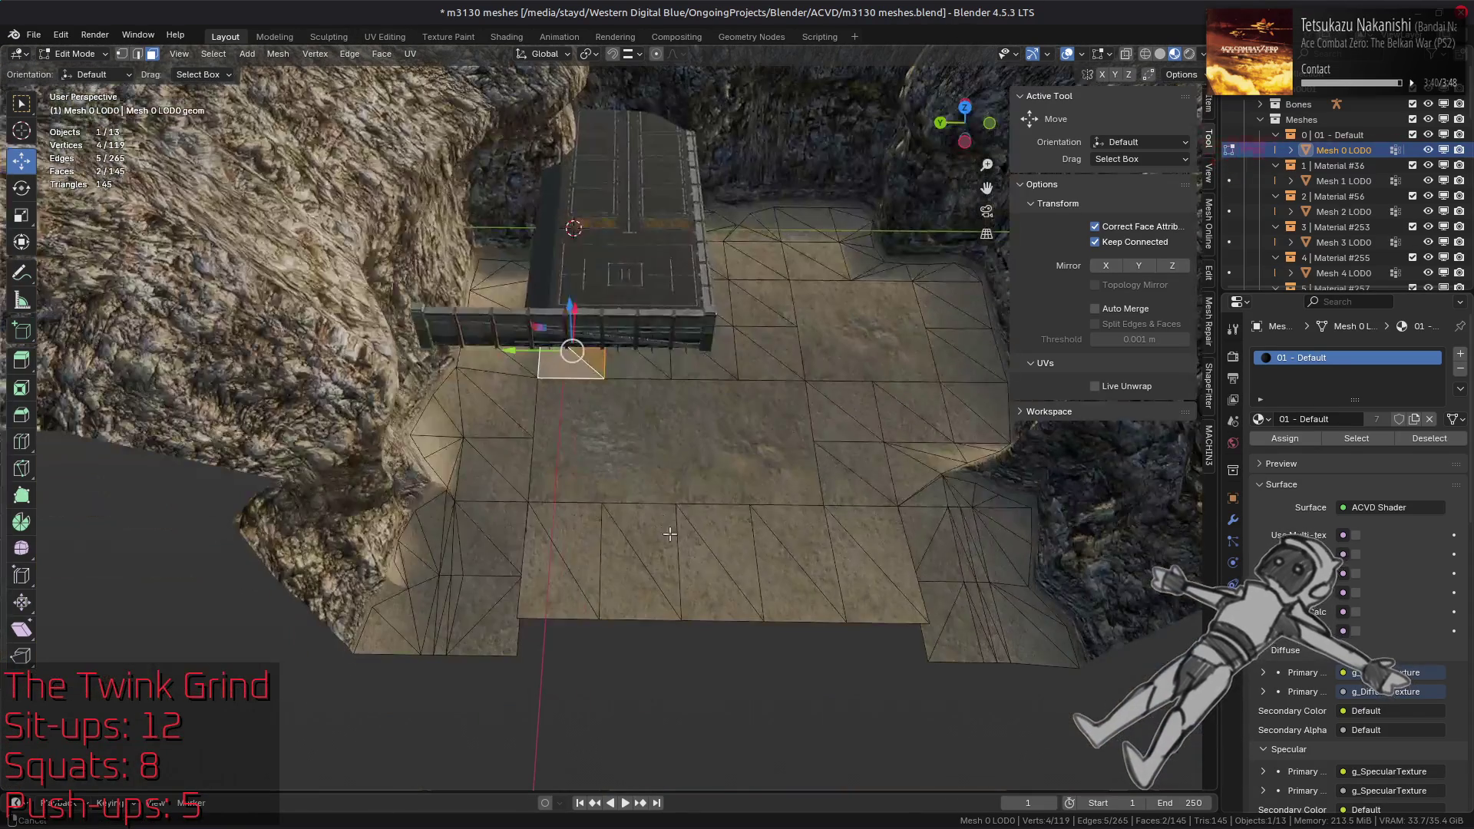
click(559, 572)
ctrl+click(869, 507)
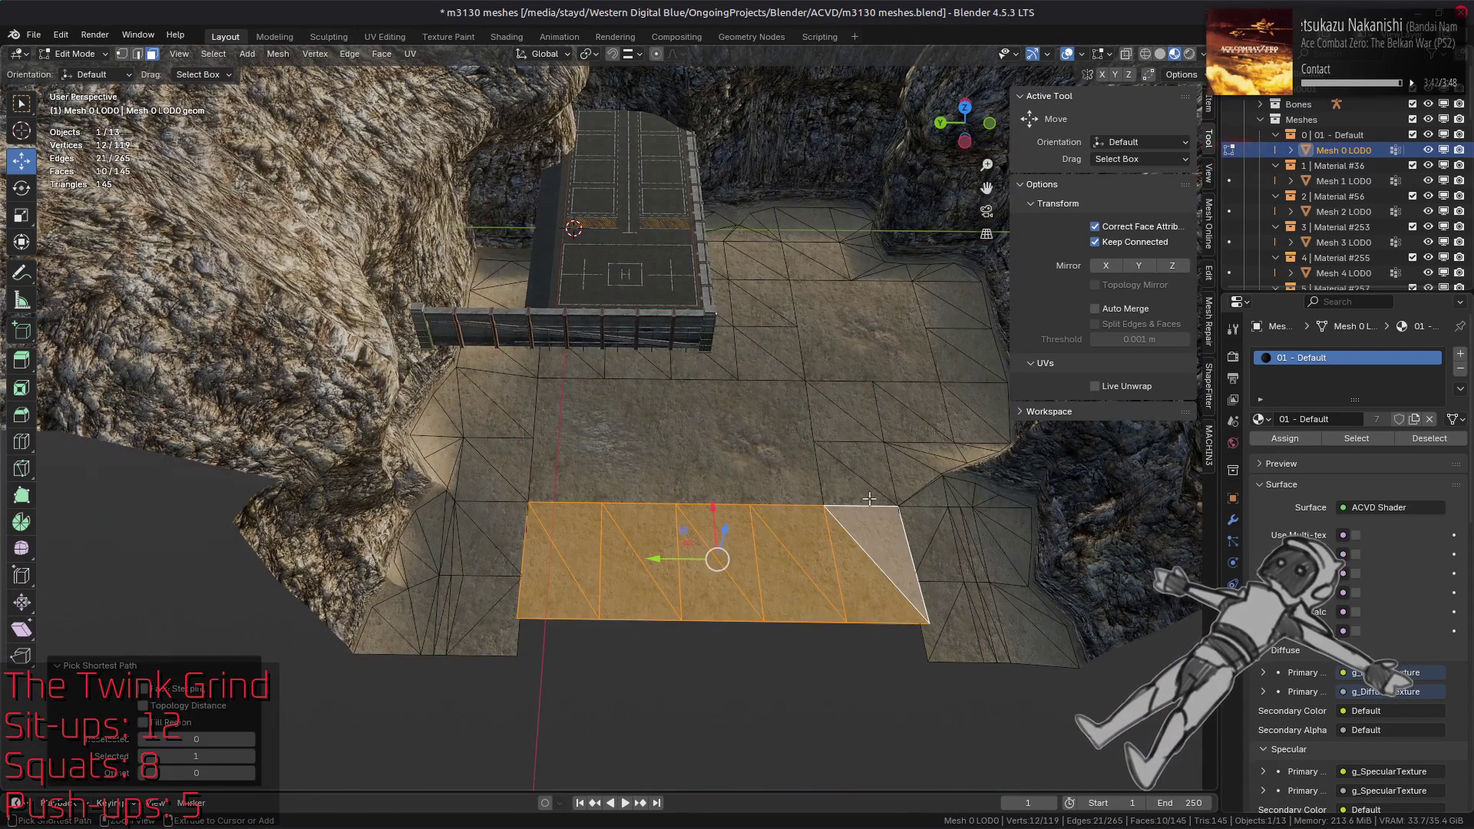
ctrl+click(850, 413)
mouse_move(848, 410)
middle_down()
mouse_move(797, 362)
mouse_move(796, 285)
mouse_move(806, 350)
middle_up()
ctrl+click(844, 435)
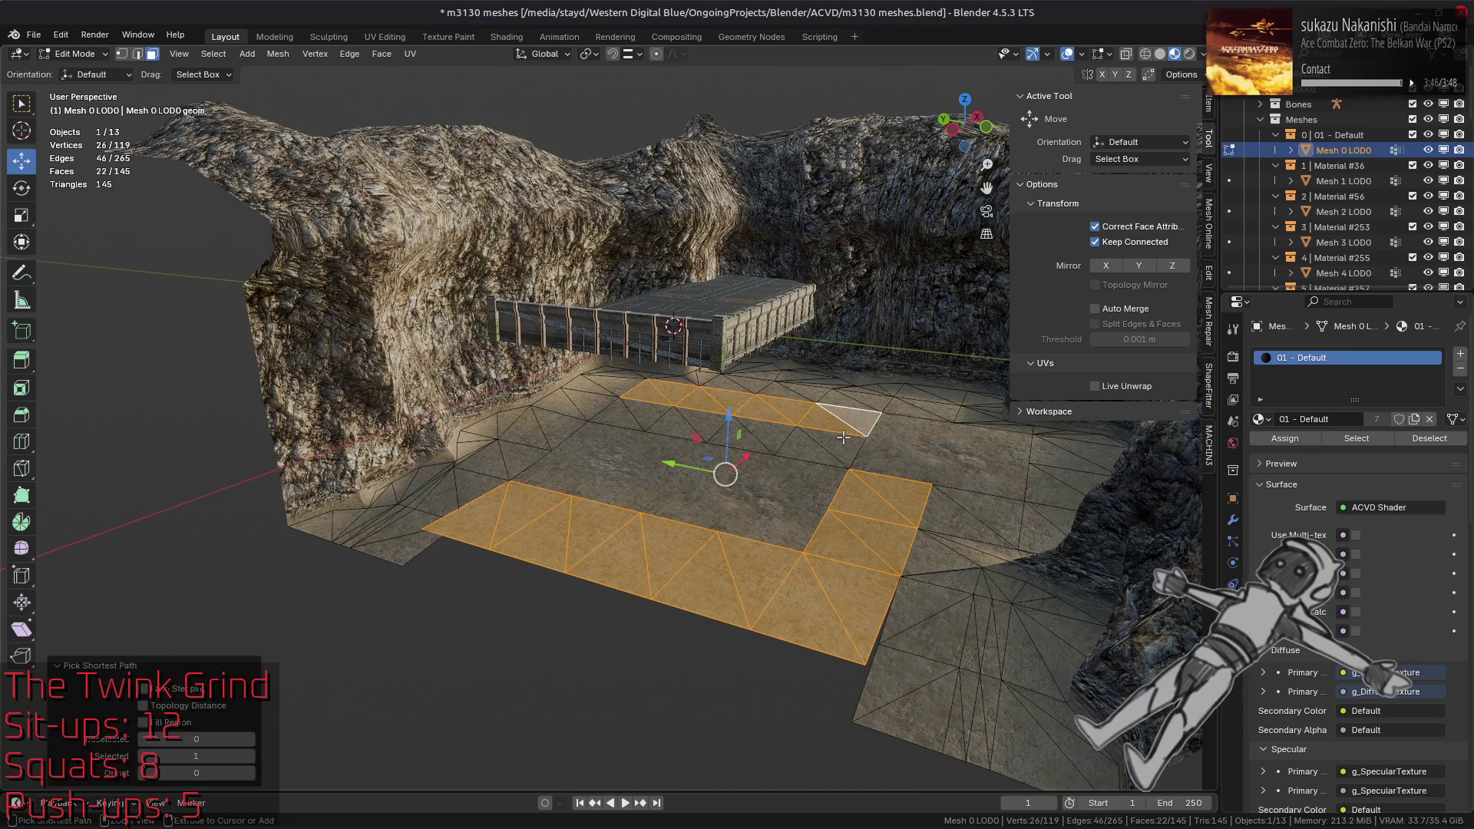
ctrl+click(624, 423)
In UV Editing, select the two bottom UV faces and read their texel density with TexTools
click(386, 37)
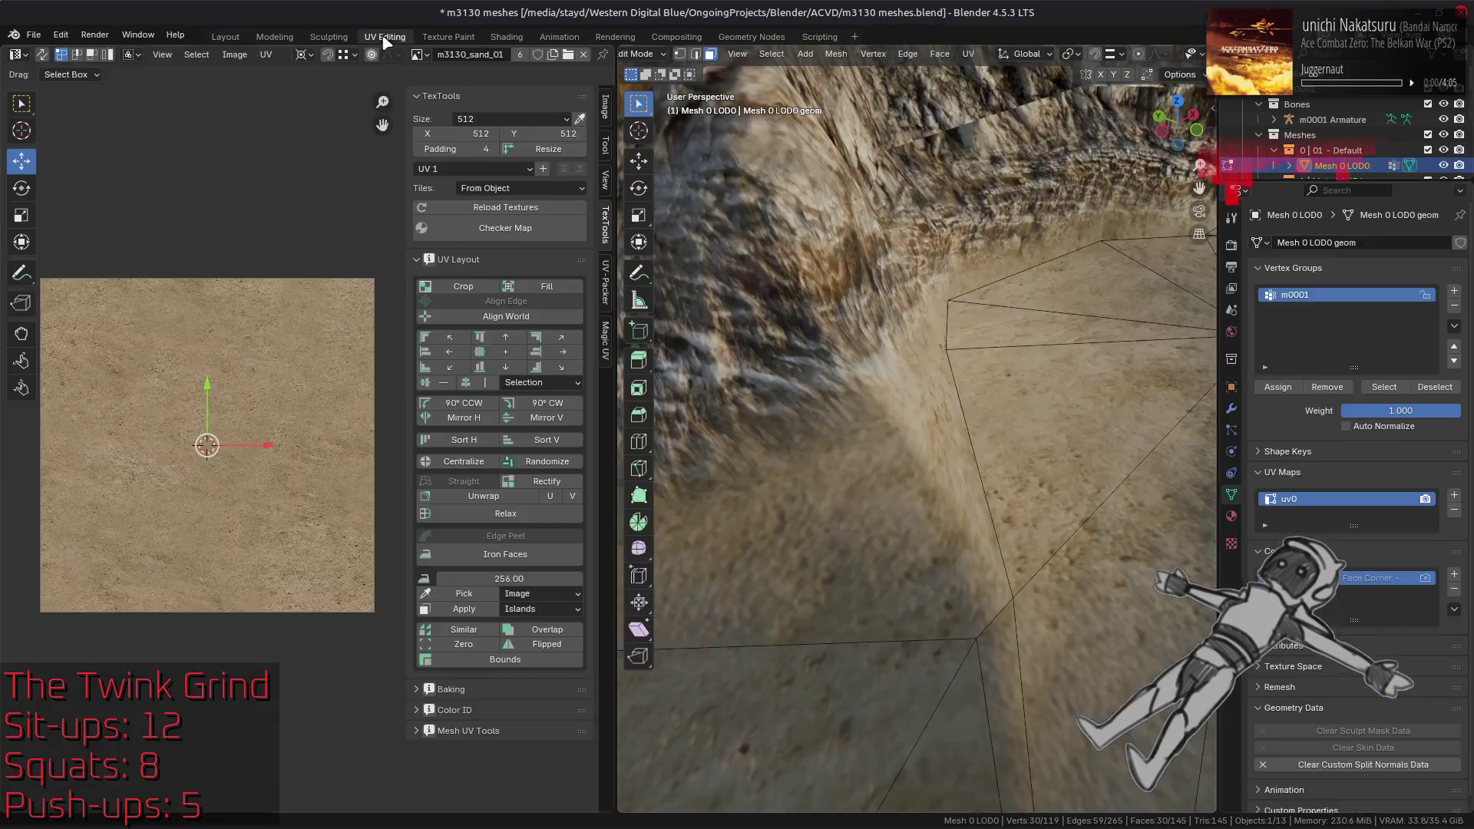
scroll(278, 416, down, 8)
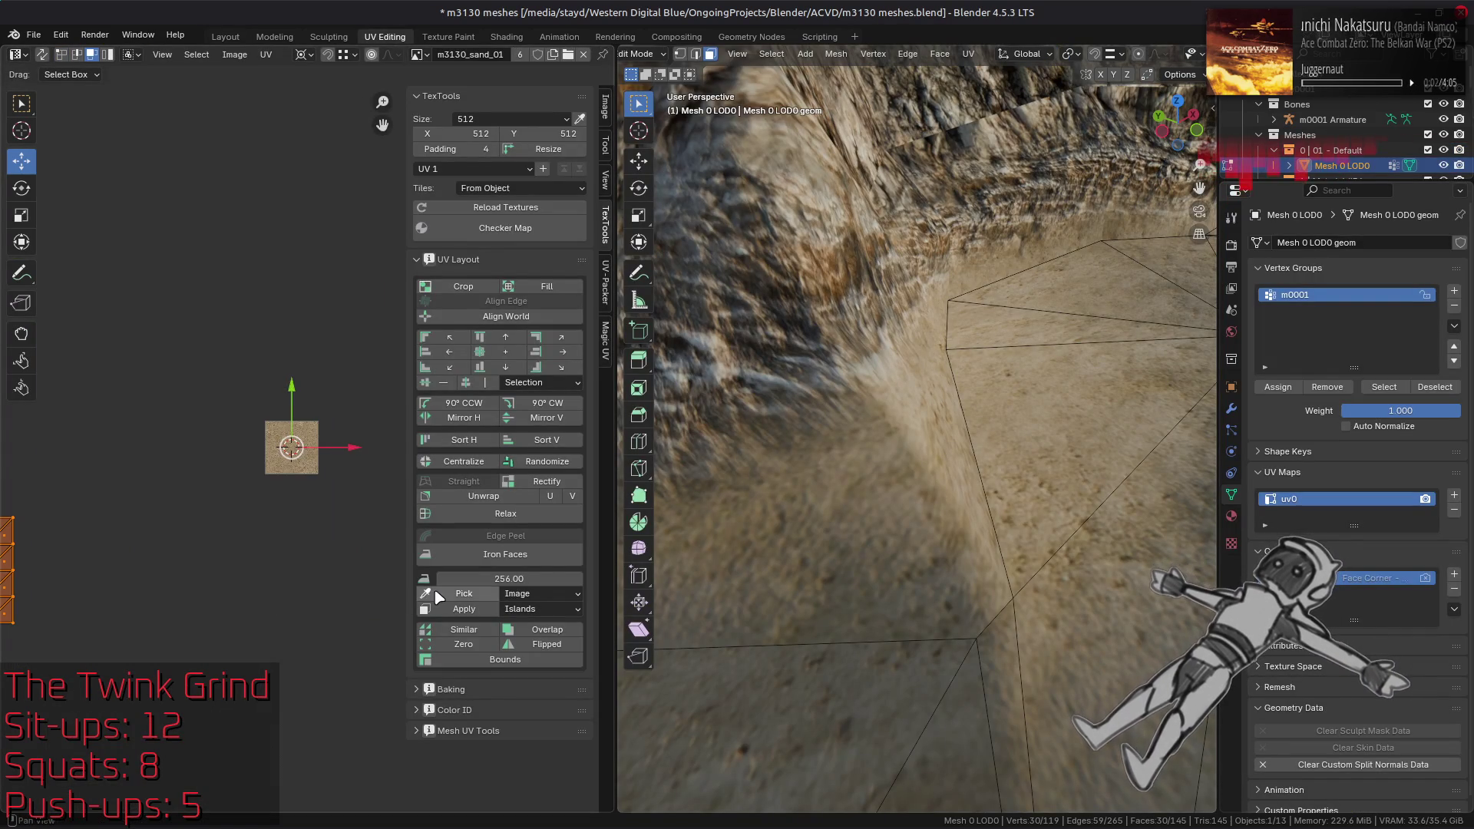
scroll(246, 504, down, 6)
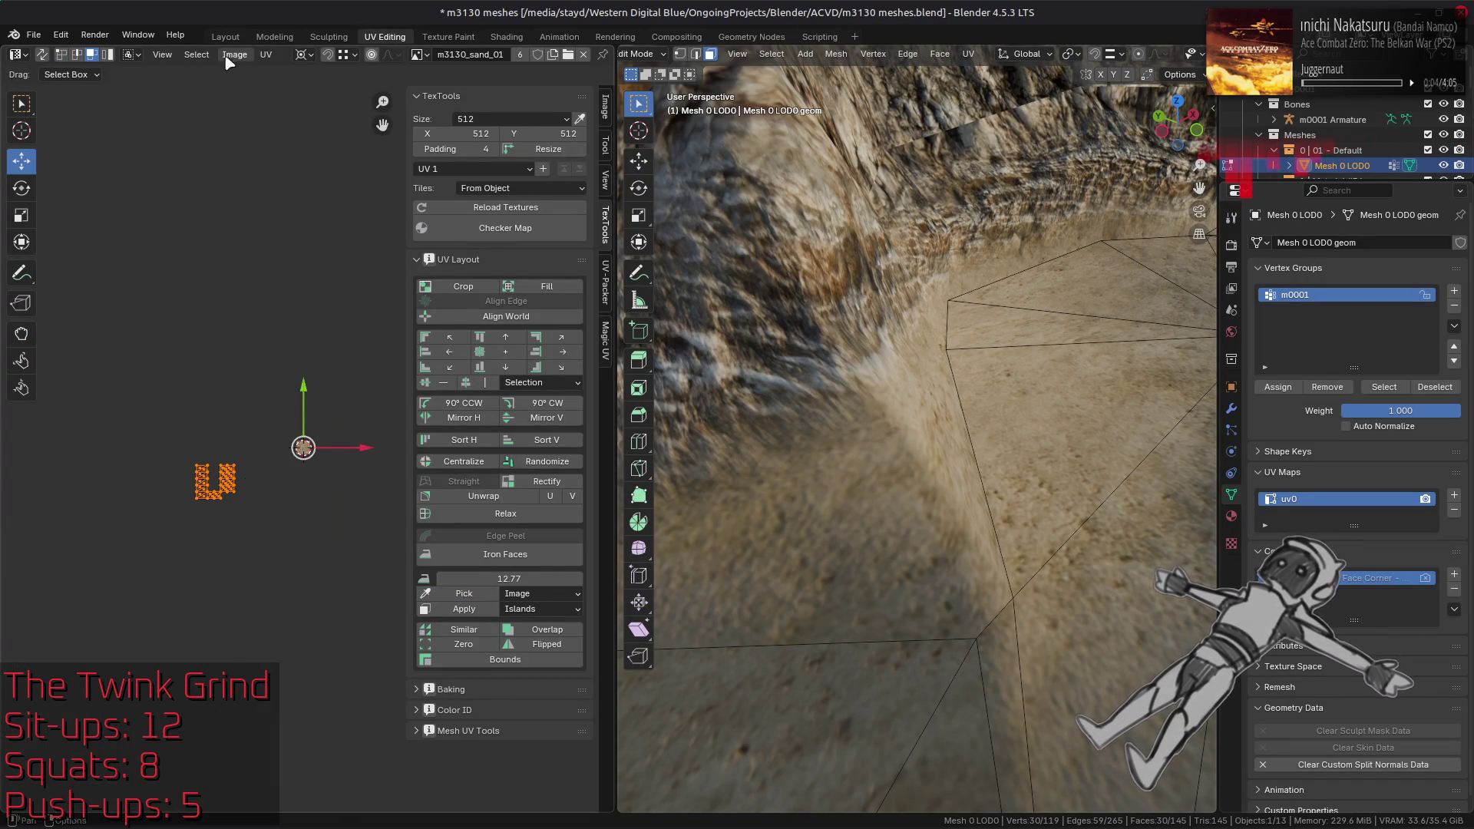
scroll(232, 455, up, 12)
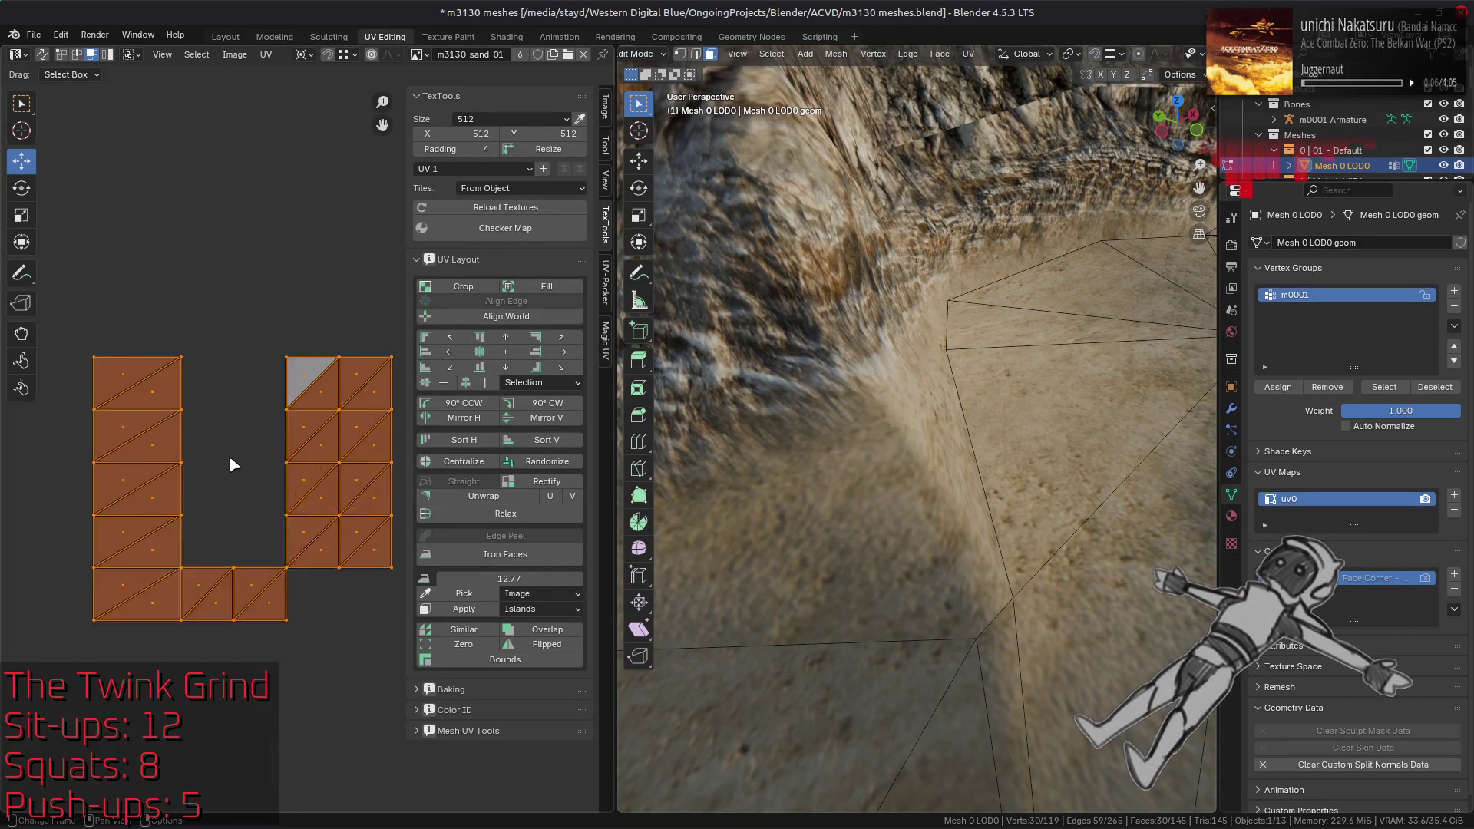
scroll(231, 453, down, 3)
mouse_move(217, 450)
mouse_down()
mouse_move(251, 649)
mouse_move(287, 680)
mouse_up()
drag(193, 547, 295, 671)
click(443, 595)
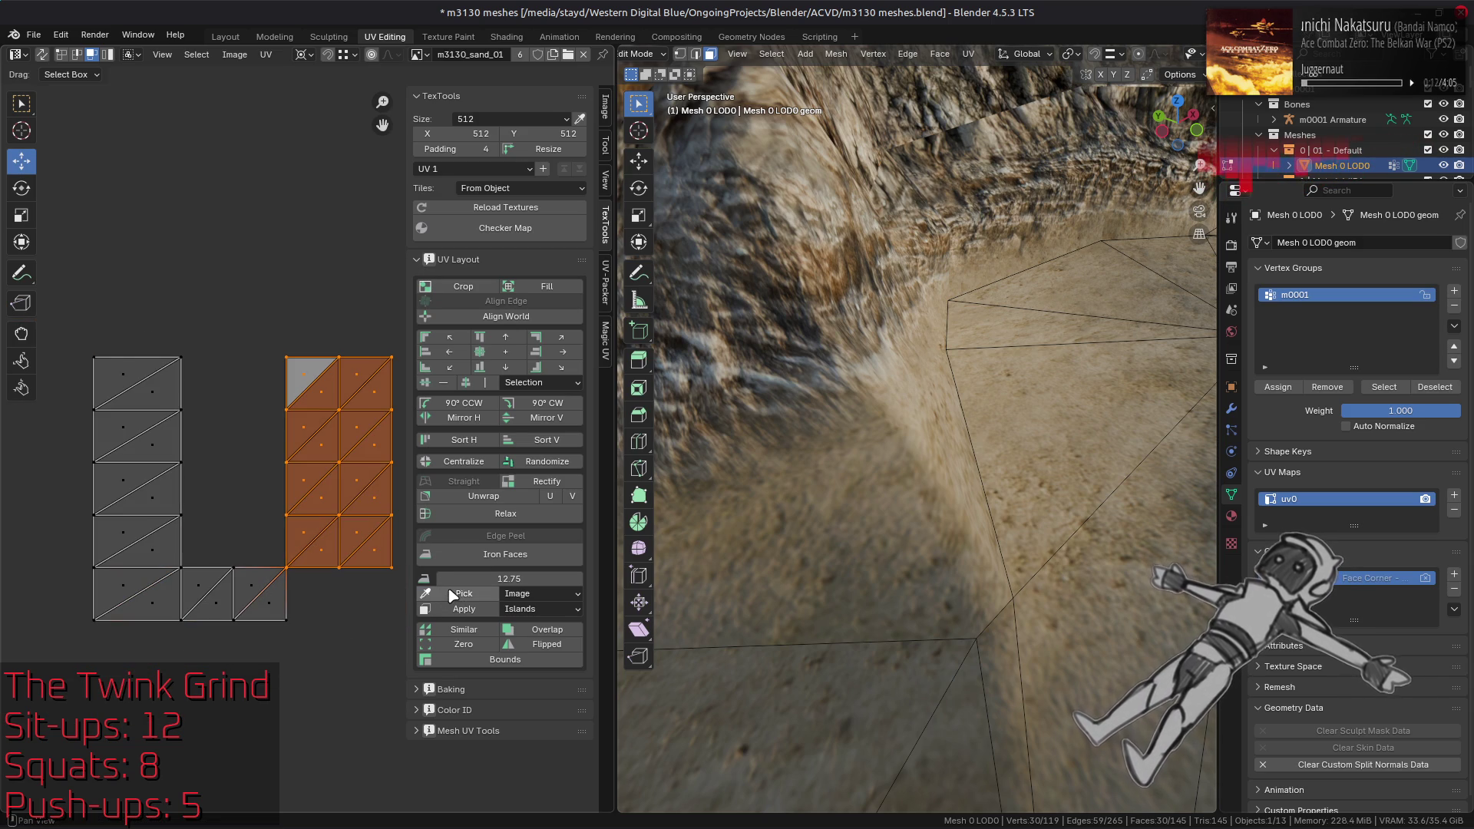
Measure texel density including the left column's five UV faces, then return to Layout
drag(89, 325, 171, 623)
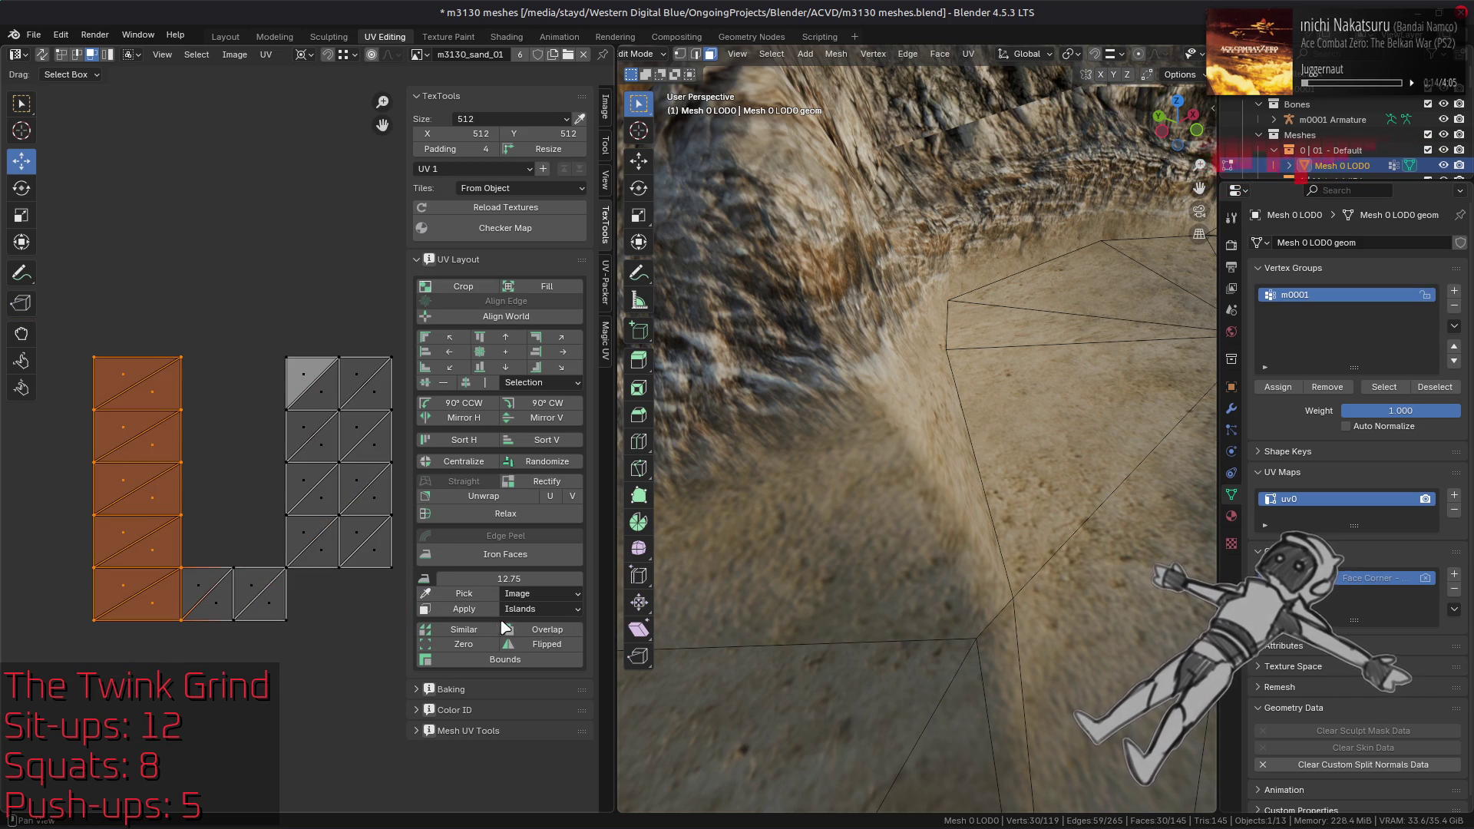
click(419, 592)
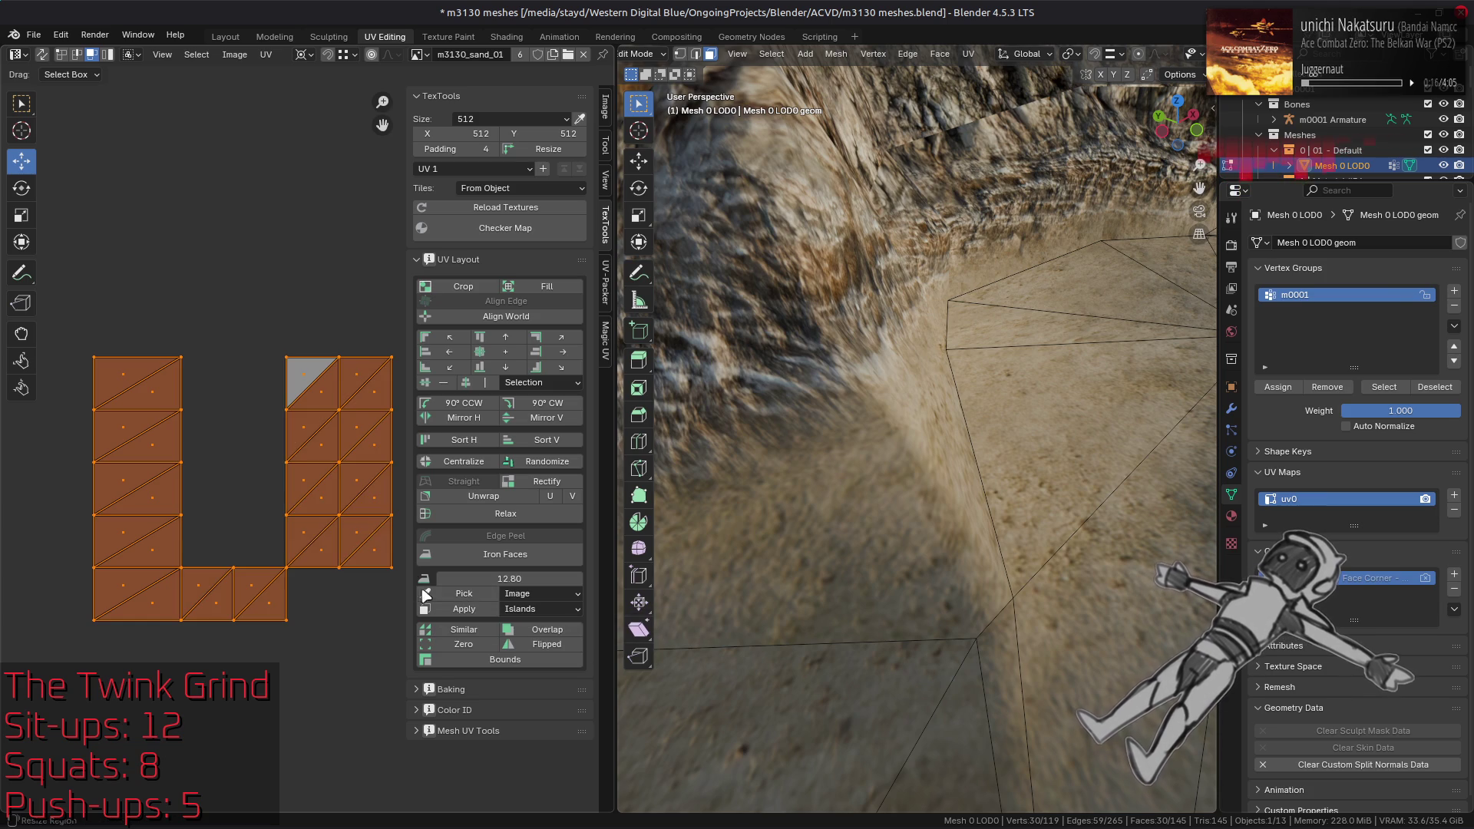
click(225, 37)
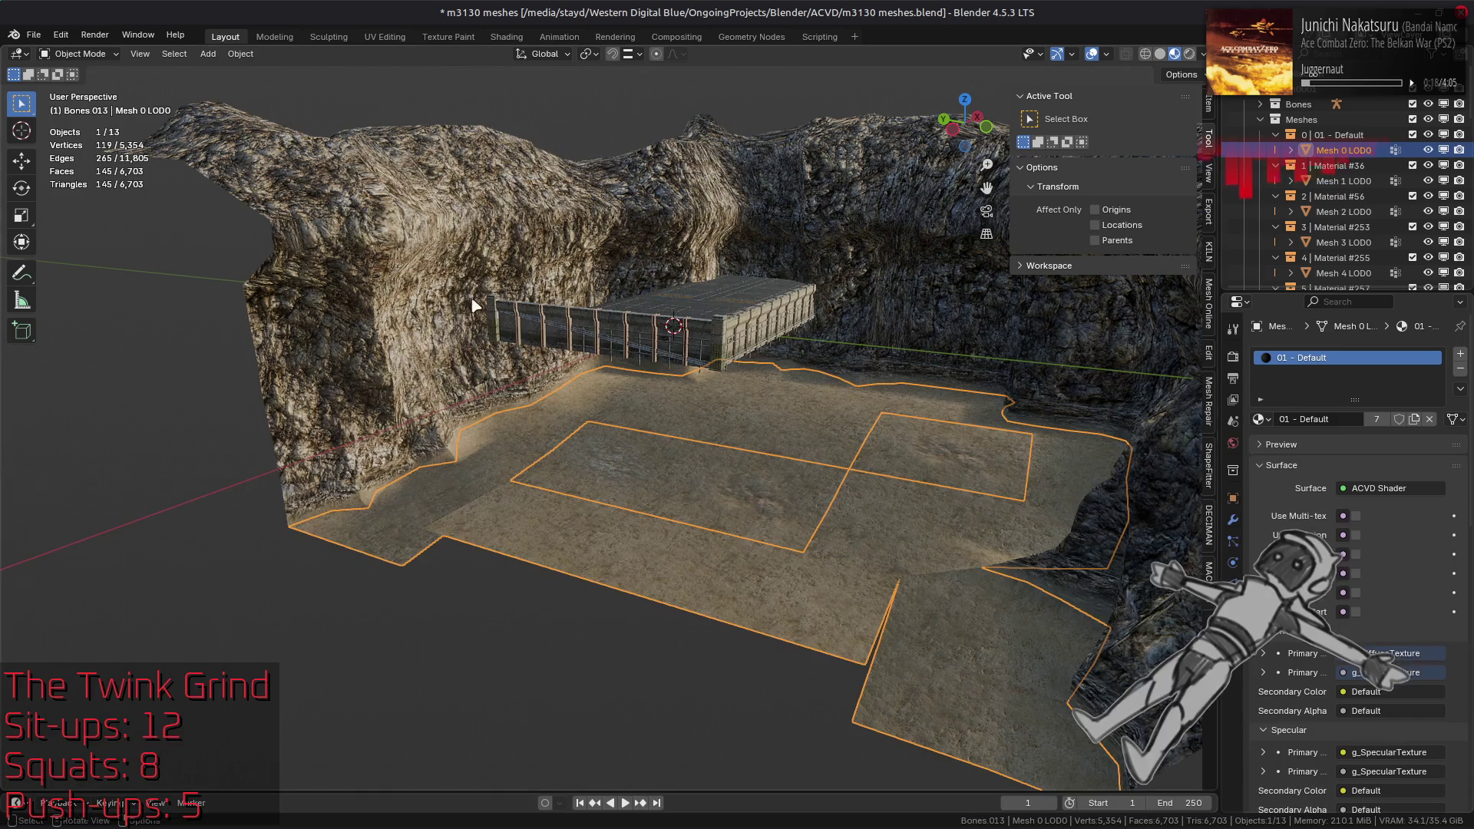
View the runway from above, deselect everything and hide the terrain meshes again
scroll(474, 305, up, 3)
mouse_move(537, 369)
middle_down()
mouse_move(700, 418)
mouse_move(687, 428)
middle_up()
scroll(688, 427, up, 3)
key(alt+a)
double_click(1309, 419)
key(Escape)
key(ctrl+z)
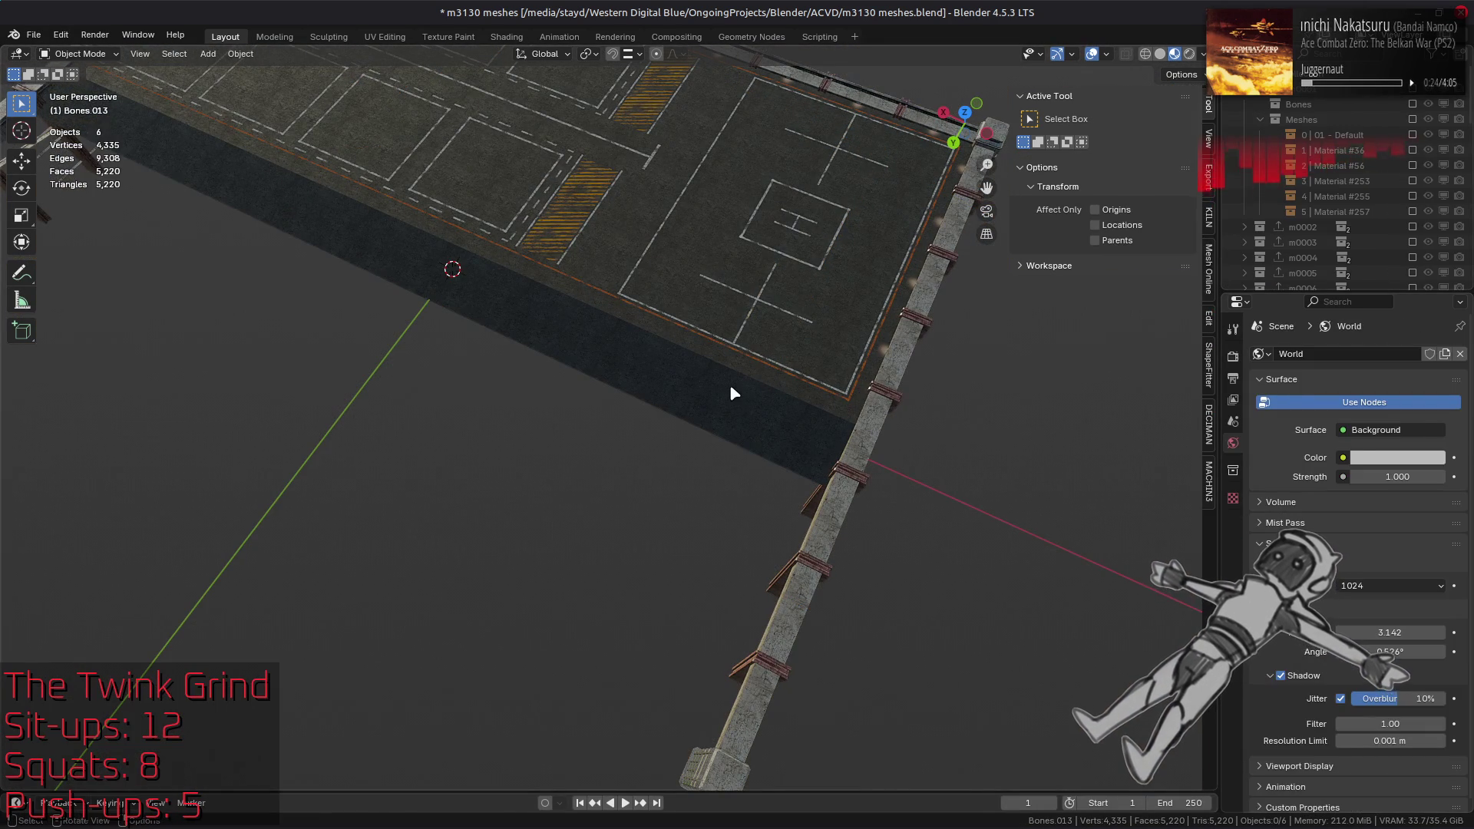
In the runway floor mesh, select the two dark edge-strip faces and duplicate them in place
click(731, 392)
key(Tab)
key(KP_Decimal)
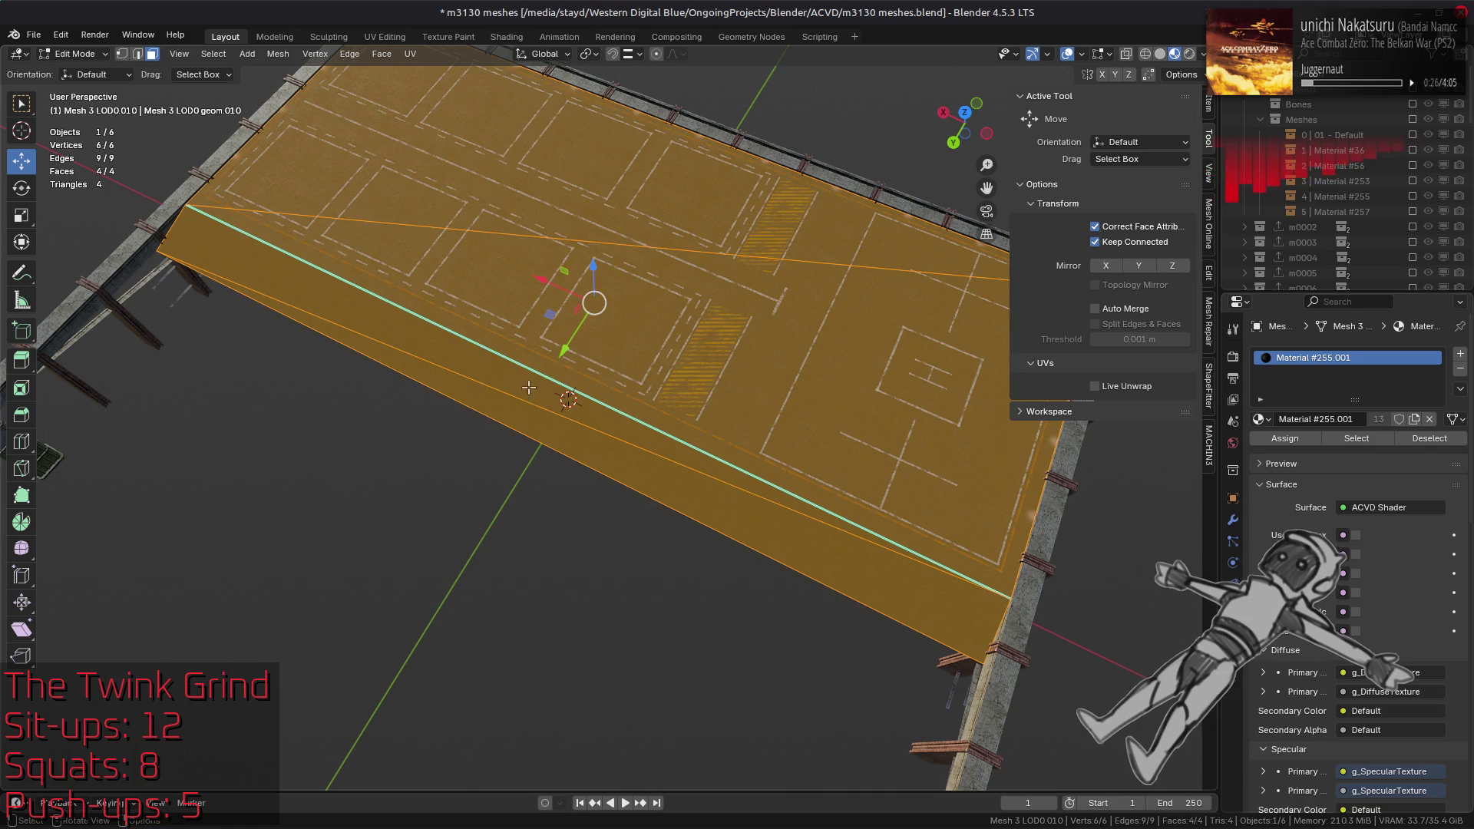
click(525, 392)
shift+click(647, 464)
middle_drag(630, 453, 768, 345)
key(shift+d)
key(Escape)
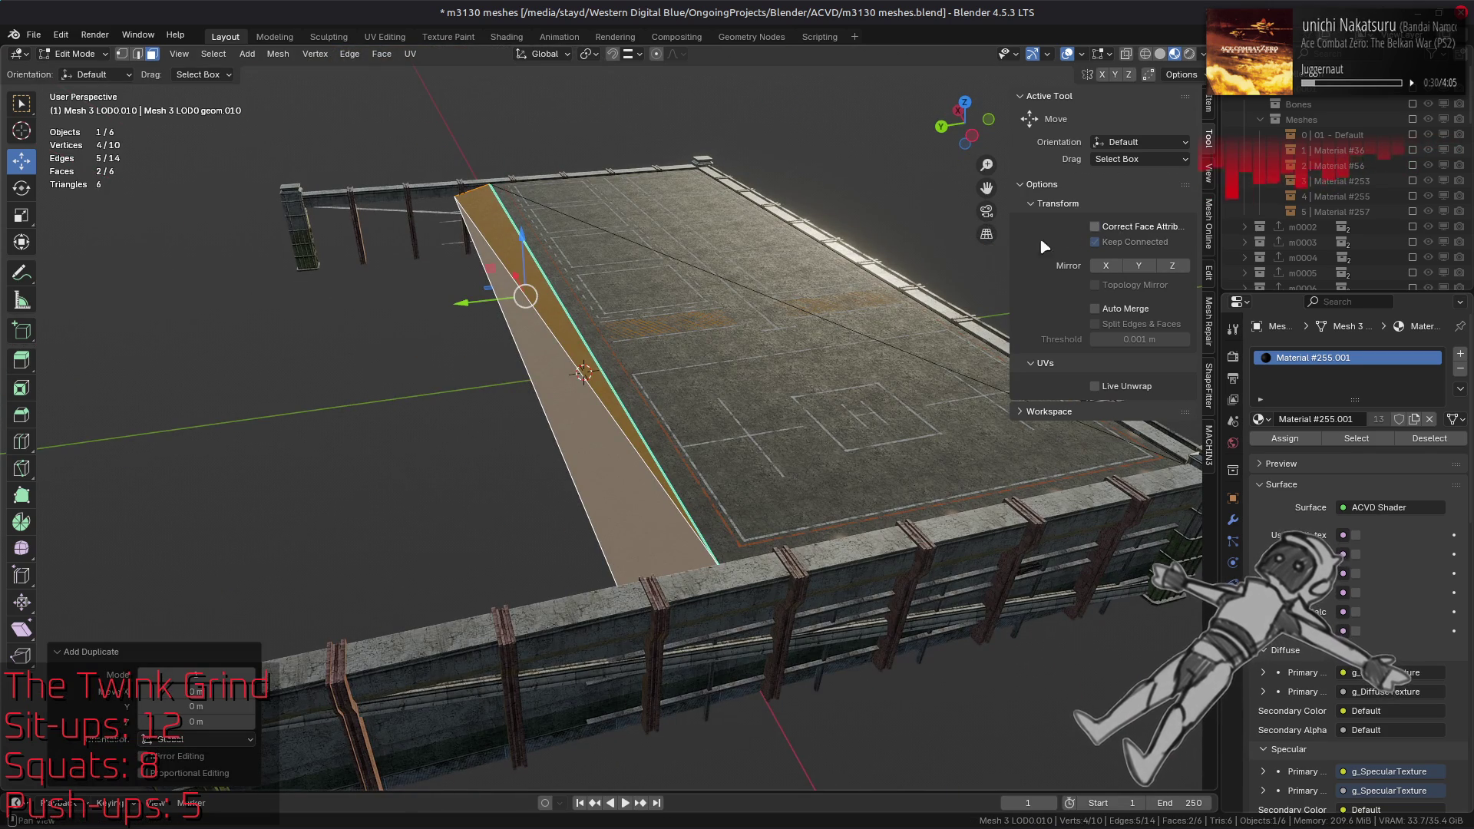
Separate the duplicated faces into new object Mesh 3 LOD0.018 and select it in Object Mode
key(n)
click(278, 56)
mouse_move(349, 194)
click(438, 188)
click(74, 56)
click(77, 73)
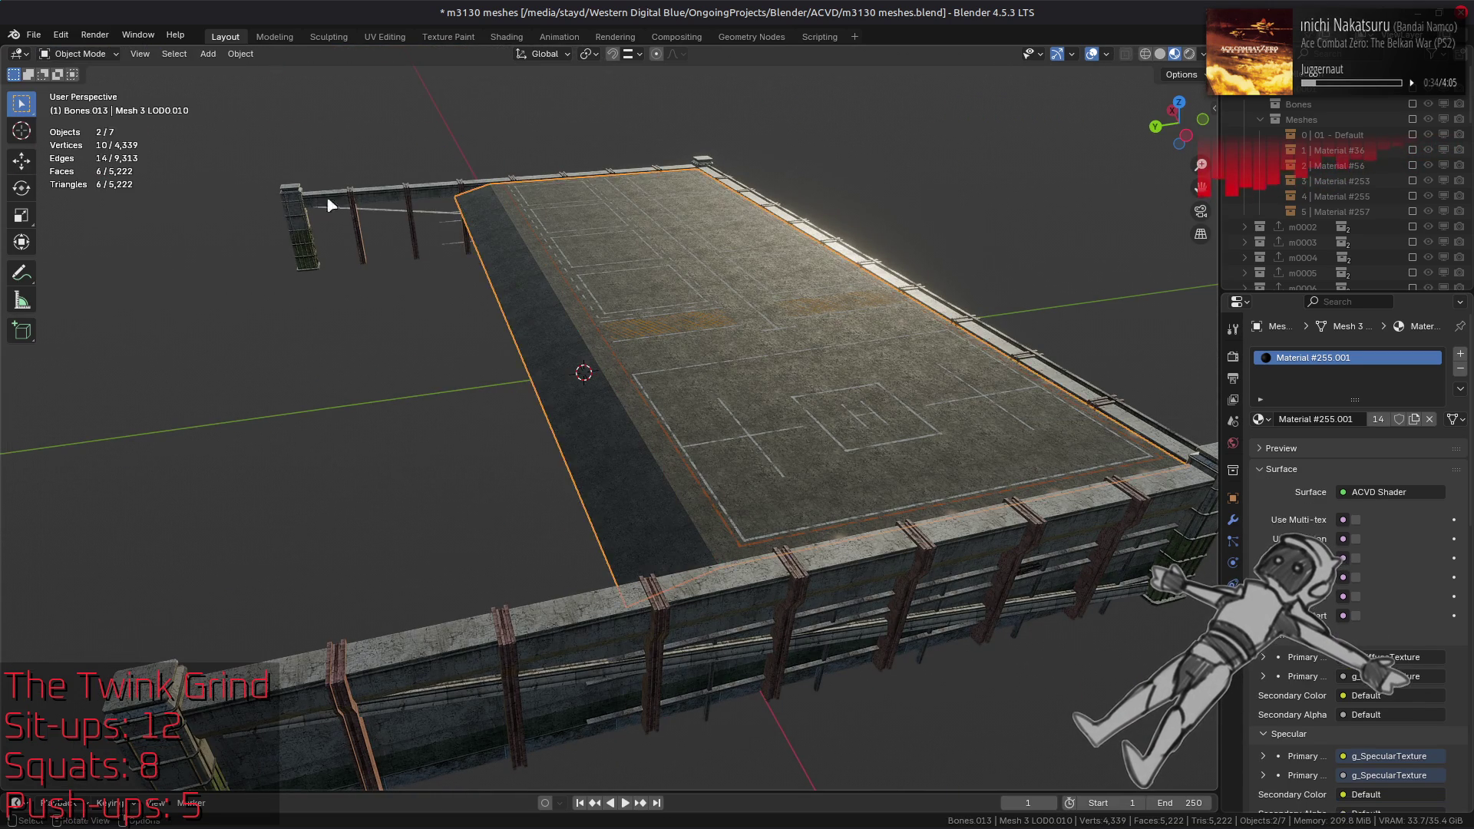
click(605, 435)
click(607, 440)
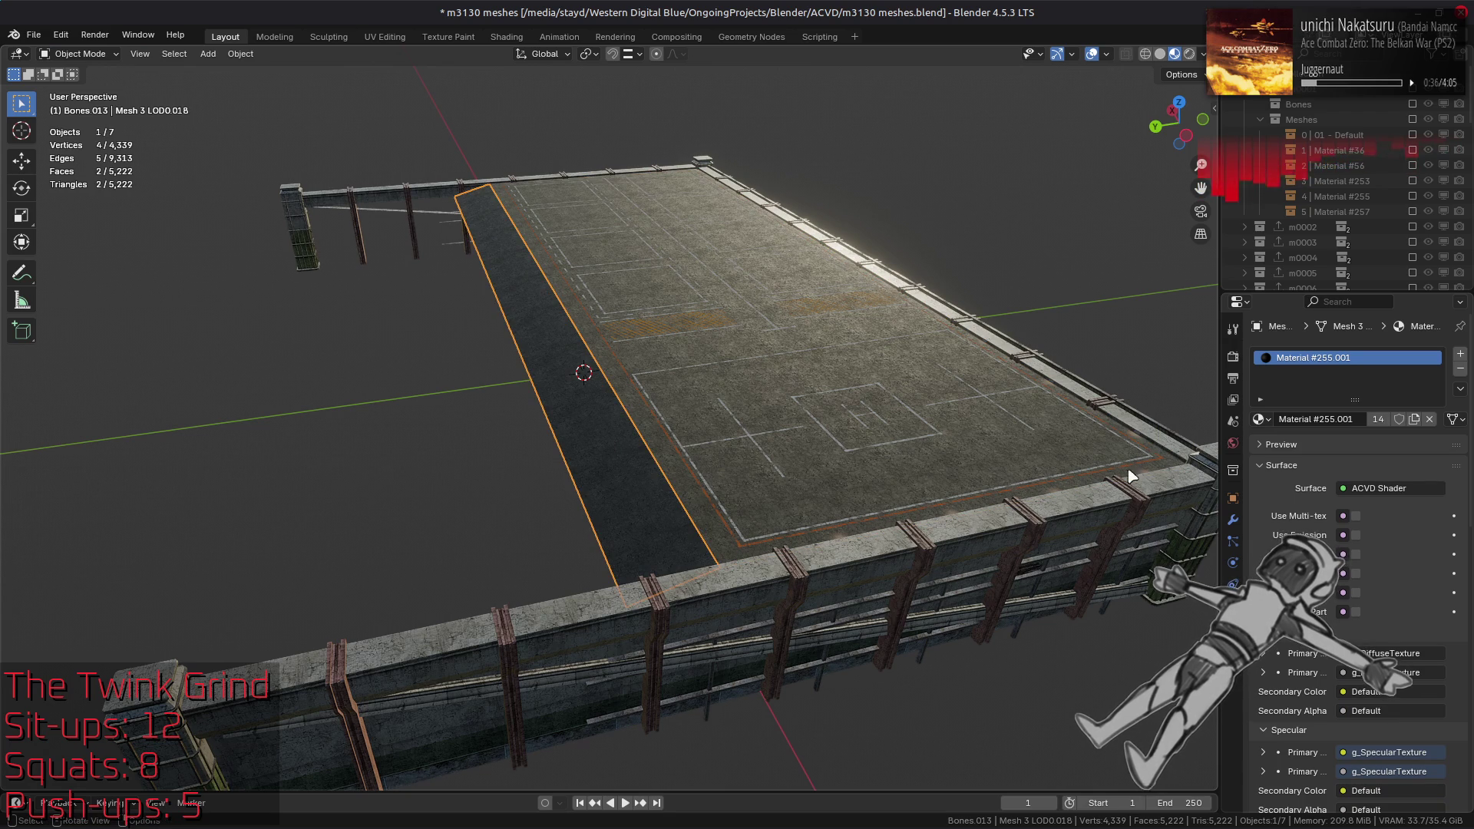
click(1259, 419)
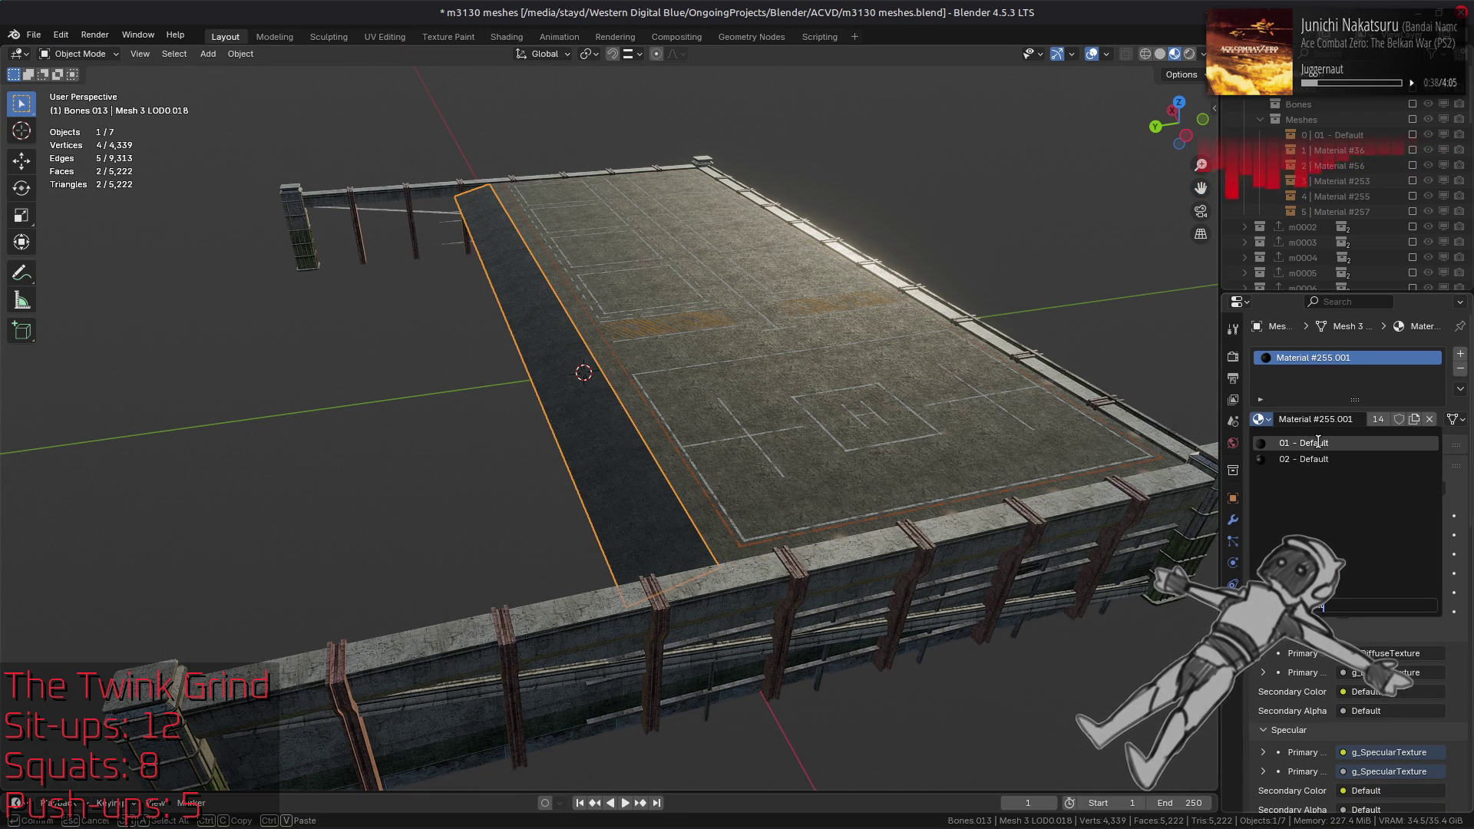
Assign 01 - Default to Mesh 3 LOD0.018 and zoom in to check the sand texture
click(1319, 442)
middle_drag(764, 415, 799, 438)
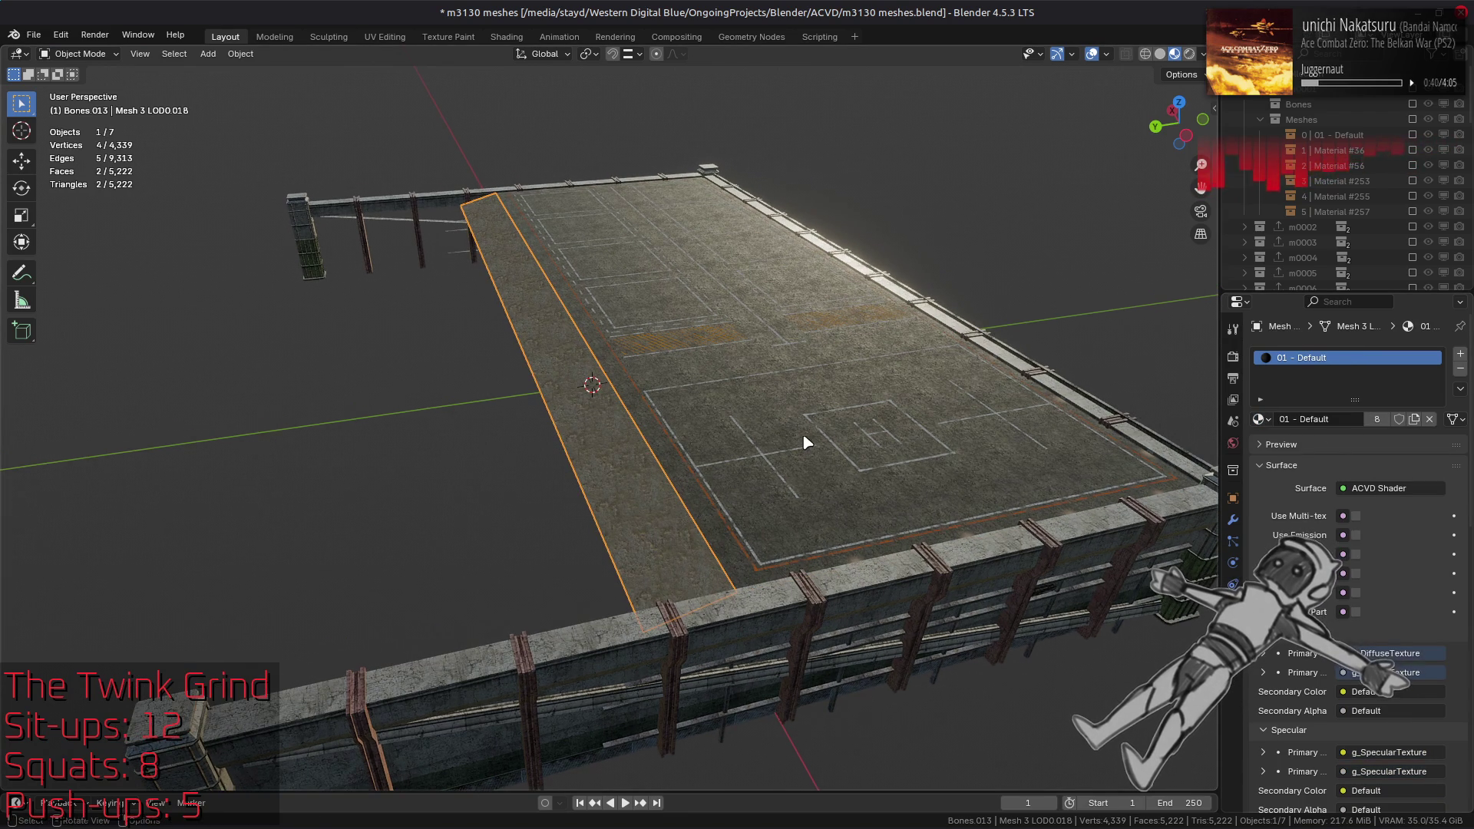
scroll(804, 443, up, 2)
scroll(707, 453, up, 2)
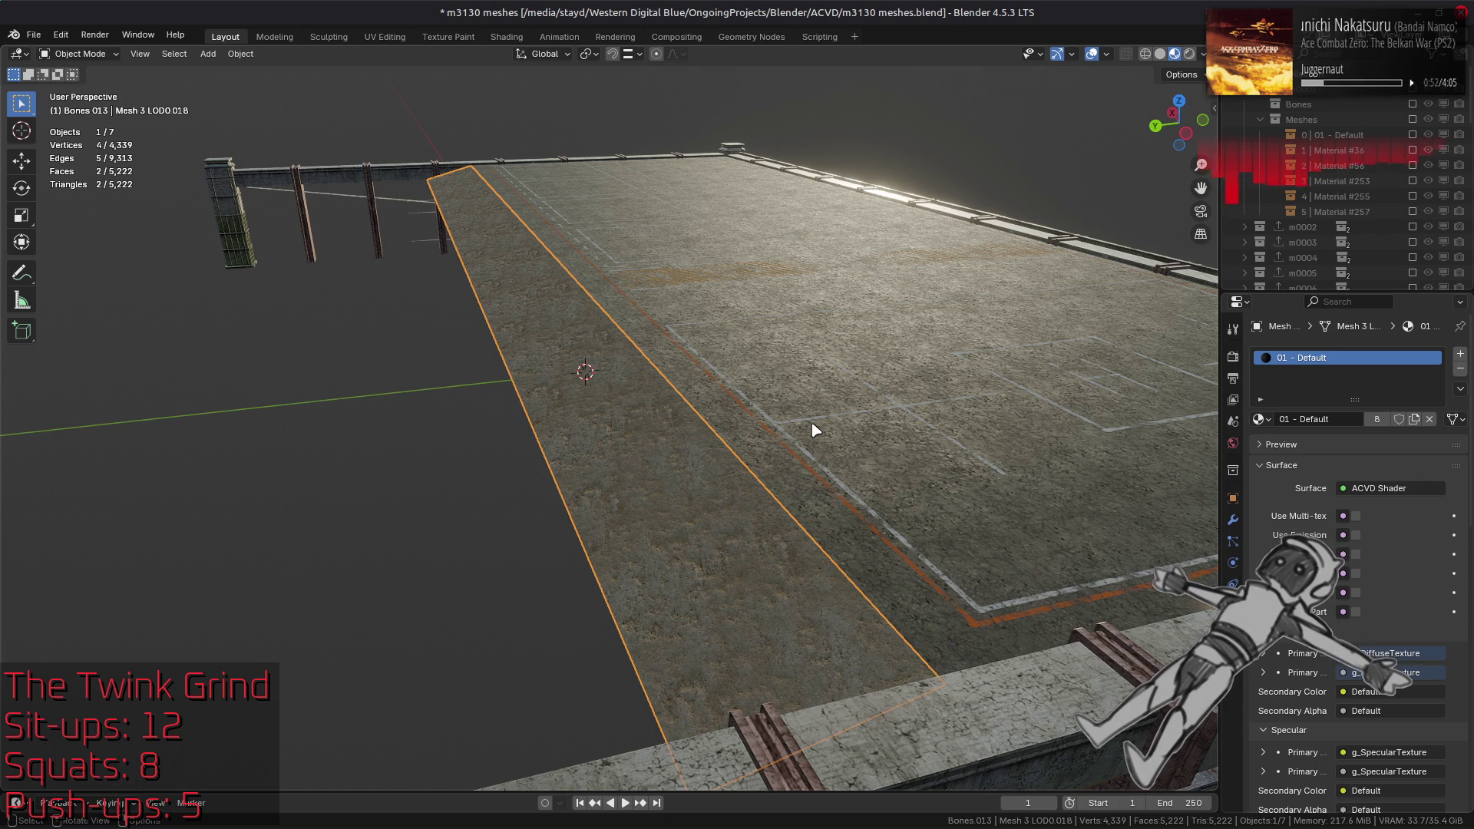
key(Tab)
Mark all of the strip's edges sharp
key(2)
key(a)
right_click(662, 423)
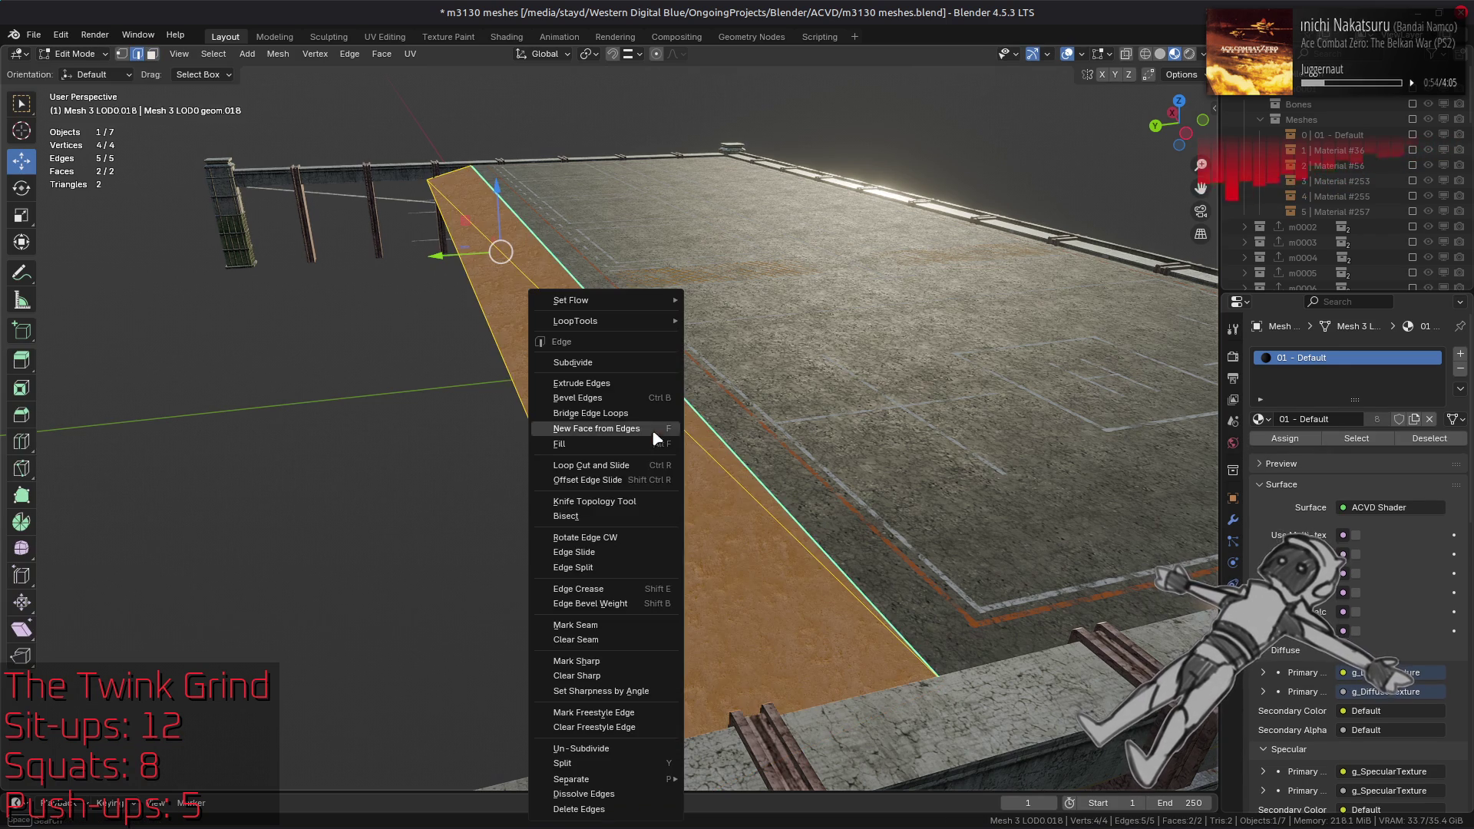
click(614, 662)
key(alt+a)
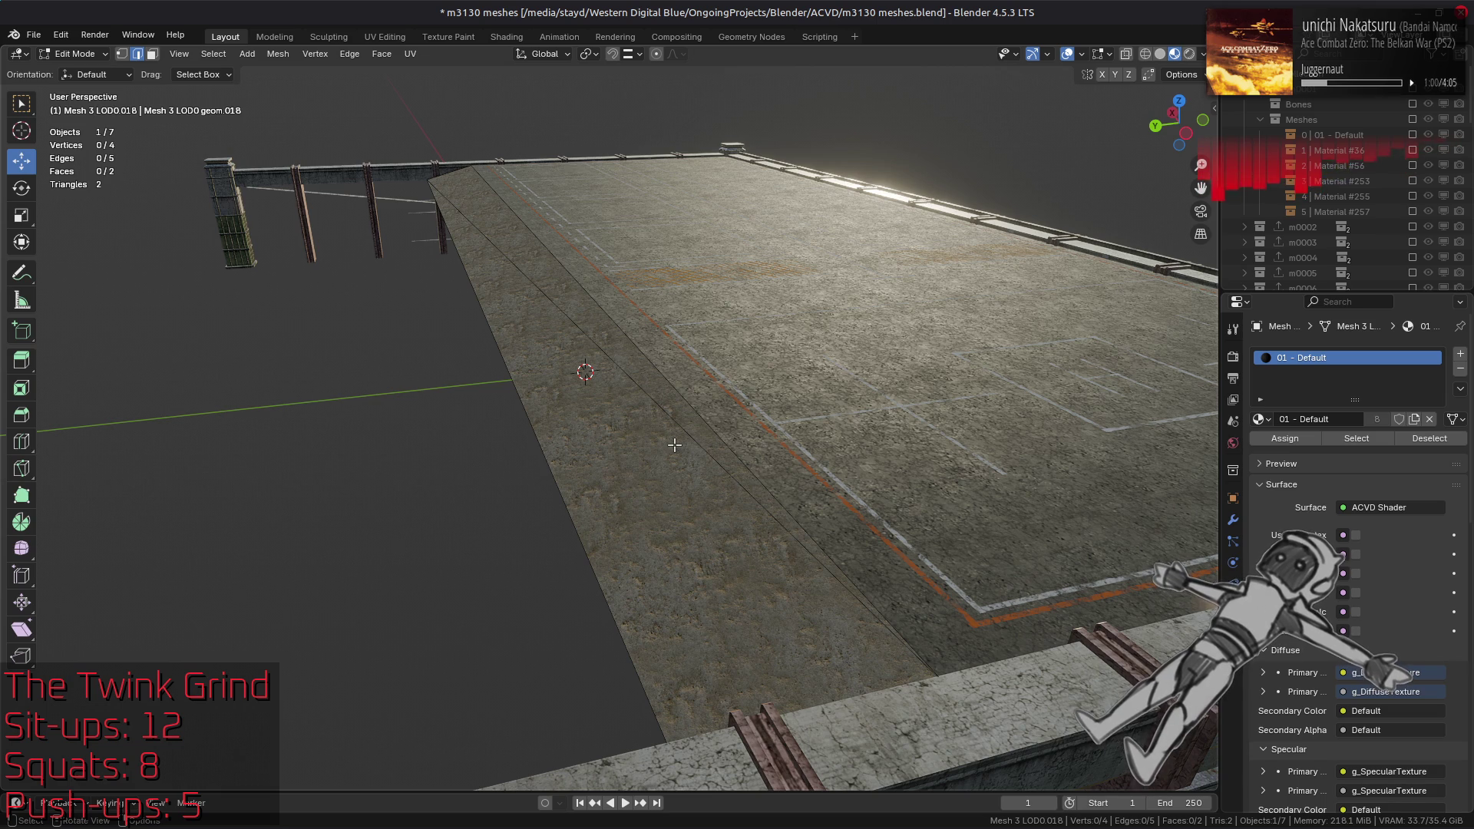
key(Tab)
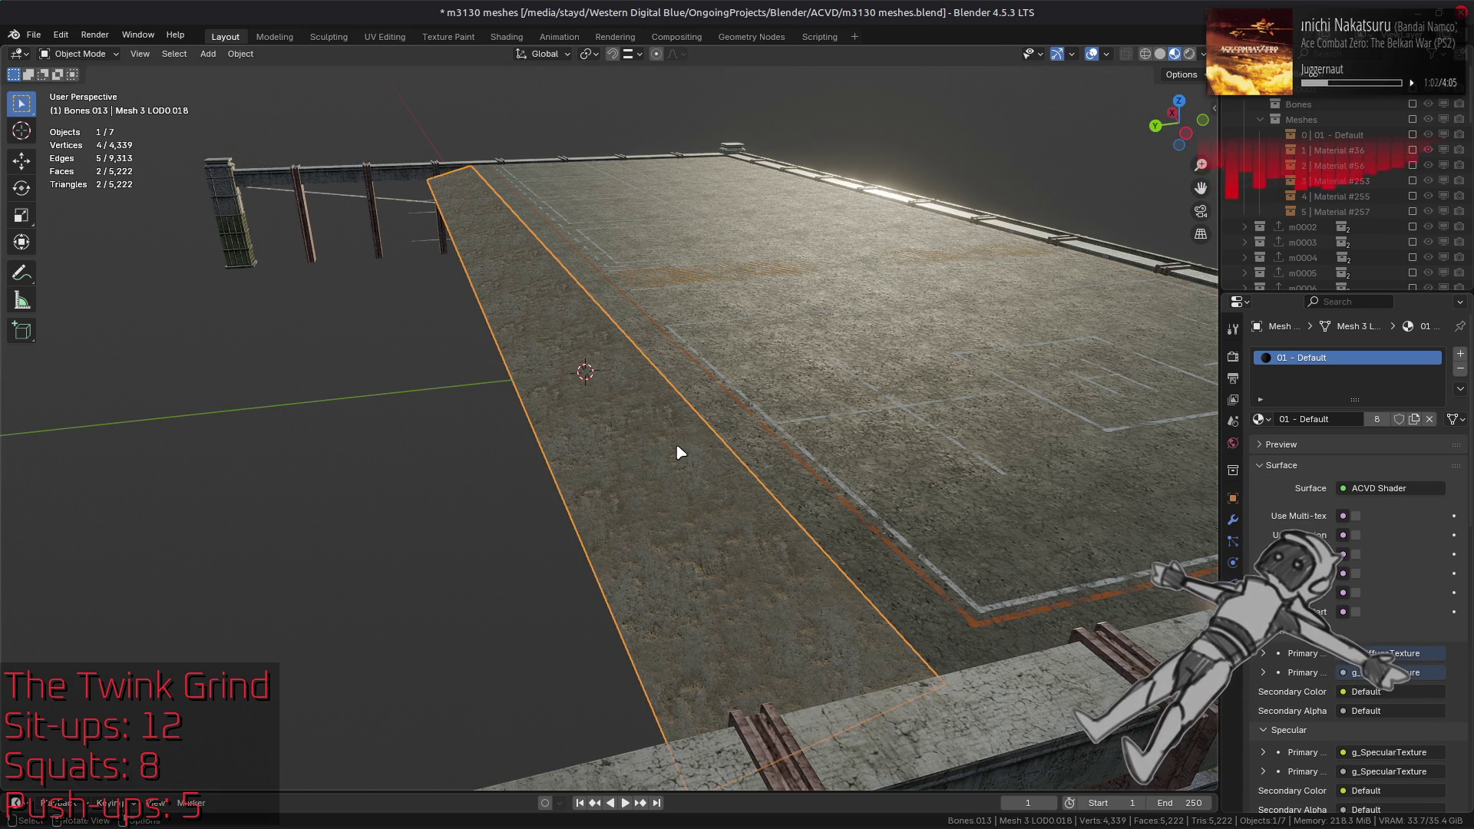
key(Tab)
Push the whole strip 0.1 m out along its normals and return to Object Mode
key(a)
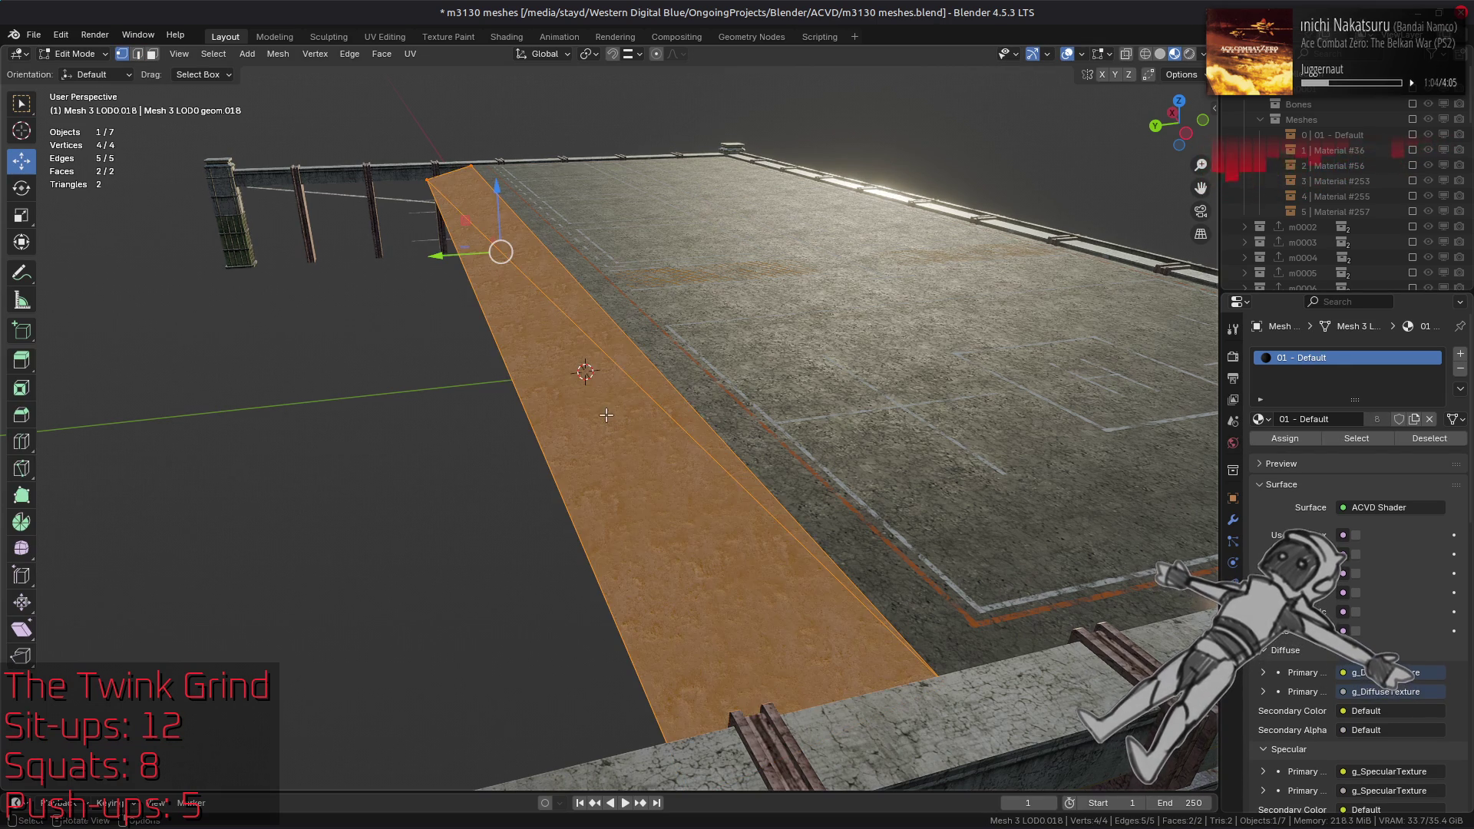
key(alt+s)
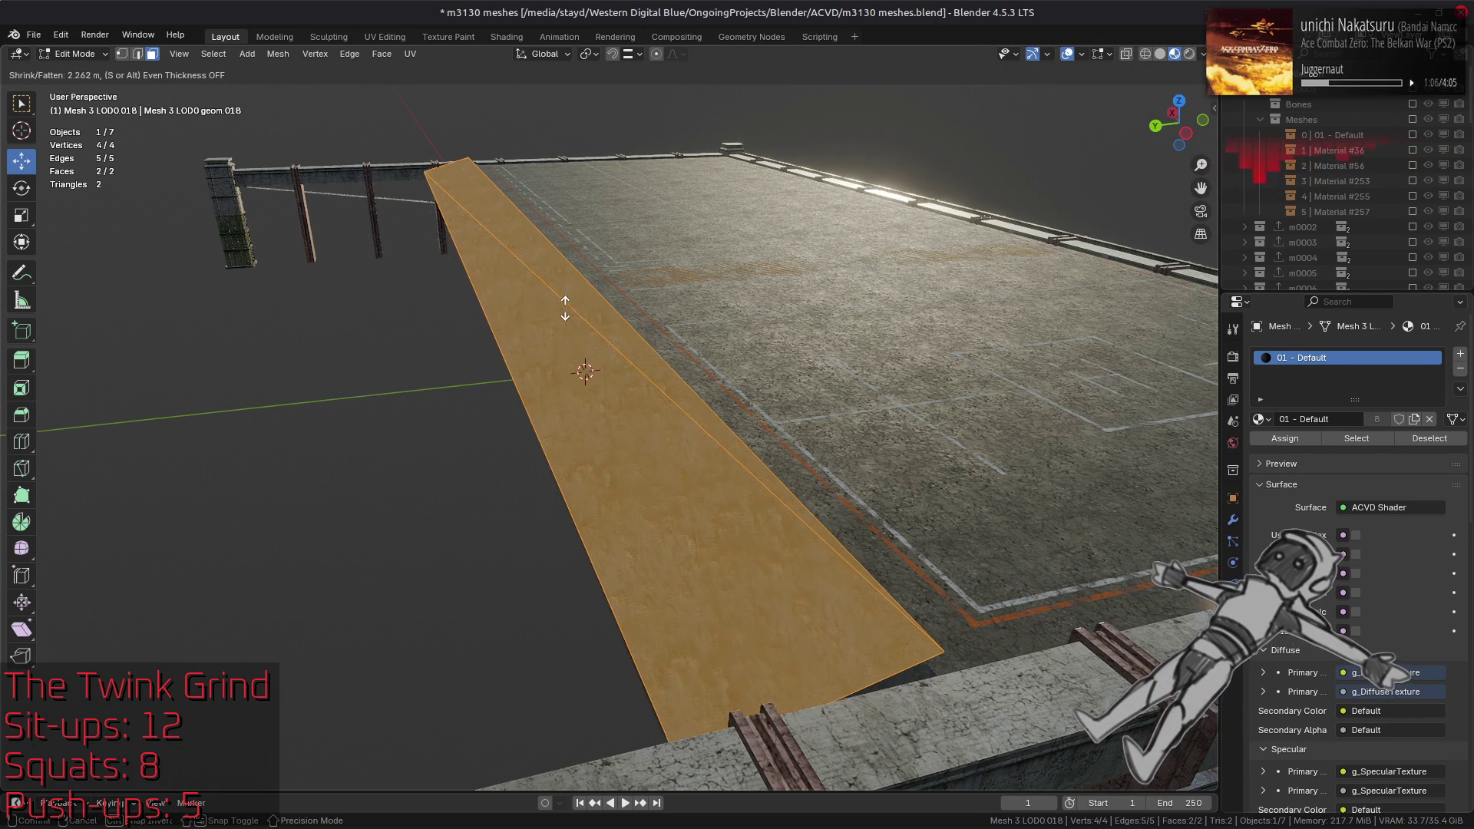
text(.01)
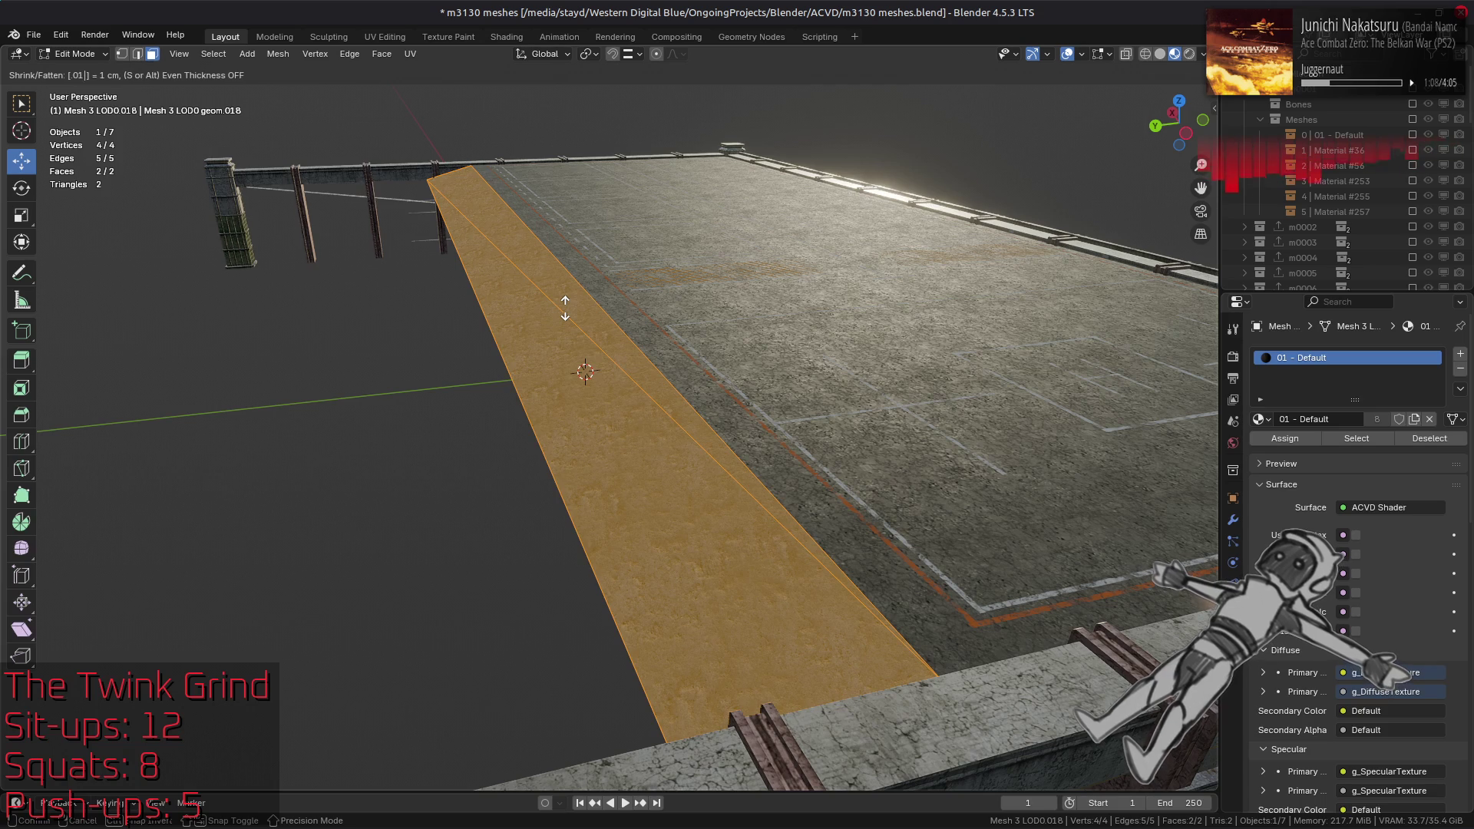
key(BackSpace)
key(BackSpace)
text(1)
key(Return)
right_click(553, 339)
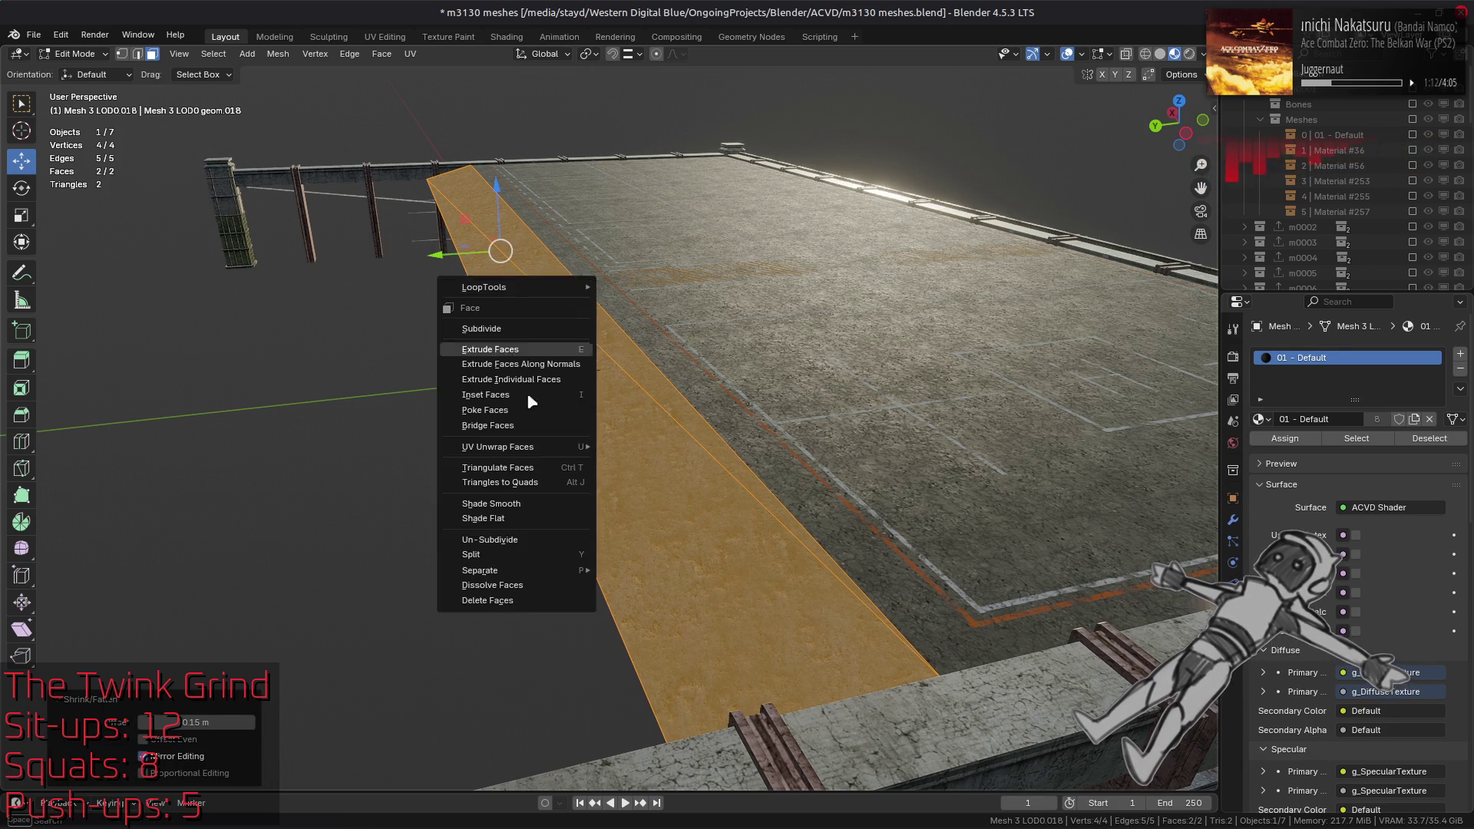
mouse_move(460, 537)
middle_down()
mouse_move(560, 476)
mouse_move(687, 429)
mouse_move(784, 439)
mouse_move(447, 352)
mouse_move(558, 405)
mouse_move(615, 401)
middle_up()
key(Tab)
scroll(617, 400, up, 5)
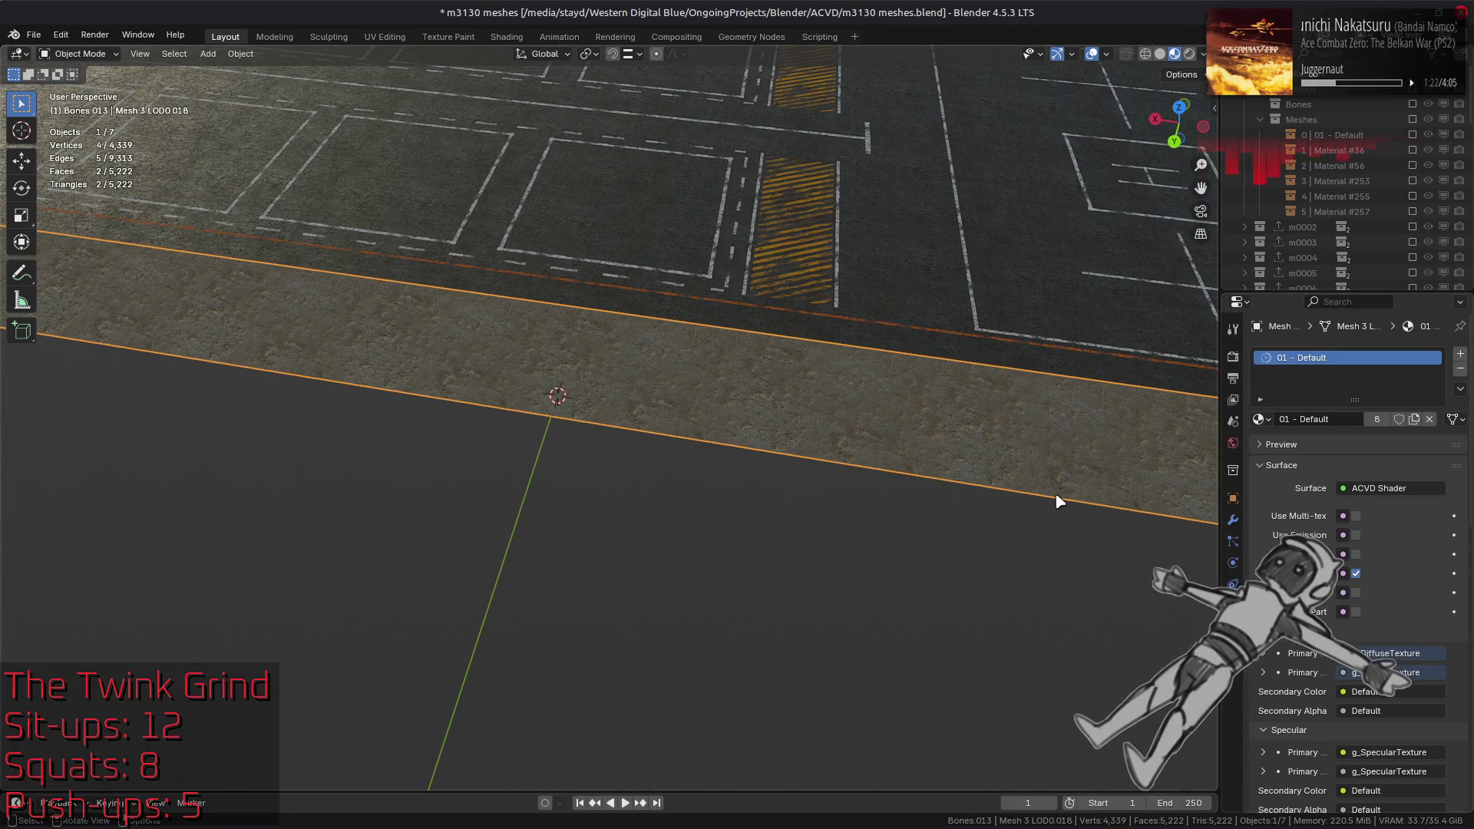
In Shading, give g_DiffuseTexture a single-user copy of decal_line01 renamed decal_sand_01
click(506, 39)
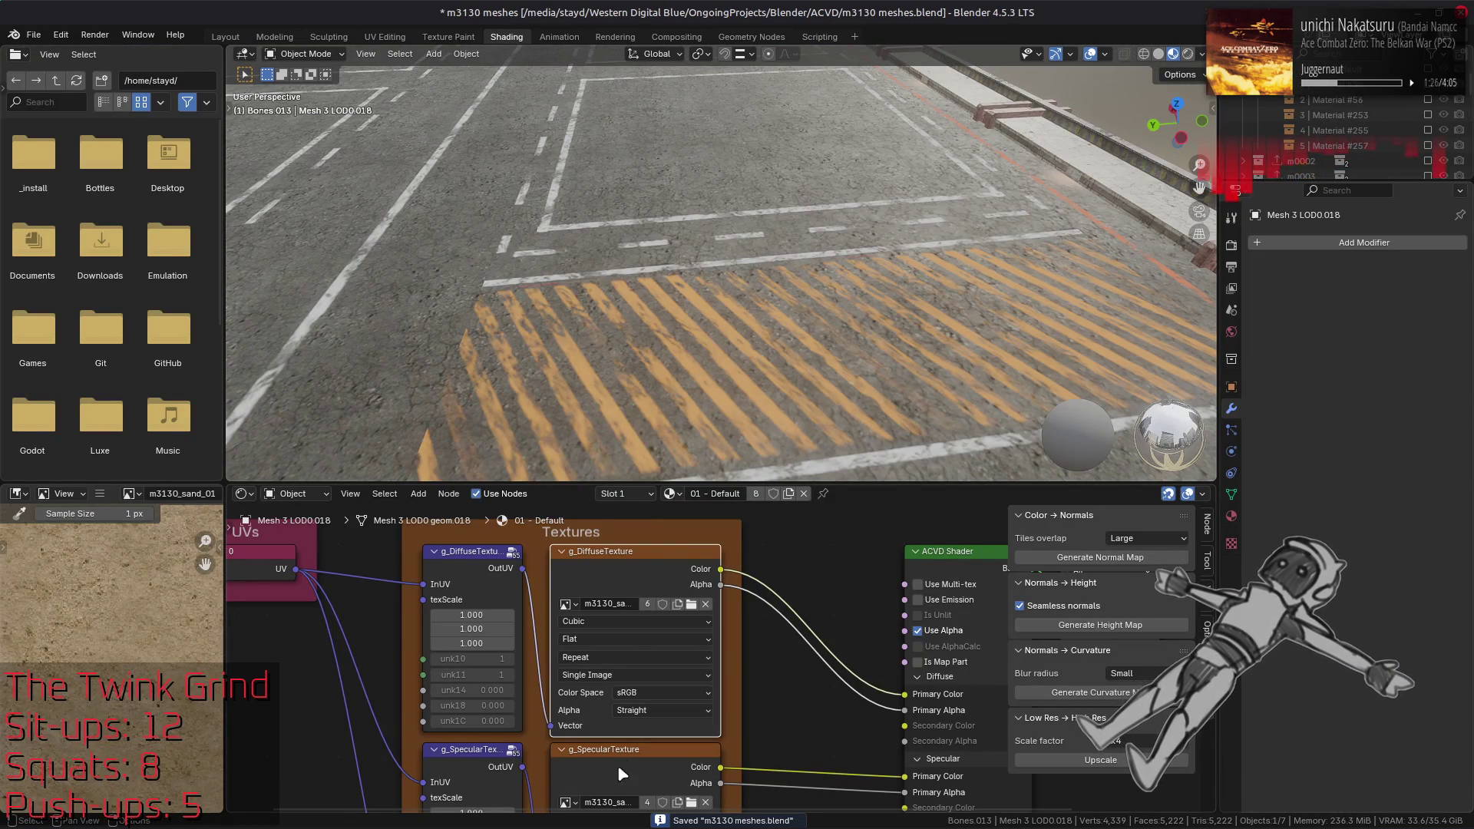
text(d)
click(567, 605)
text(dec)
click(617, 628)
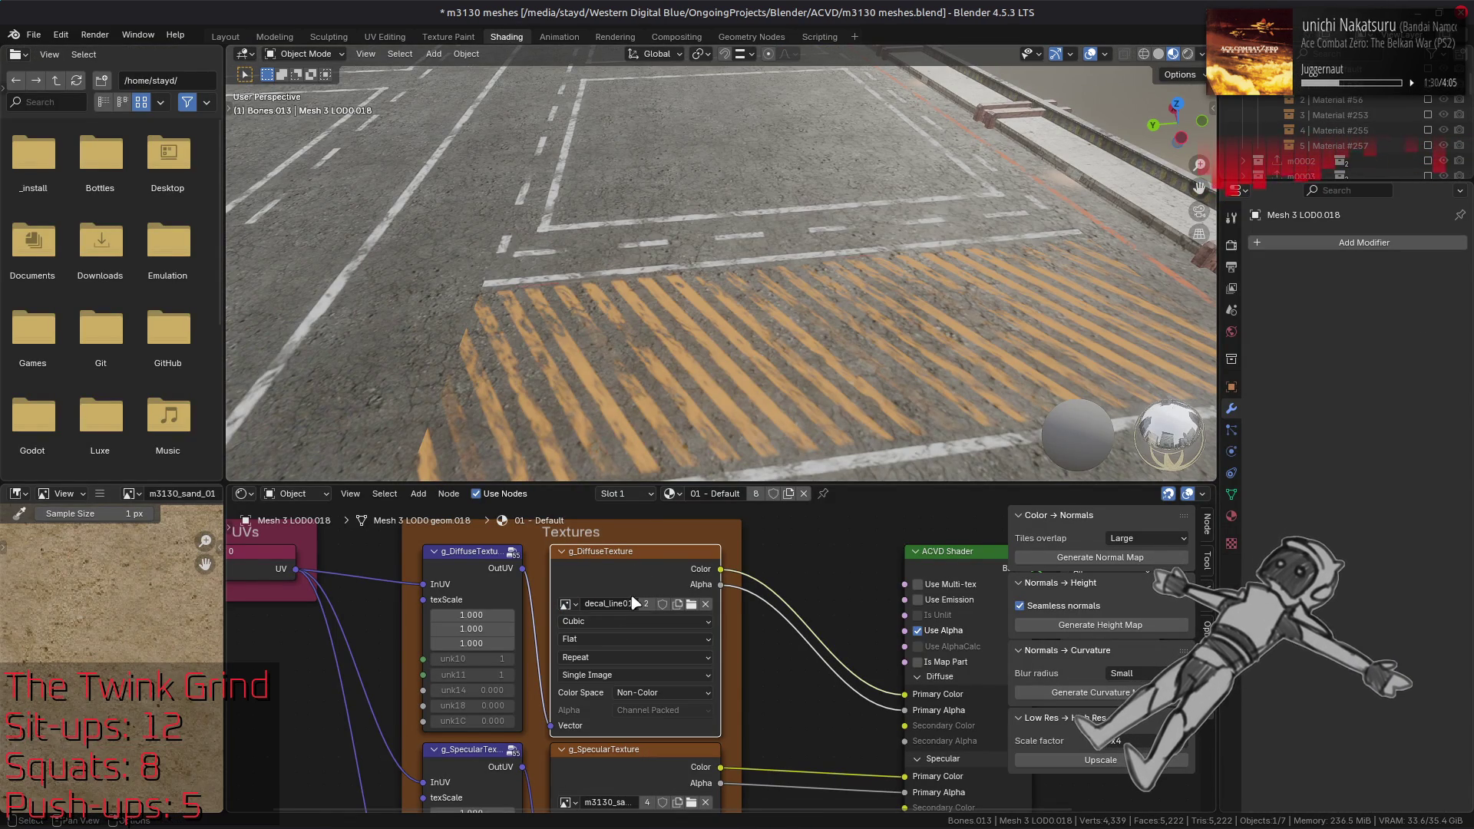
click(645, 604)
click(638, 607)
text(sand_01)
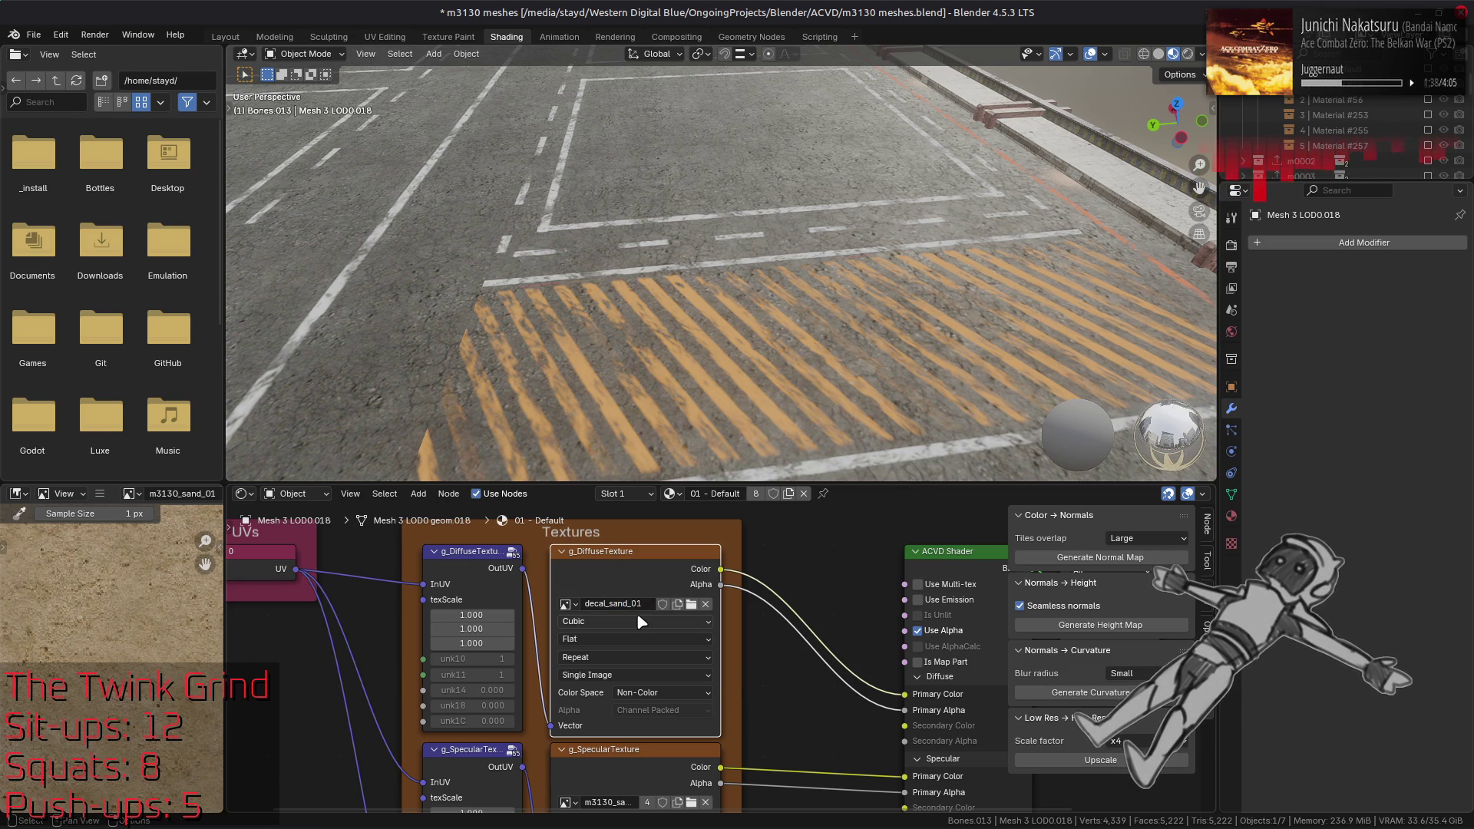
key(Return)
Set the decal_sand_01 image's colour space to sRGB
click(664, 692)
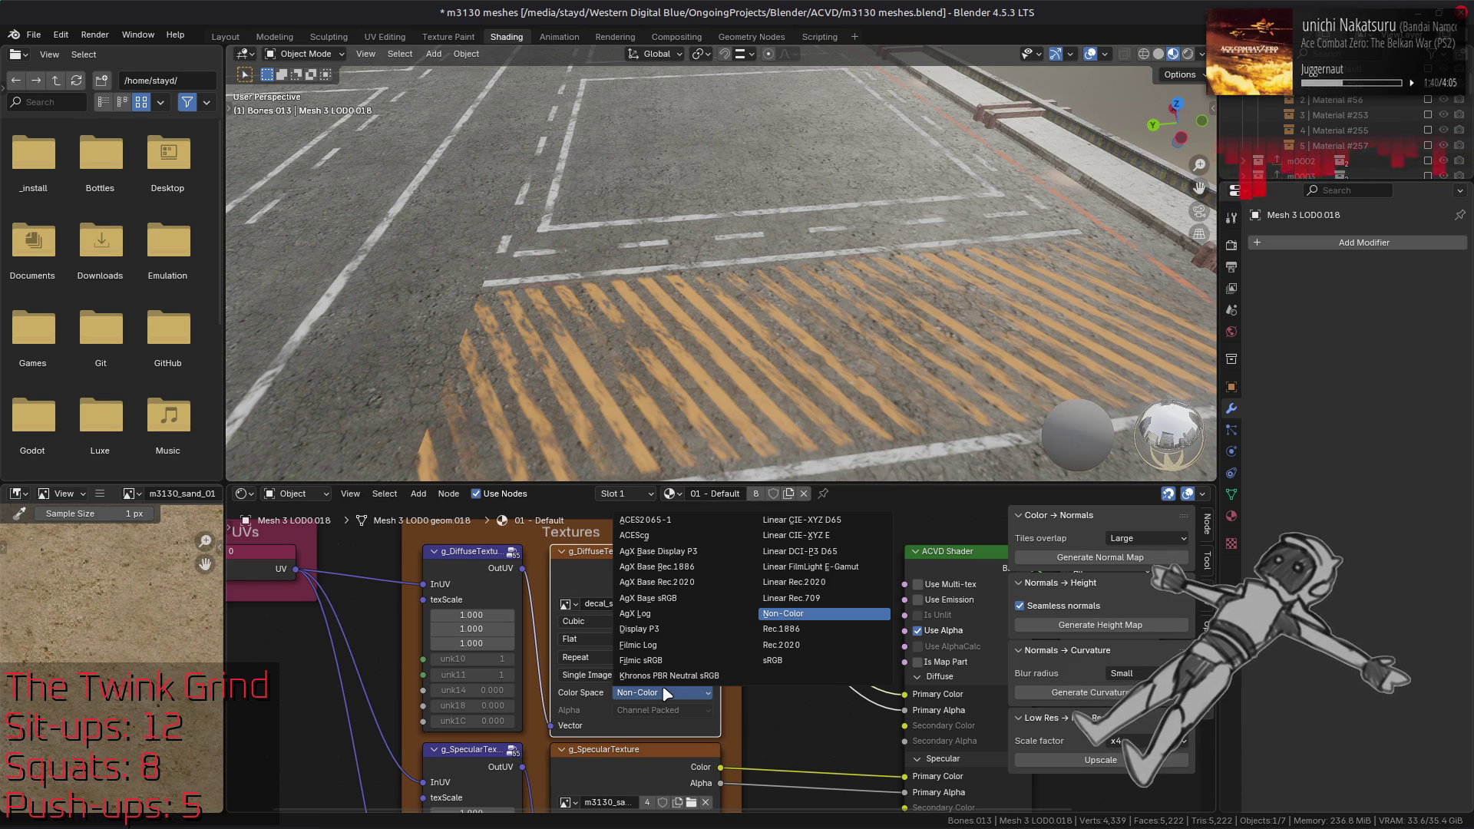
click(817, 661)
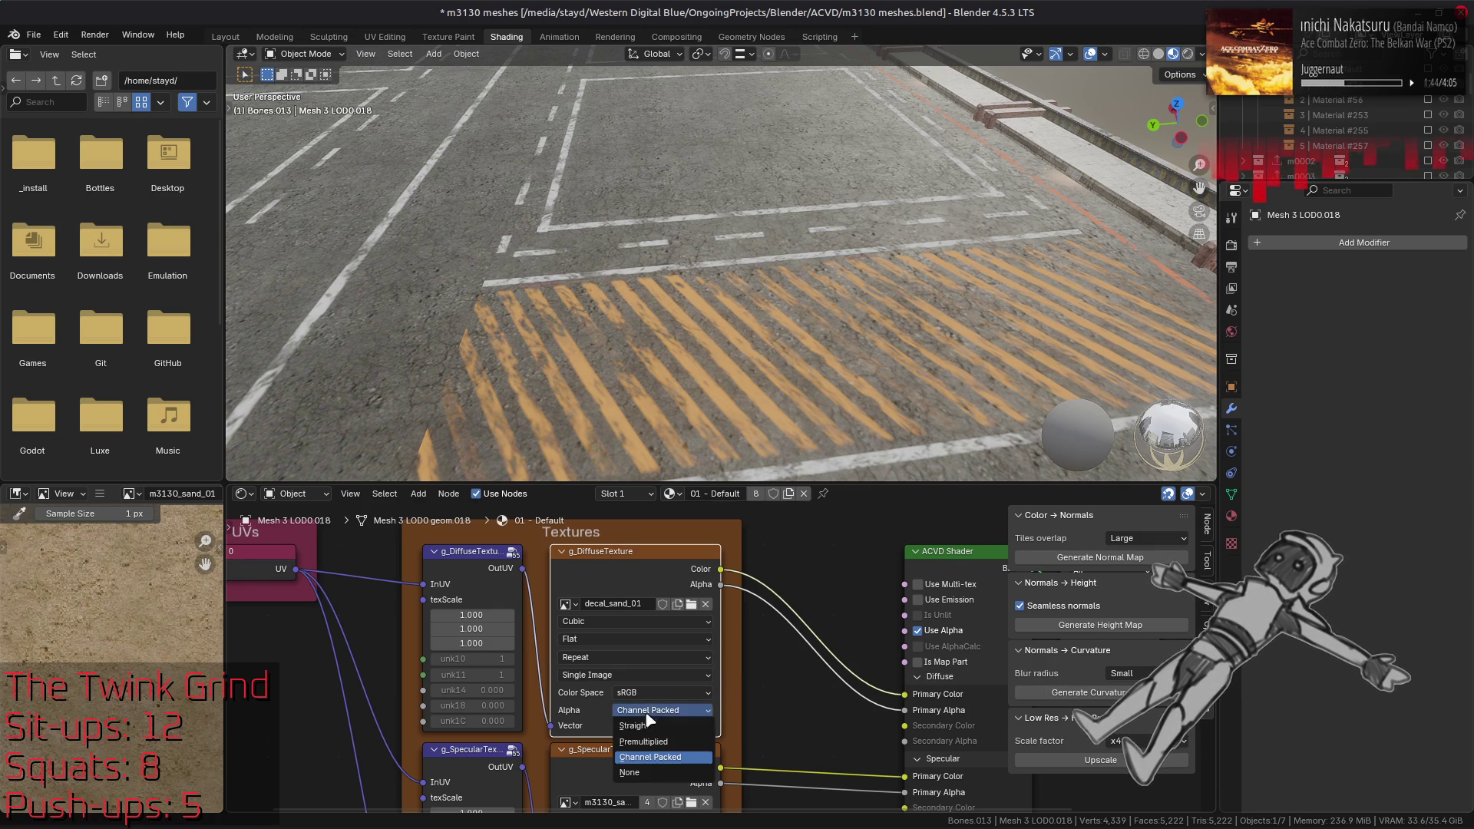
click(612, 765)
click(620, 576)
Replace the decal_sand_01 image with the sand decal file from the decal_sand_01 texture folder
click(100, 494)
mouse_move(129, 526)
click(285, 287)
click(414, 523)
click(570, 141)
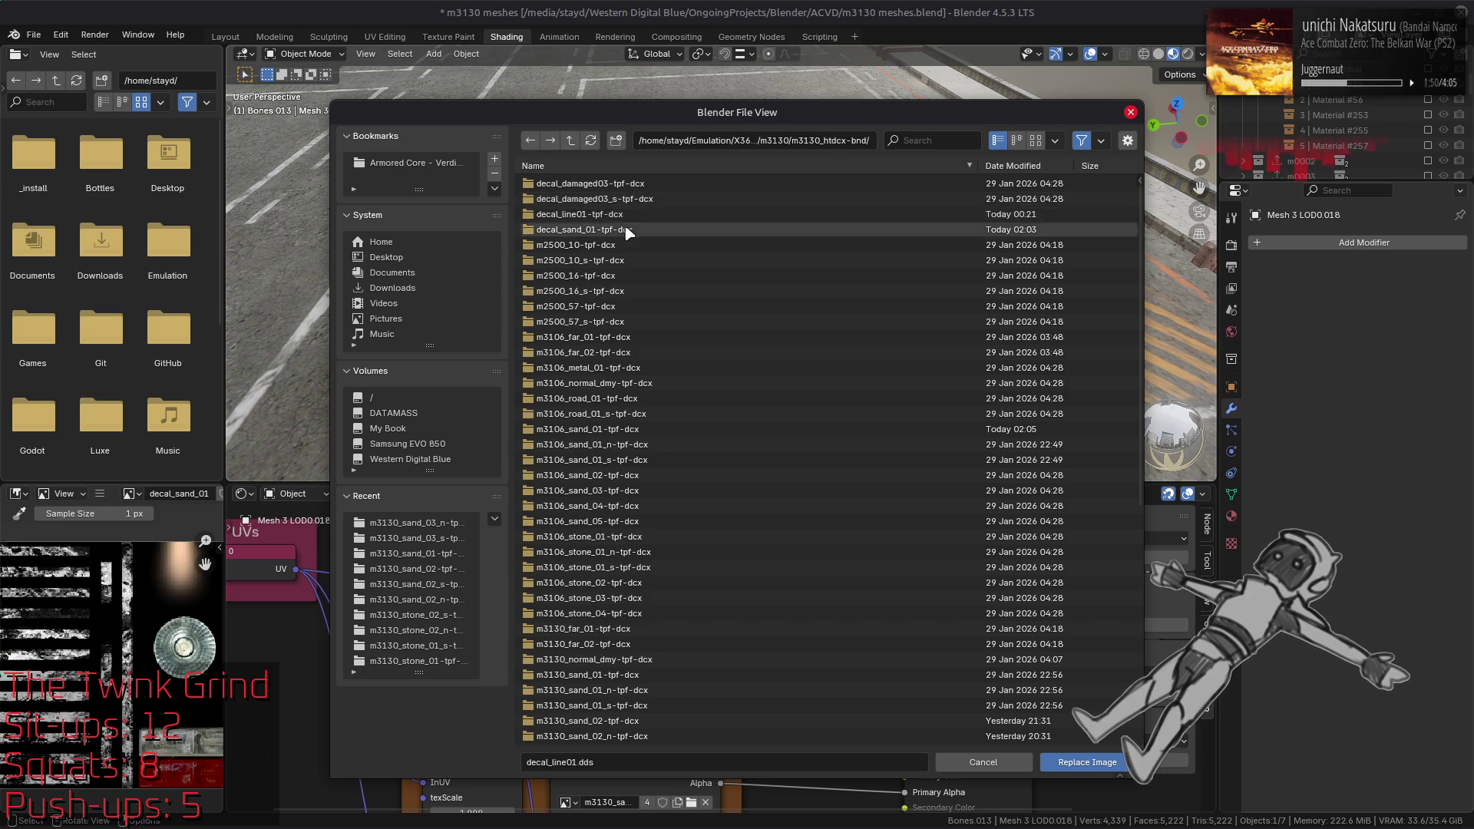
double_click(593, 214)
double_click(607, 183)
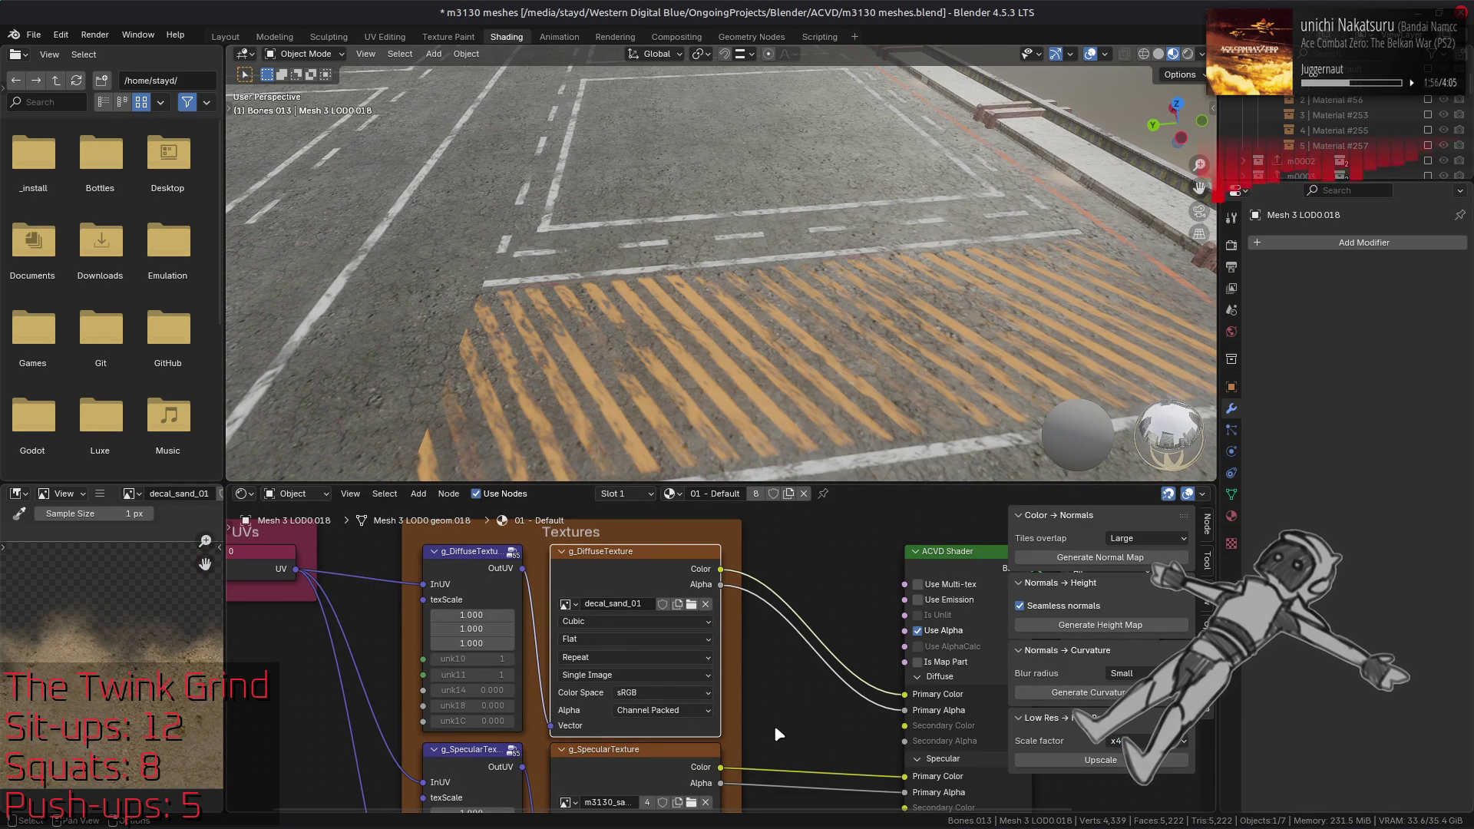
Disconnect the specular texture from the shader
middle_drag(784, 721, 635, 587)
mouse_move(757, 642)
mouse_down()
mouse_move(754, 669)
mouse_move(673, 672)
mouse_up()
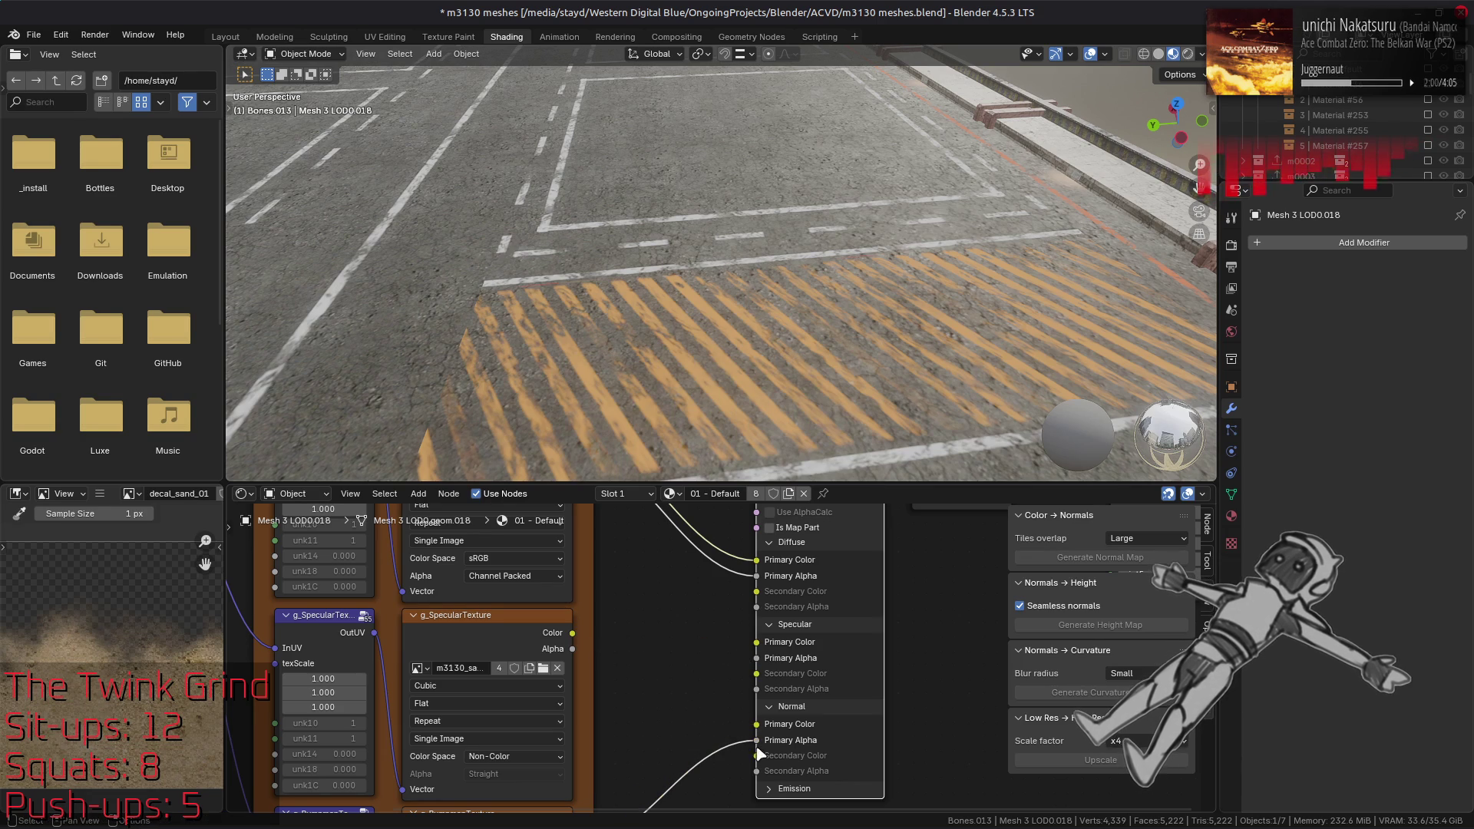
click(230, 34)
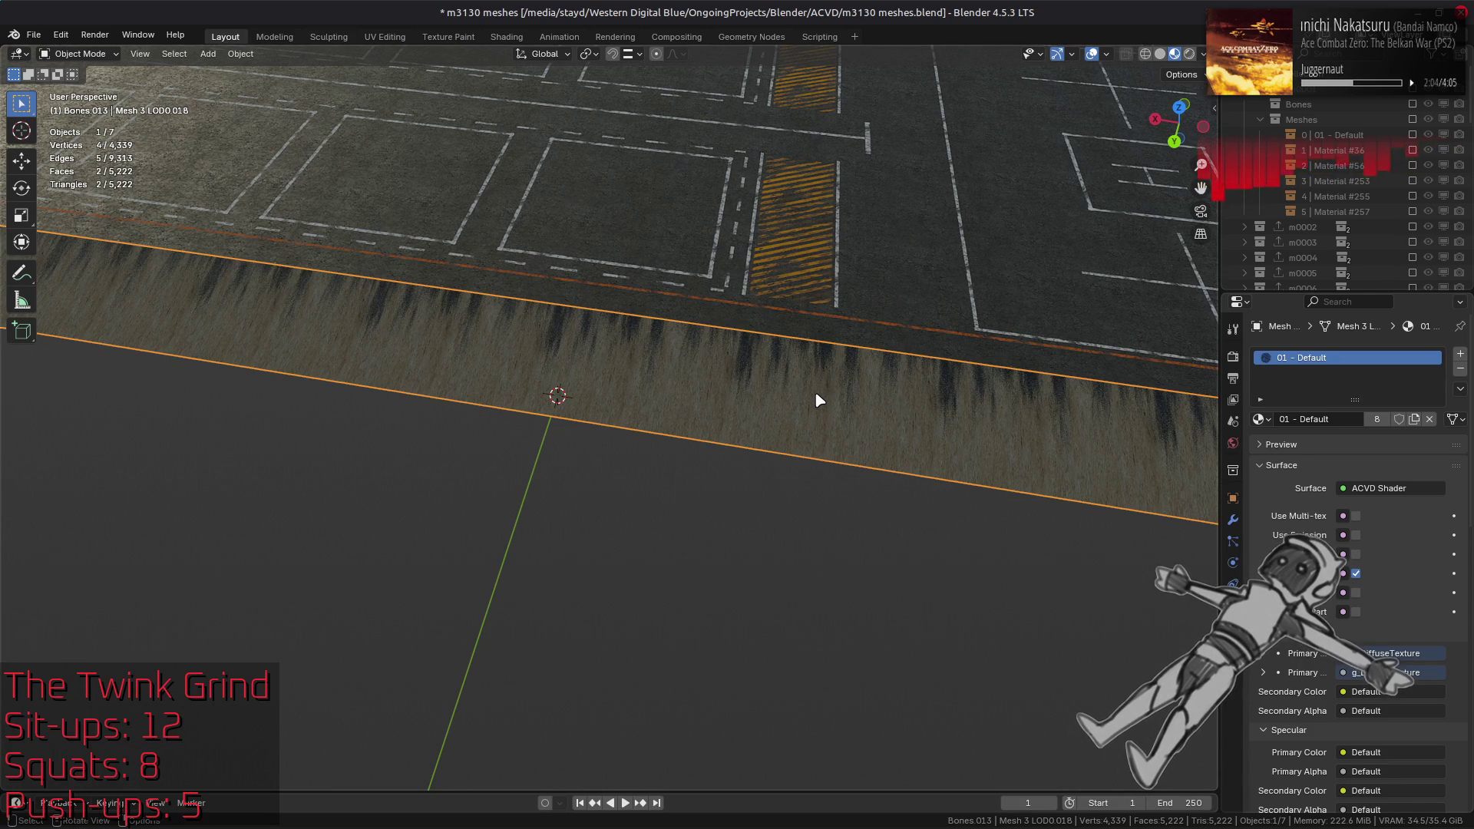
Select all of the strip's faces in Edit Mode and frame the strip and its UVs in UV Editing
click(1233, 605)
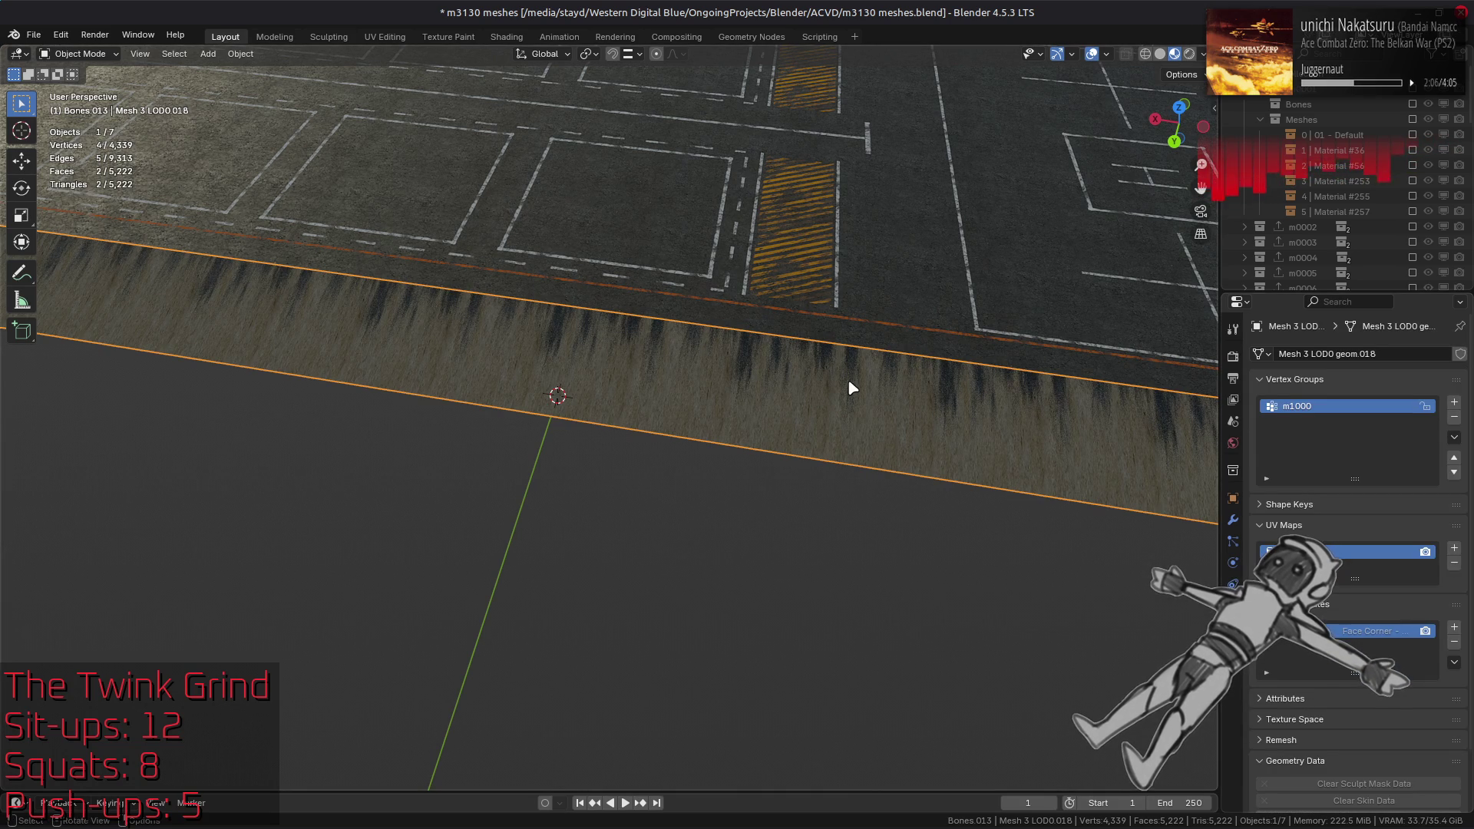
key(Tab)
key(a)
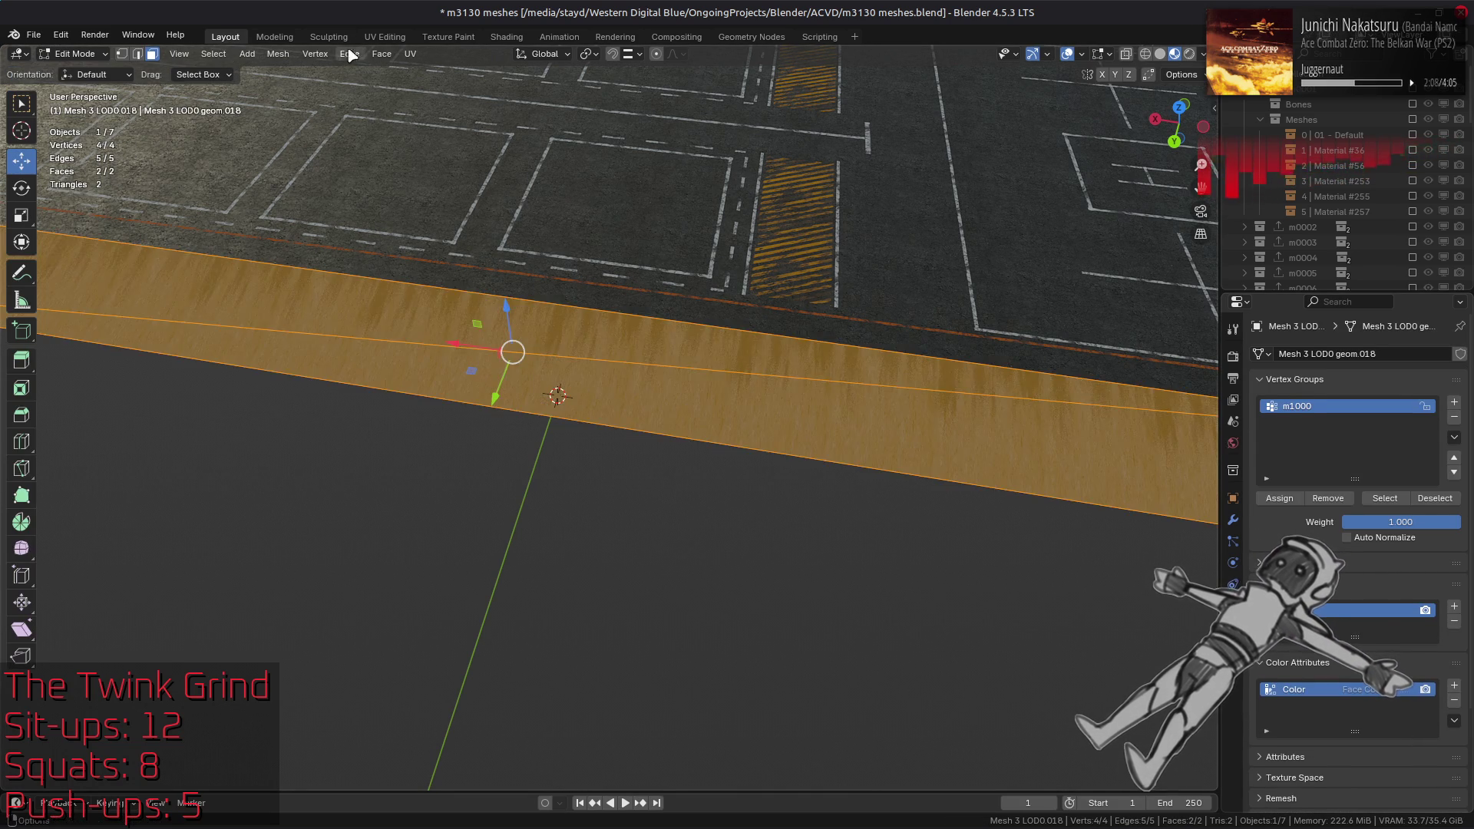
click(384, 36)
key(KP_Decimal)
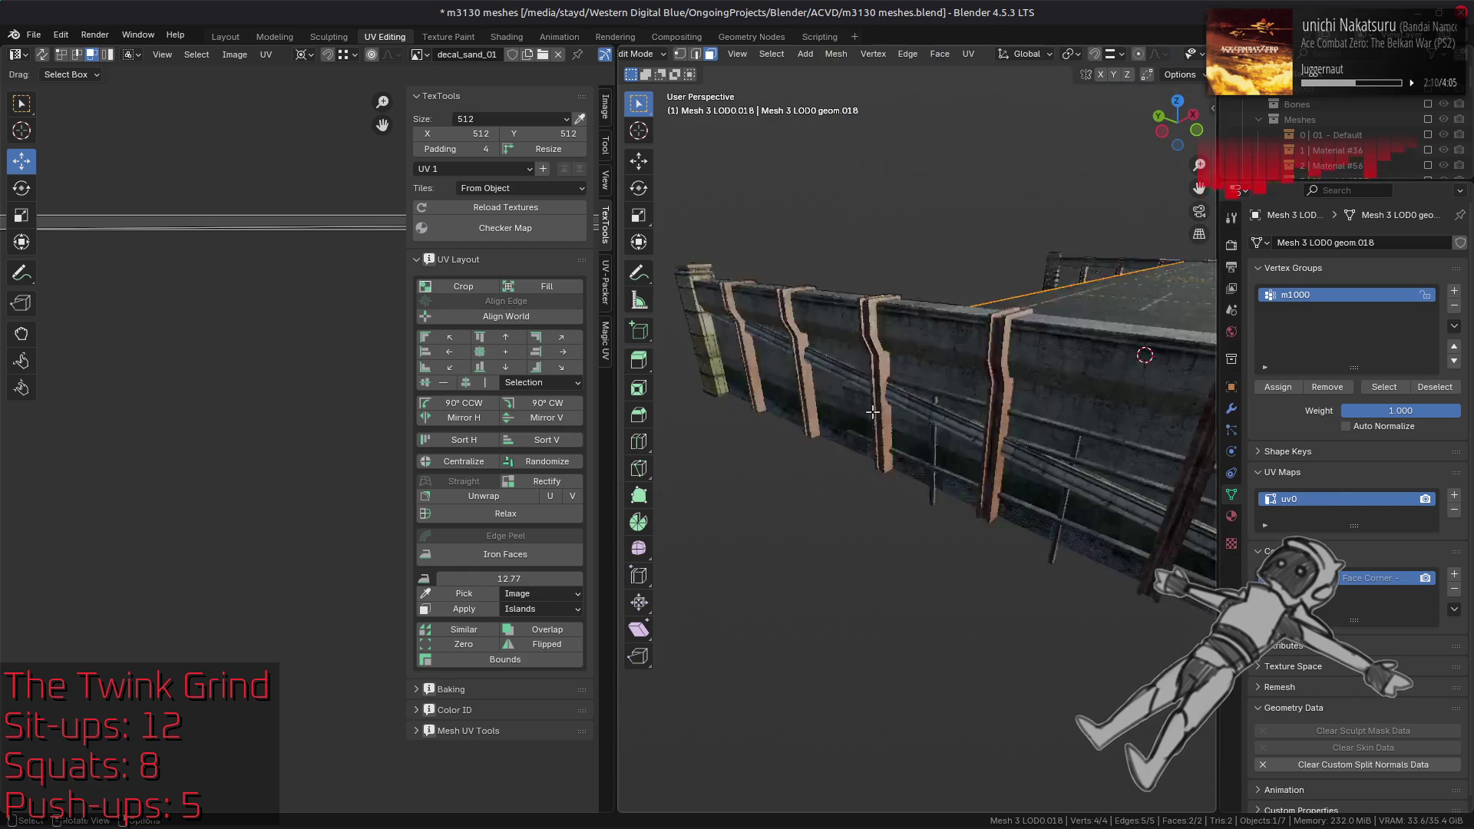
scroll(873, 412, up, 3)
mouse_move(873, 412)
middle_down()
mouse_move(844, 502)
mouse_move(898, 426)
middle_up()
scroll(845, 501, up, 6)
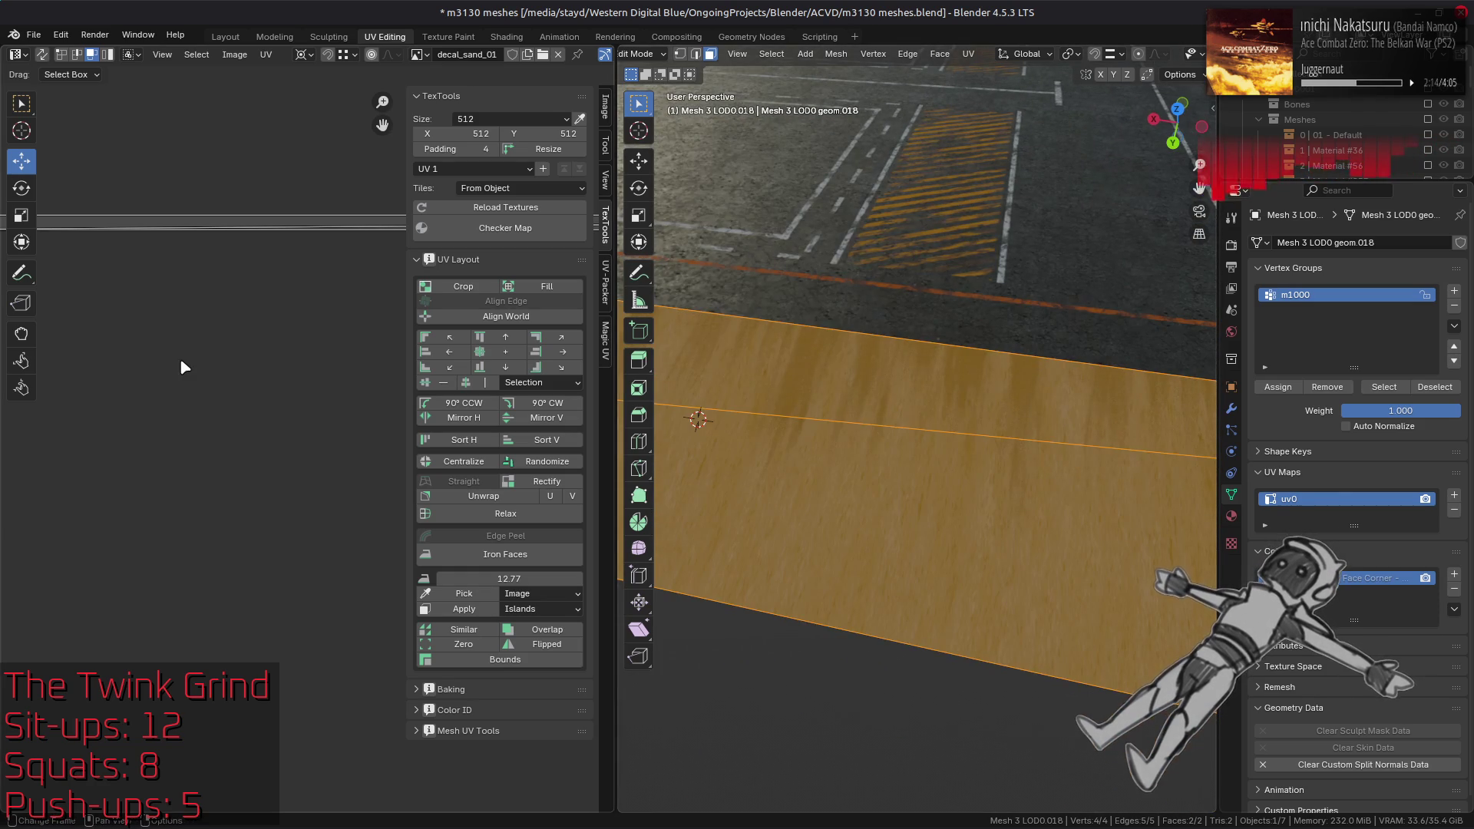
key(a)
key(KP_Decimal)
scroll(179, 376, up, 5)
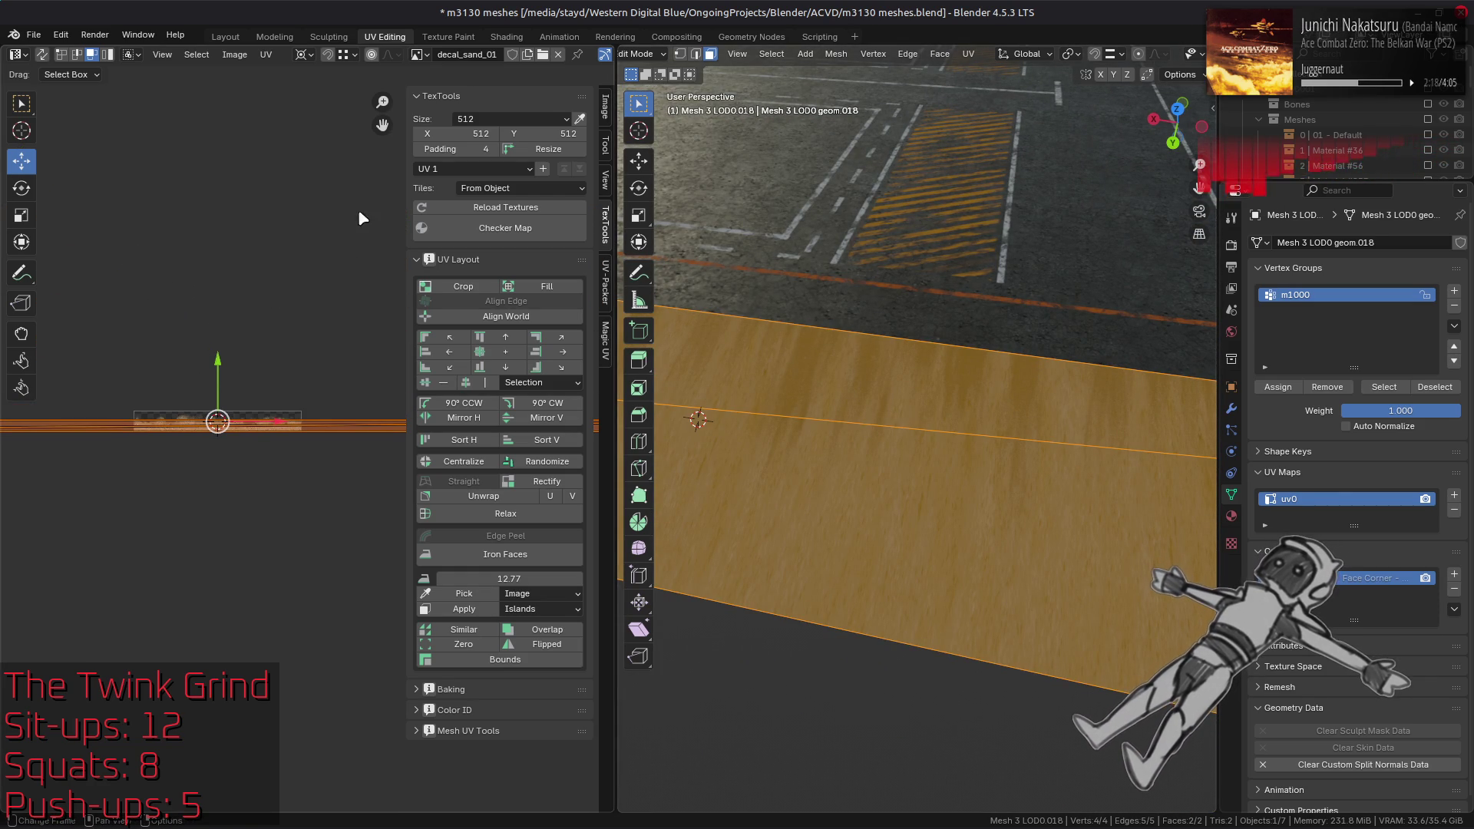
Try the UV editor's tiled preview and pixel coordinates, reverting both, then reselect all UVs
click(607, 182)
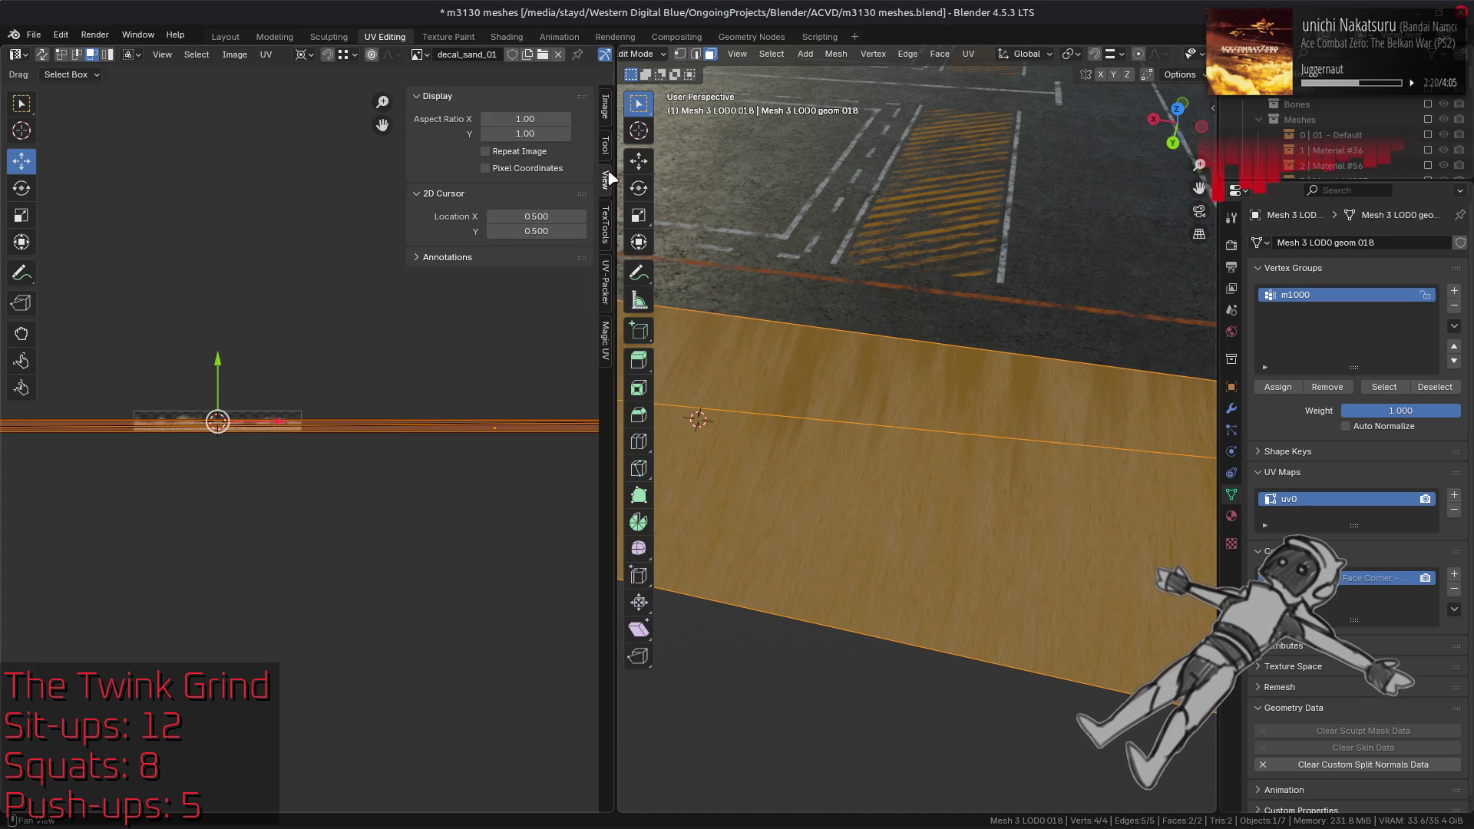
click(537, 154)
click(538, 153)
click(533, 169)
click(532, 170)
click(530, 174)
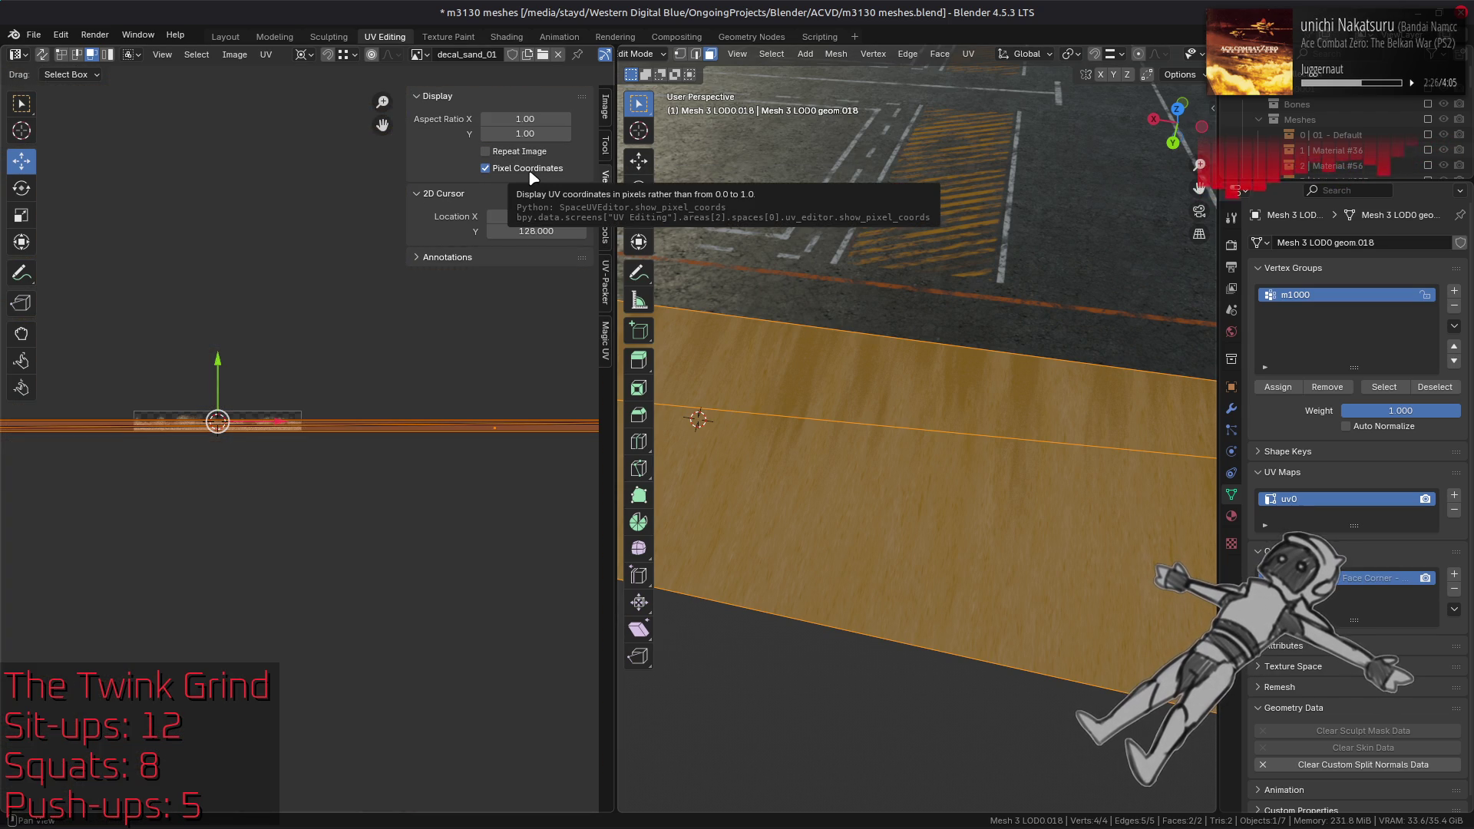
click(531, 170)
click(226, 292)
middle_drag(227, 305, 287, 301)
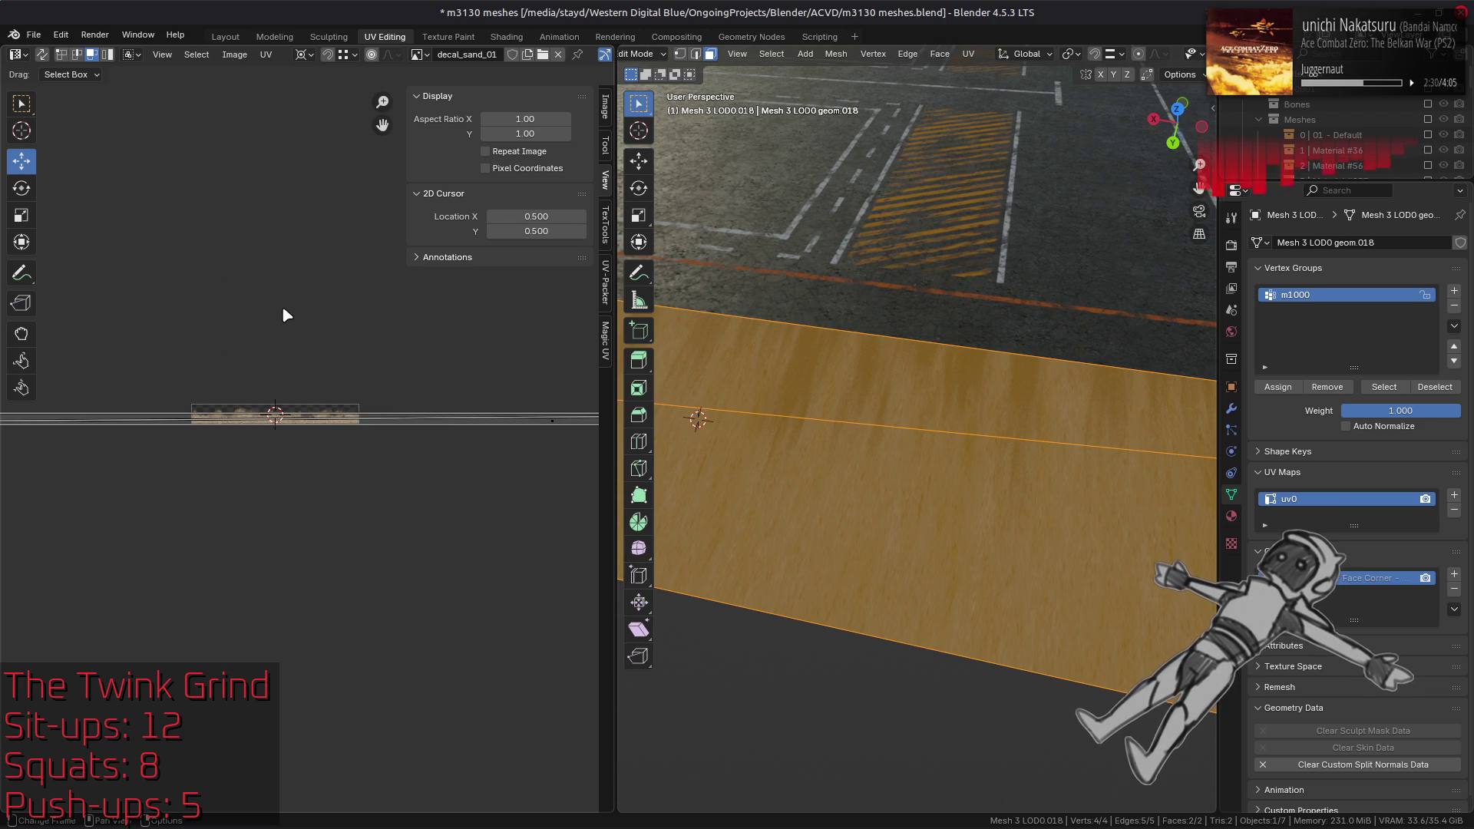
key(a)
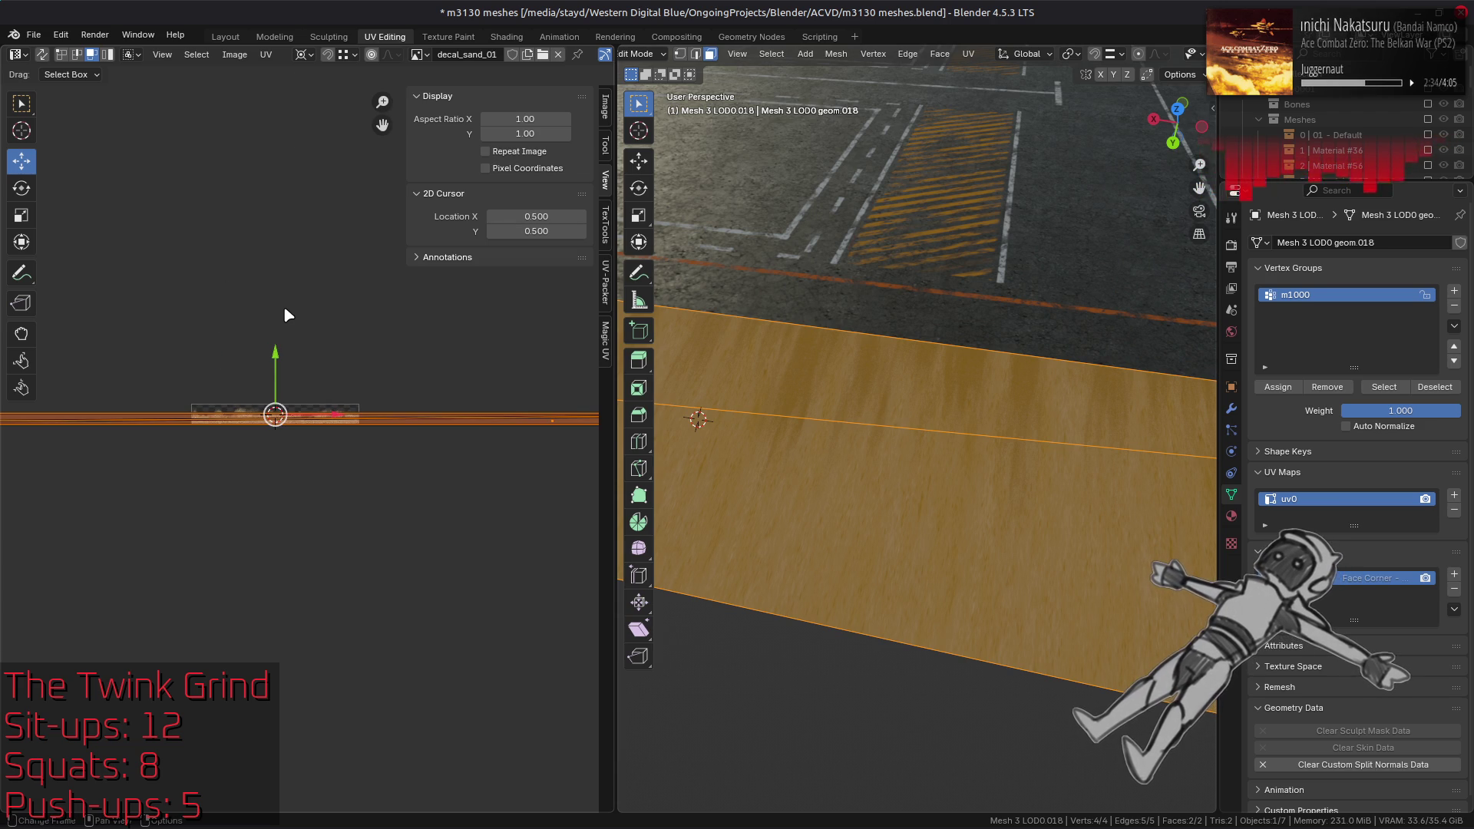
Scale the strip's UVs to 0.125 on X (S, X, 8, /) and centre them in view
key(s)
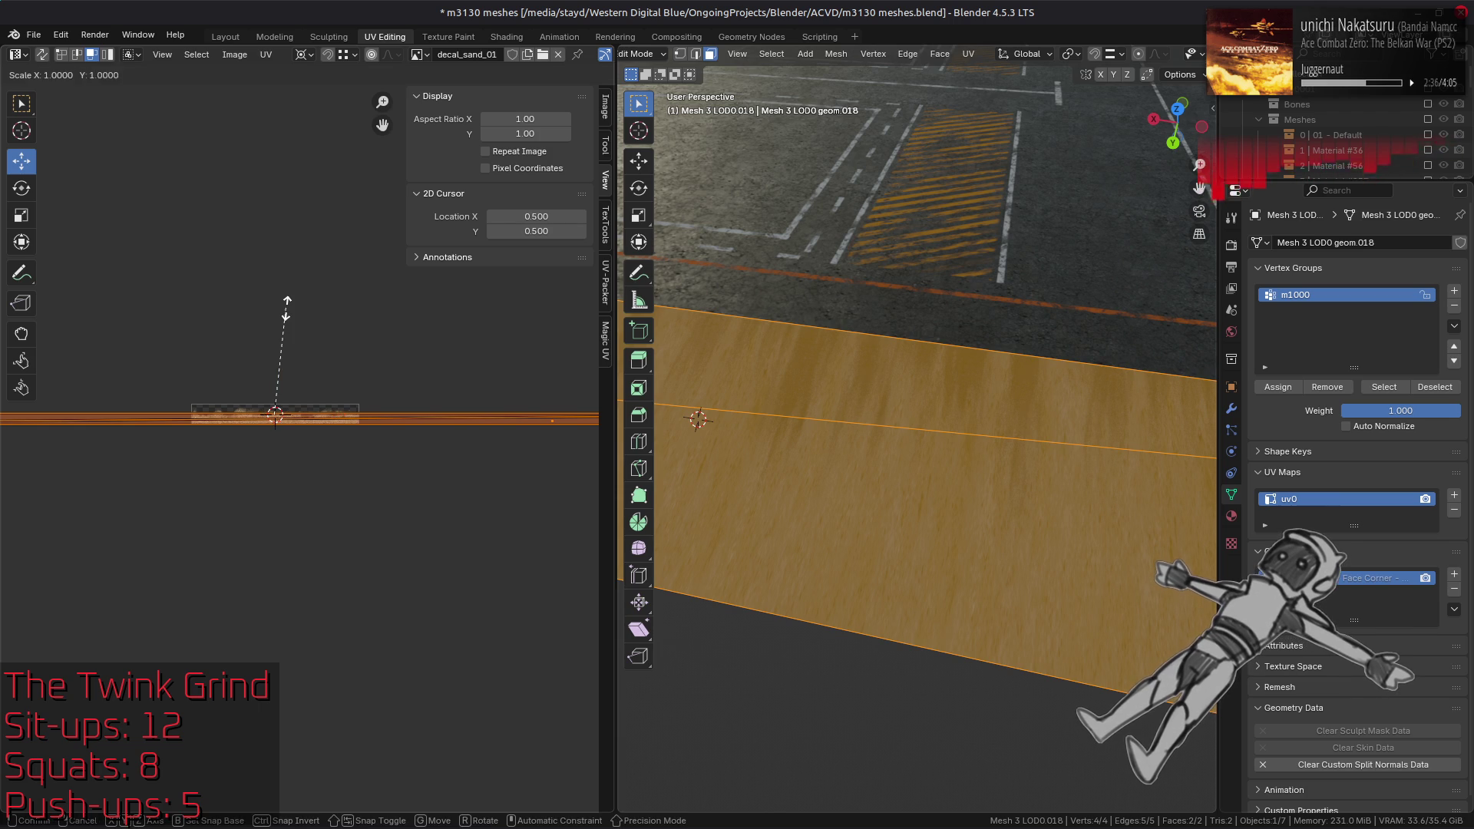
key(x)
key(8)
key(slash)
key(Return)
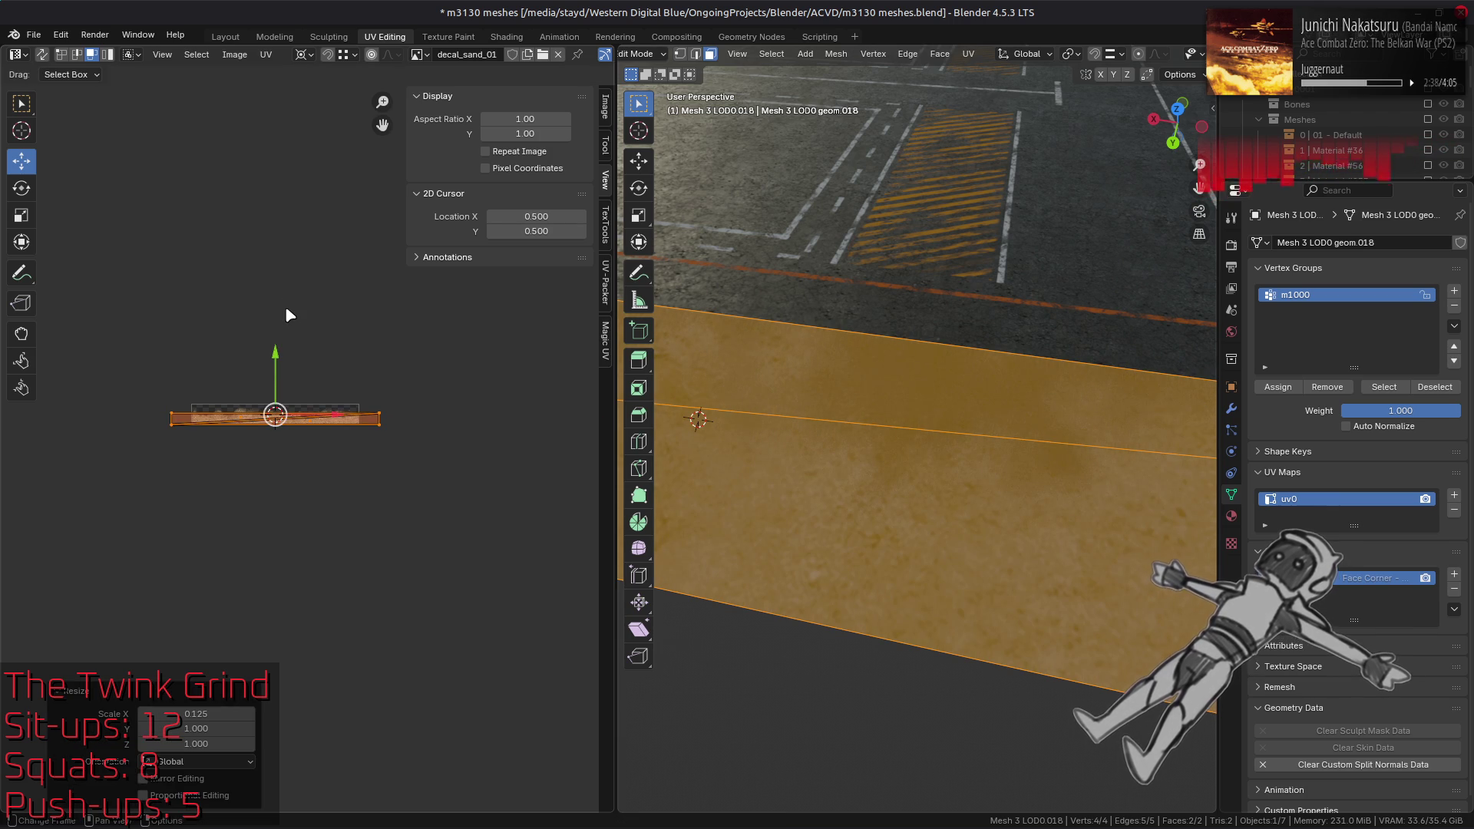
scroll(183, 438, up, 5)
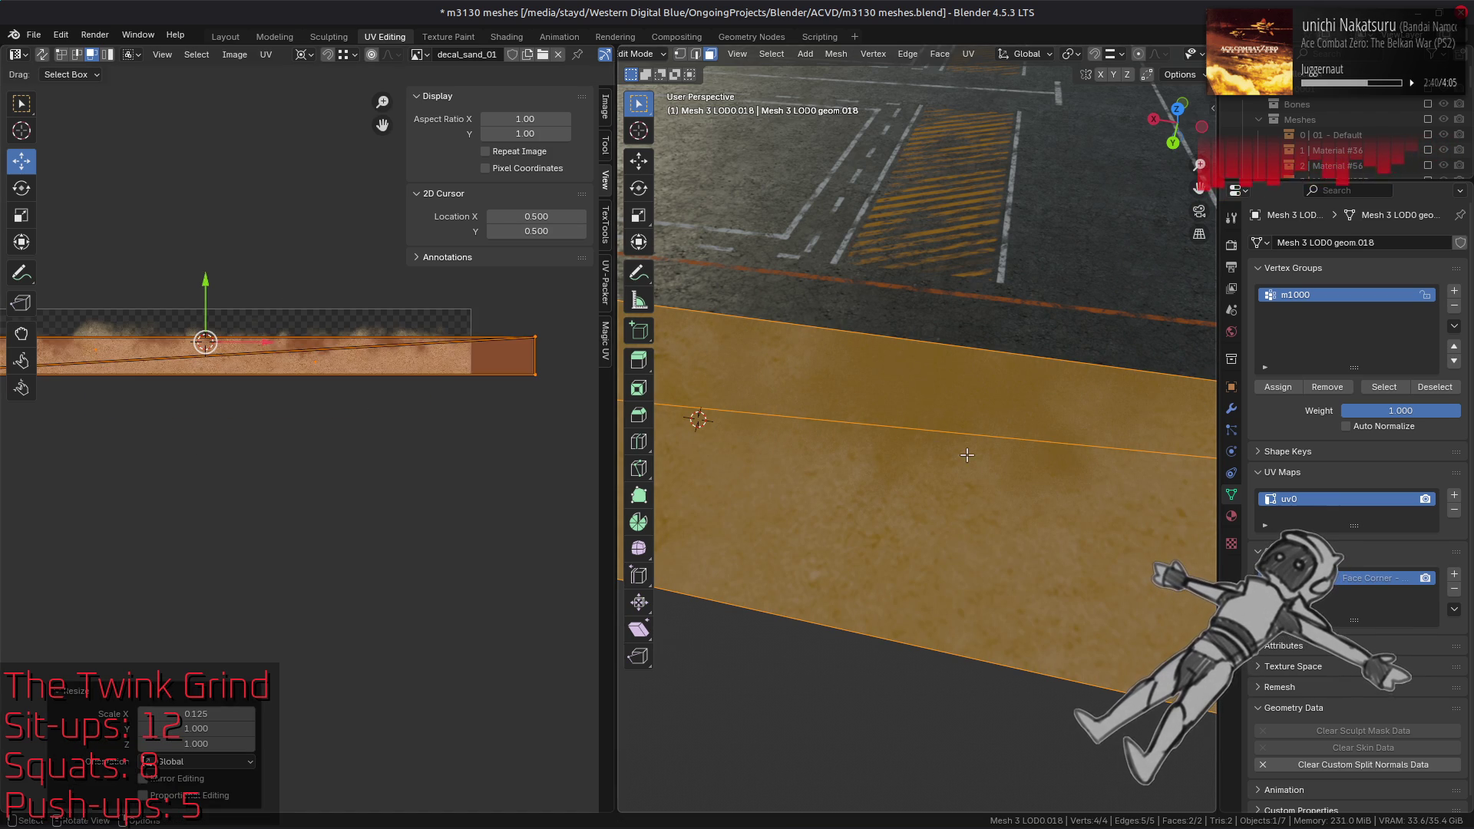
scroll(419, 365, up, 4)
middle_drag(264, 327, 299, 448)
scroll(300, 448, up, 6)
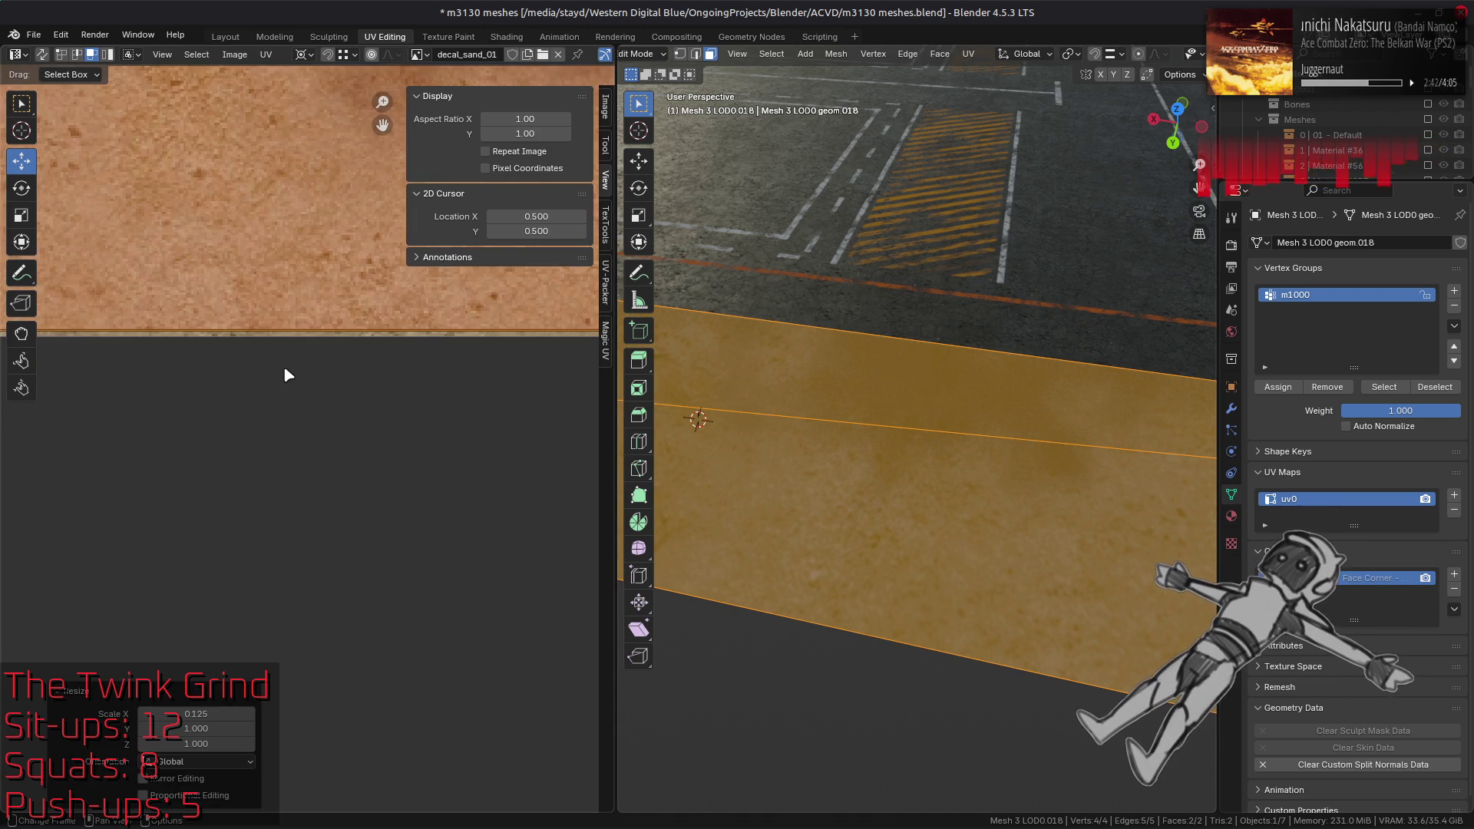
middle_drag(286, 372, 67, 543)
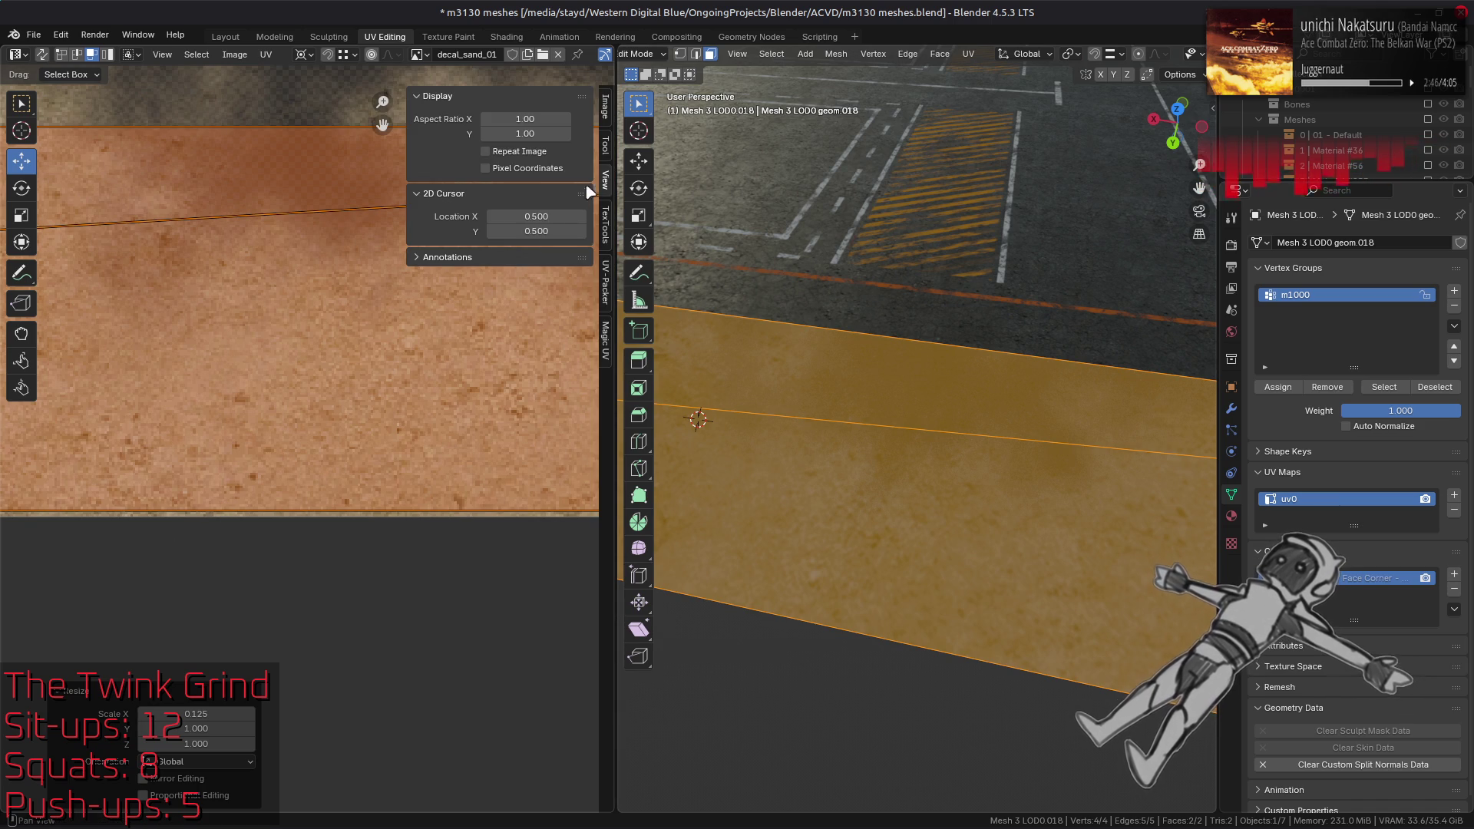
Set the strip's UV island texel density to 12.50 in TexTools and apply it
click(606, 219)
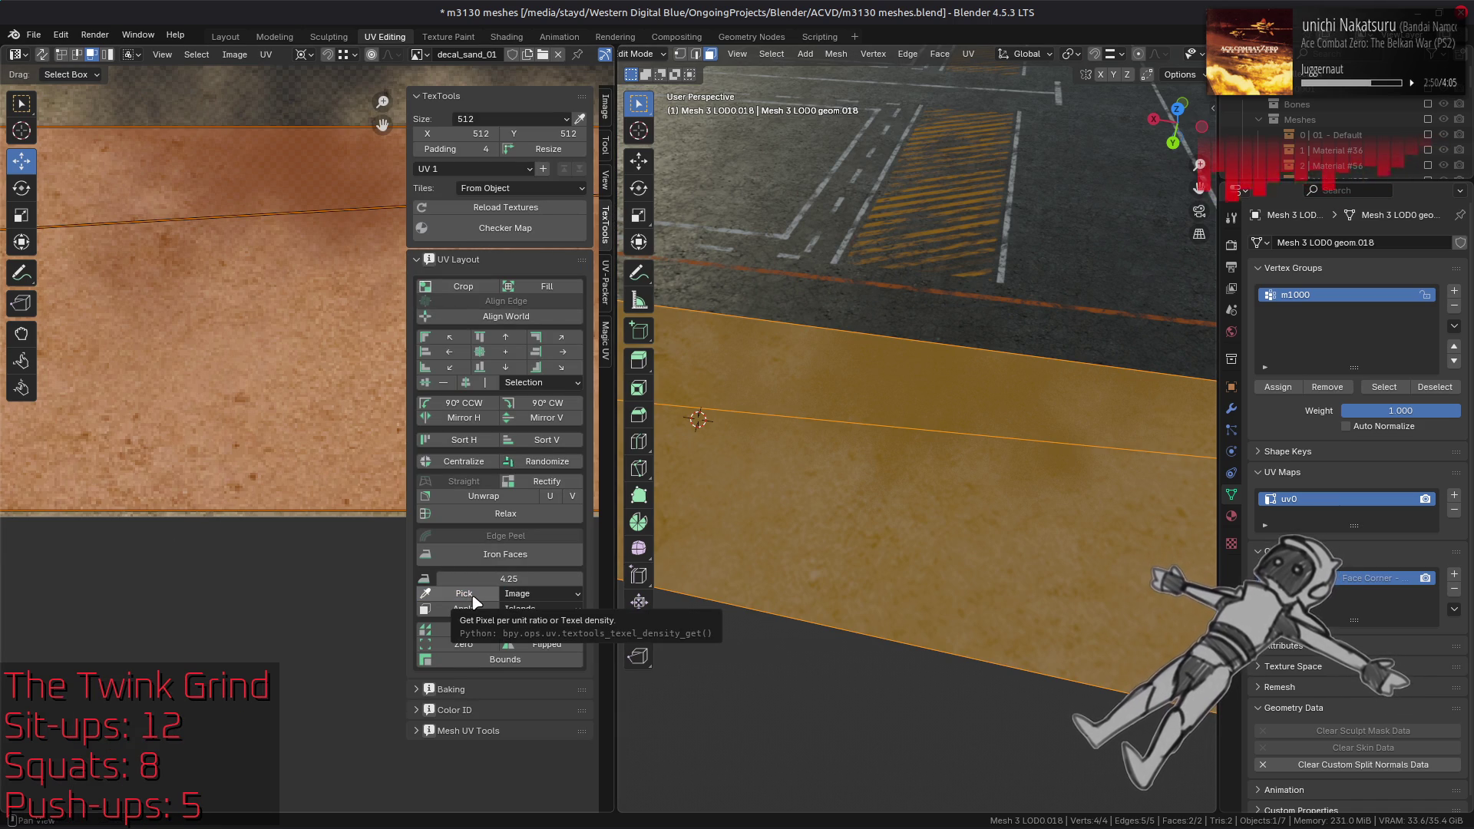
key(ctrl+z)
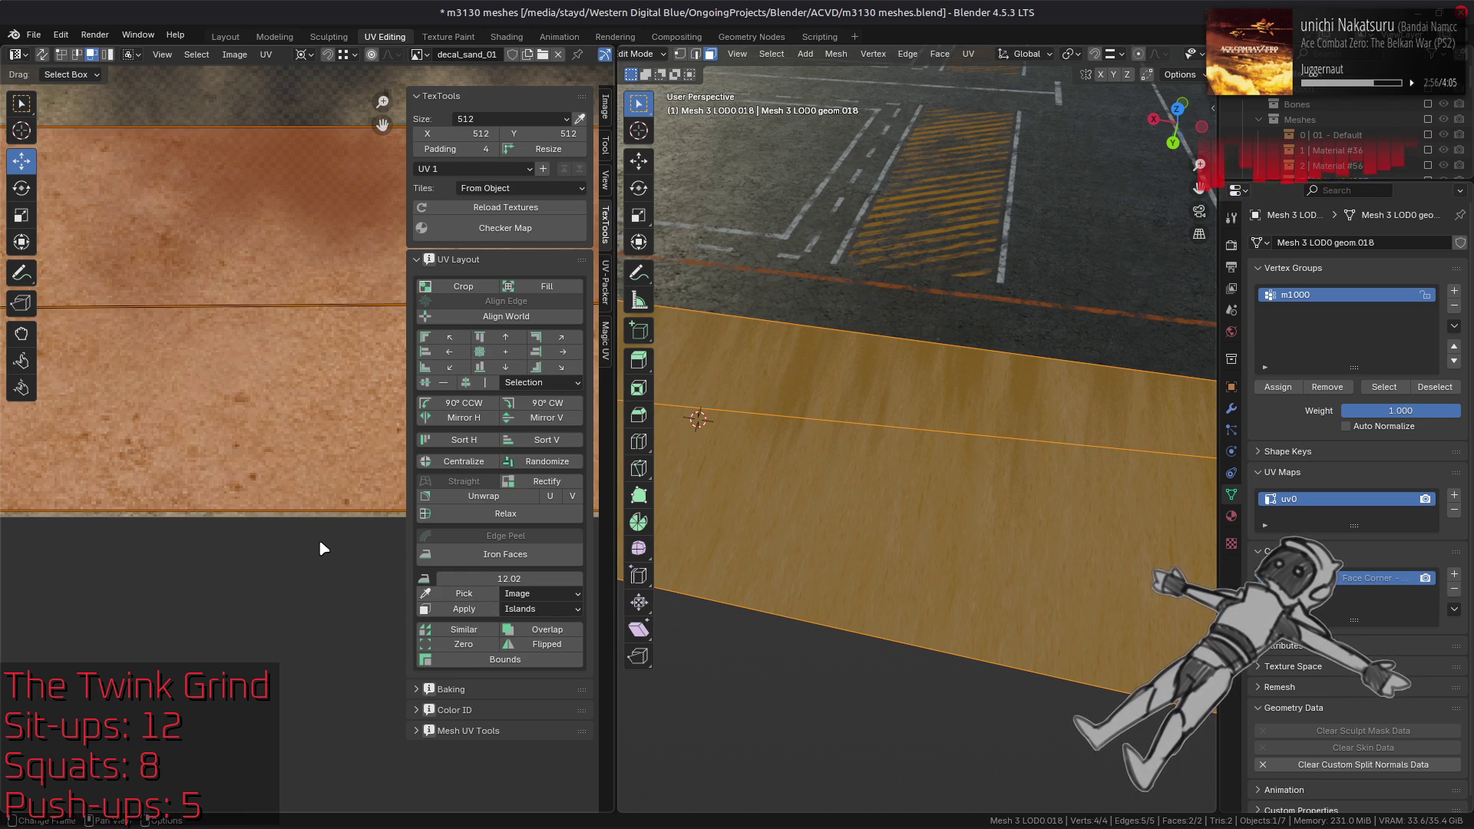
click(523, 578)
text(12.5)
key(Return)
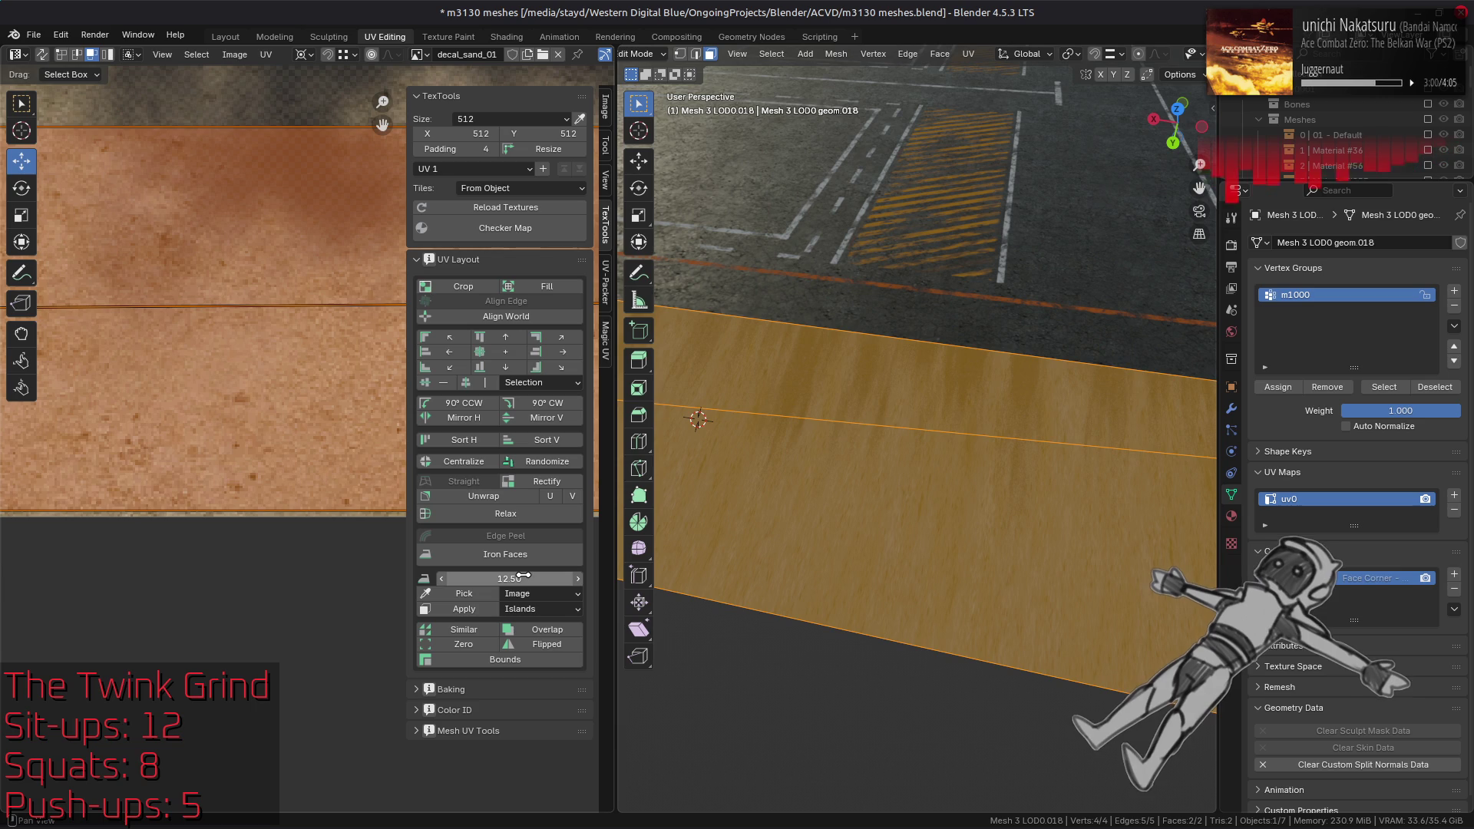
click(460, 610)
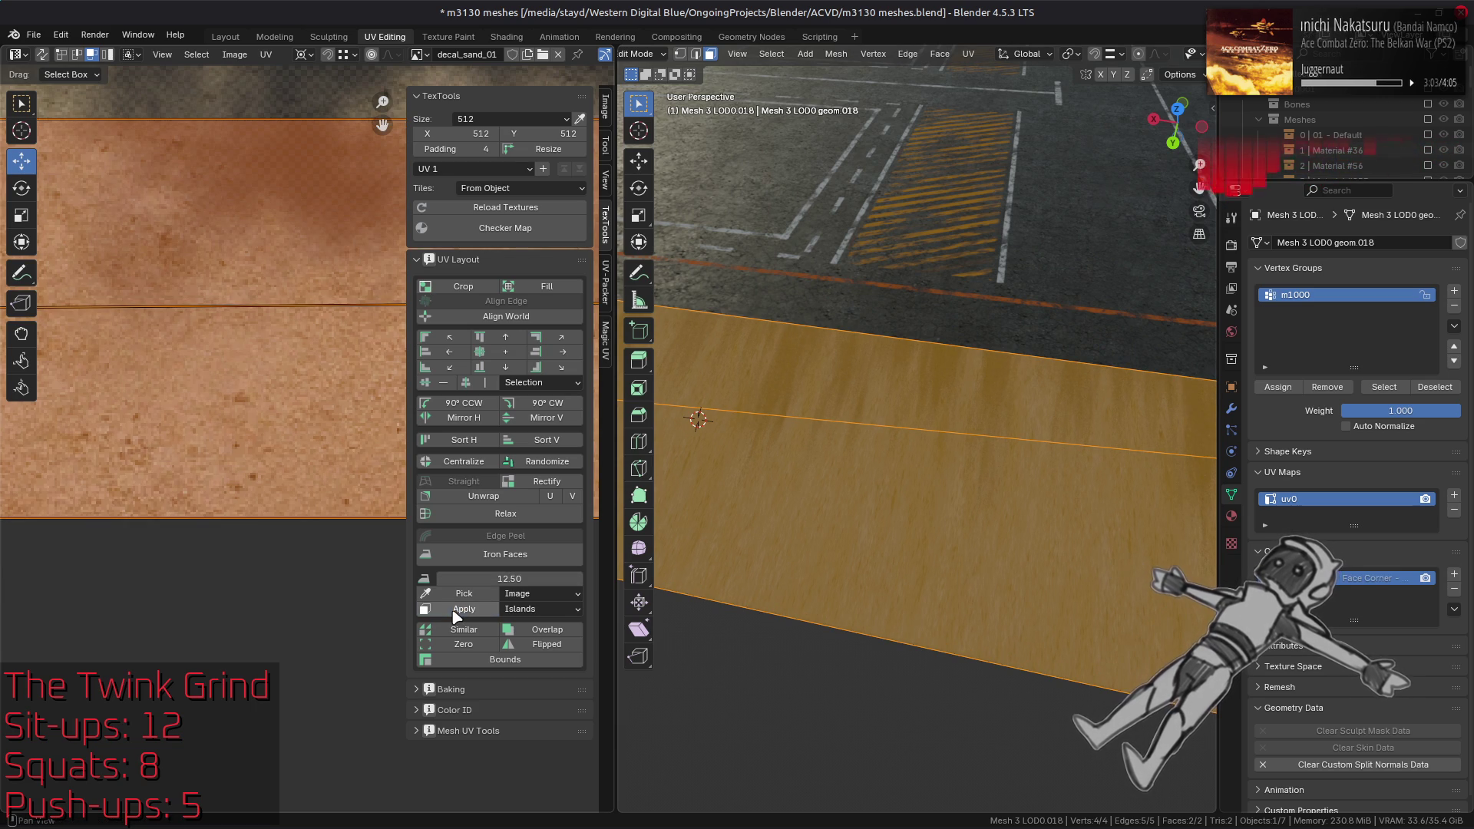
Reselect the whole UV island and scale it to 0.125 along X
click(296, 525)
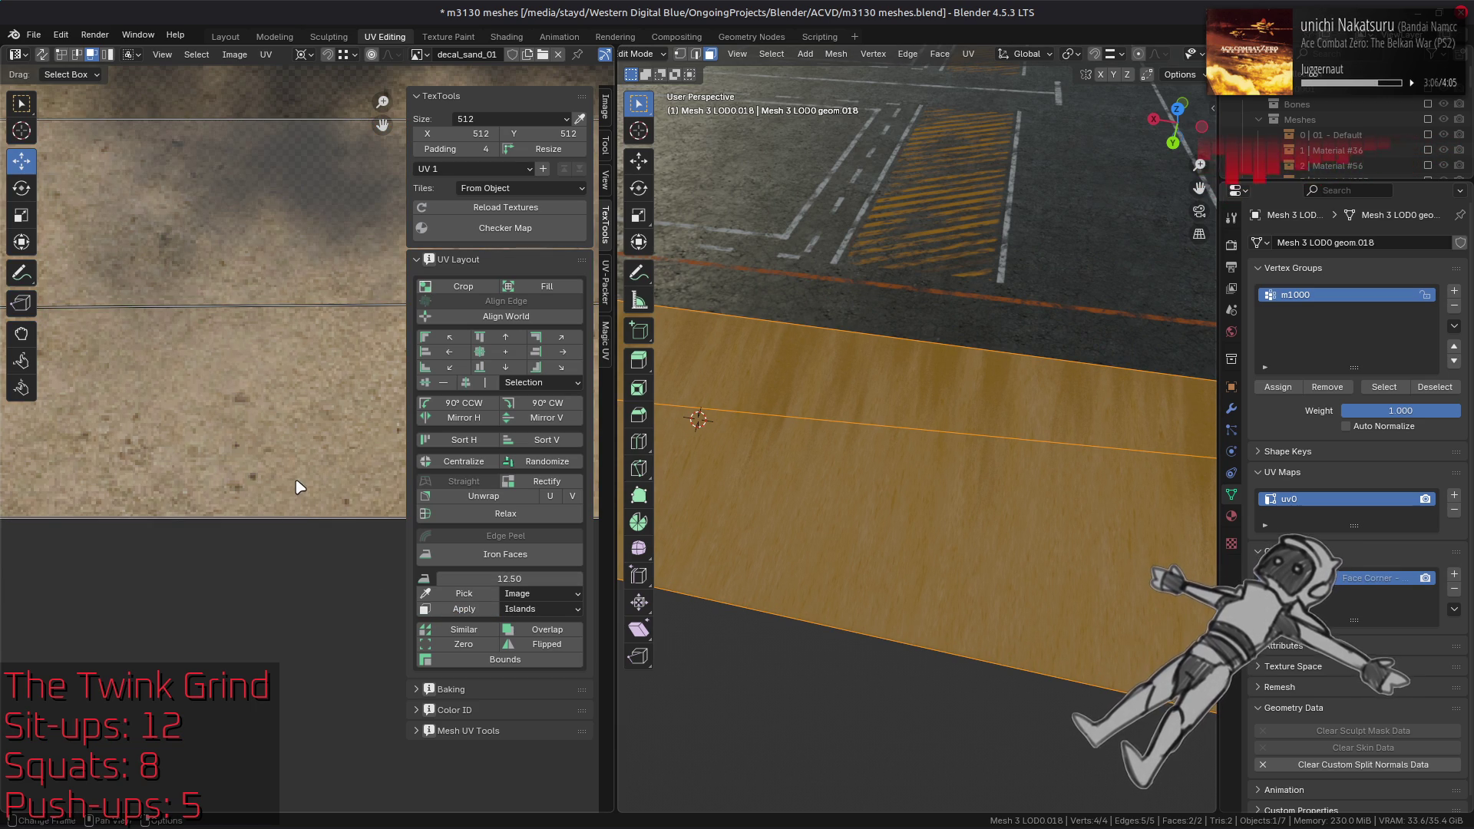
click(299, 487)
text(sx)
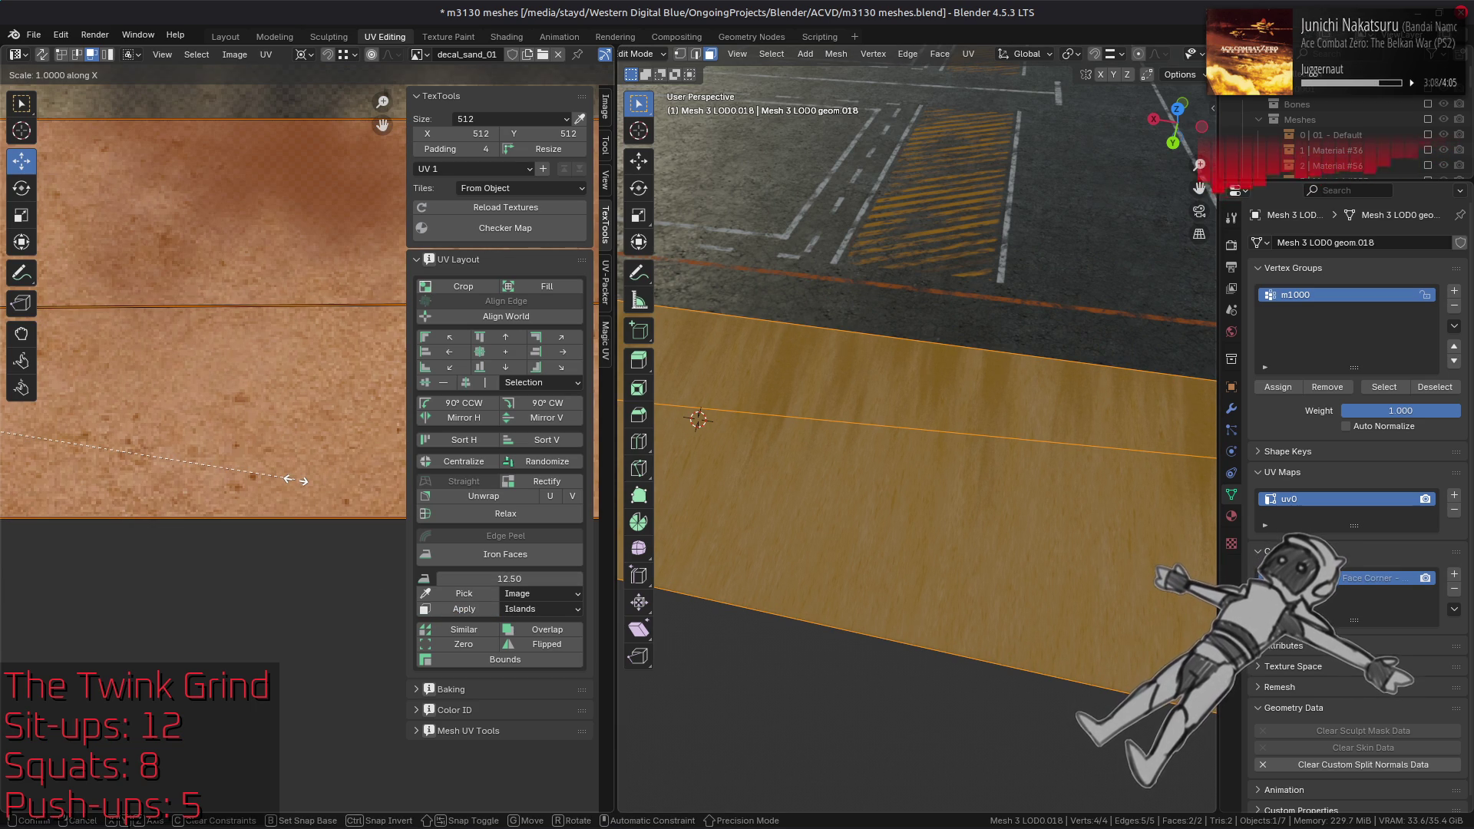
text(.125)
key(Return)
scroll(216, 274, down, 10)
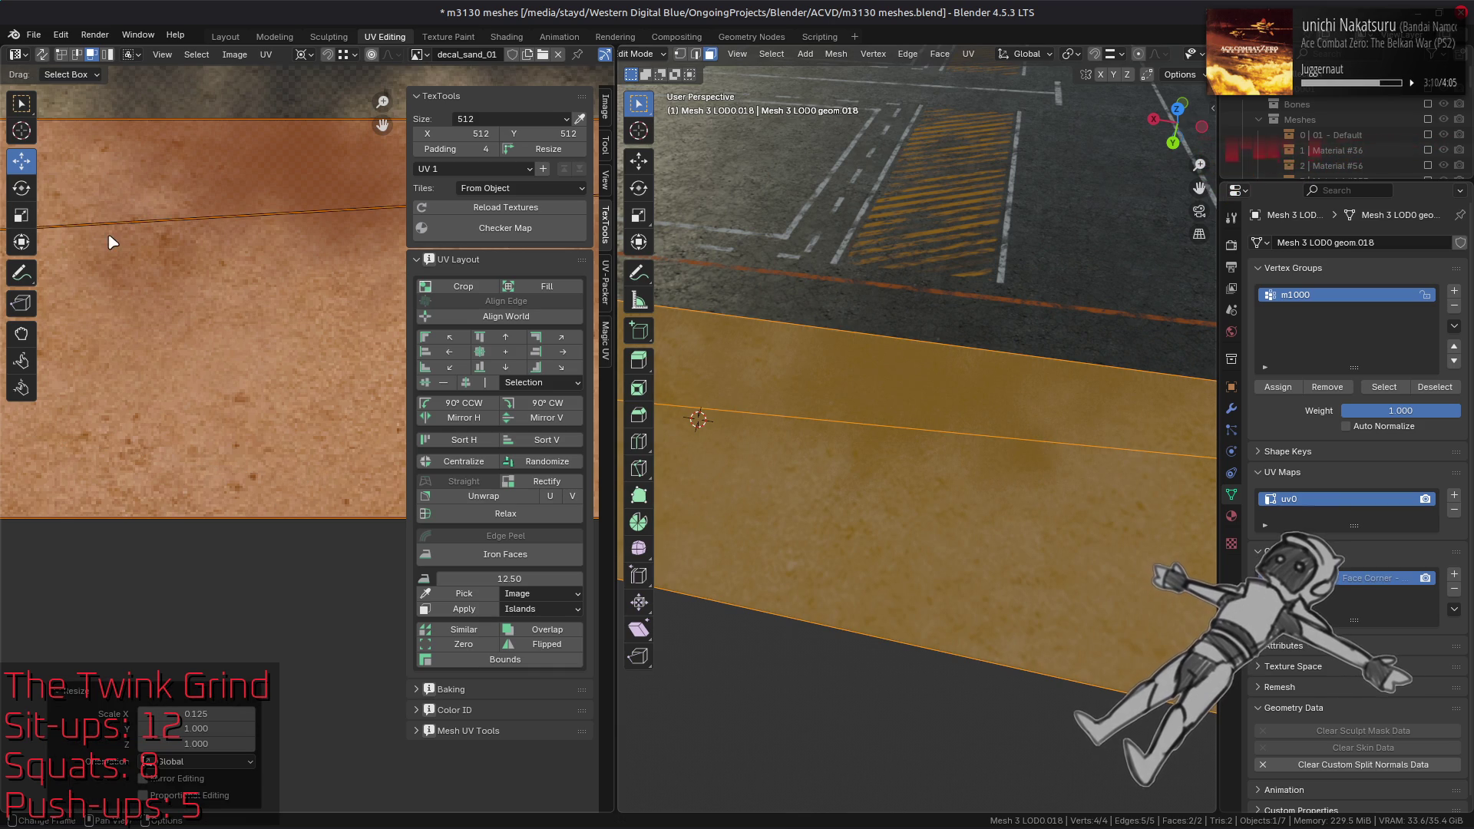
scroll(208, 394, up, 7)
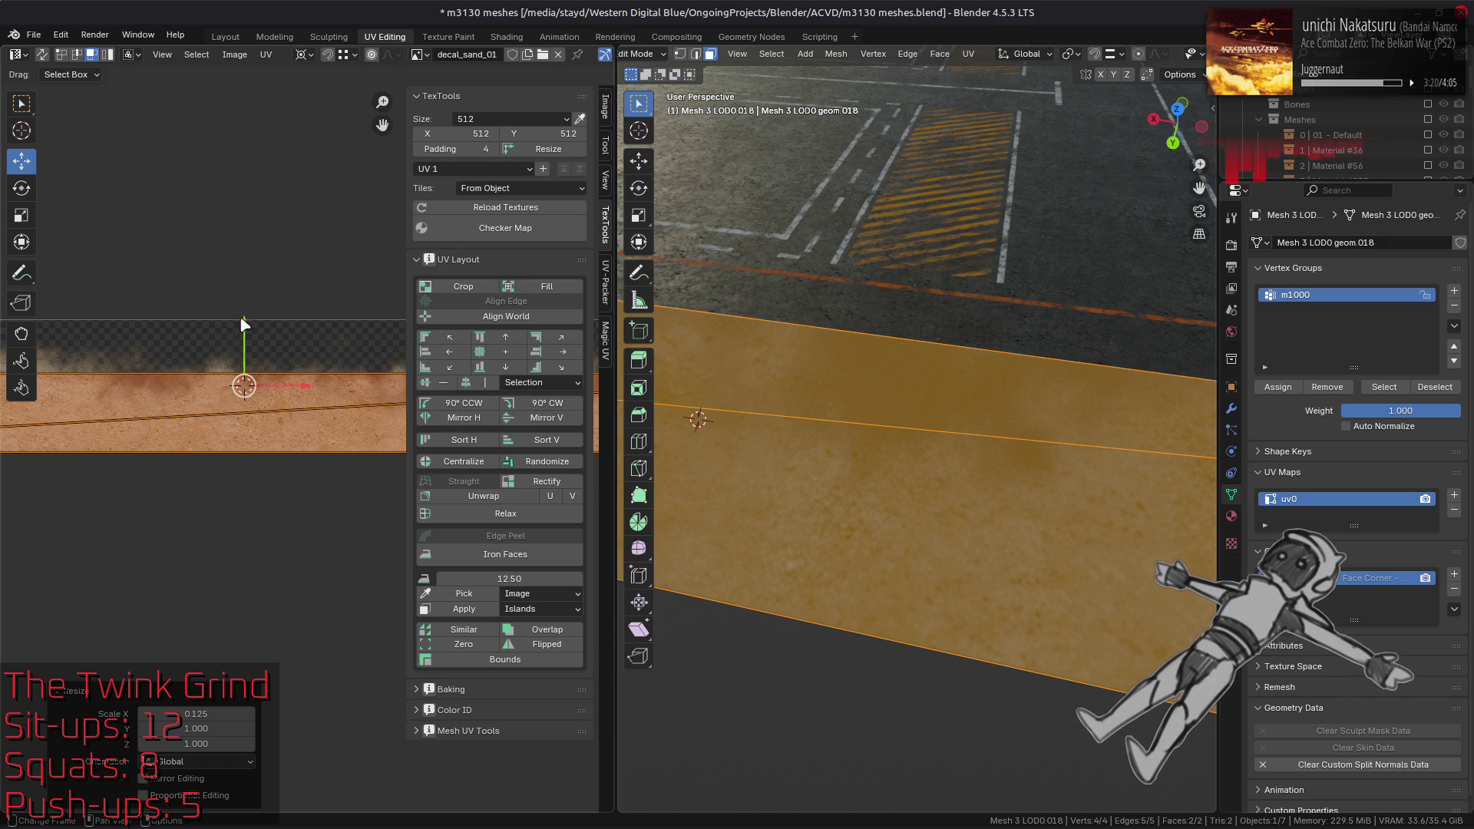
Raise the UV island over the band where the sand fades into clouds, then switch to GIMP
drag(243, 328, 242, 270)
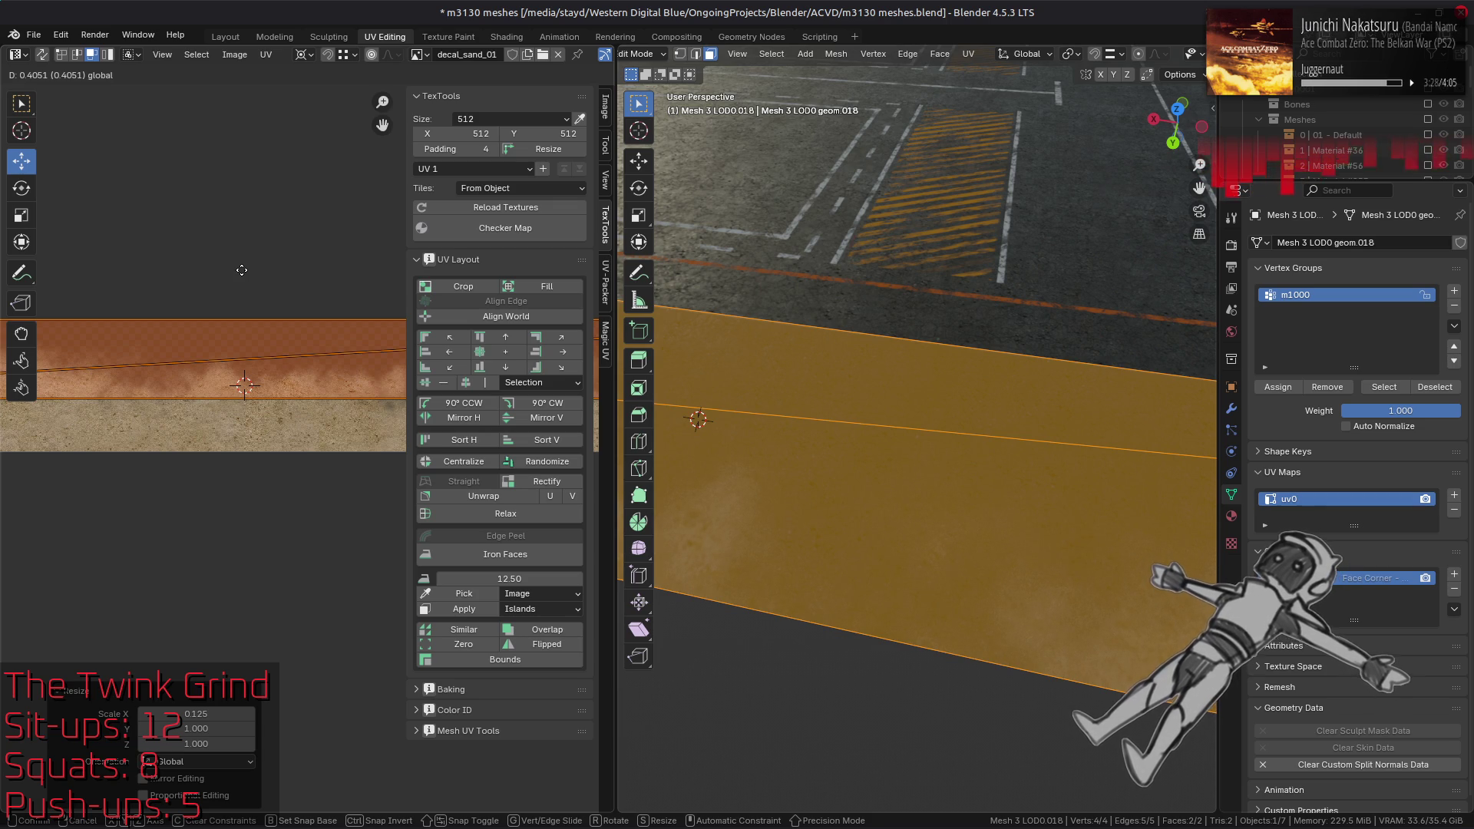
drag(242, 270, 242, 271)
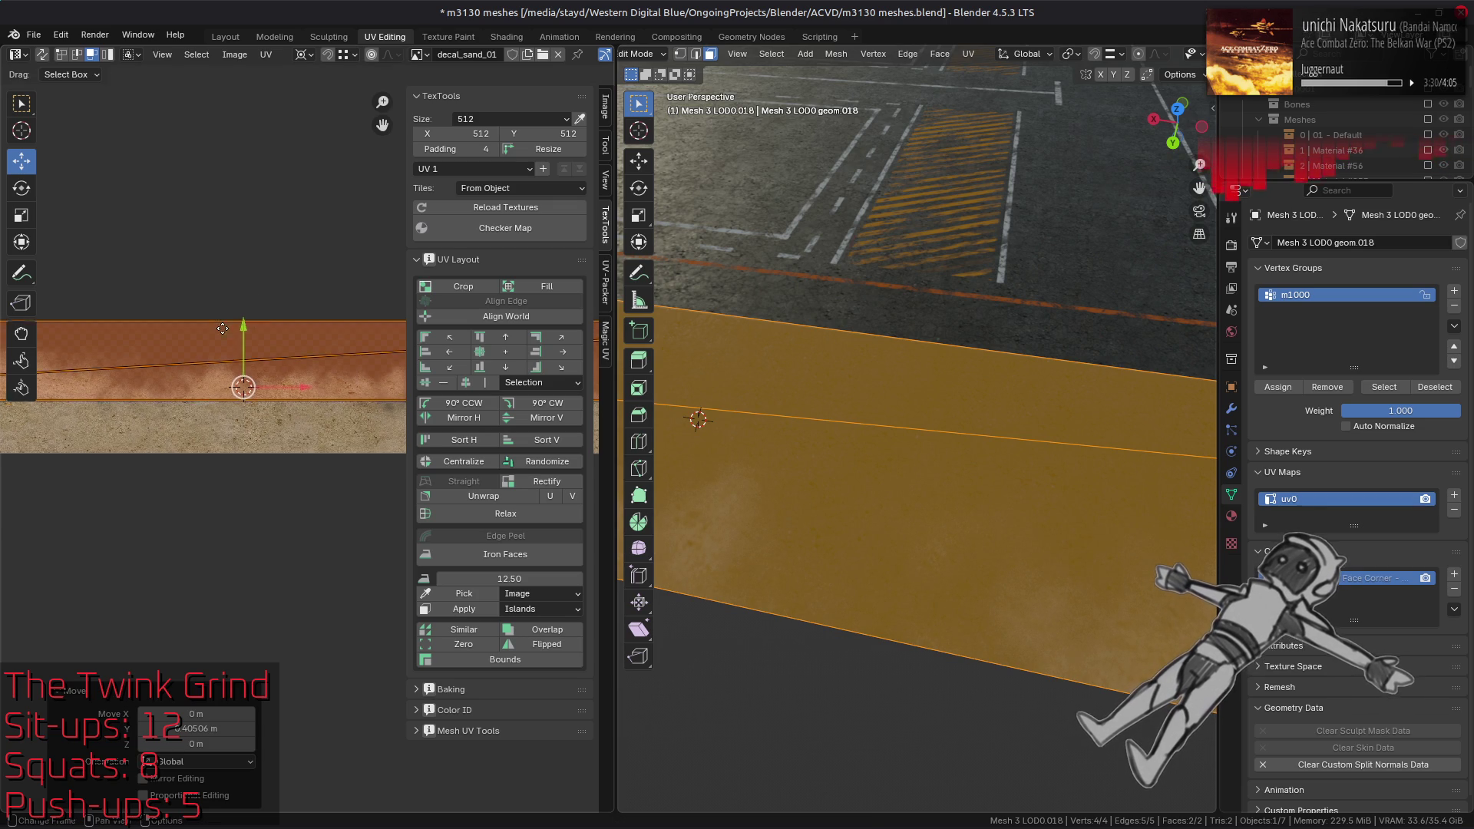
middle_drag(242, 270, 221, 347)
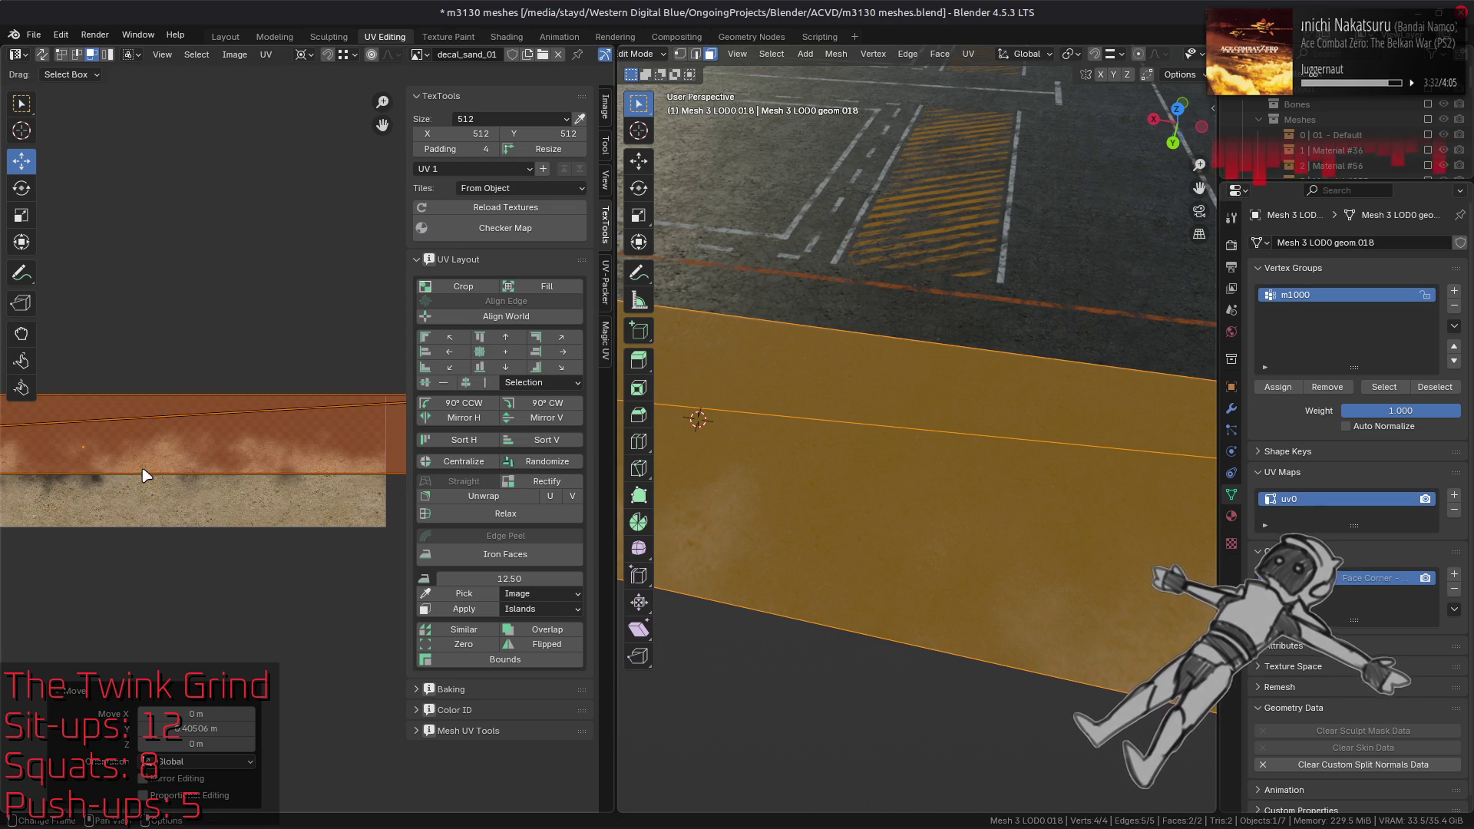
middle_drag(145, 475, 21, 461)
key(g)
key(y)
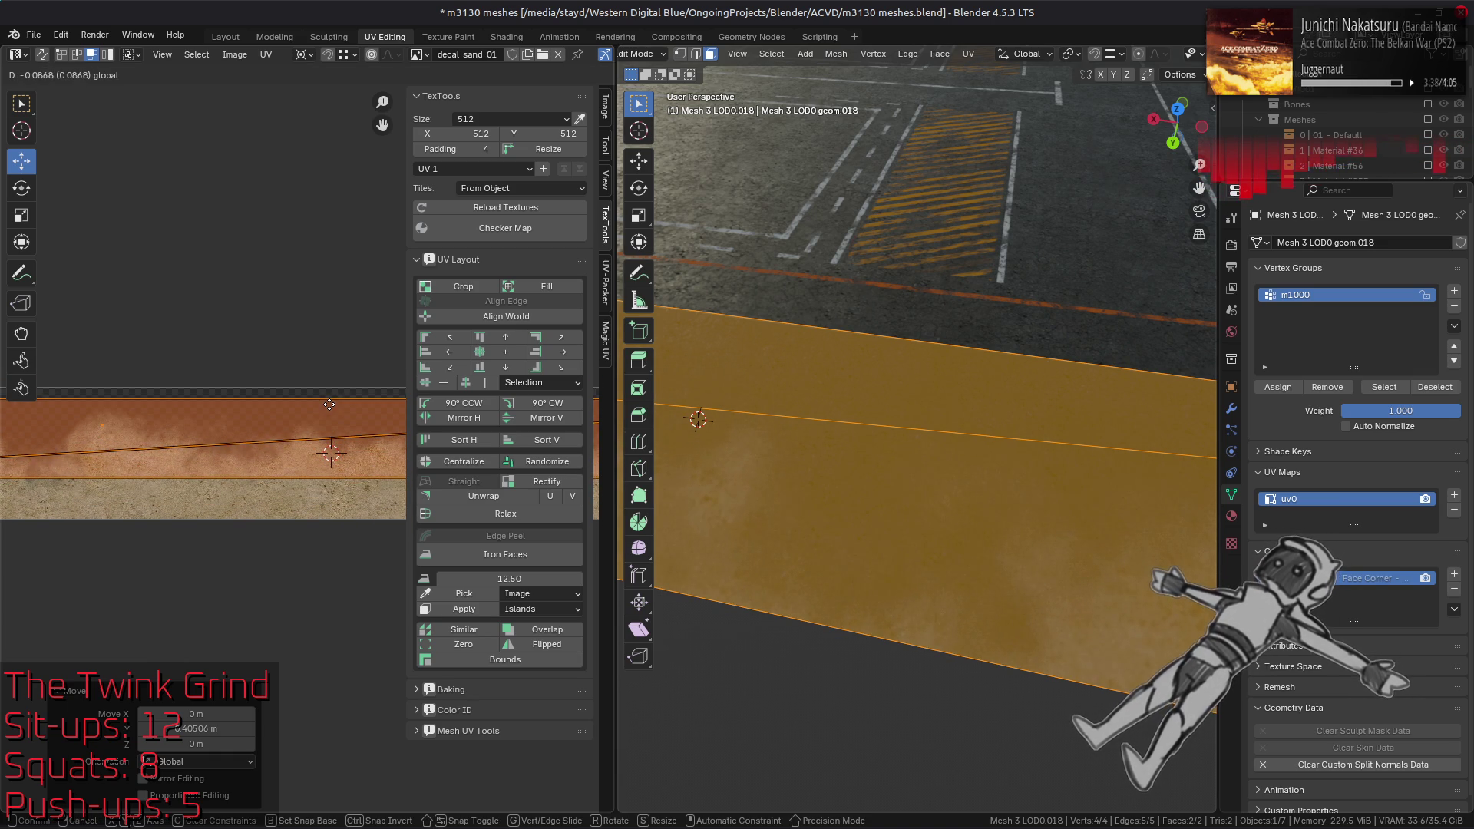
click(330, 408)
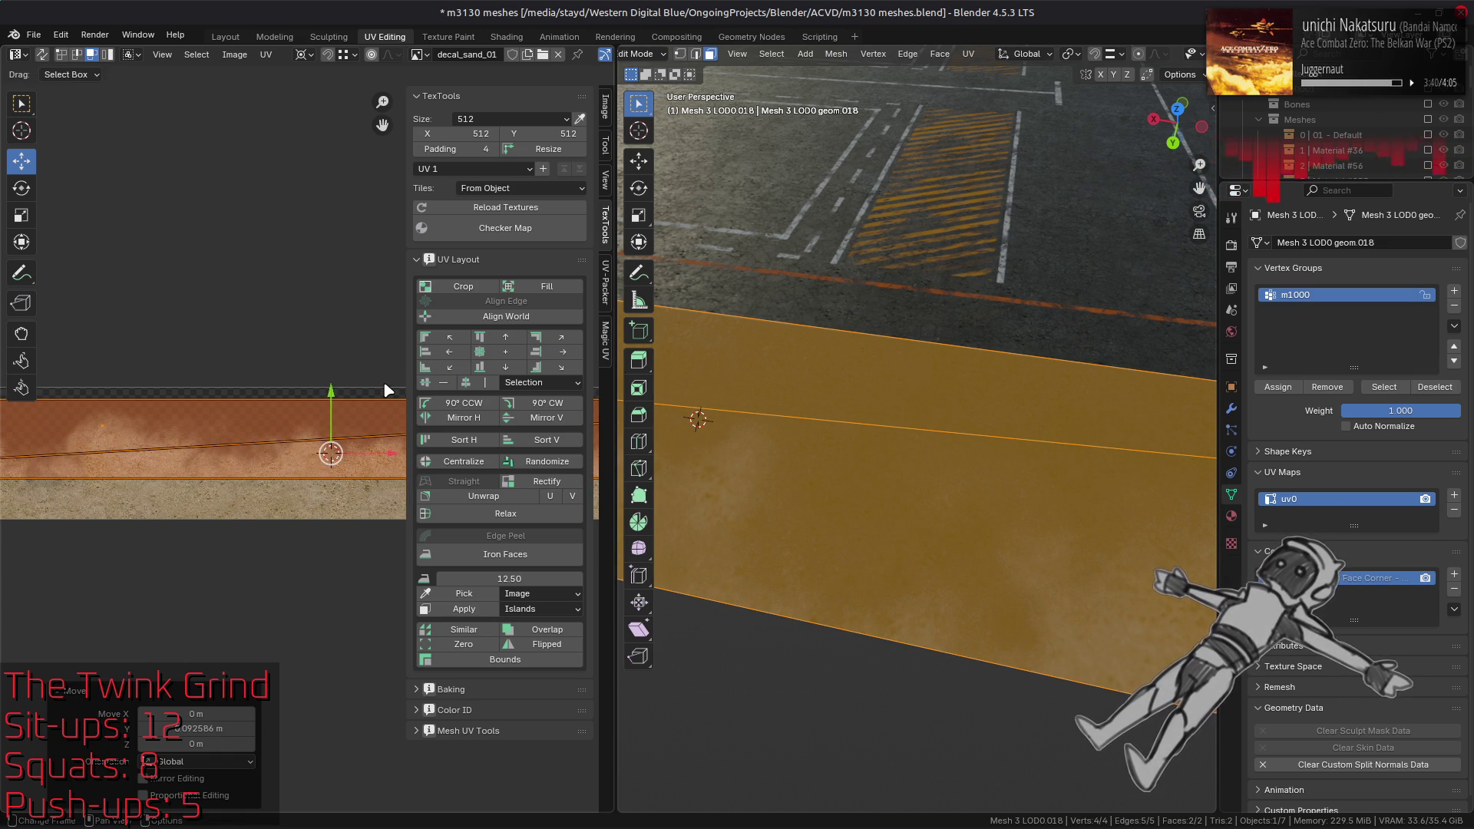
key(alt+Tab)
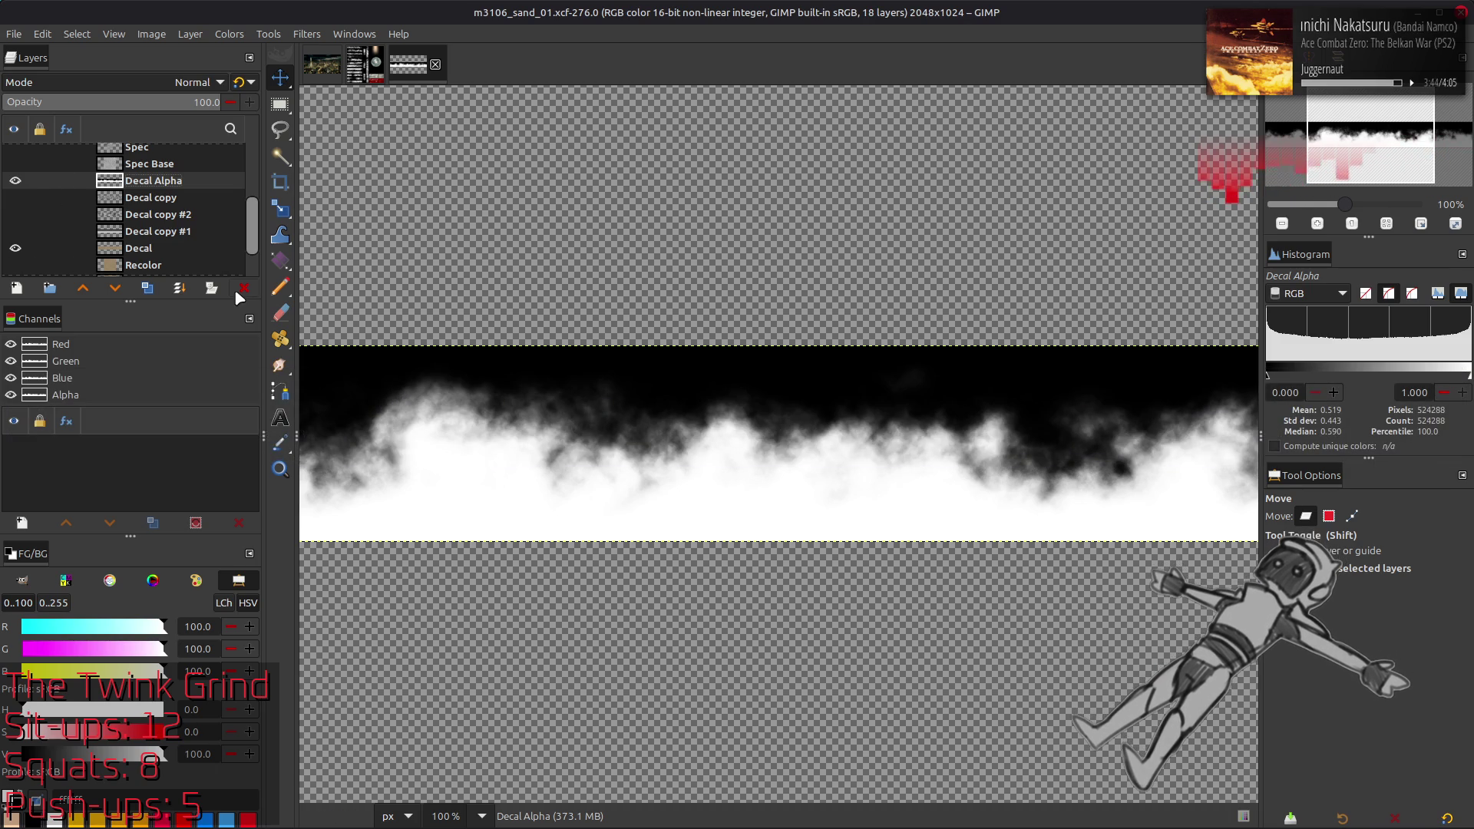
Show the three Decal copy layers, make a New from Visible layer, and crop it to content
click(15, 197)
click(15, 197)
click(15, 214)
click(15, 181)
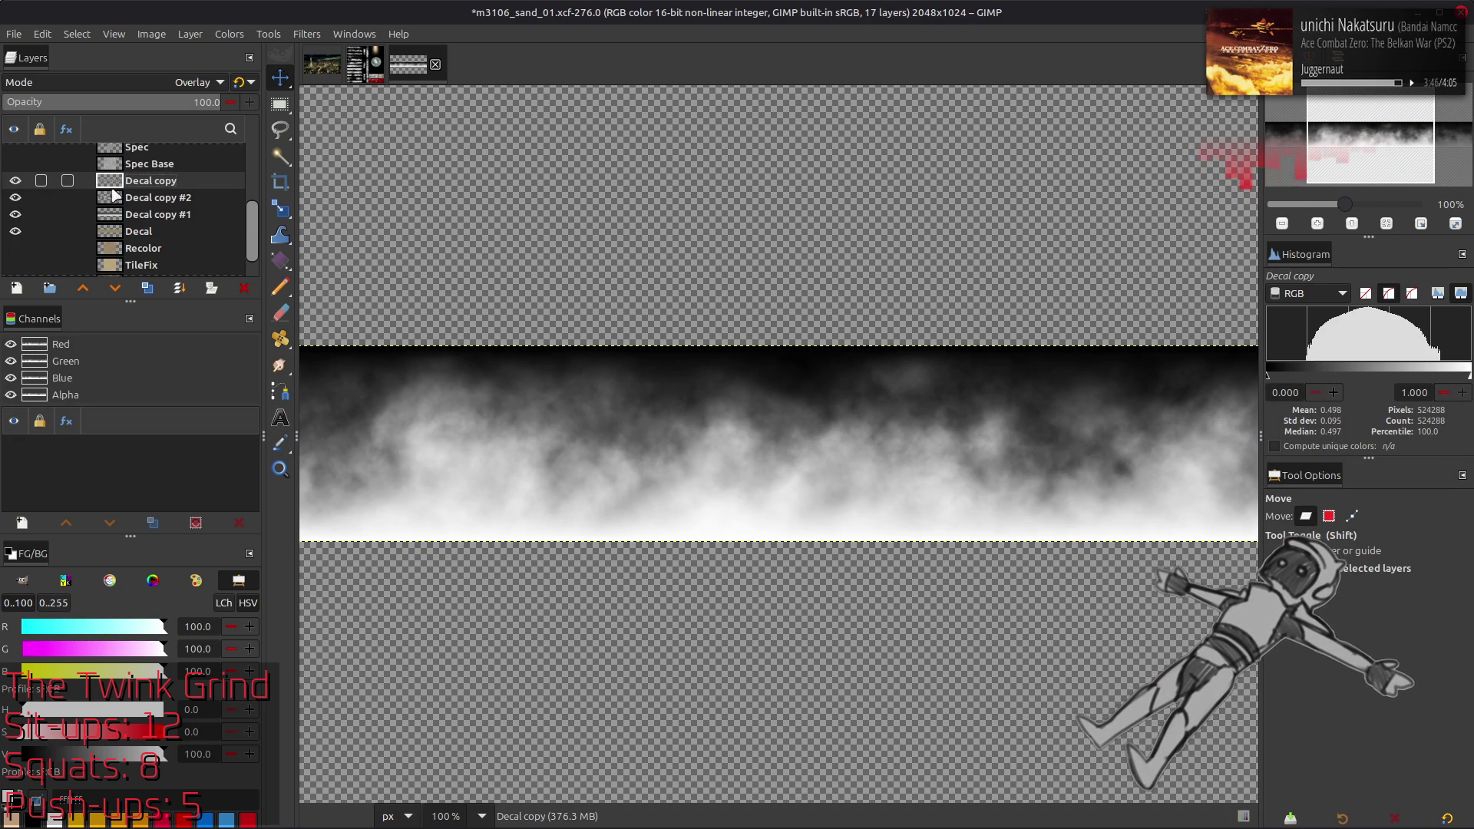
right_click(140, 185)
click(220, 323)
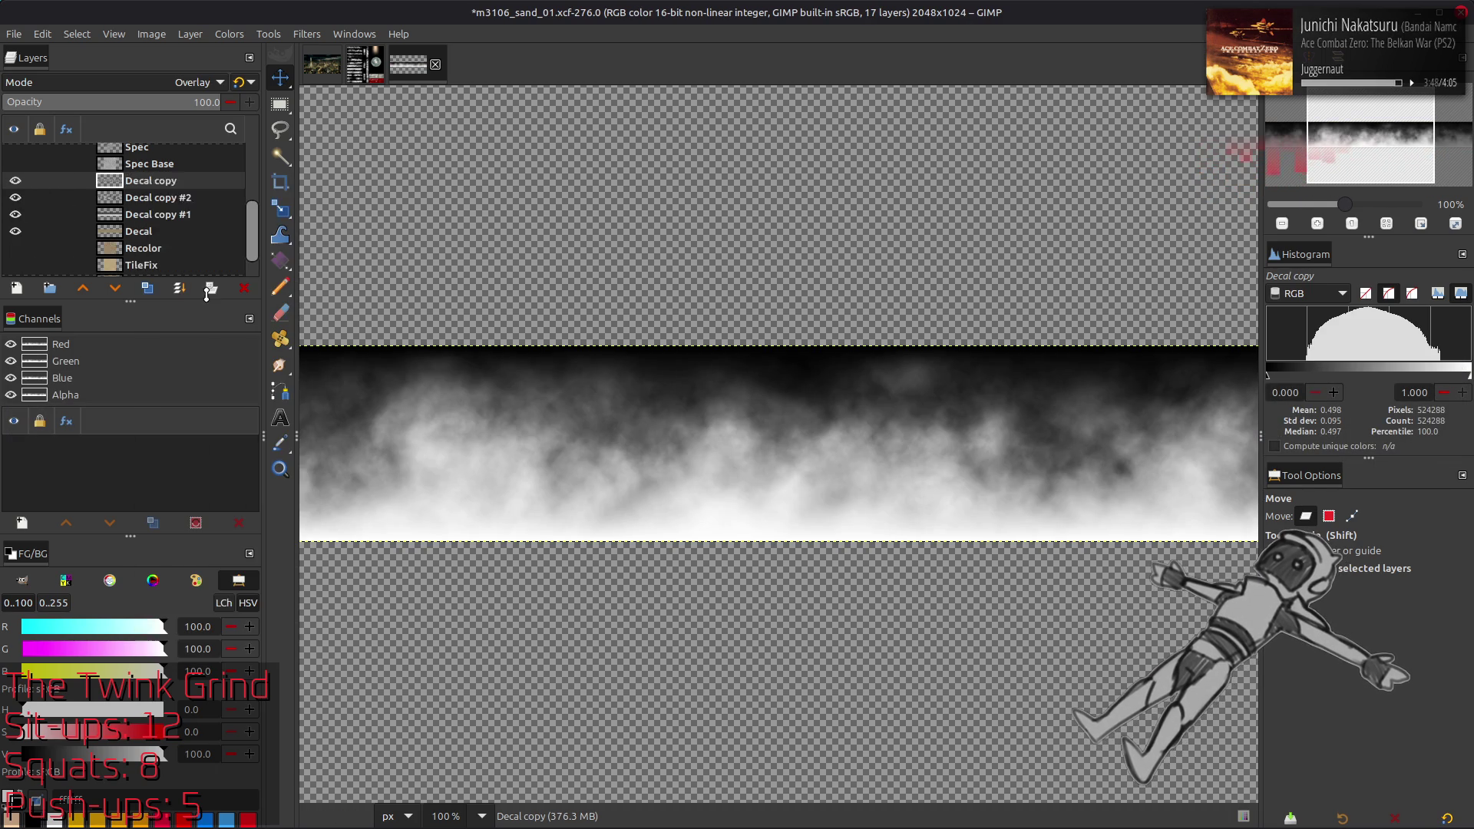
click(189, 34)
click(255, 315)
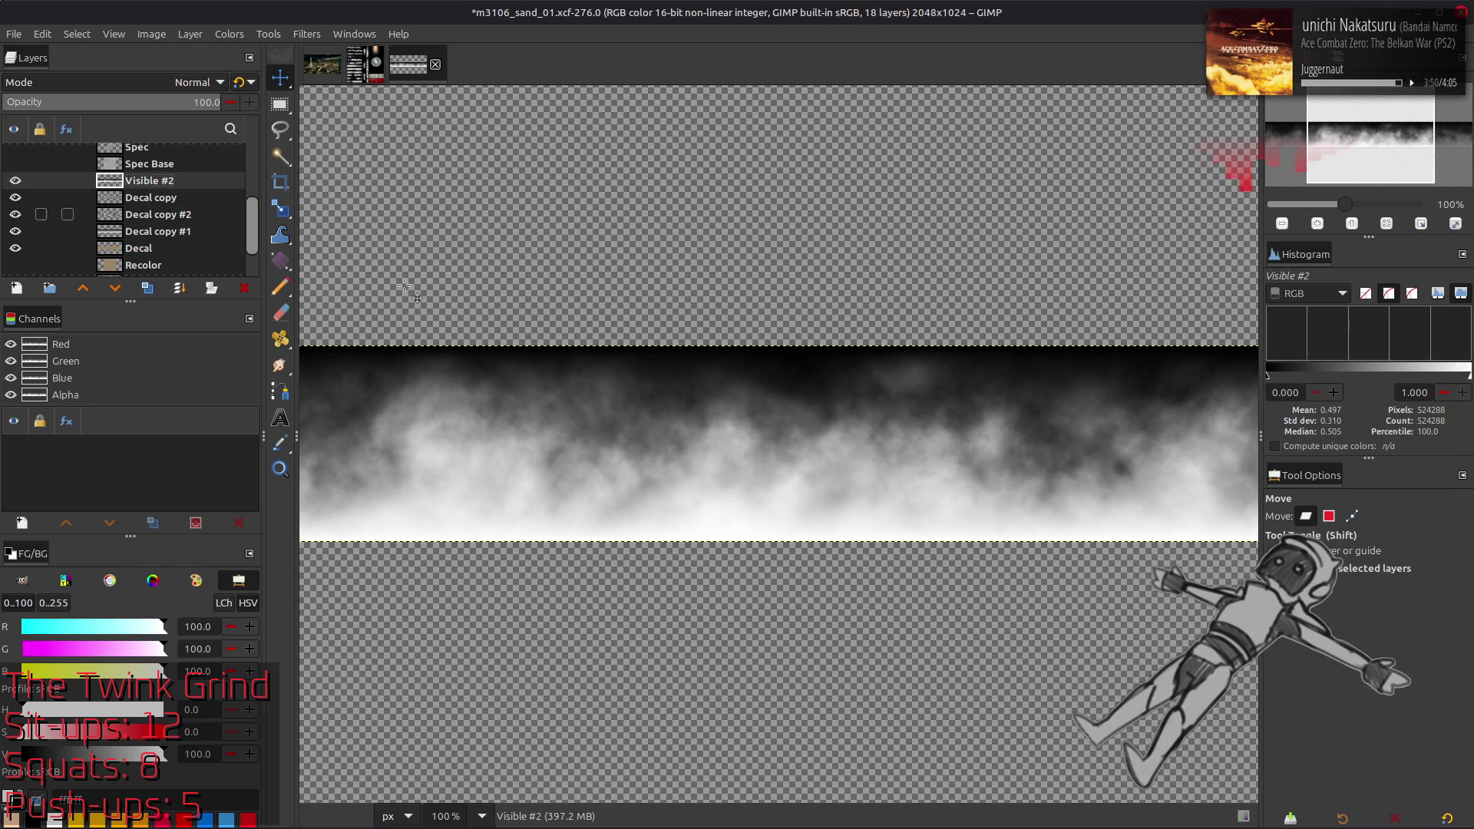
Apply Levels to the new layer with input low 5, gamma 1.00 and high 60
click(229, 33)
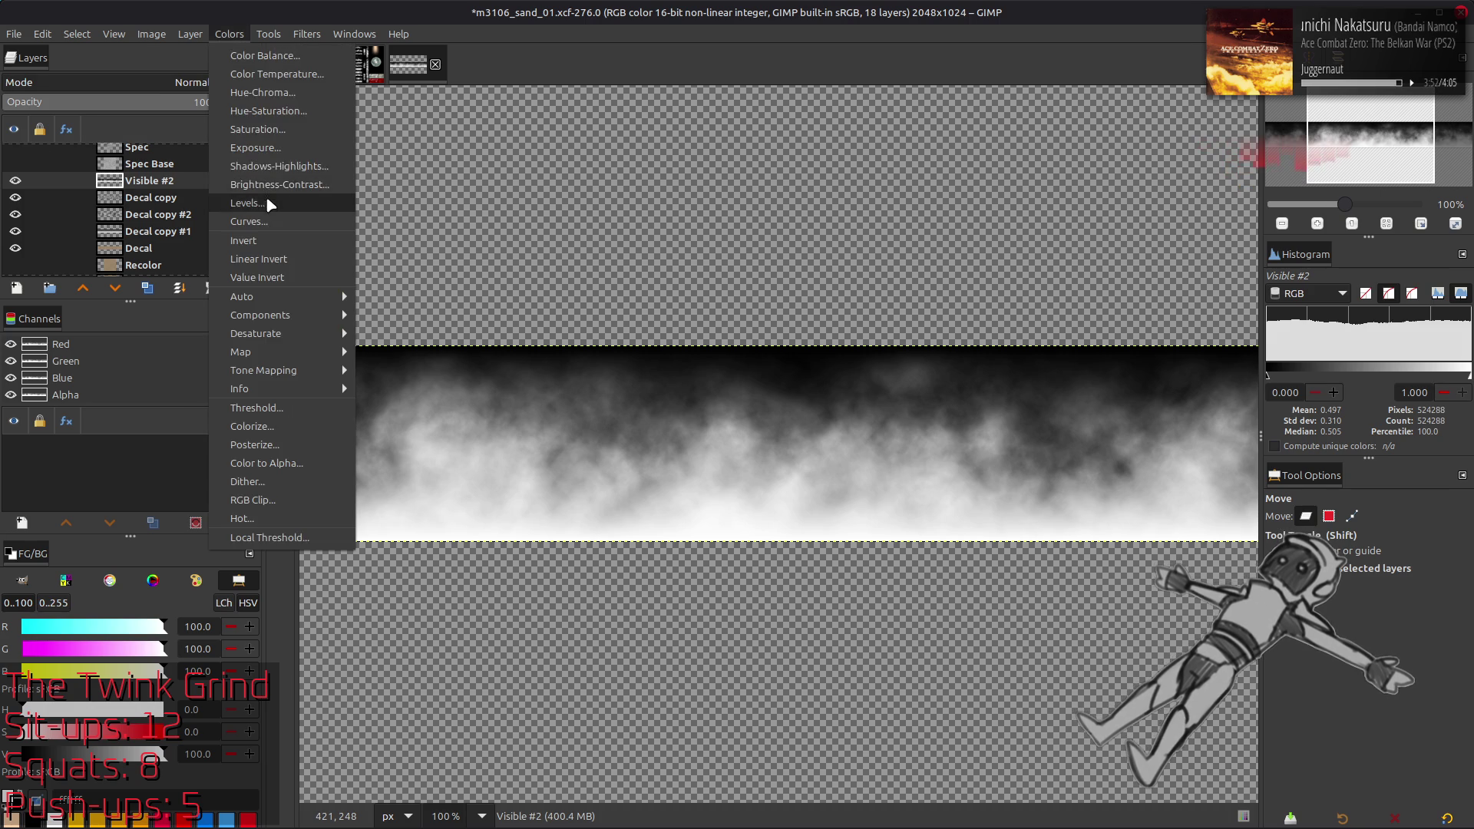
click(265, 196)
triple_click(361, 528)
text(60)
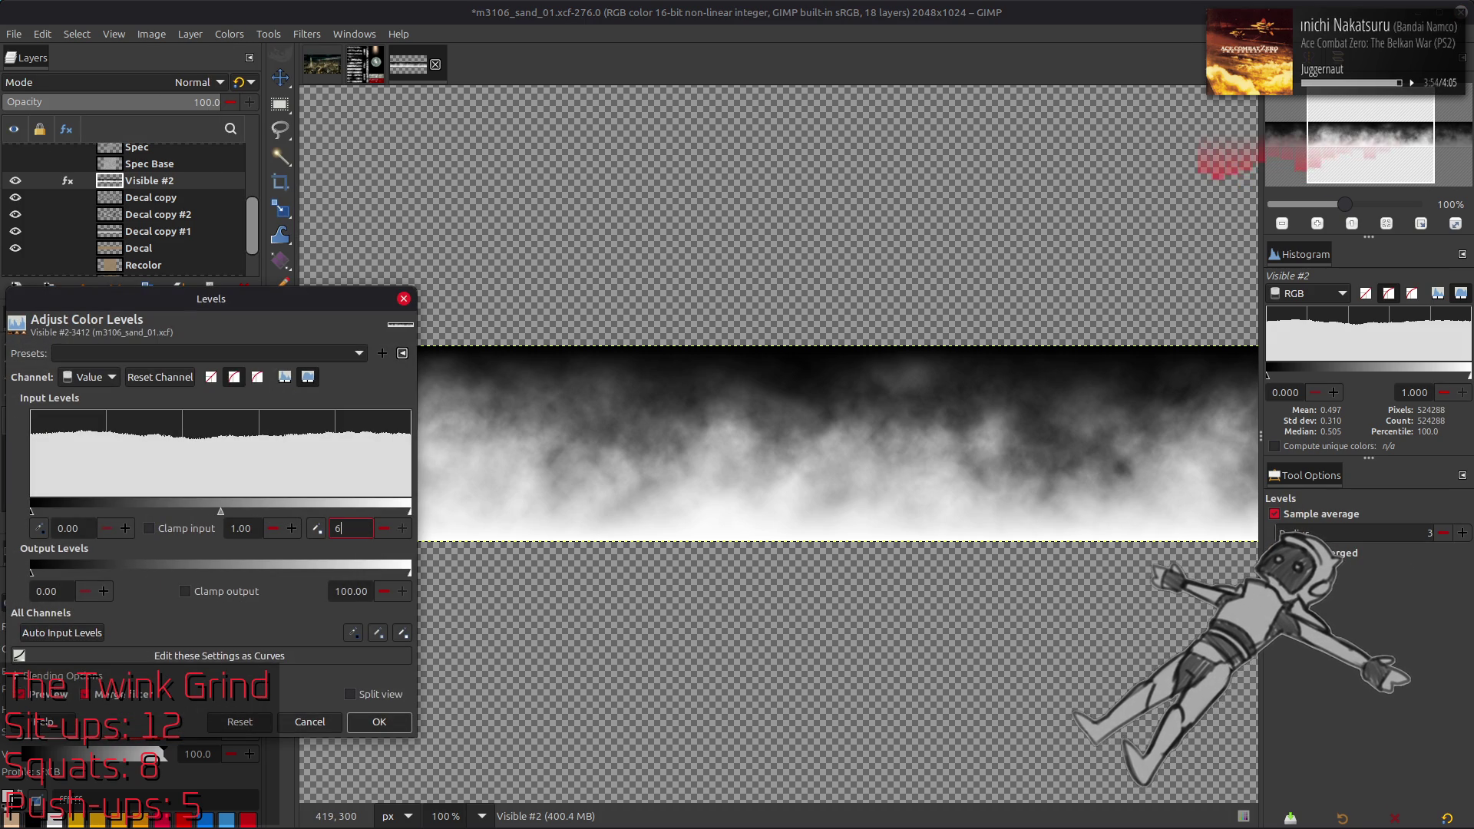
key(Return)
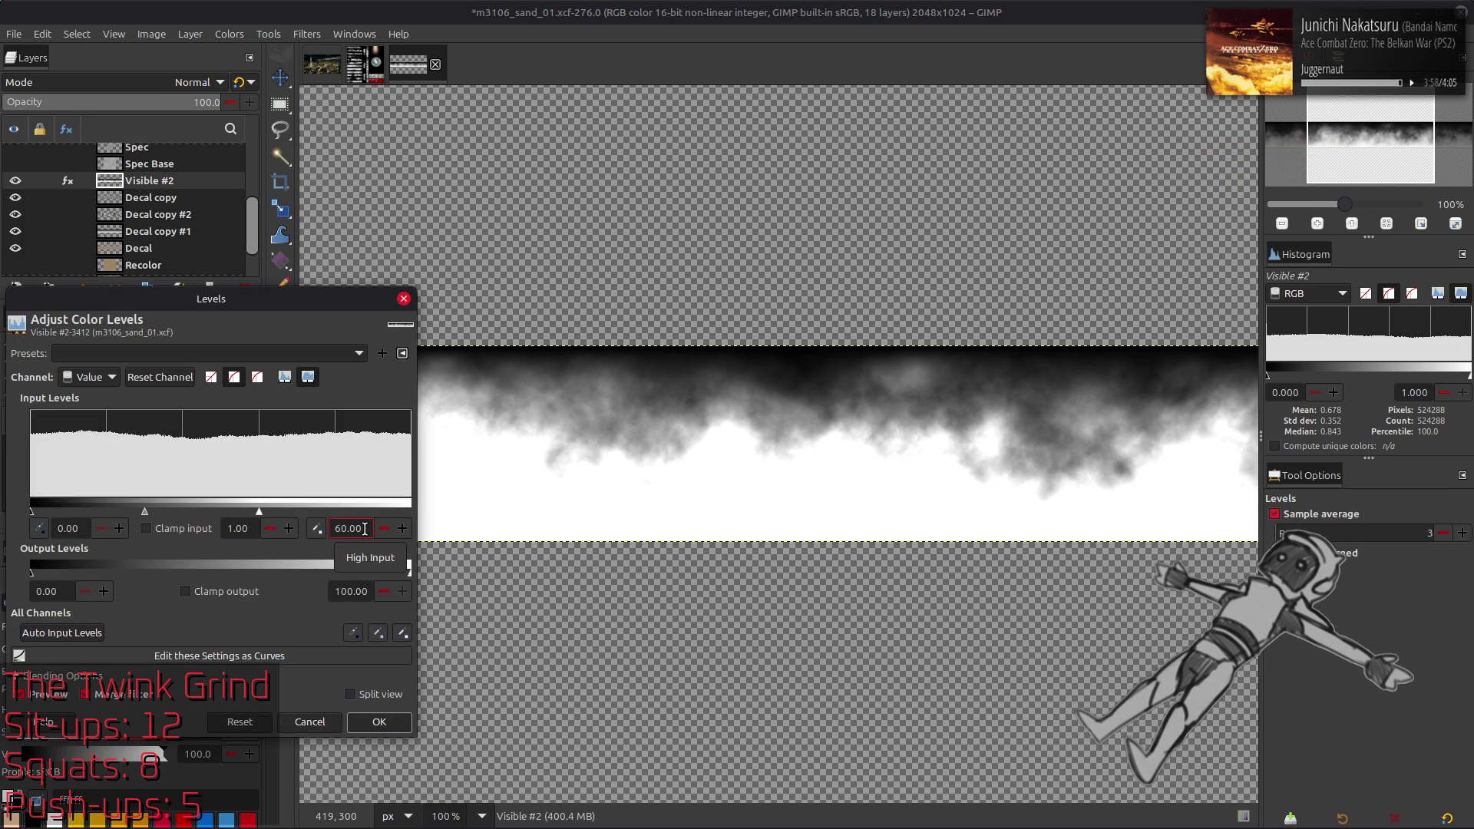
triple_click(75, 529)
text(10)
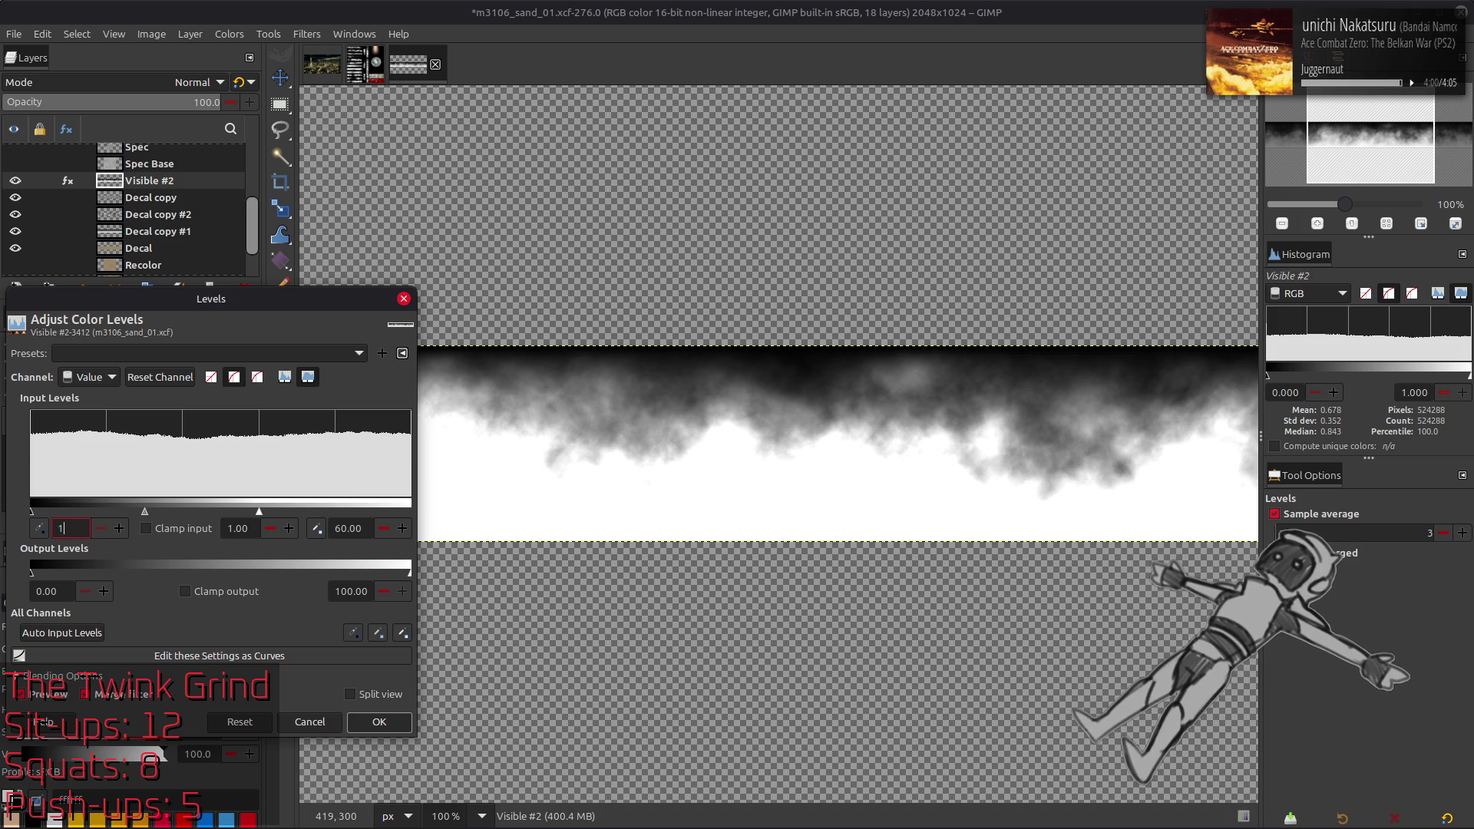
key(Return)
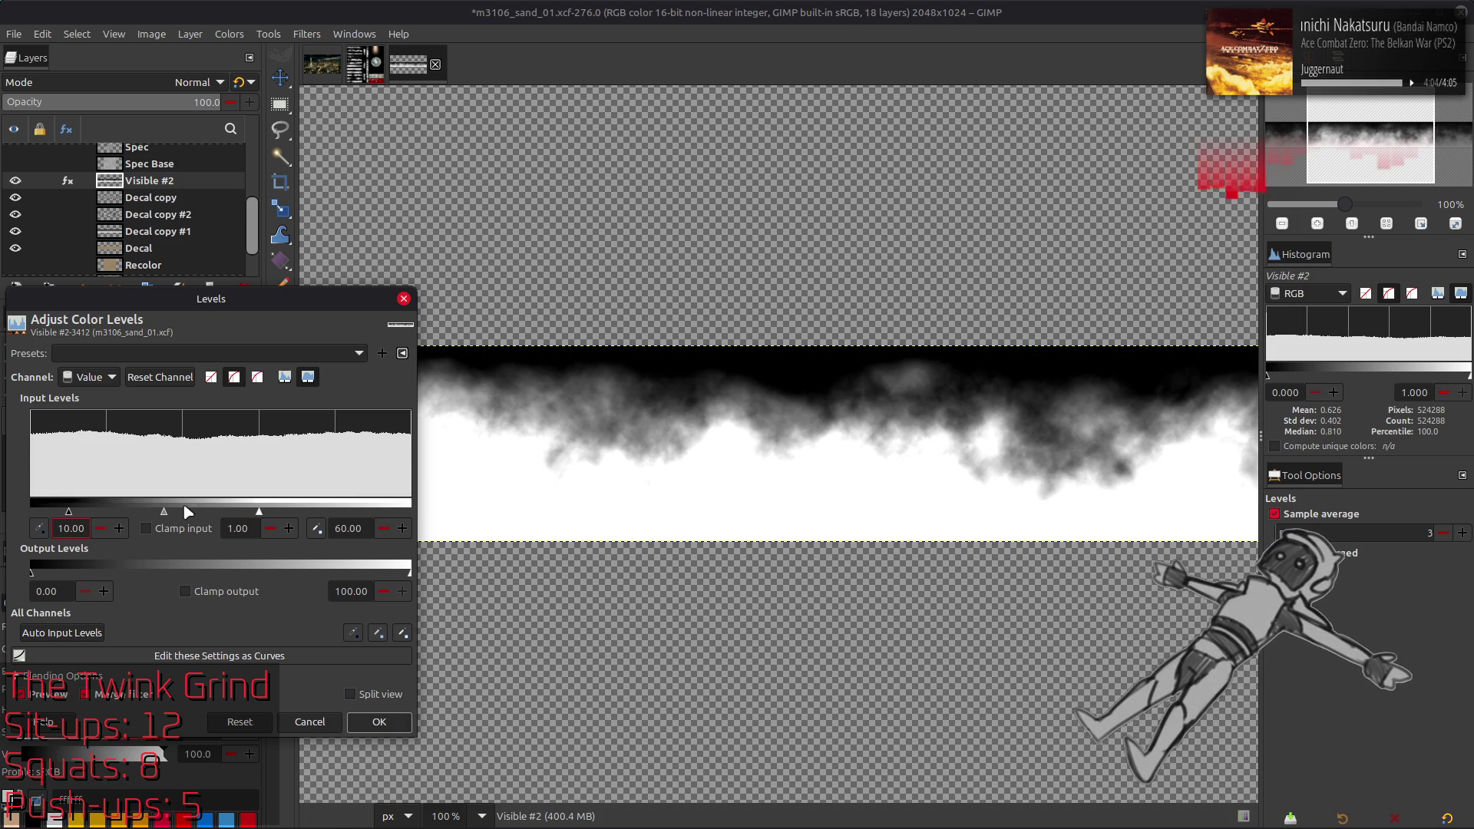
drag(164, 511, 56, 541)
triple_click(70, 528)
text(5)
key(Return)
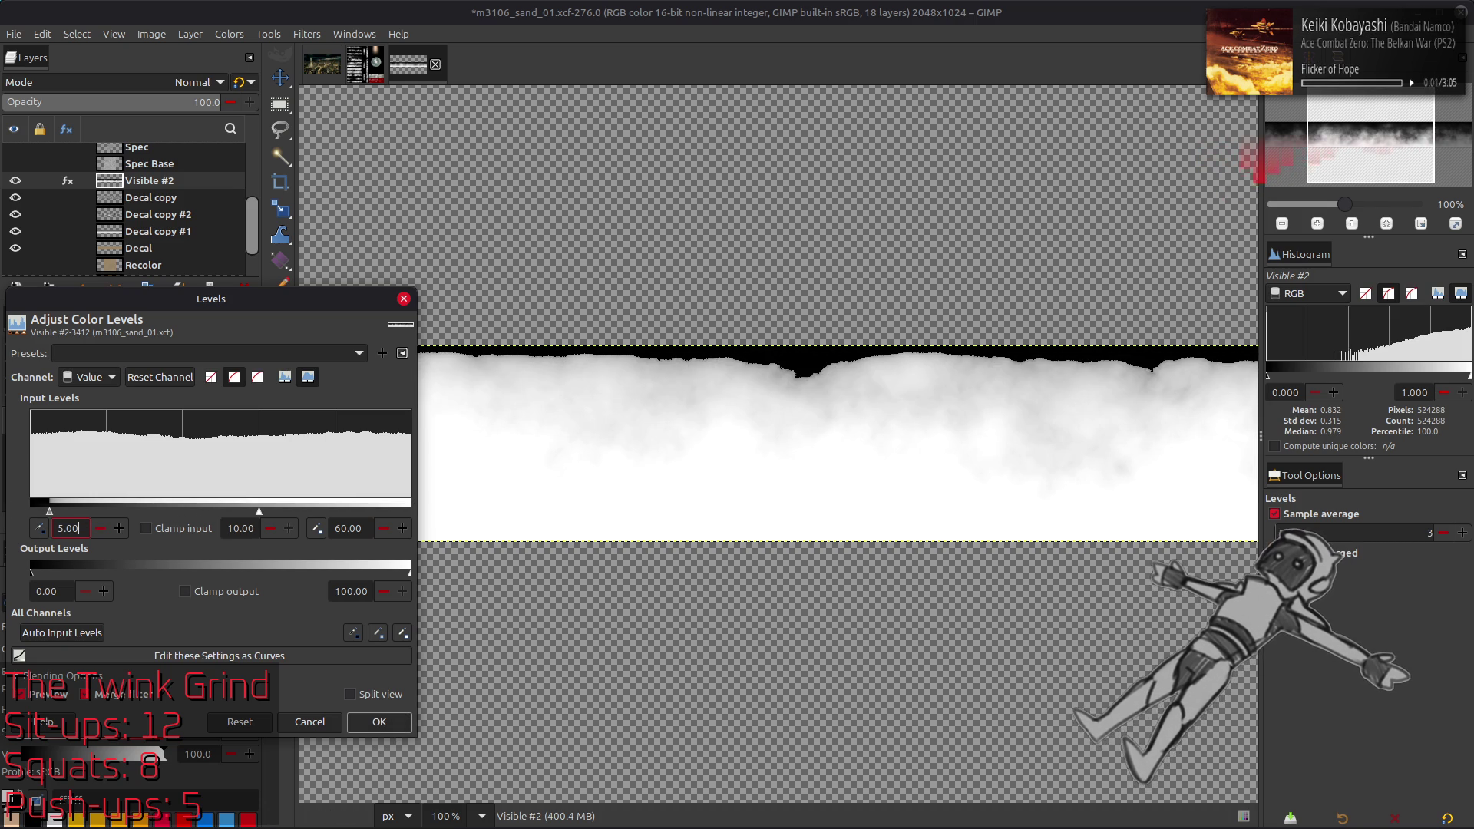
triple_click(239, 530)
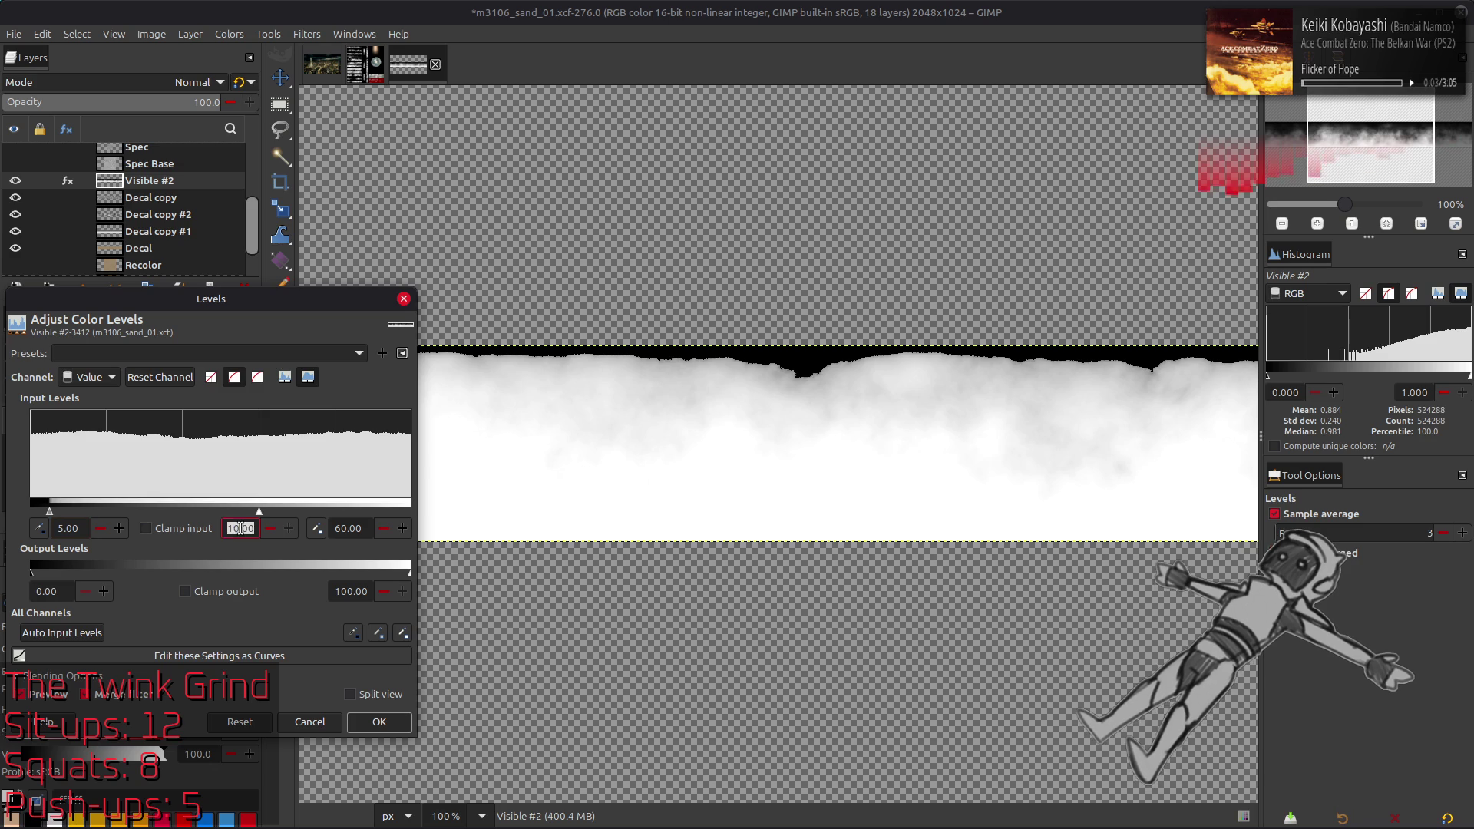
text(1)
key(Return)
key(Return)
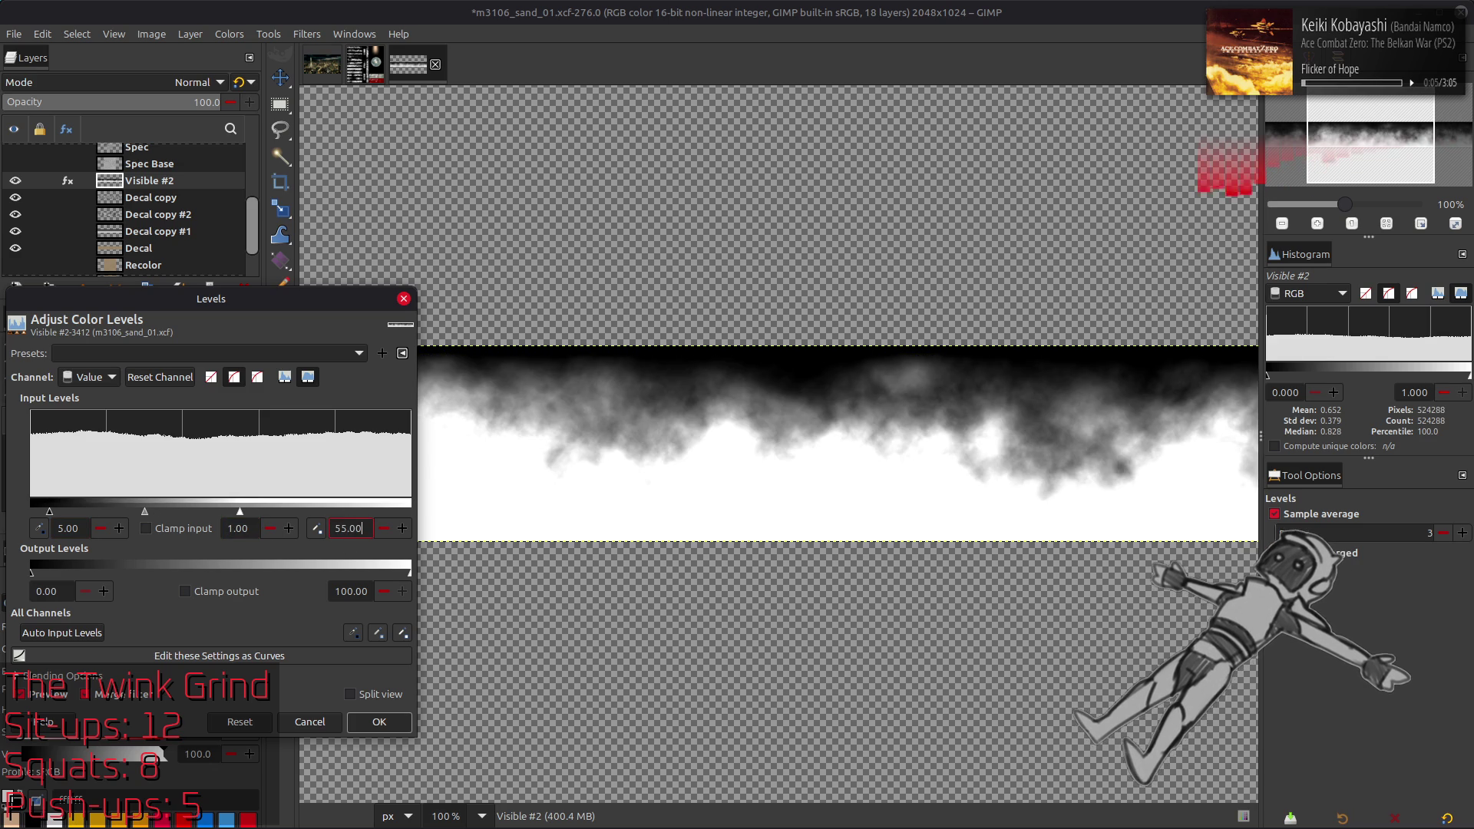
click(379, 721)
Try a Soft light blend on another merged visible layer, then undo it
key(m)
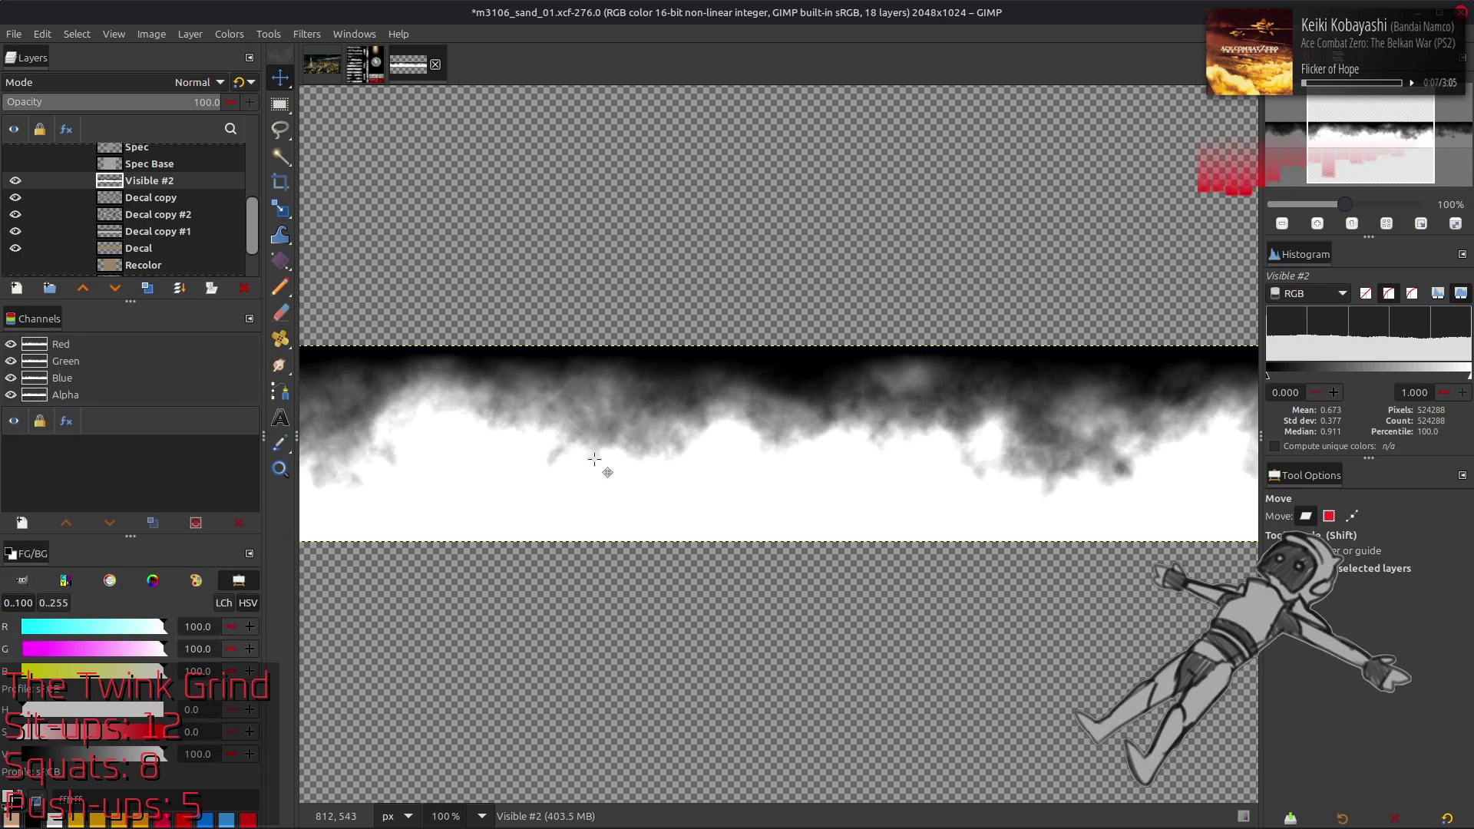
click(148, 290)
click(196, 82)
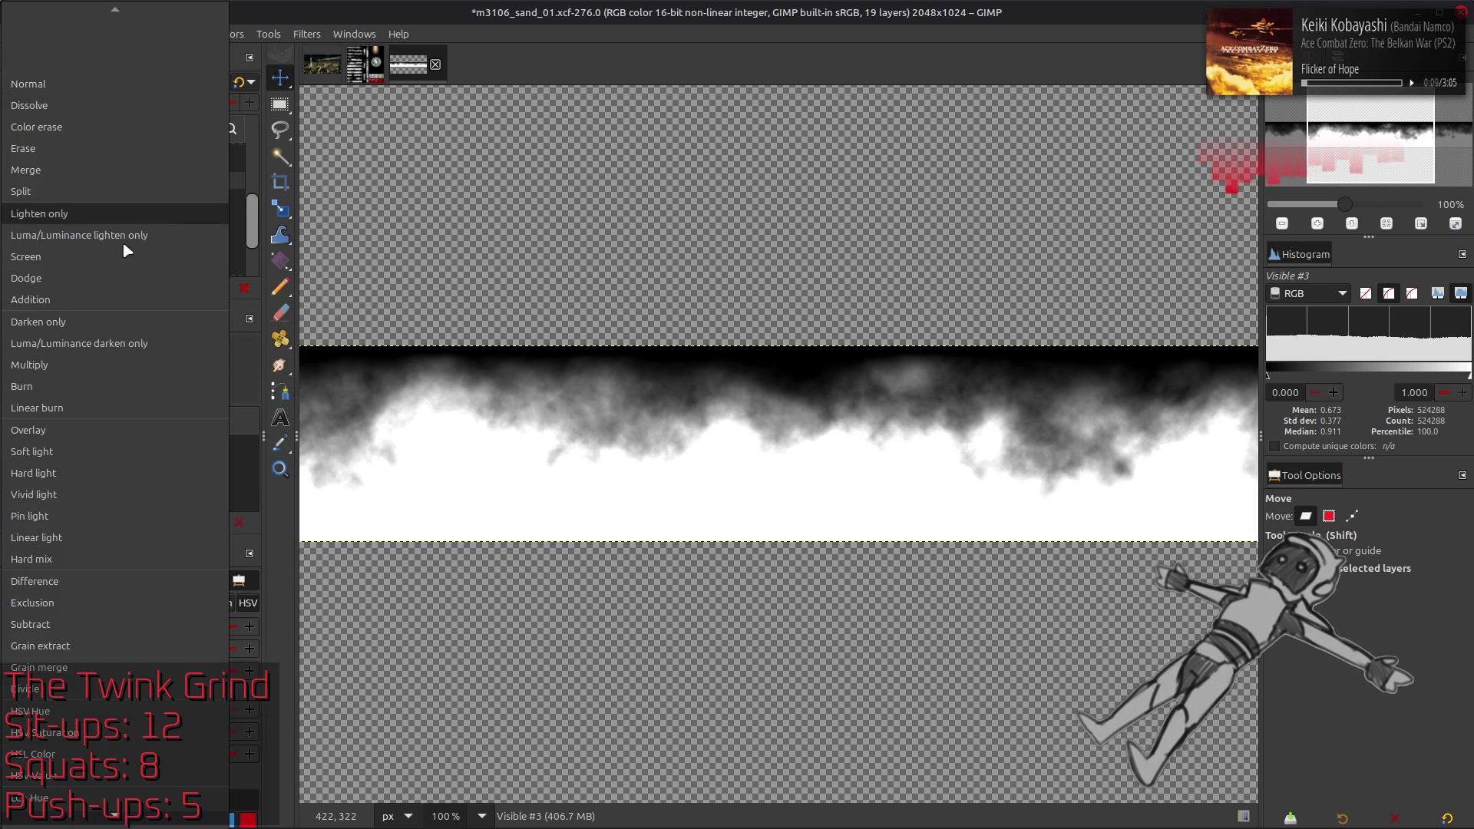
click(96, 447)
key(ctrl+z)
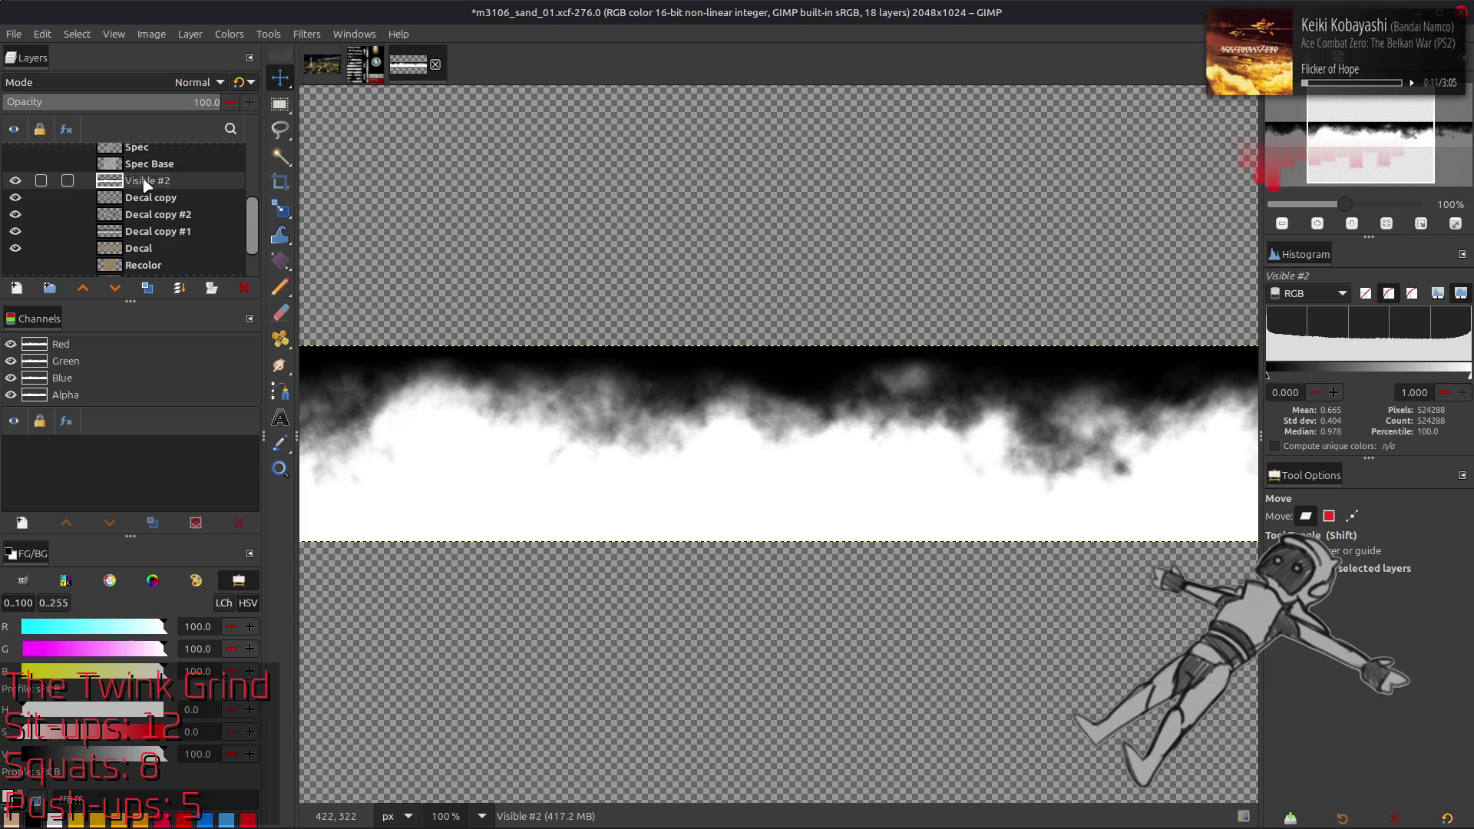
click(195, 82)
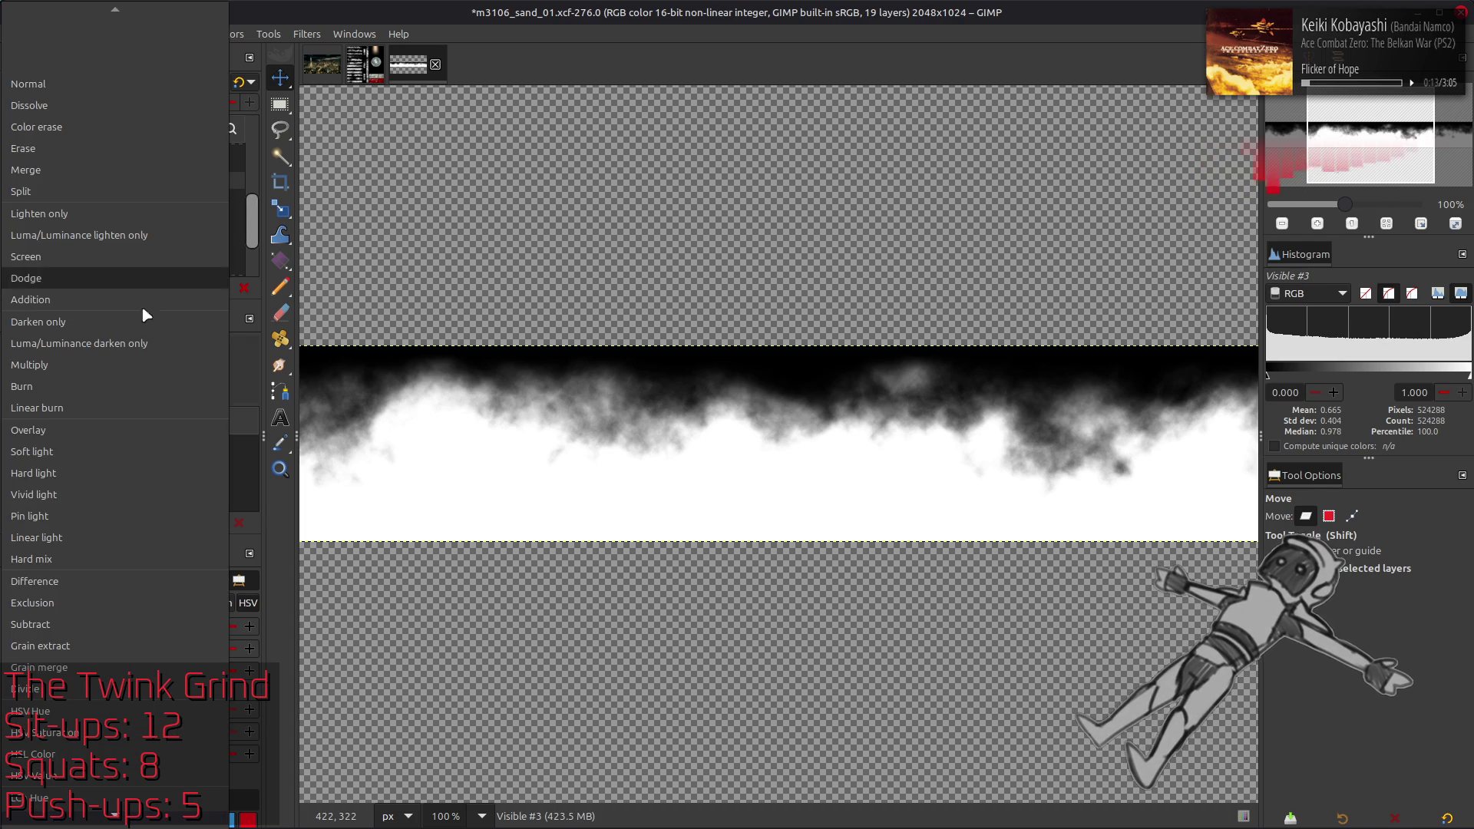
click(121, 447)
key(ctrl+z)
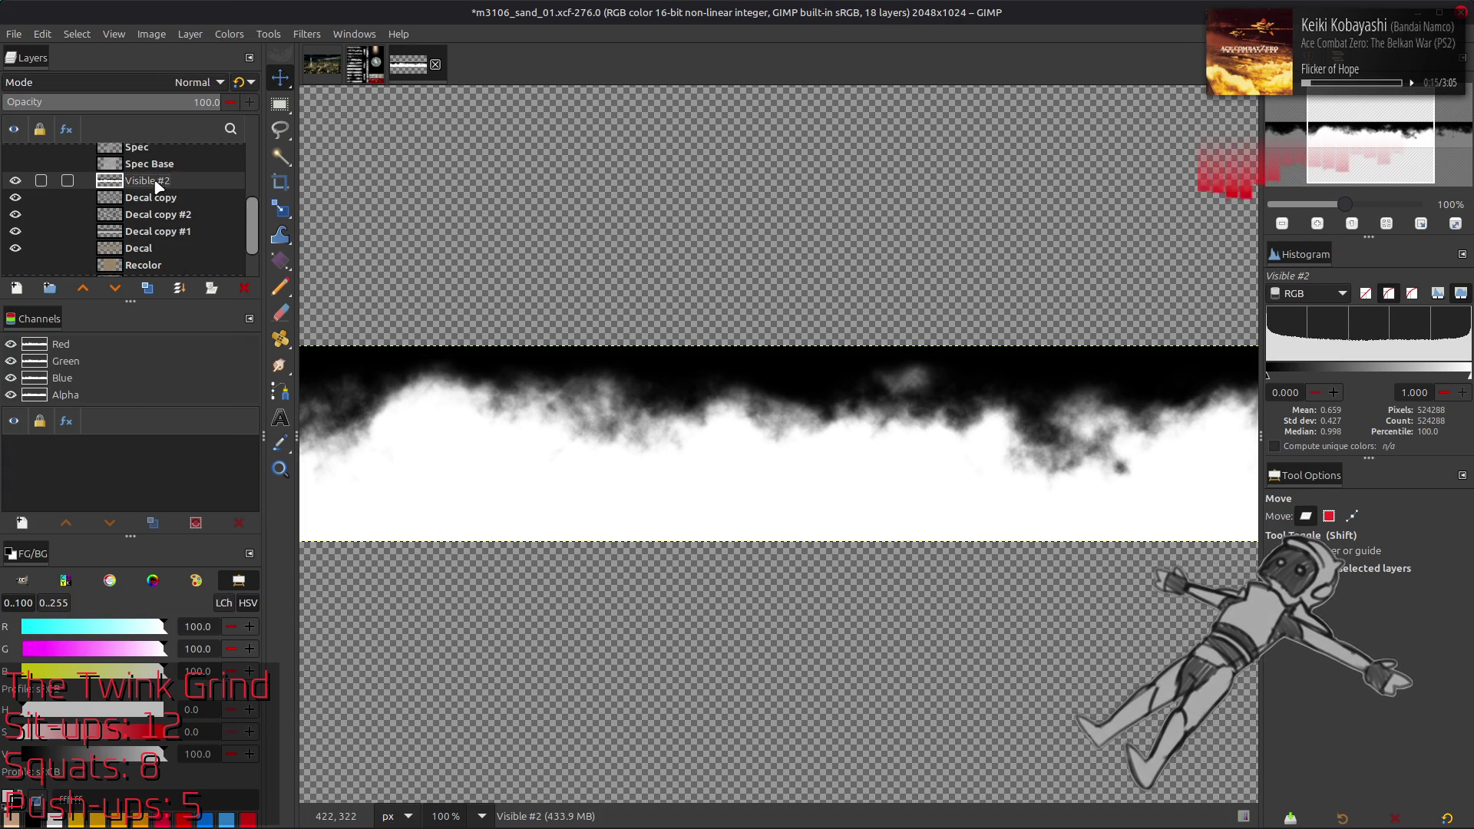
Hide the Decal copy #1, Decal copy #2 and Visible #2 layers
click(150, 36)
click(15, 201)
click(16, 214)
click(15, 231)
right_click(38, 368)
key(Escape)
click(15, 181)
Add a layer mask to Decal from the selection and apply it into the layer
click(137, 252)
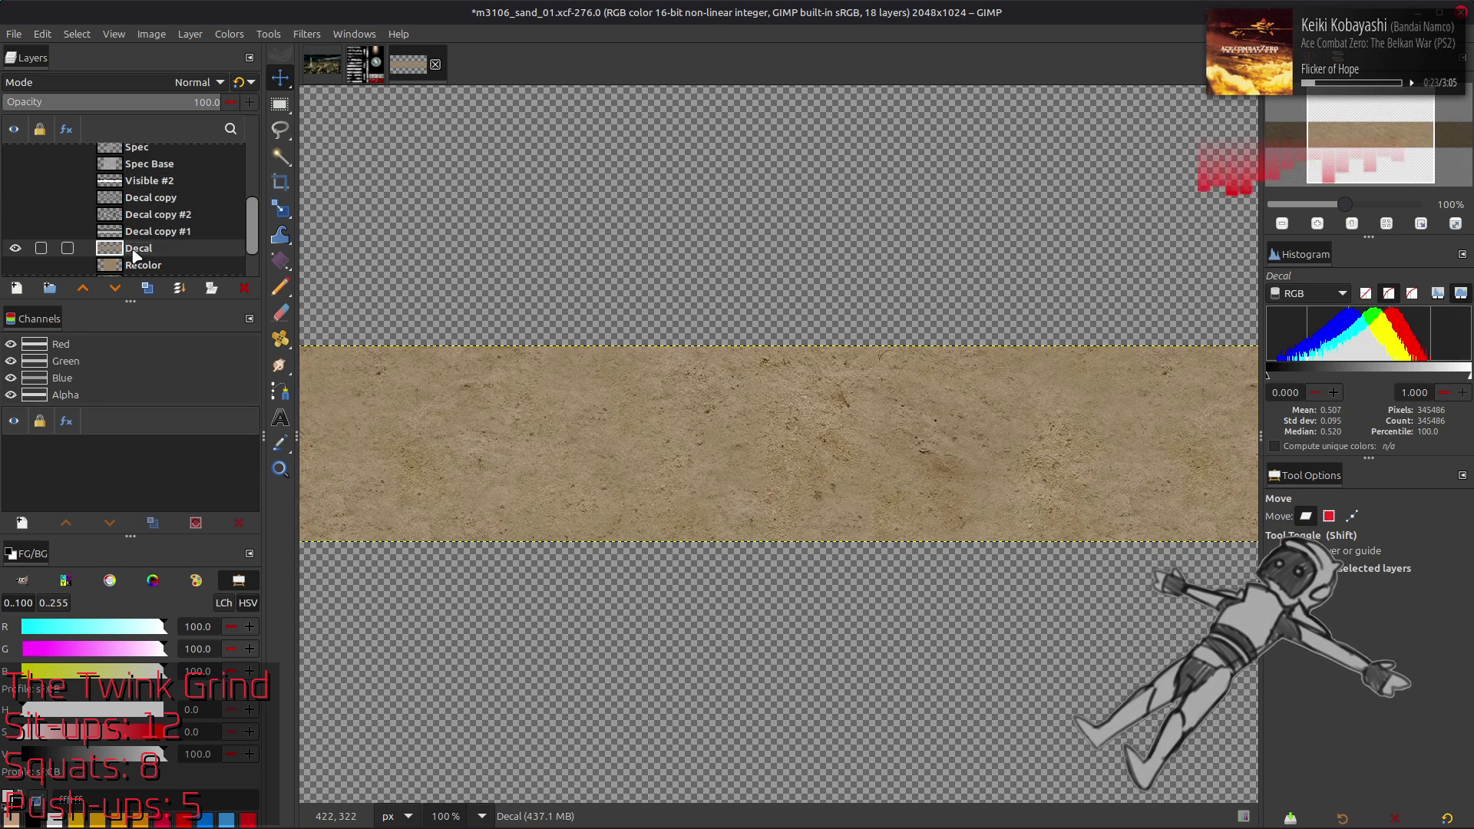
right_click(134, 255)
click(231, 511)
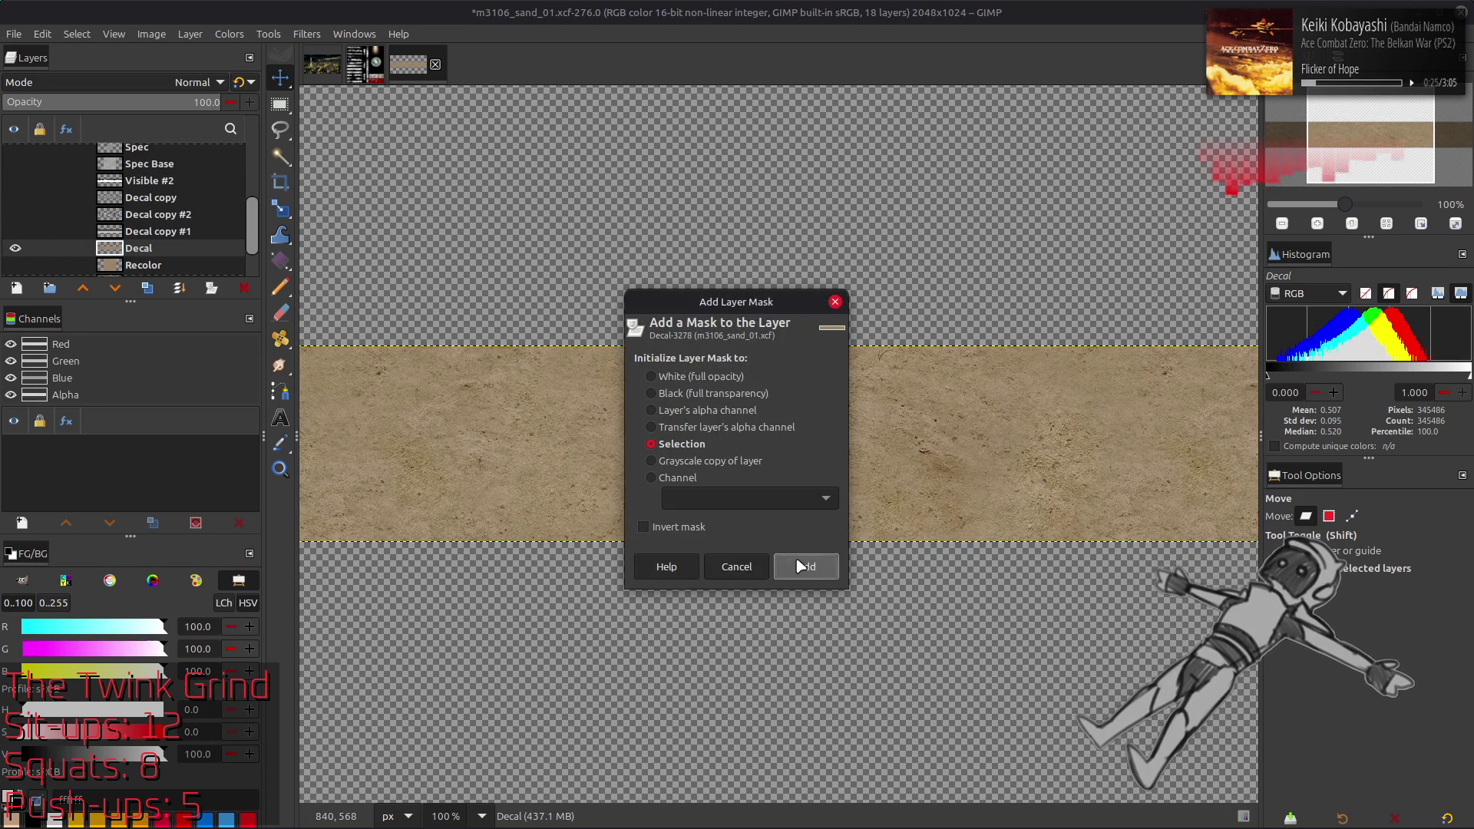
click(800, 567)
click(77, 34)
click(149, 334)
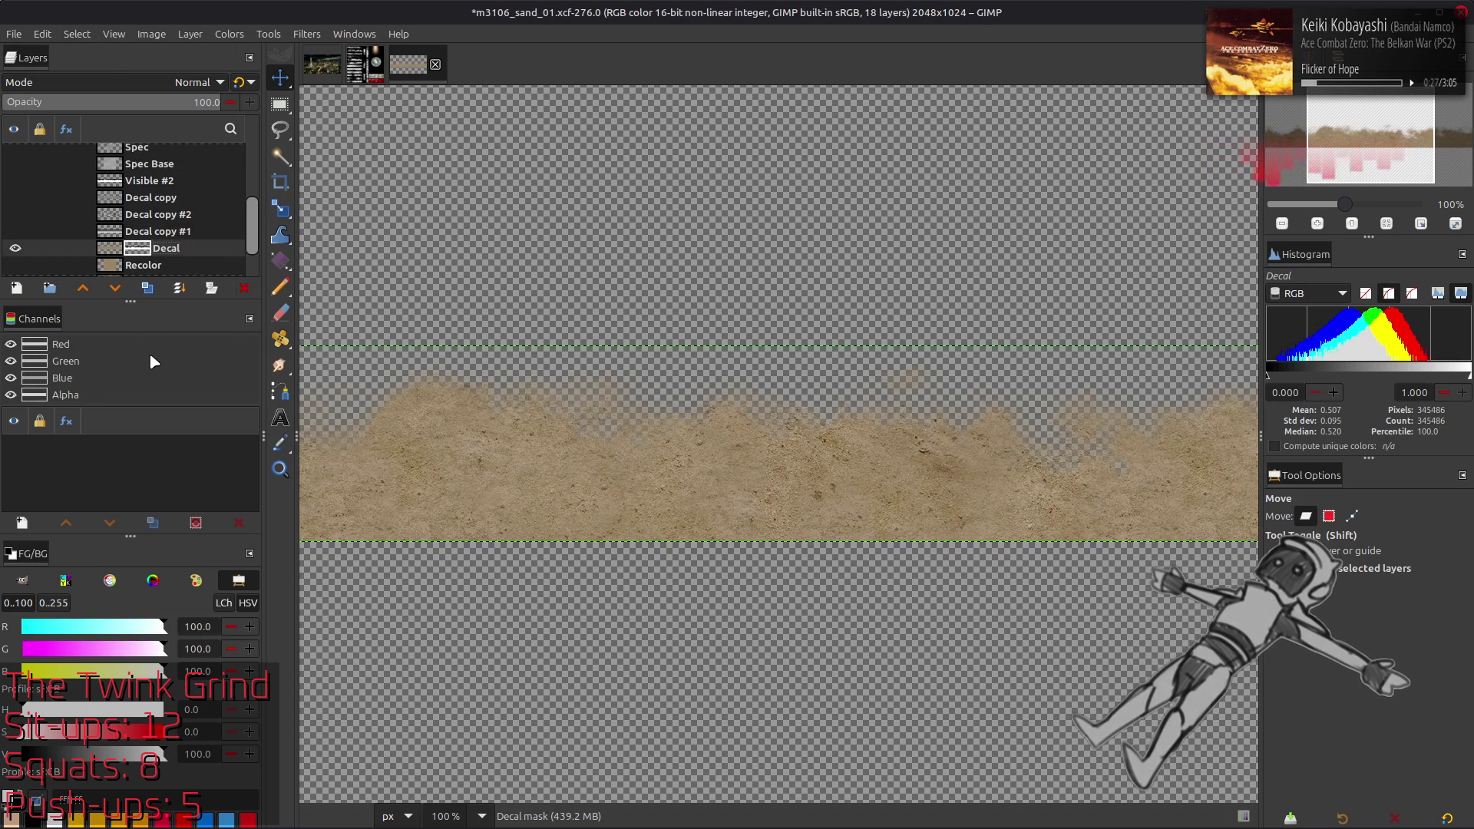
right_click(136, 247)
click(176, 535)
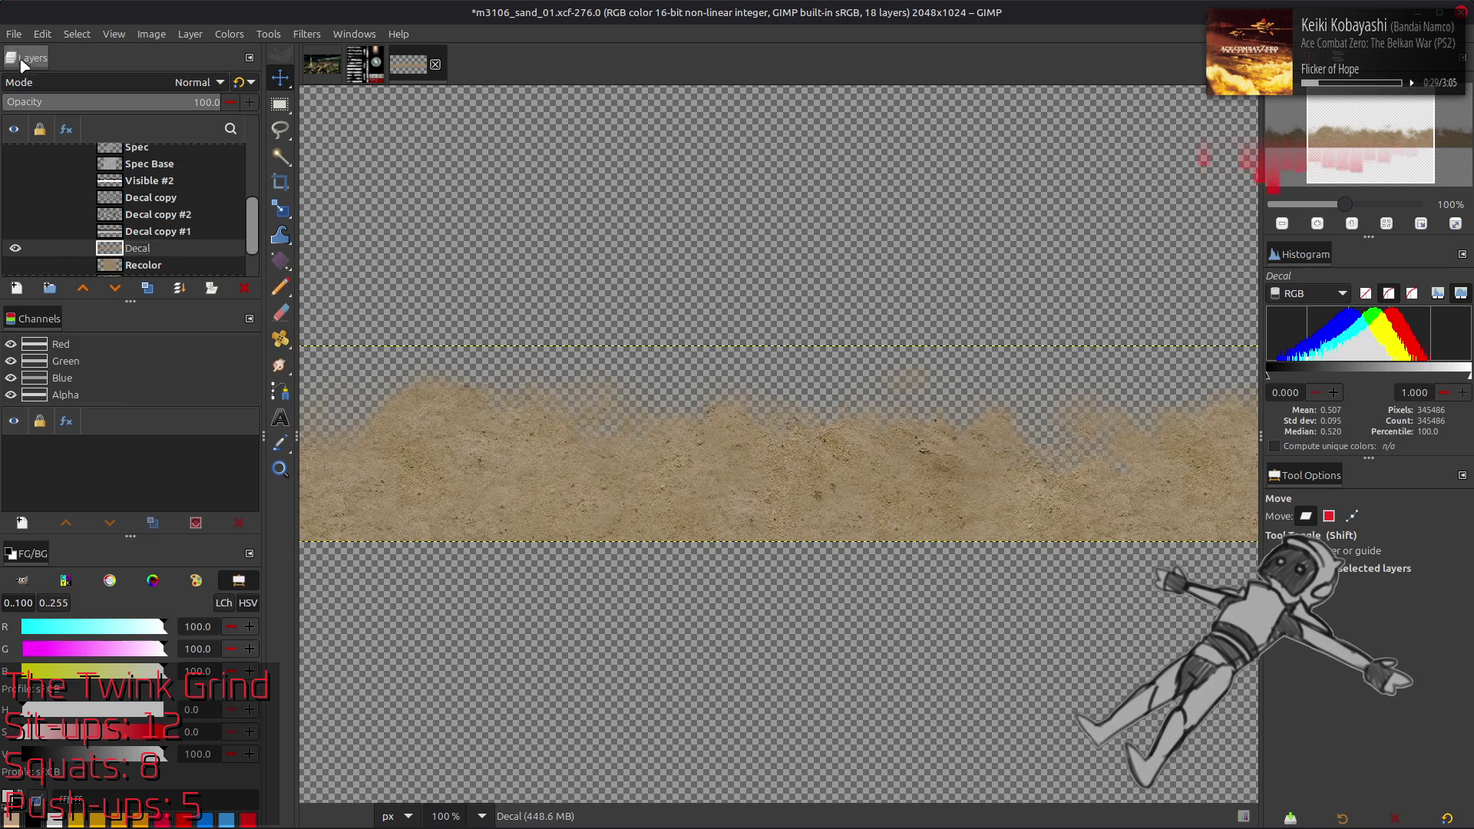
click(14, 33)
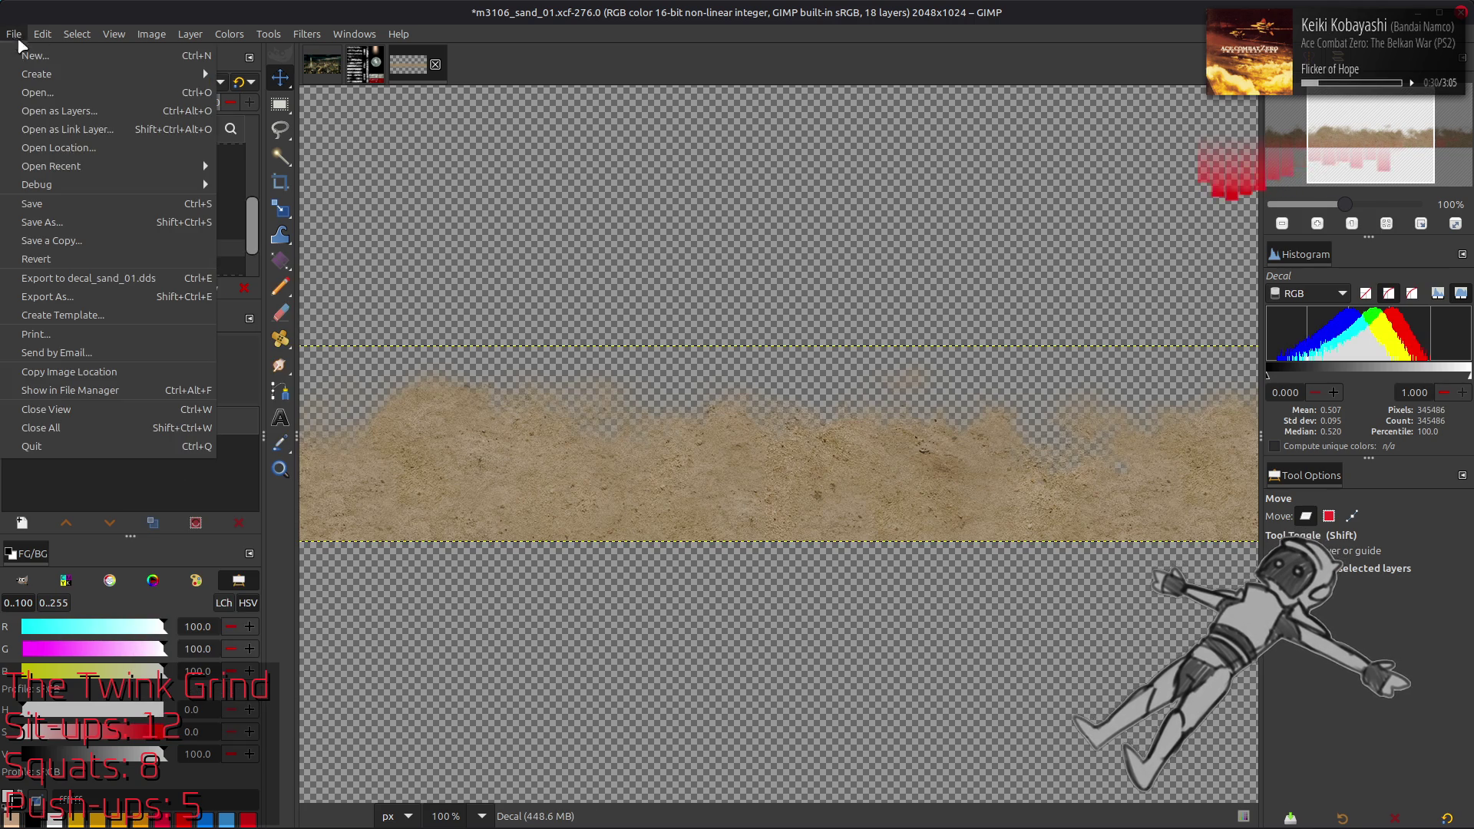
Export the decal as decal_sand_01.dds and rename the Visible #2 layer to Decal Alpha
click(113, 280)
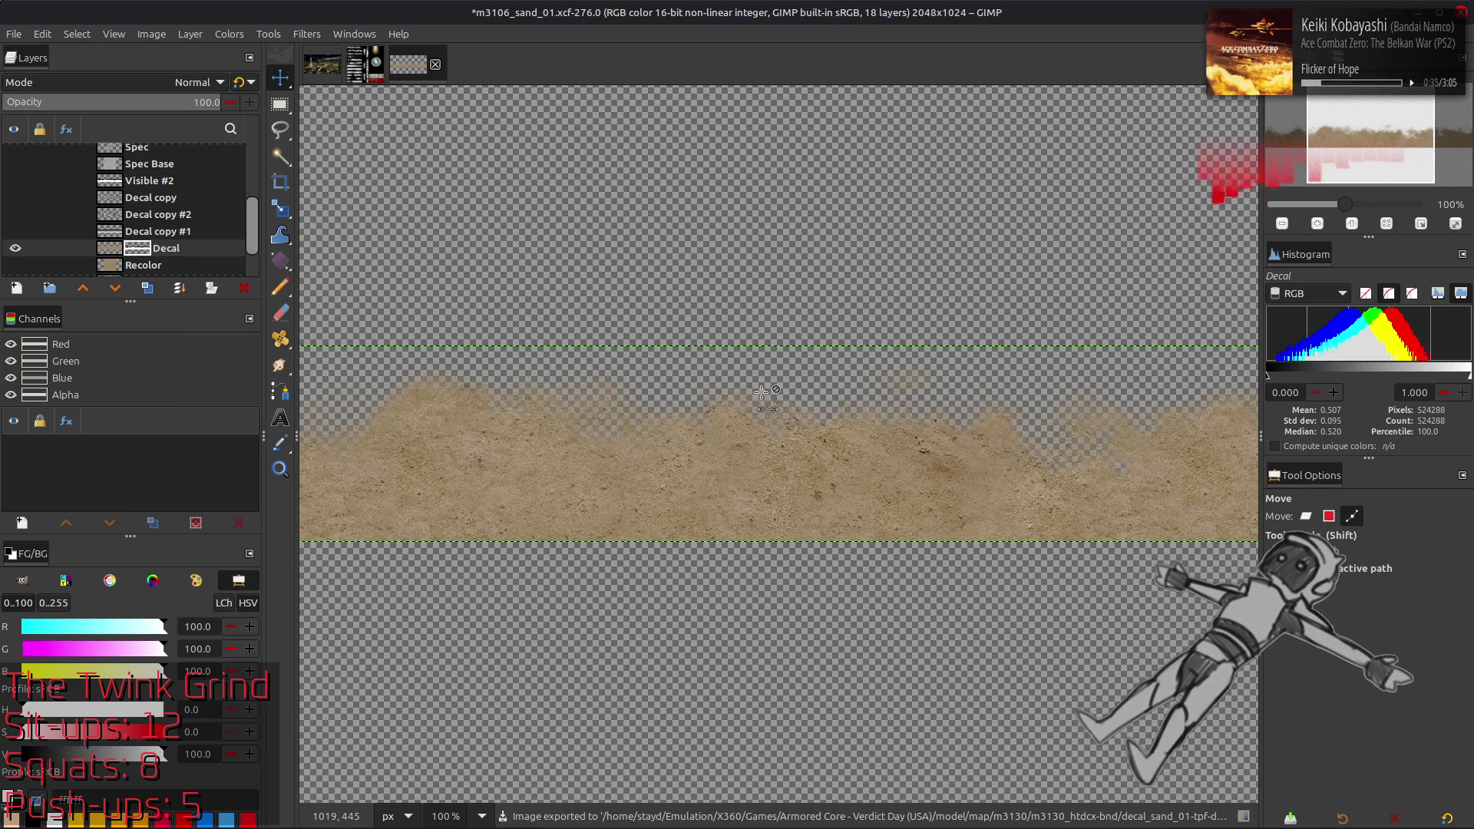
key(alt+v)
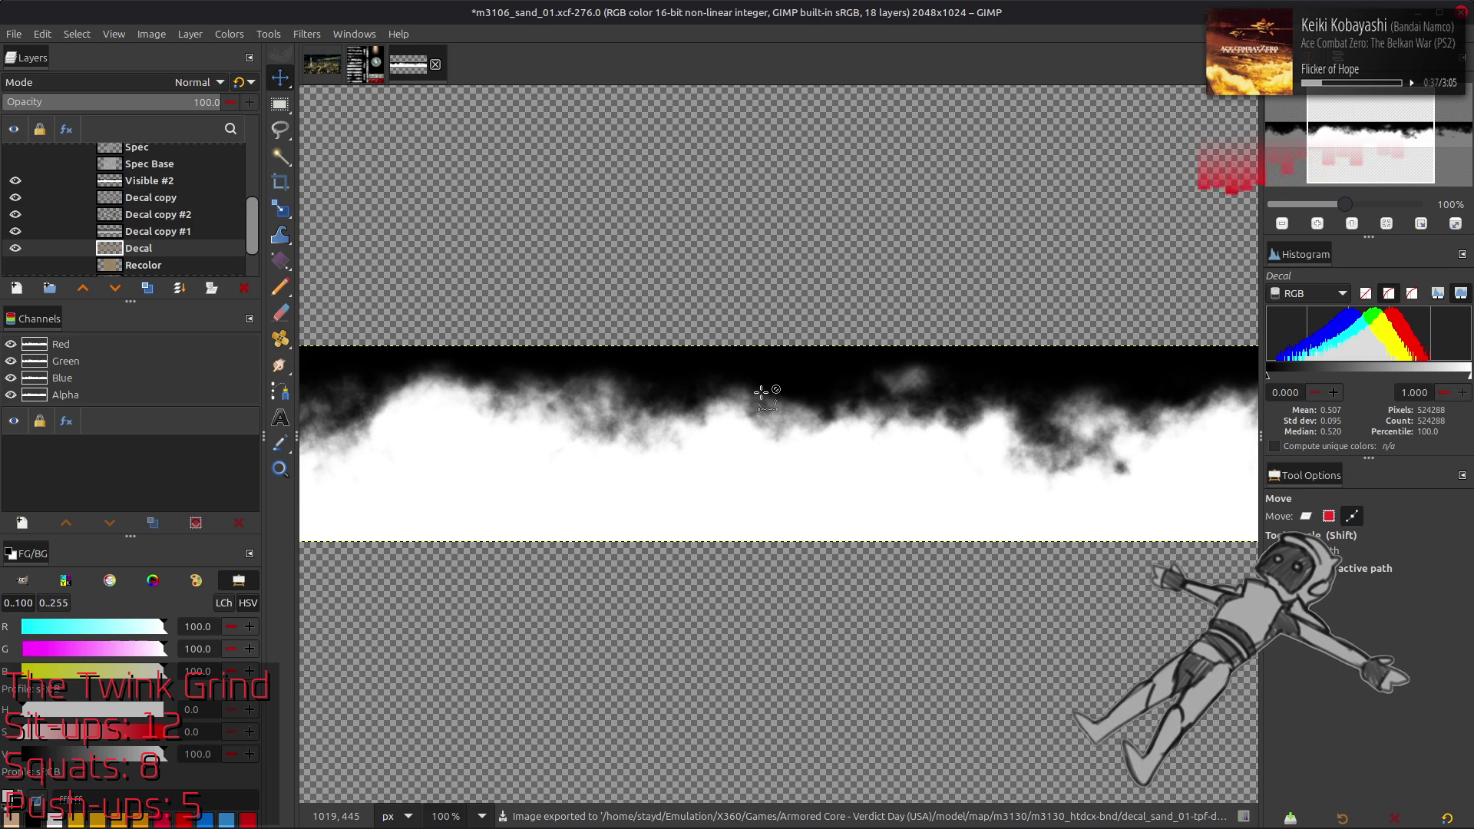
double_click(149, 181)
text(Decal Alpha)
key(Return)
Hide Decal Alpha and the Decal copy layers, then save the GIMP project
click(15, 181)
drag(16, 197, 15, 231)
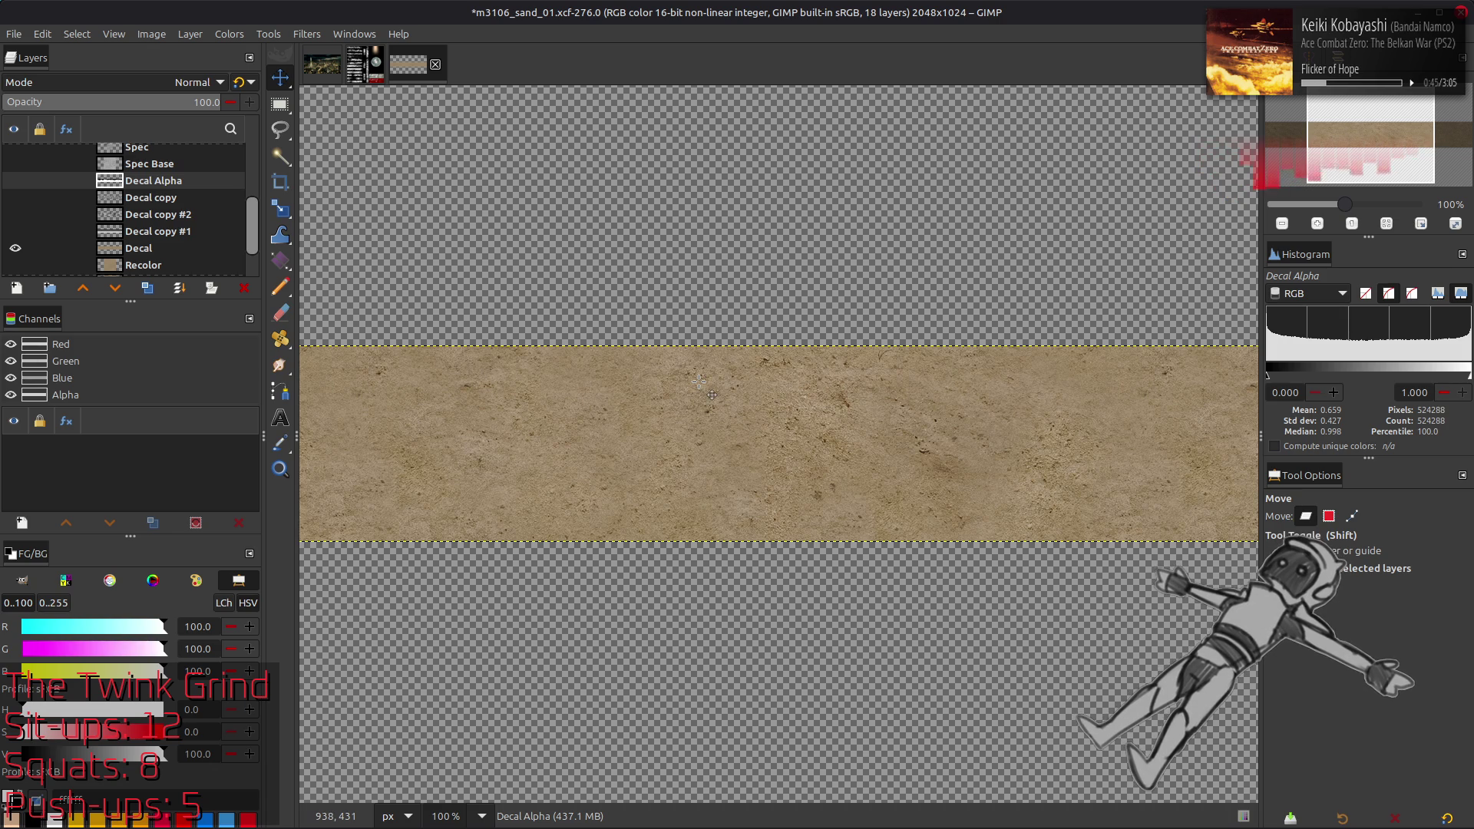
key(ctrl+s)
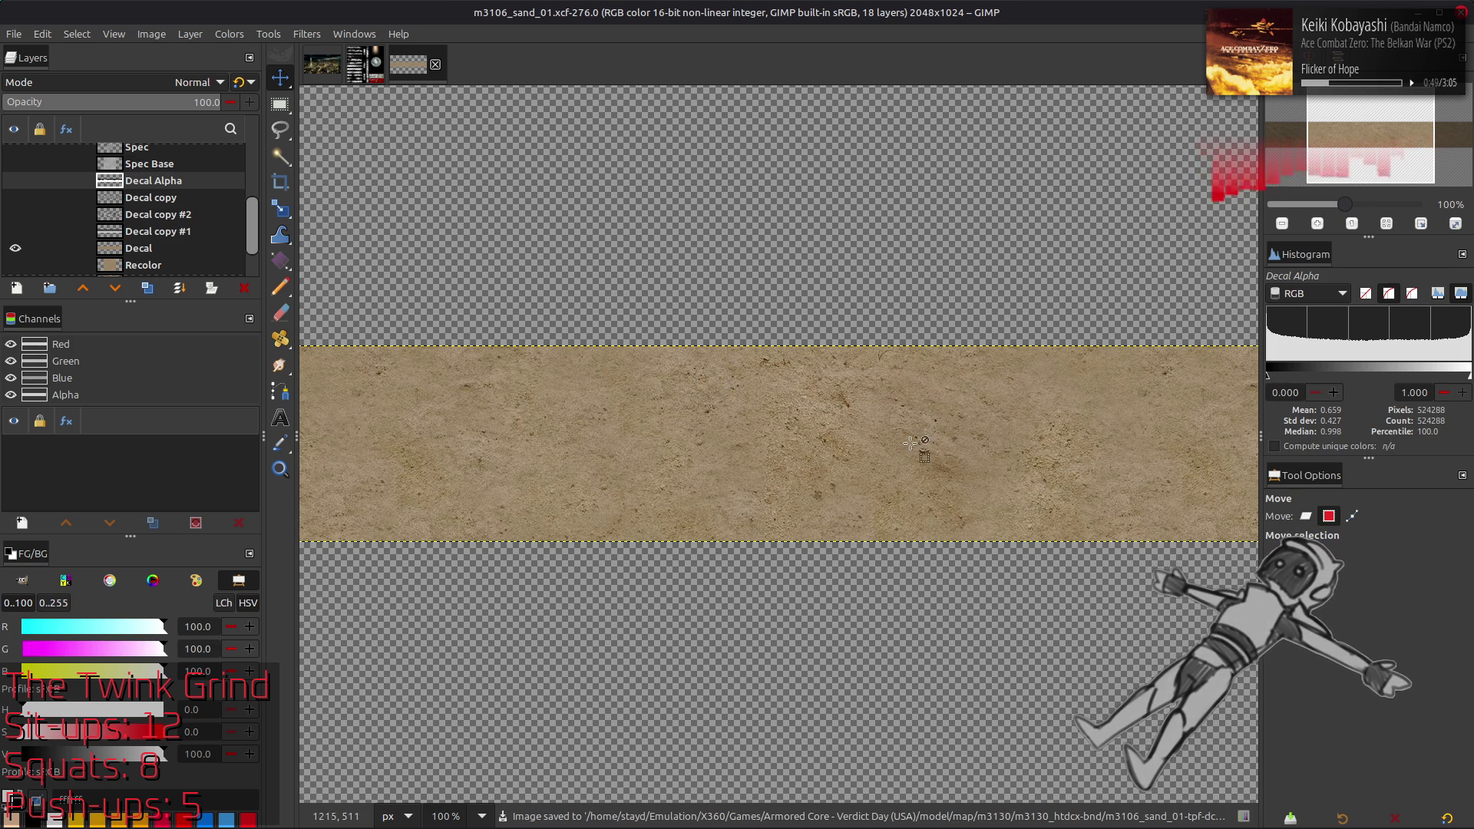
key(alt+Tab)
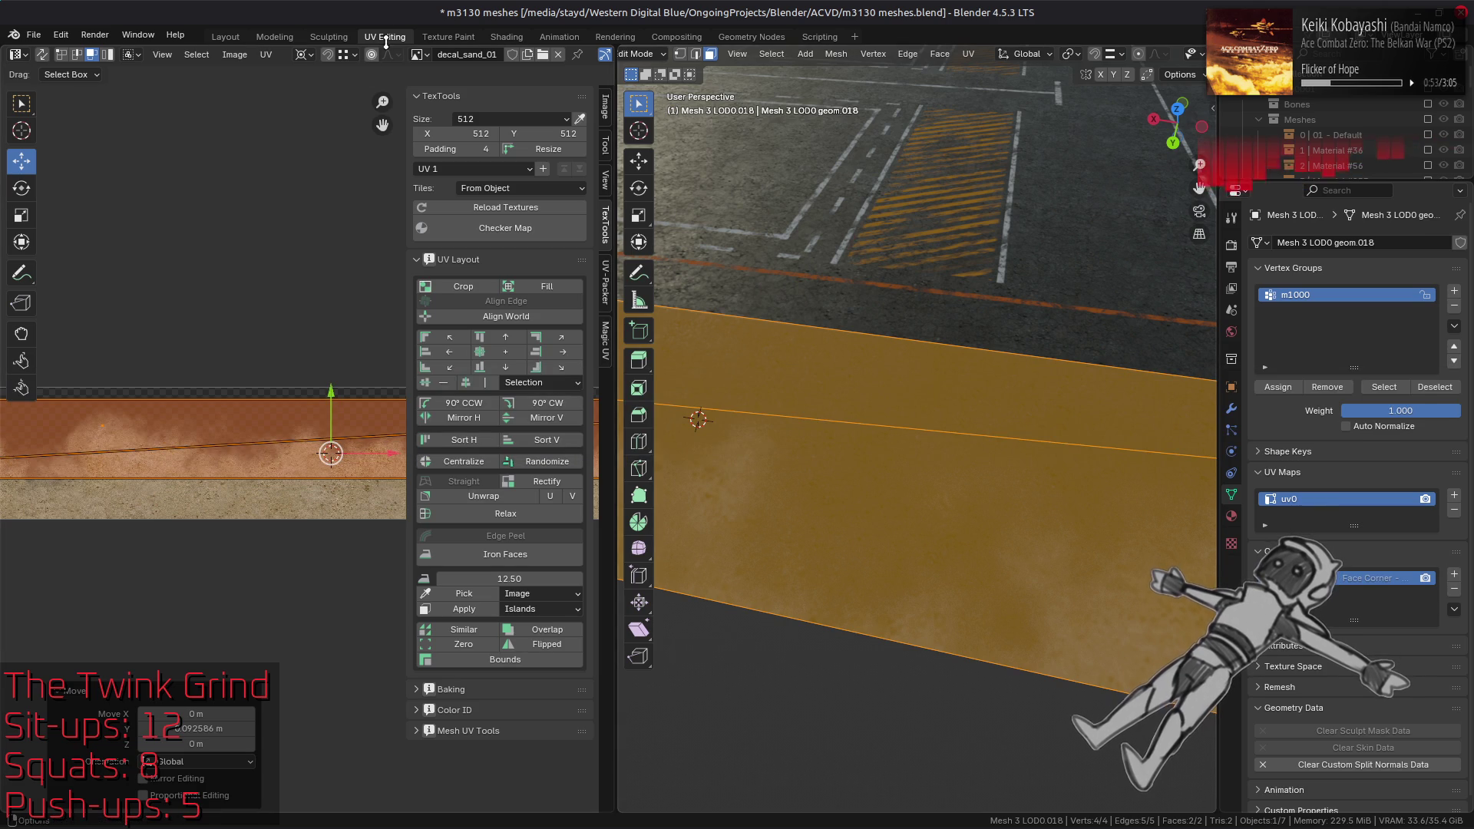
Reload decal_sand_01 in the UV editor, nudge the strip's UV edge slightly, and return to Layout
click(248, 58)
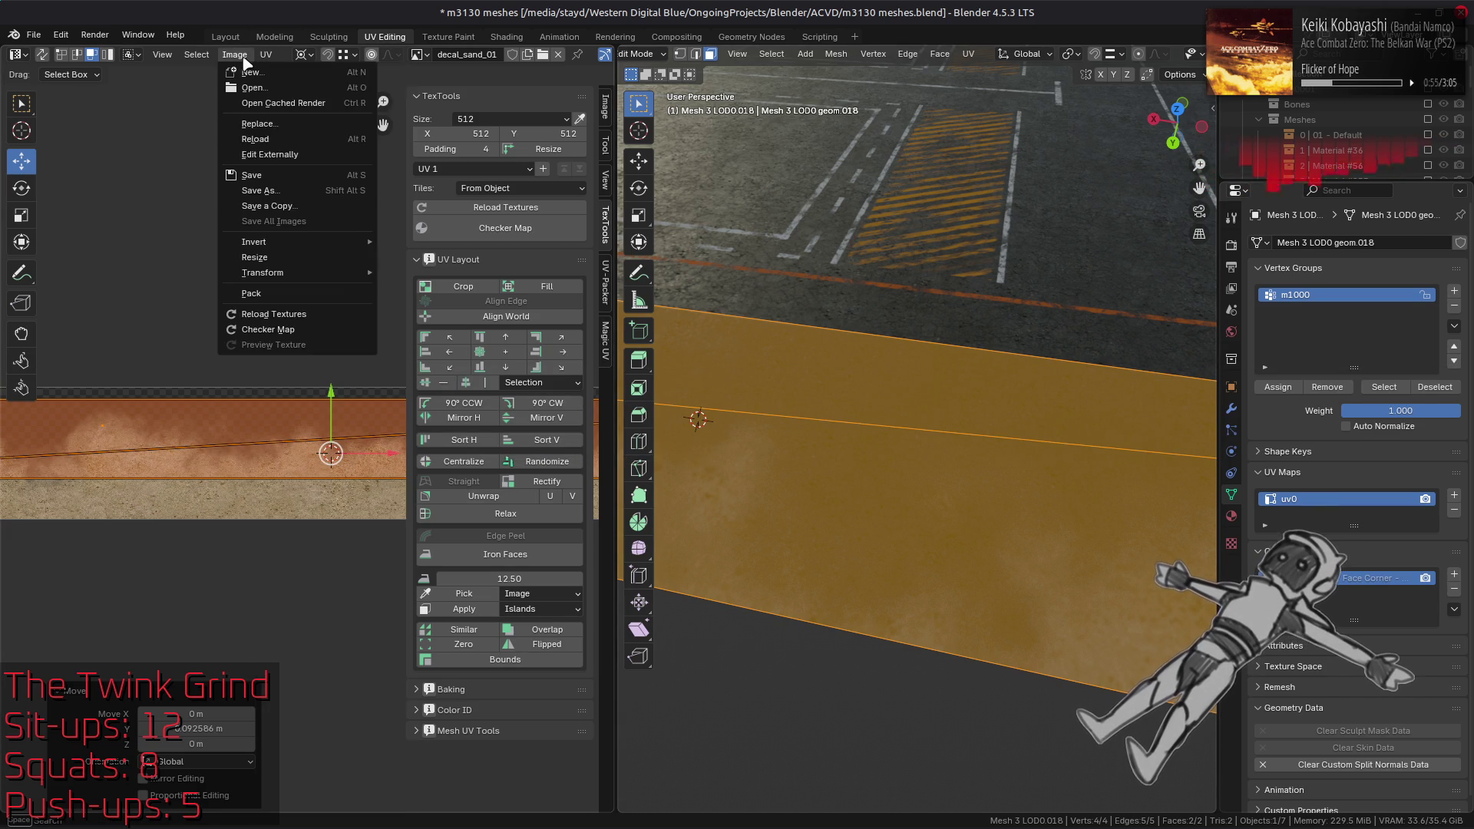
click(286, 141)
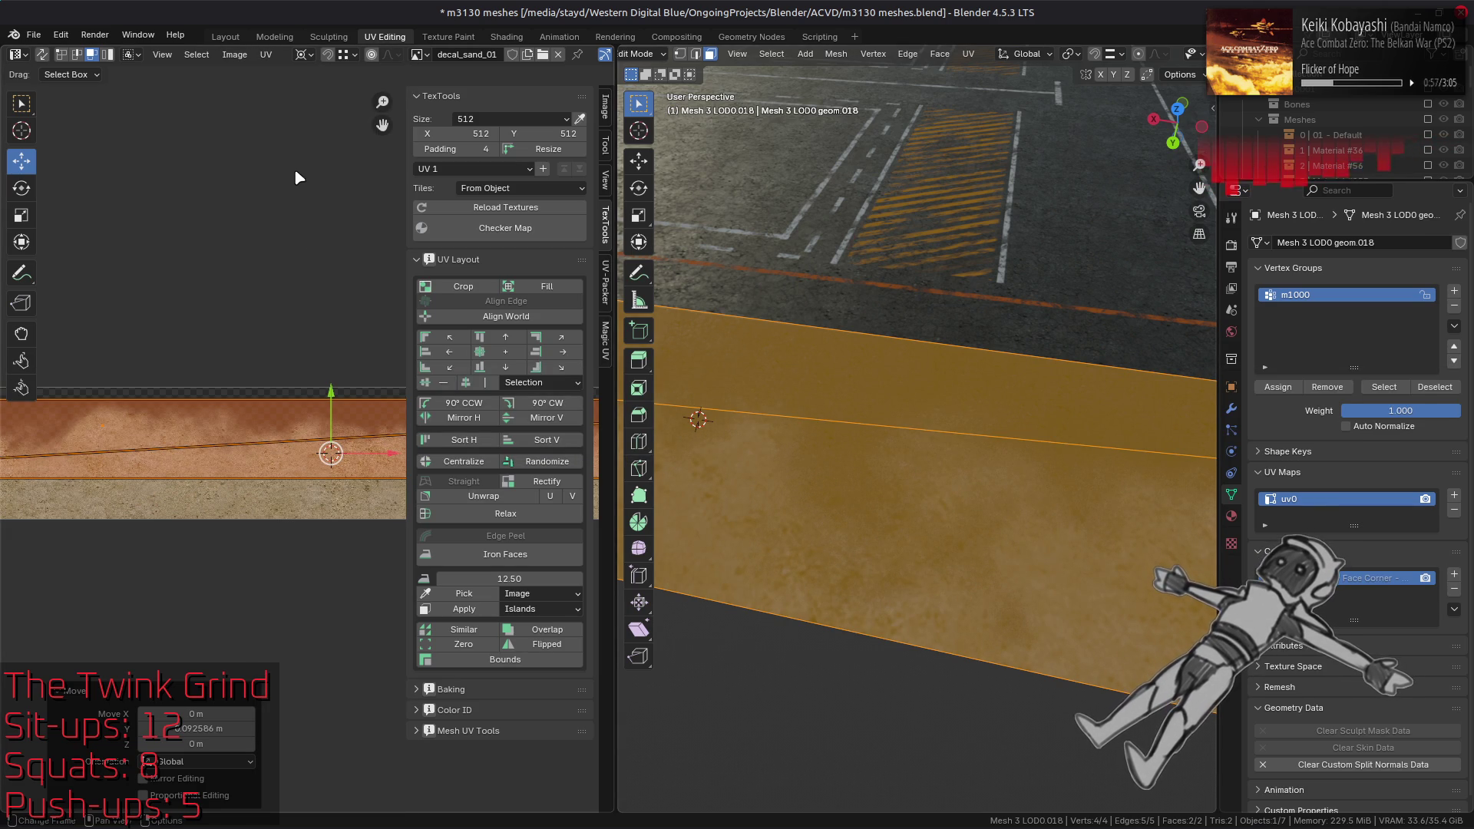
drag(329, 404, 328, 396)
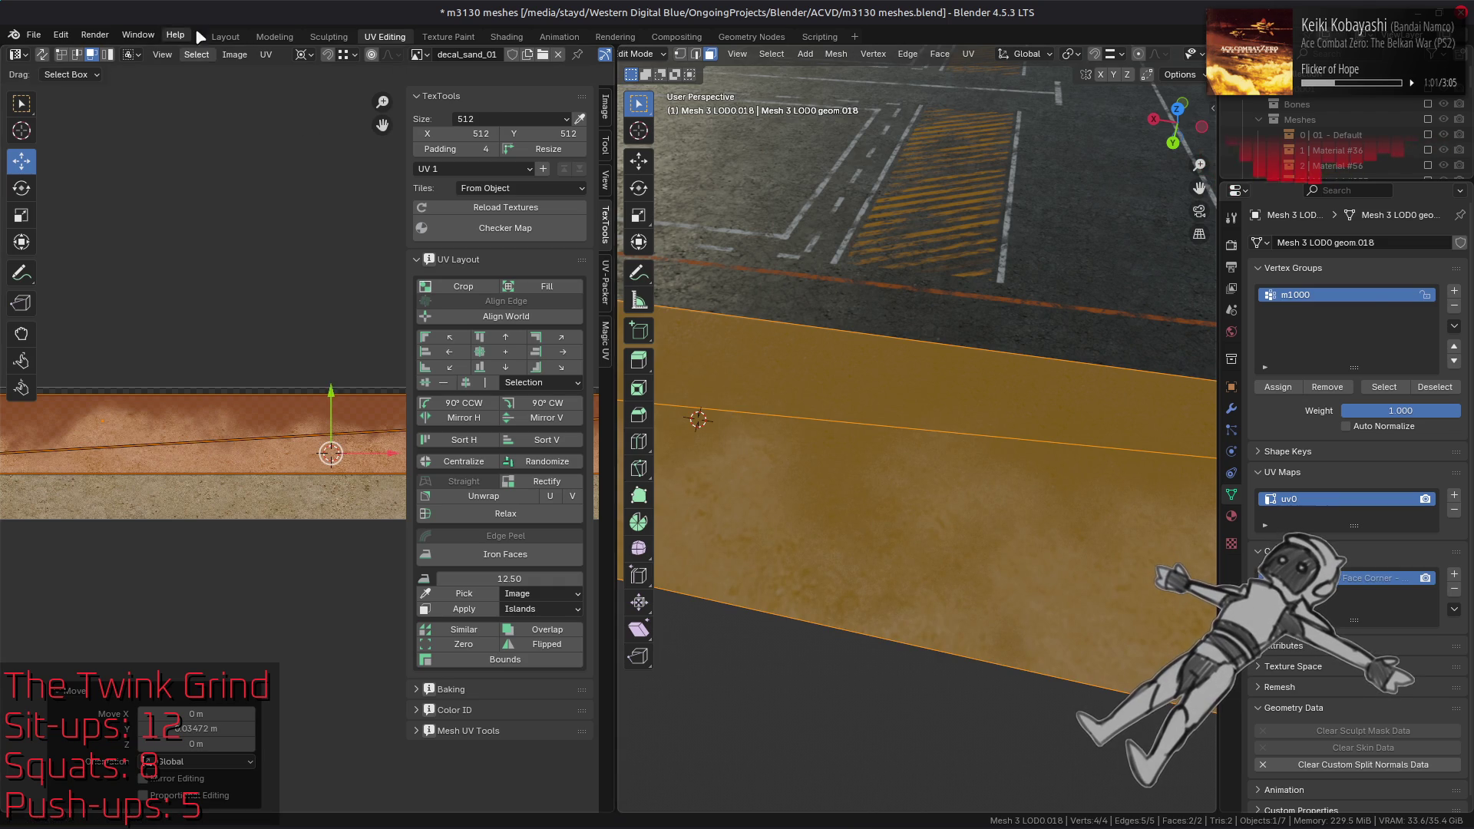
click(224, 37)
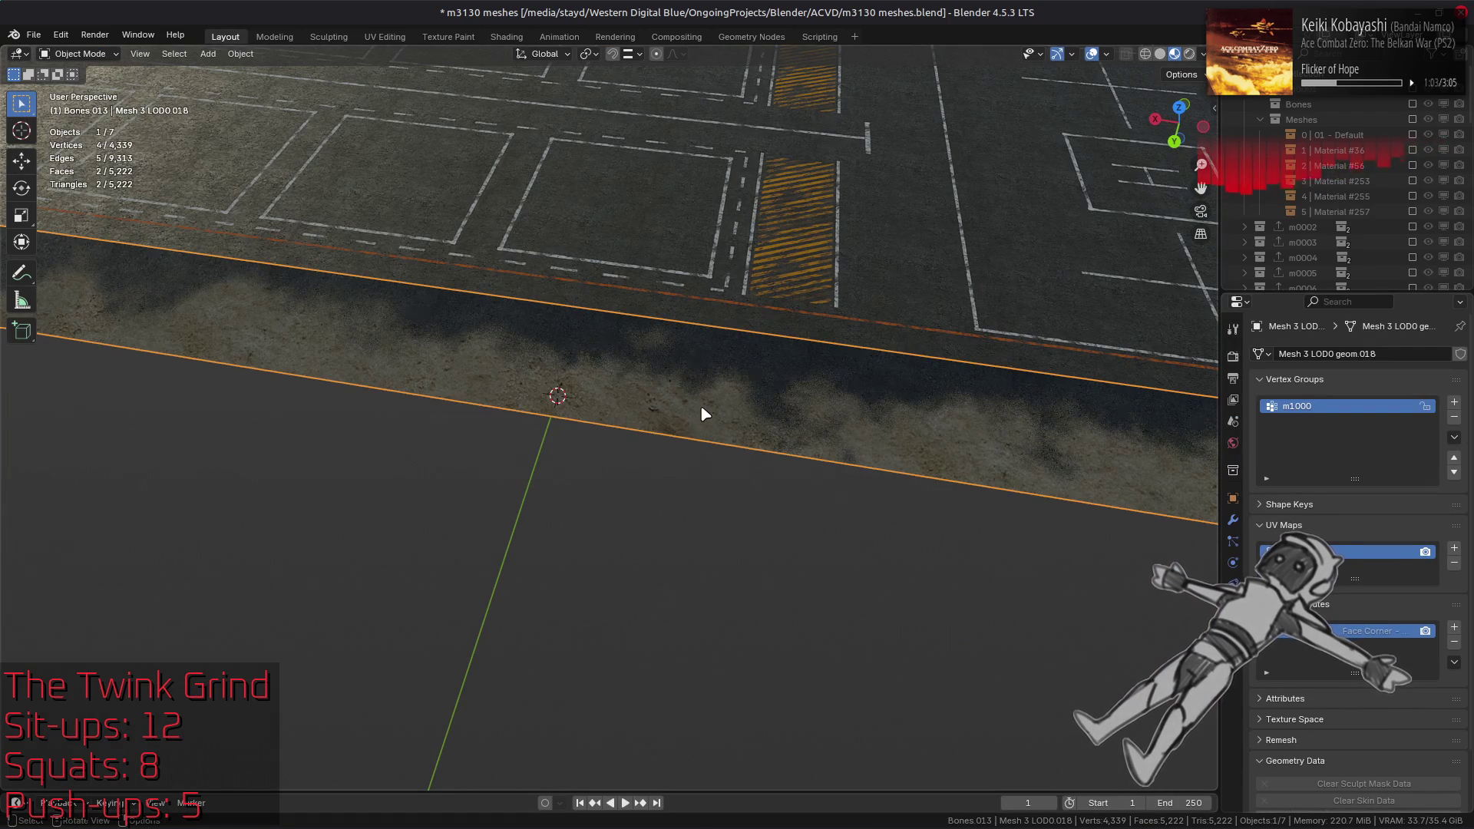
Switch the 01 - Default material's Render Method from Dithered to Blended, then view the whole platform
click(1233, 627)
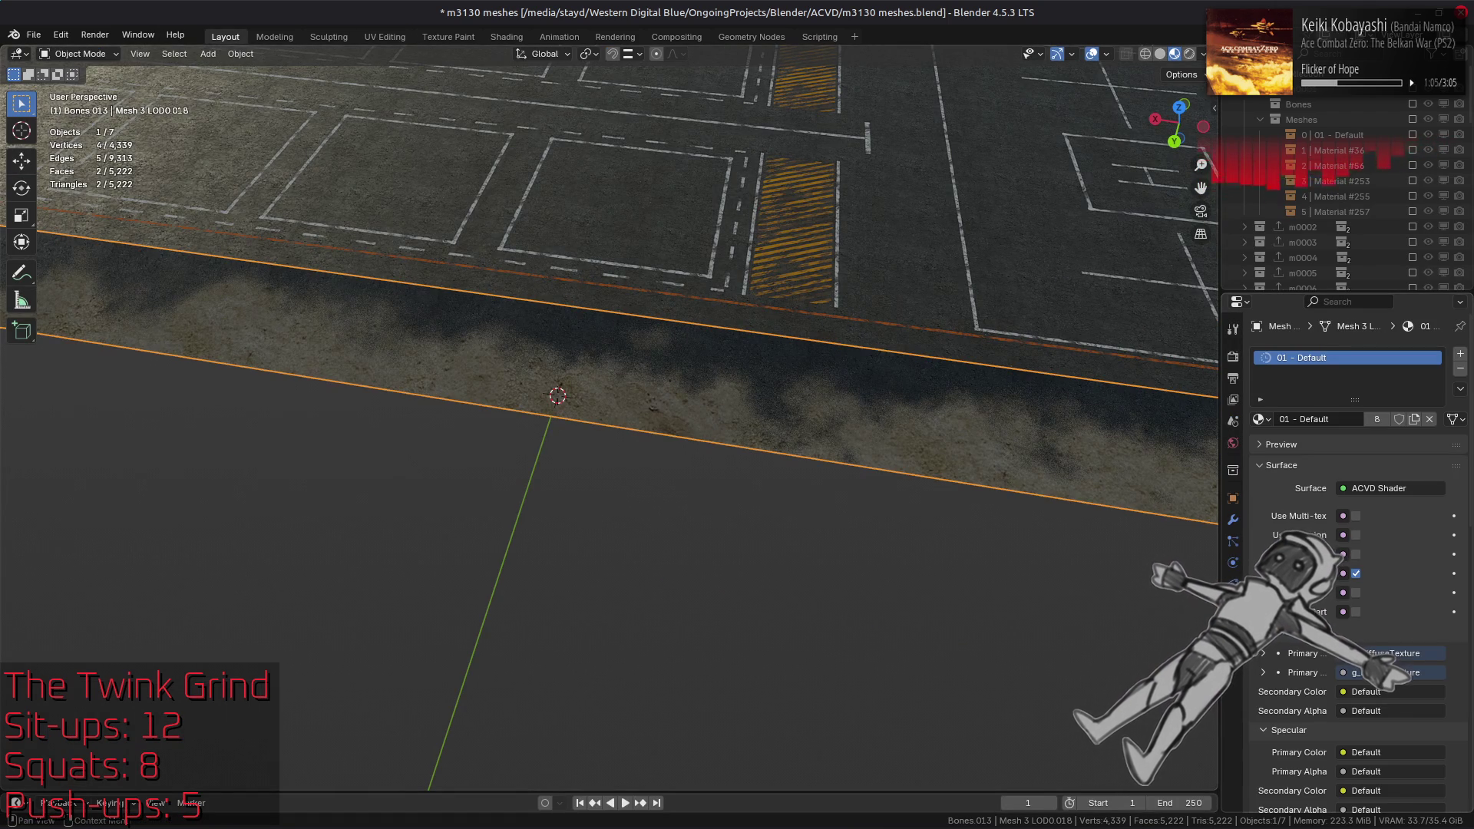
scroll(1351, 538, down, 15)
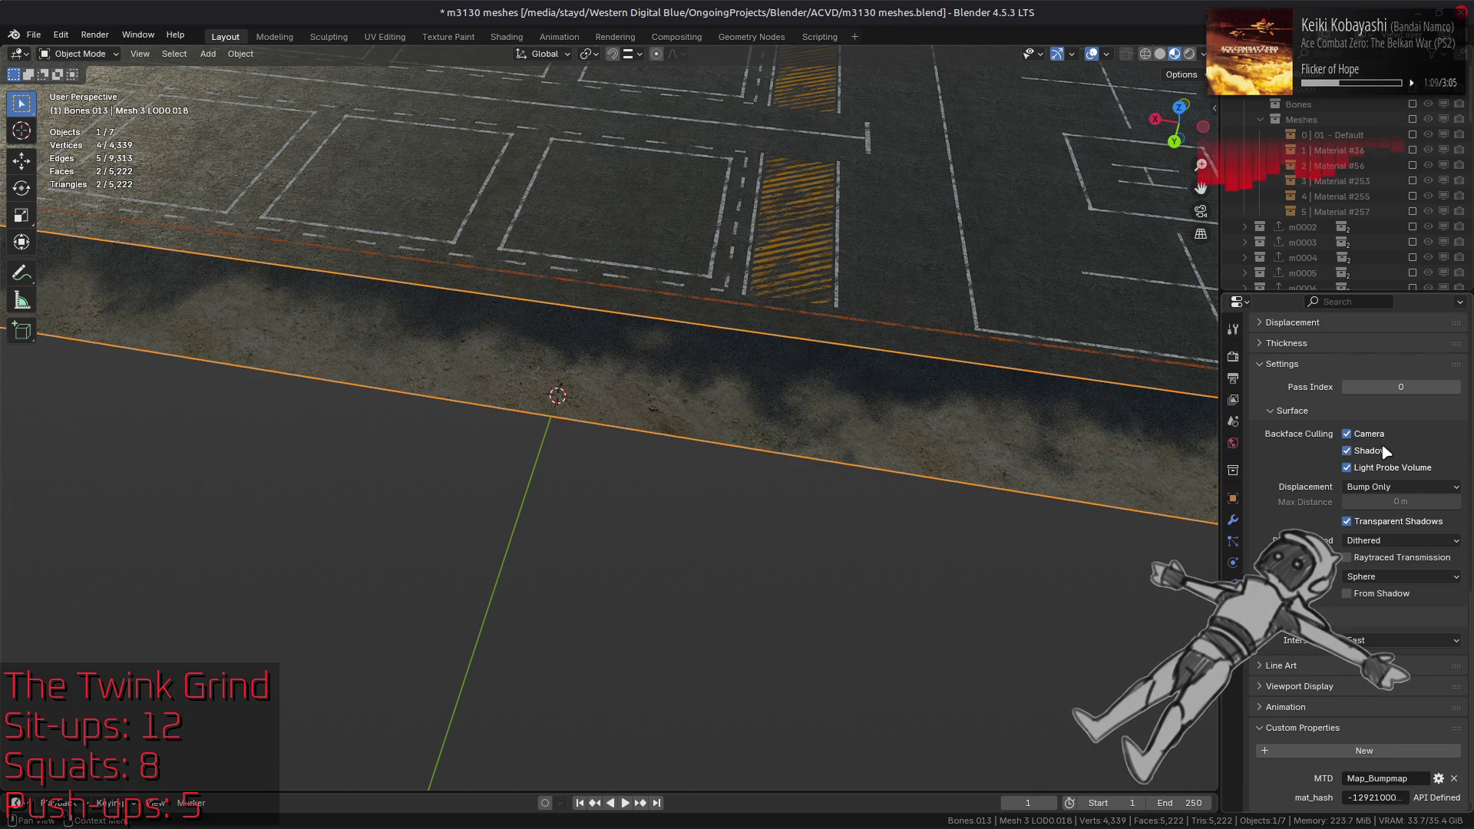
click(1368, 540)
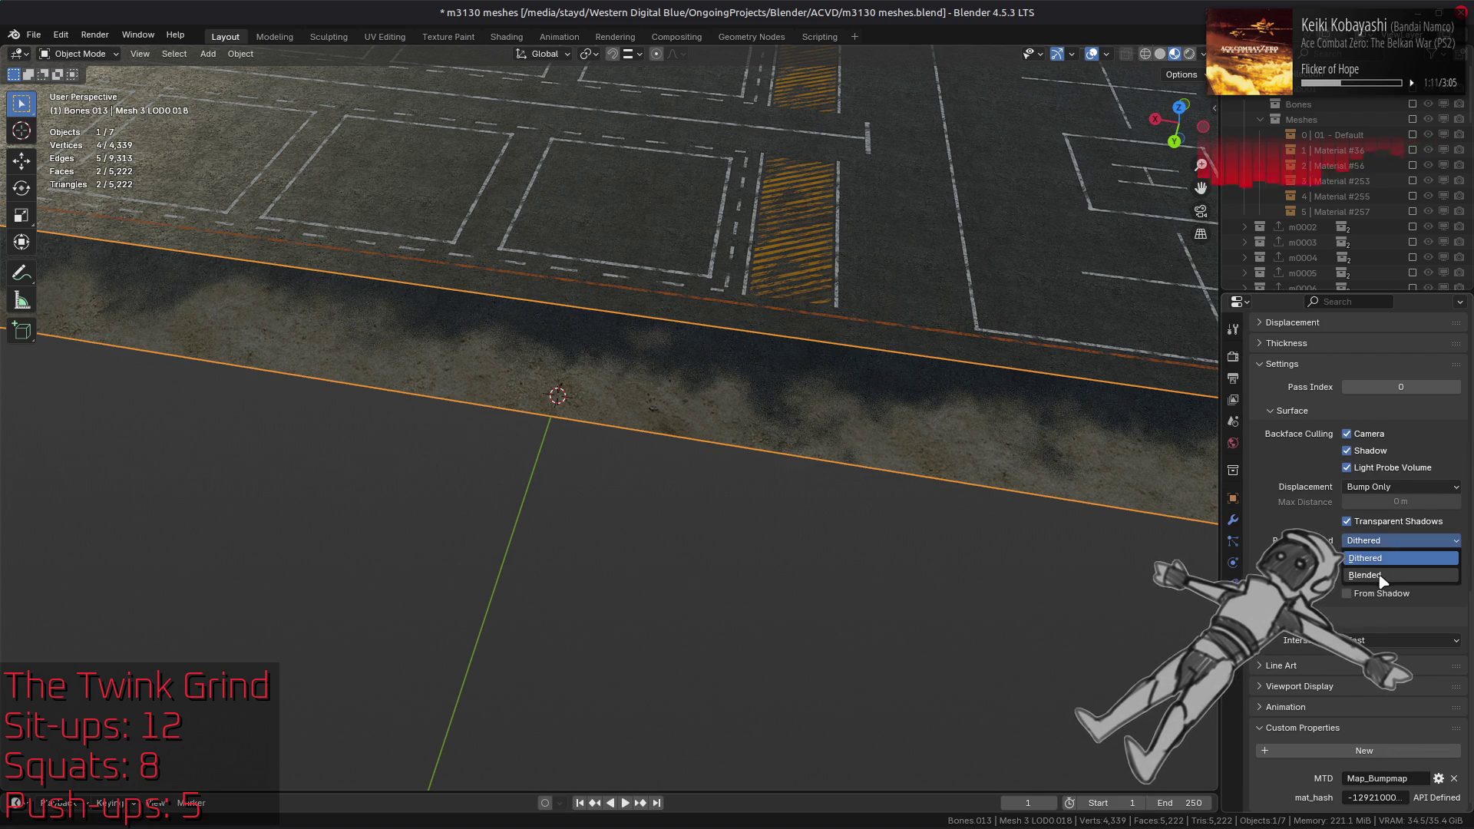
click(1363, 576)
scroll(915, 471, down, 5)
key(alt+a)
middle_drag(1001, 458, 866, 416)
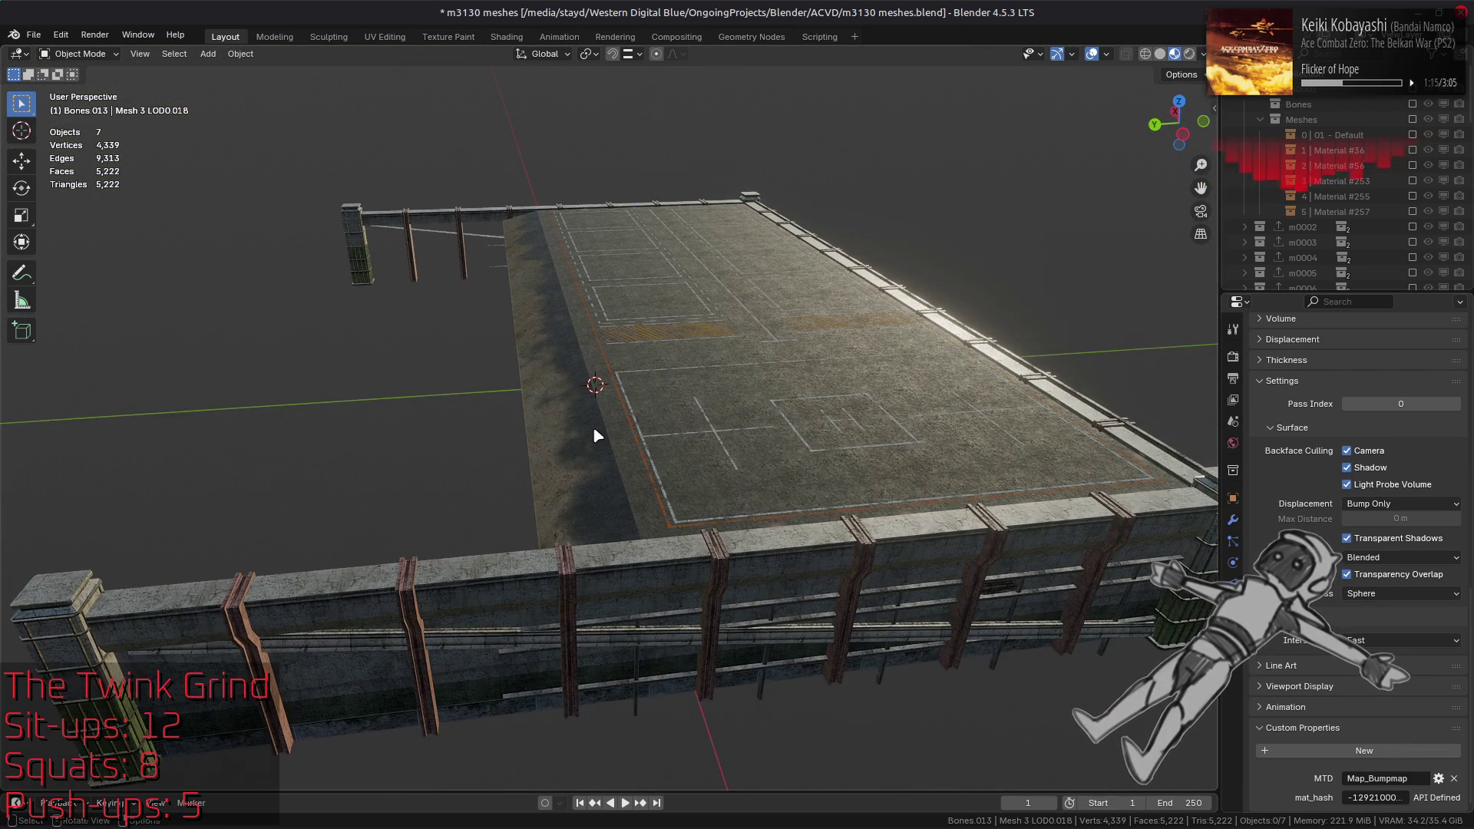
scroll(589, 426, up, 5)
mouse_move(555, 422)
middle_down()
mouse_move(703, 459)
mouse_move(668, 477)
mouse_move(676, 457)
middle_up()
scroll(709, 463, up, 3)
click(565, 291)
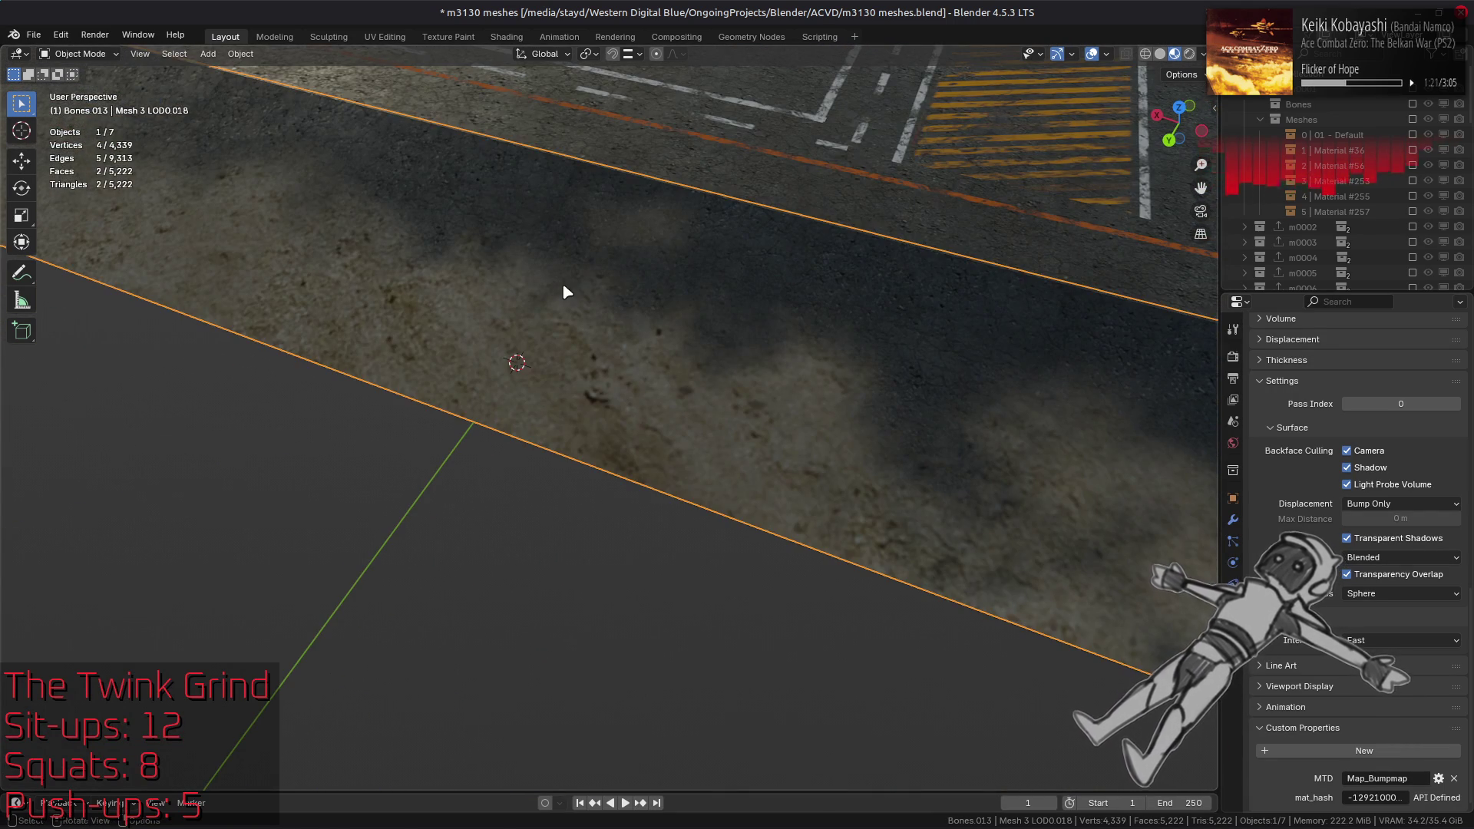
click(508, 39)
middle_drag(674, 623, 700, 736)
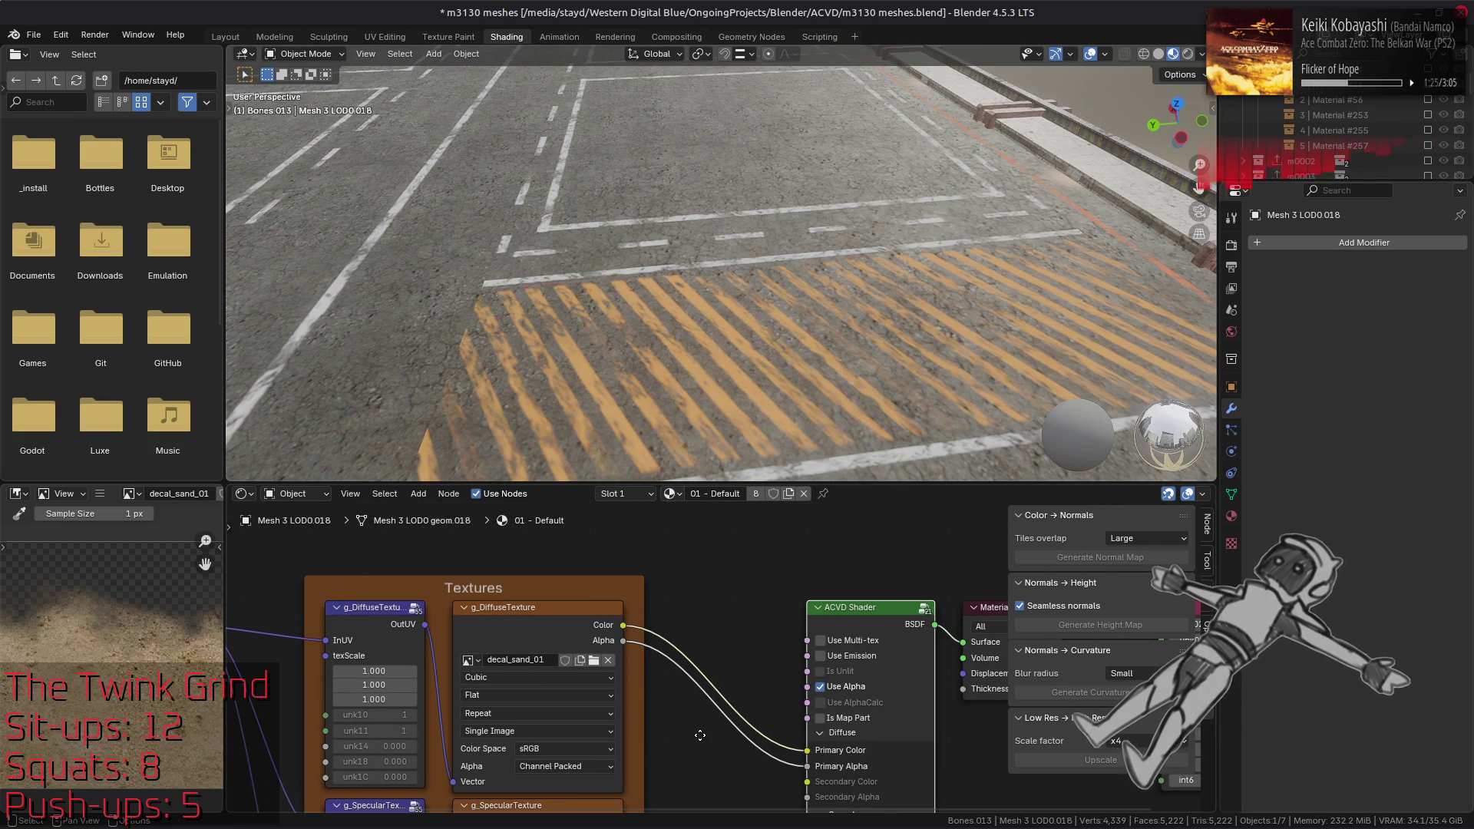
click(576, 639)
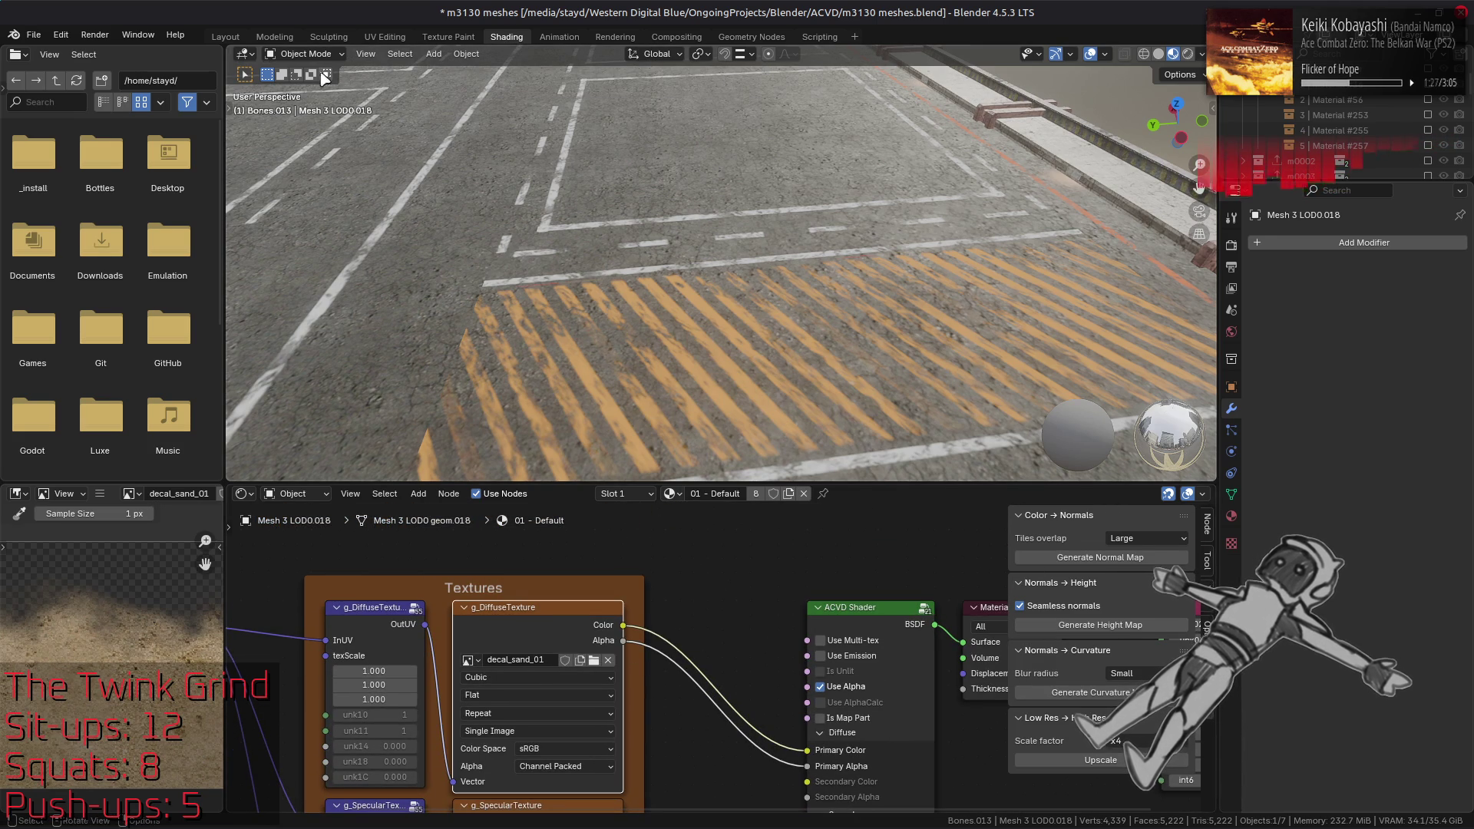
click(226, 37)
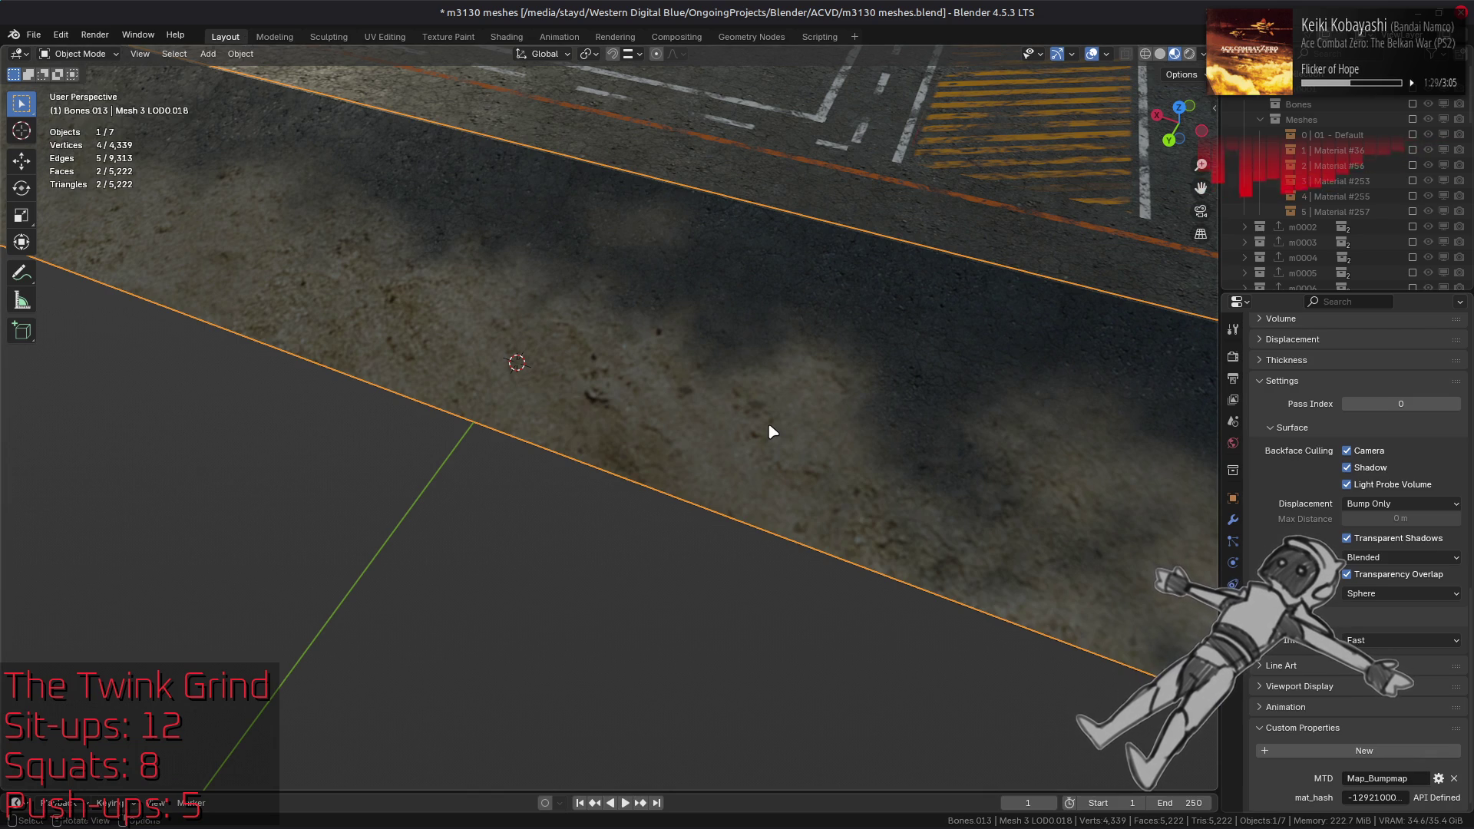
key(KP_Decimal)
key(alt+a)
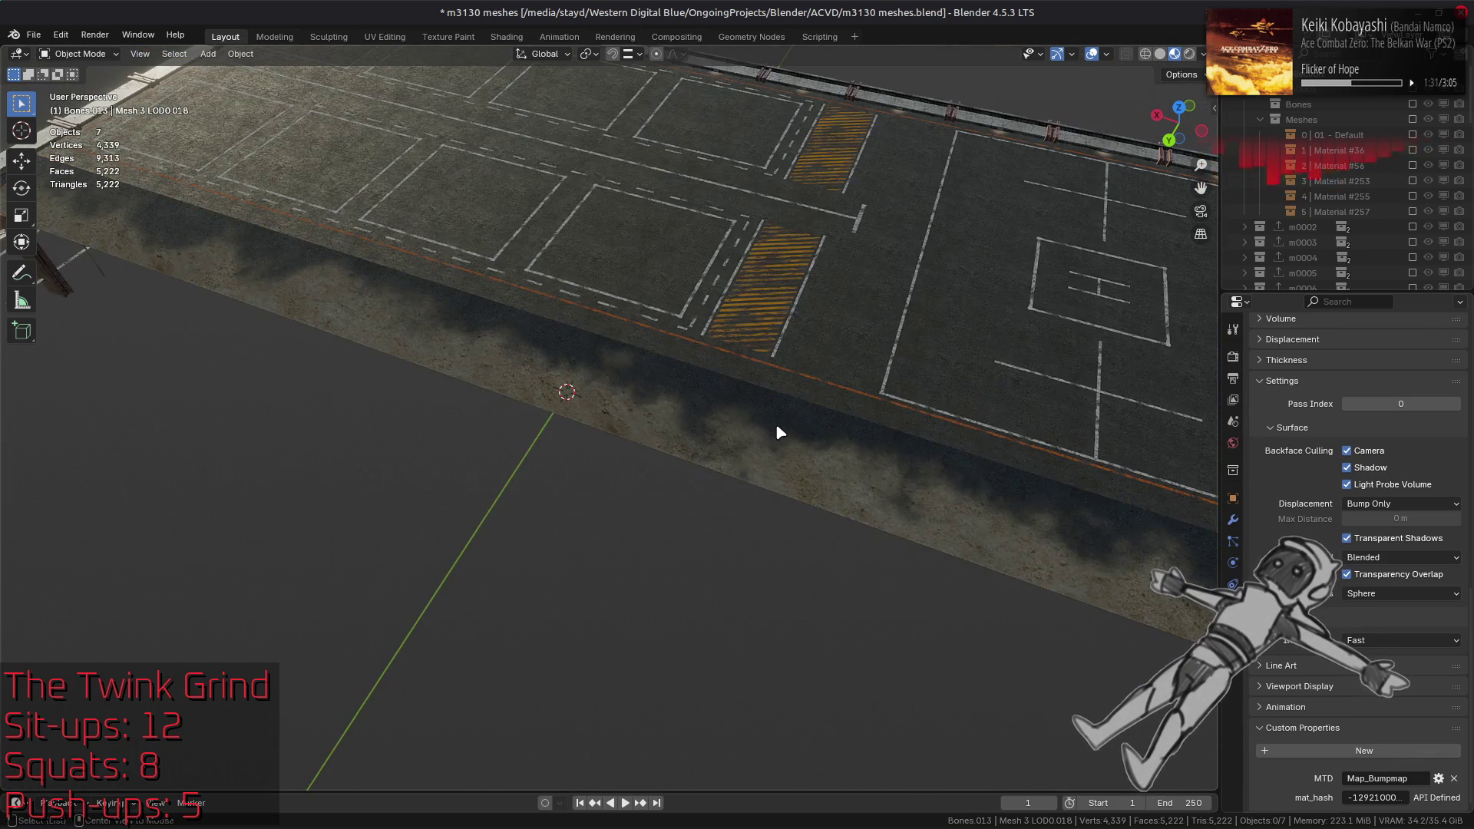
scroll(780, 432, down, 5)
mouse_move(789, 441)
middle_down()
mouse_move(648, 385)
mouse_move(691, 422)
middle_up()
scroll(622, 381, up, 4)
click(691, 422)
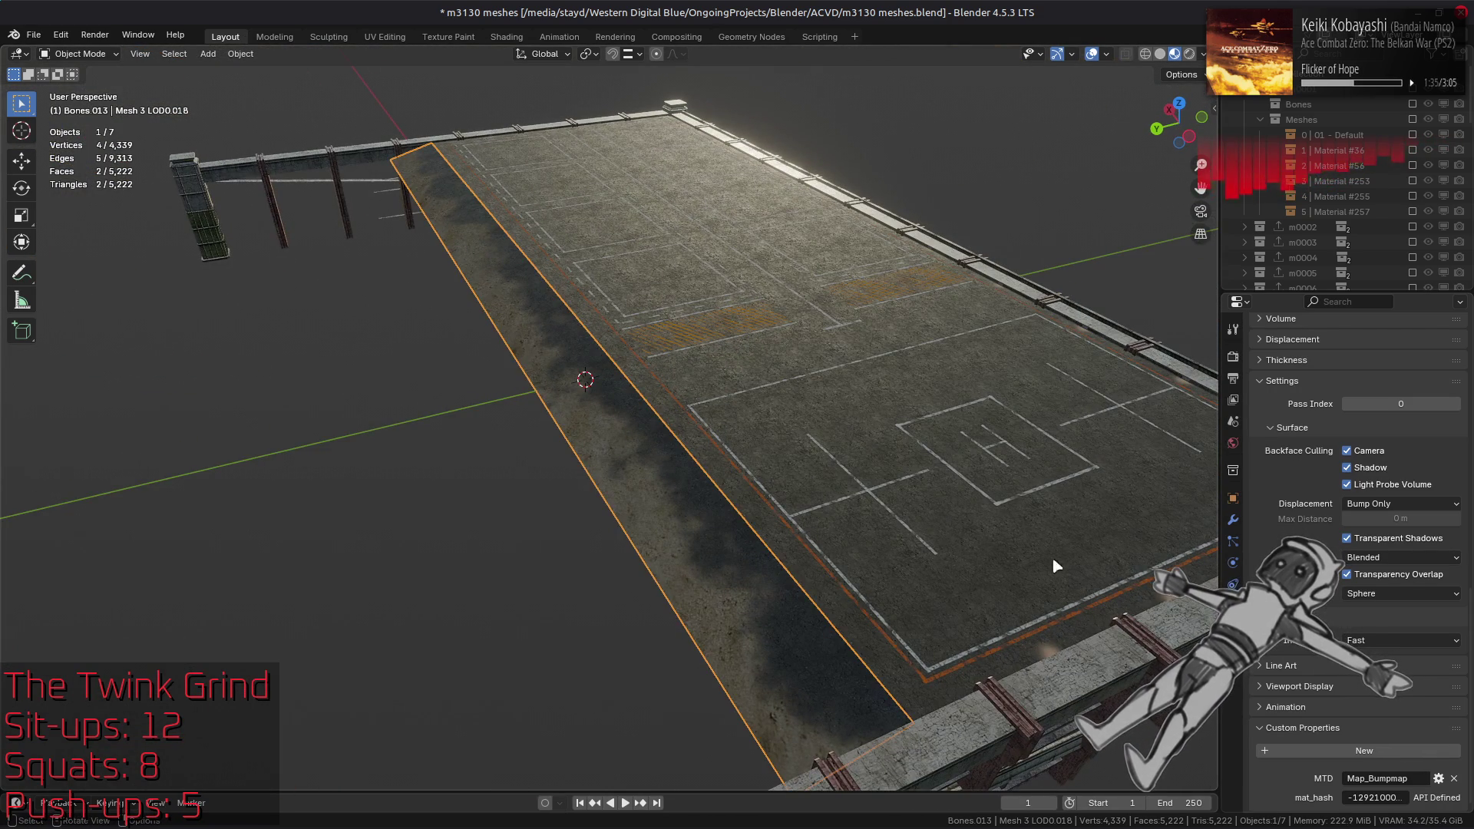
scroll(1279, 643, up, 8)
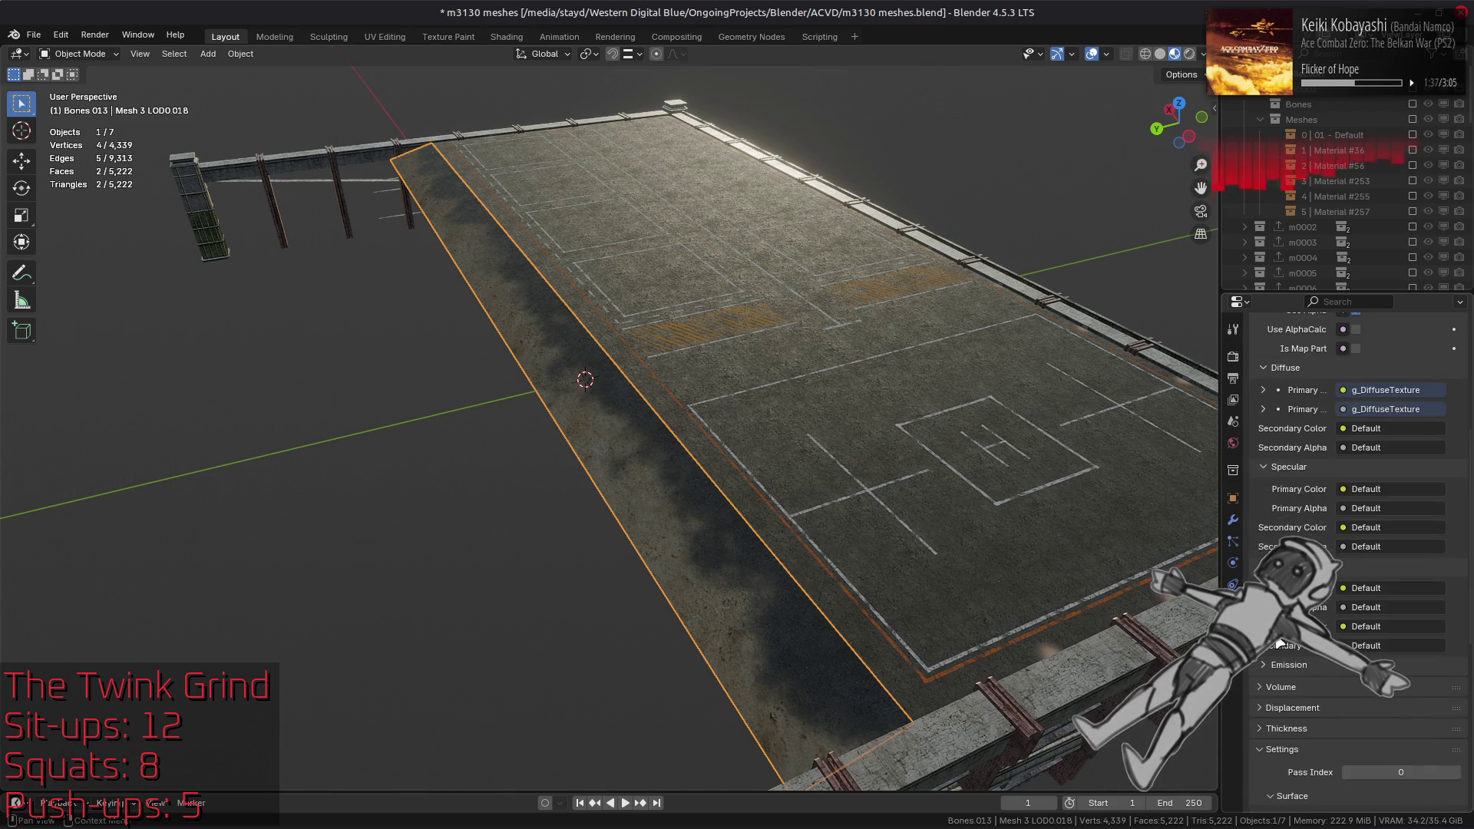
scroll(1279, 644, up, 8)
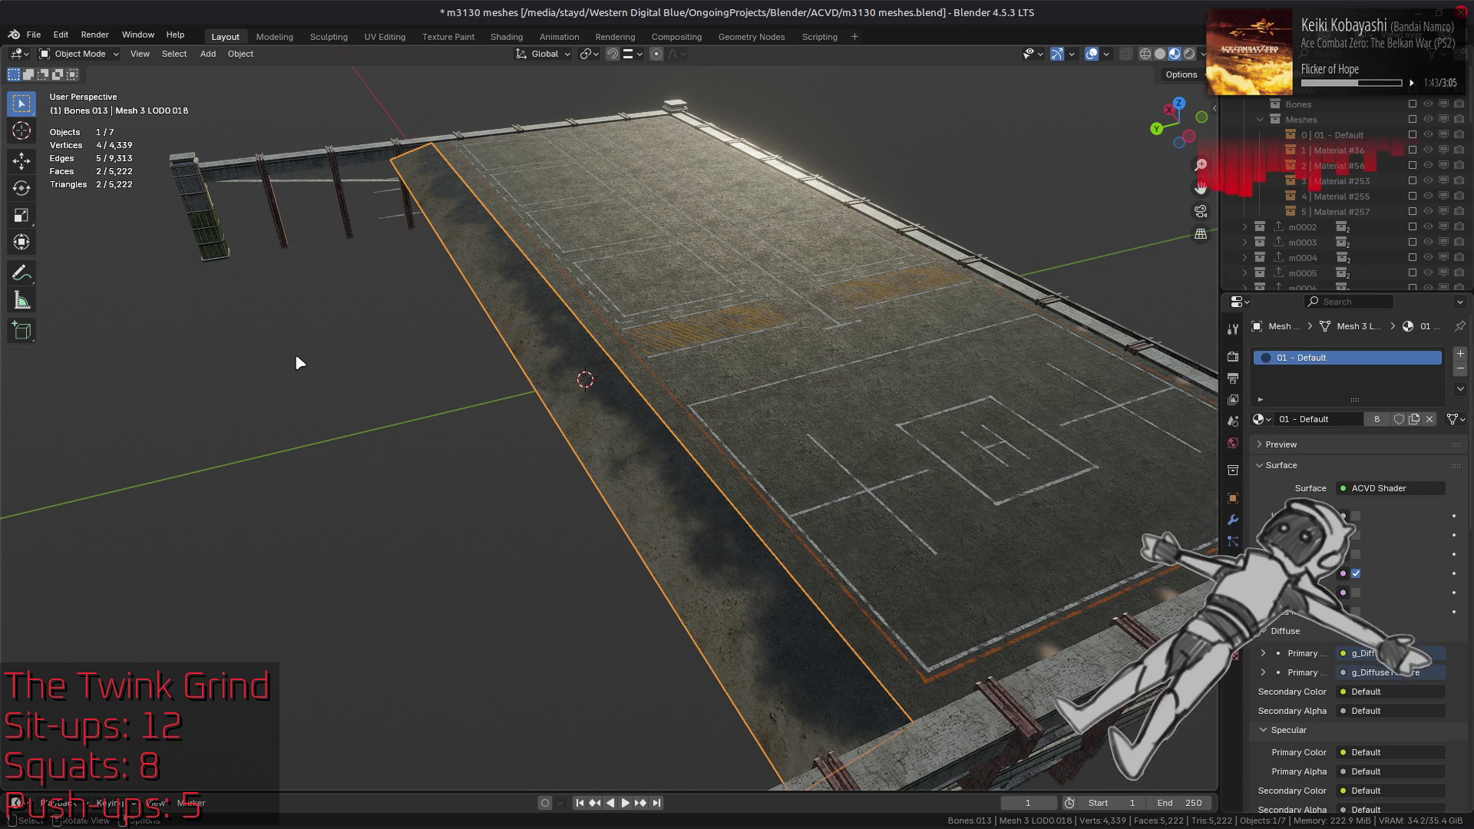
click(506, 37)
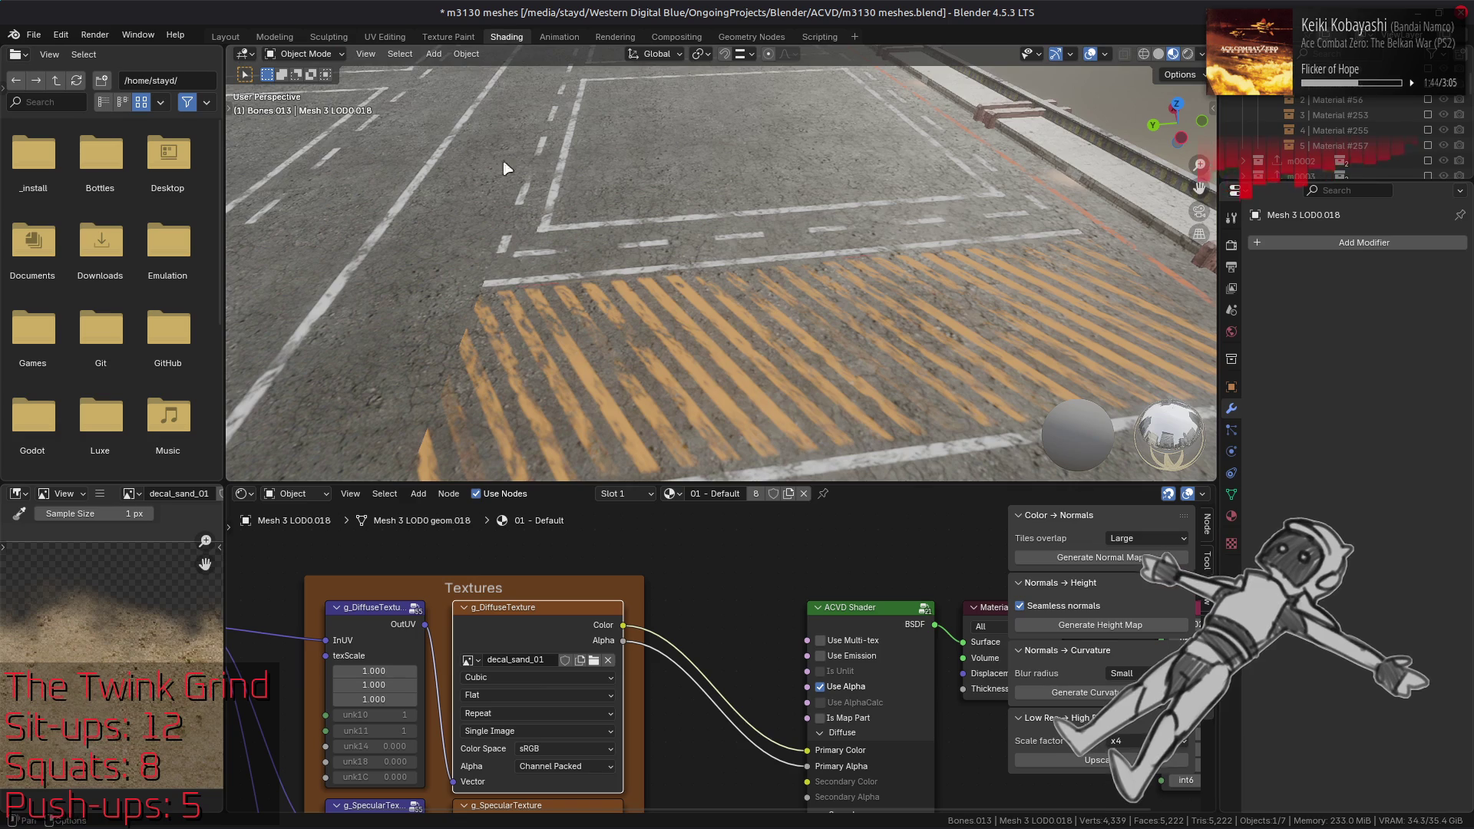
Load m3130_sand_01 into the diffuse texture node
click(470, 661)
text(313)
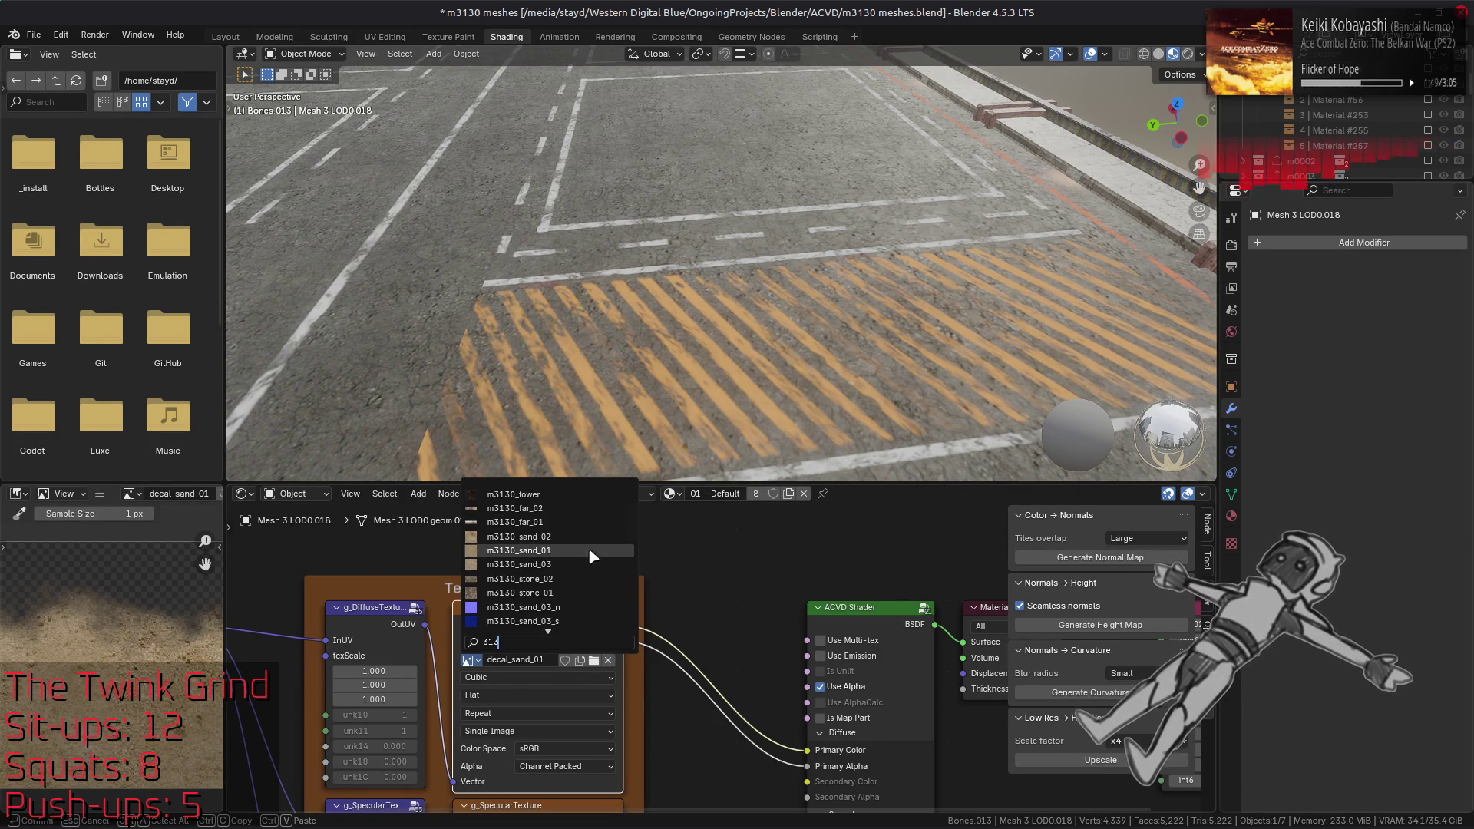
click(589, 550)
middle_drag(548, 634, 548, 565)
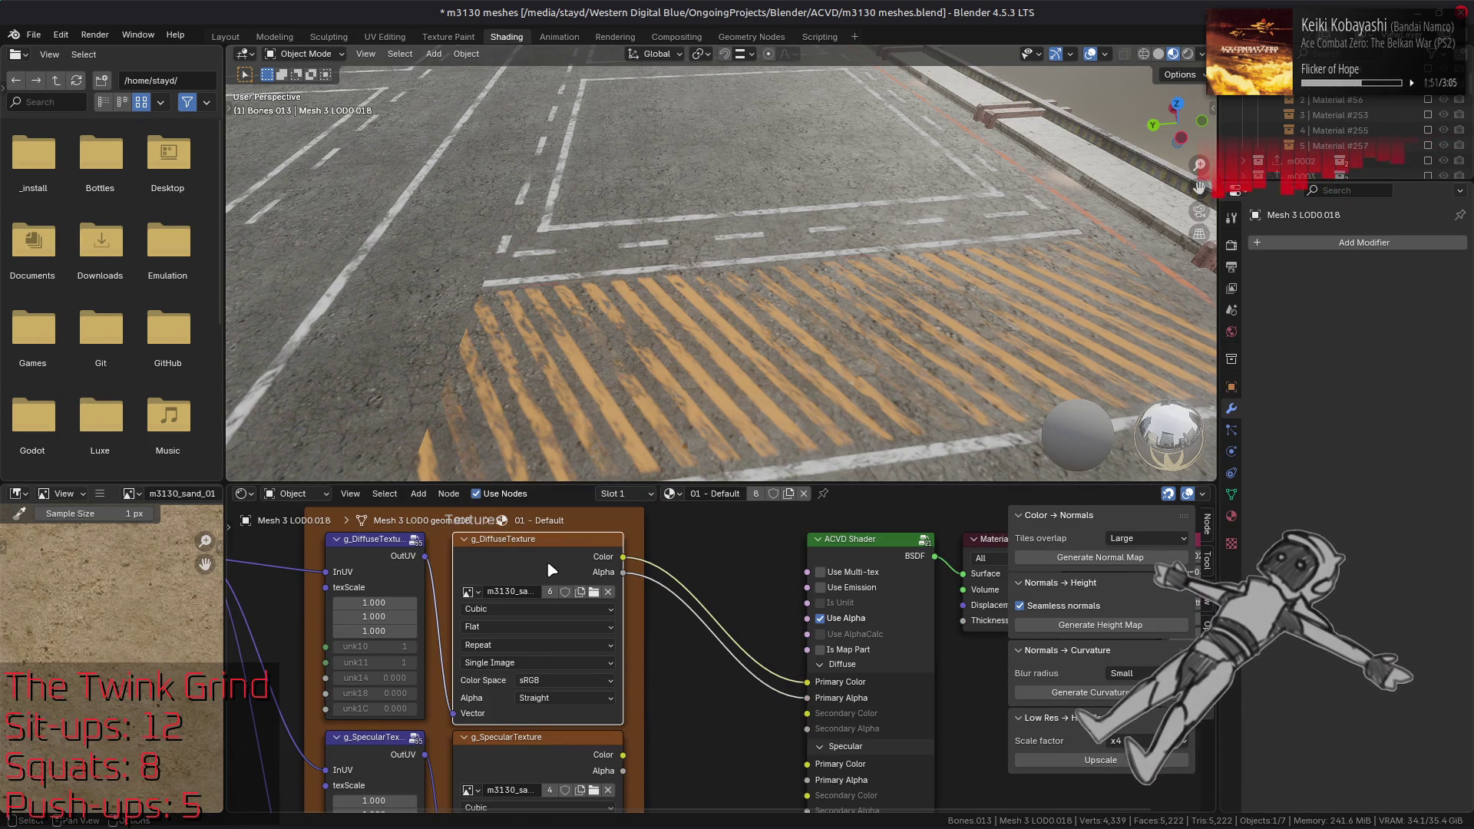
key(Home)
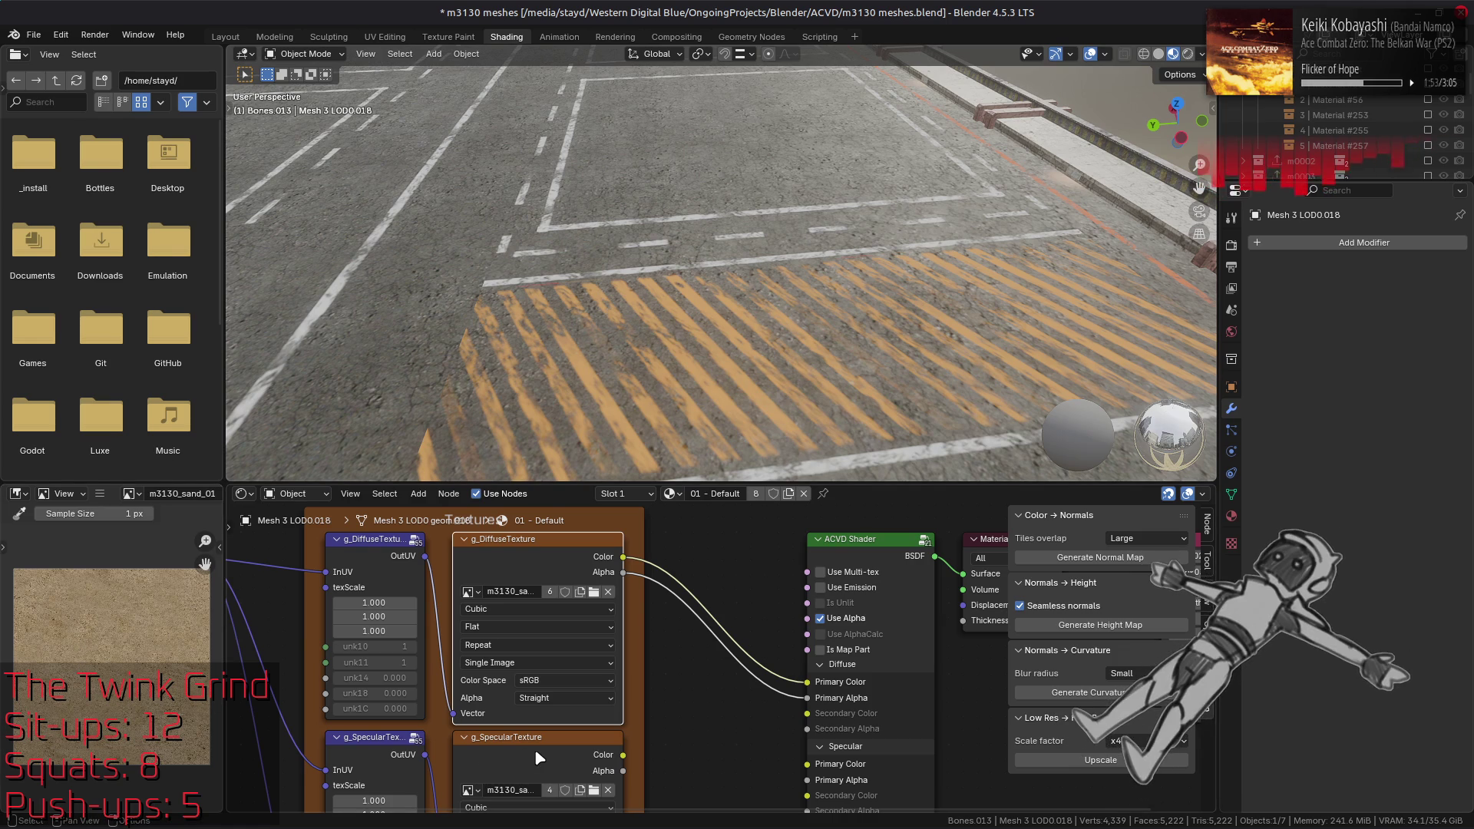
Connect g_SpecularTexture Color and Alpha to the shader's Specular Primary Color and Alpha
click(534, 748)
middle_drag(665, 760, 639, 604)
drag(597, 598, 647, 614)
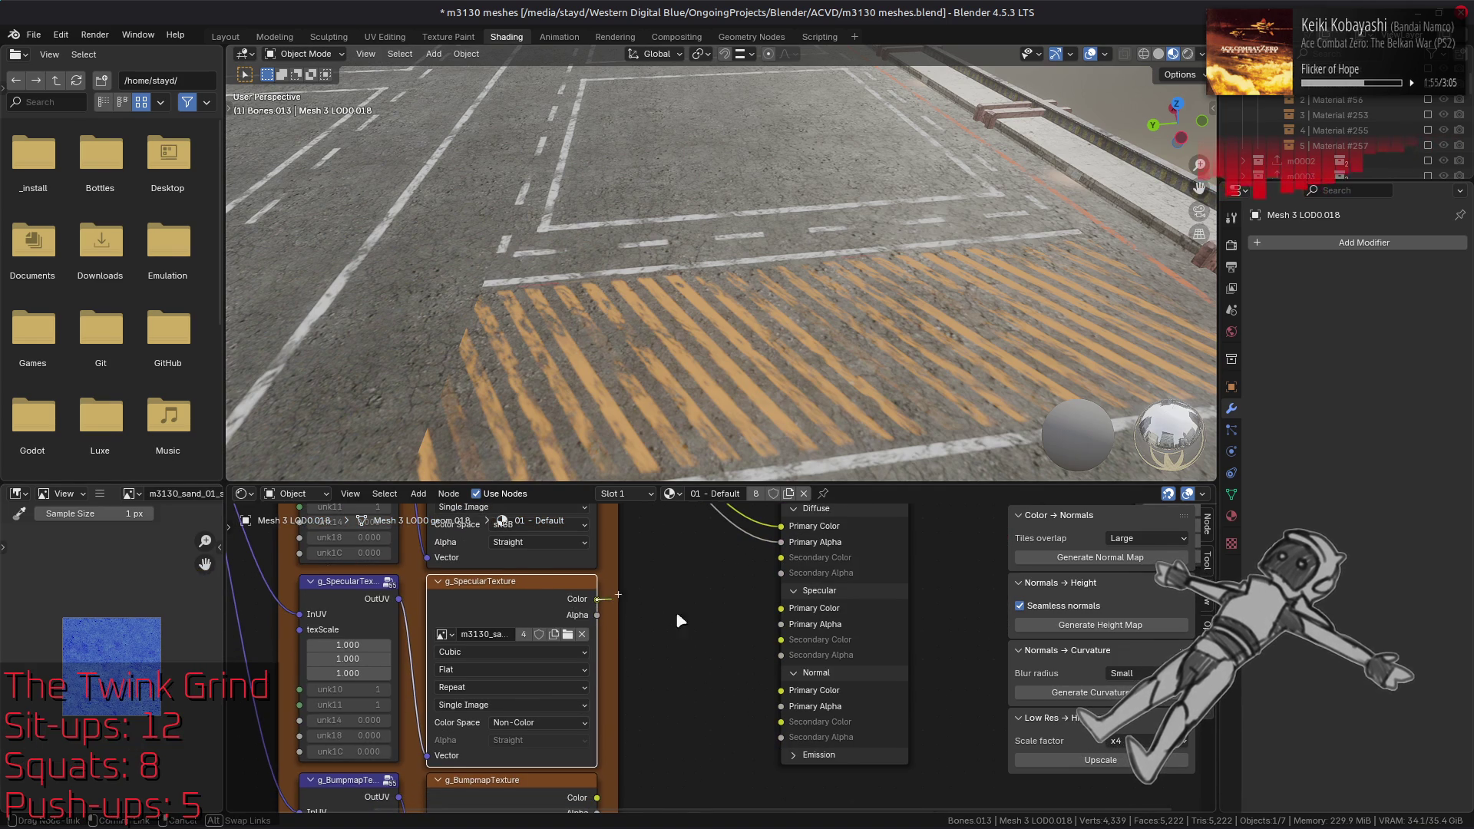
drag(778, 610, 780, 608)
mouse_move(596, 615)
mouse_down()
mouse_move(756, 640)
mouse_move(781, 624)
mouse_up()
middle_drag(625, 786, 619, 692)
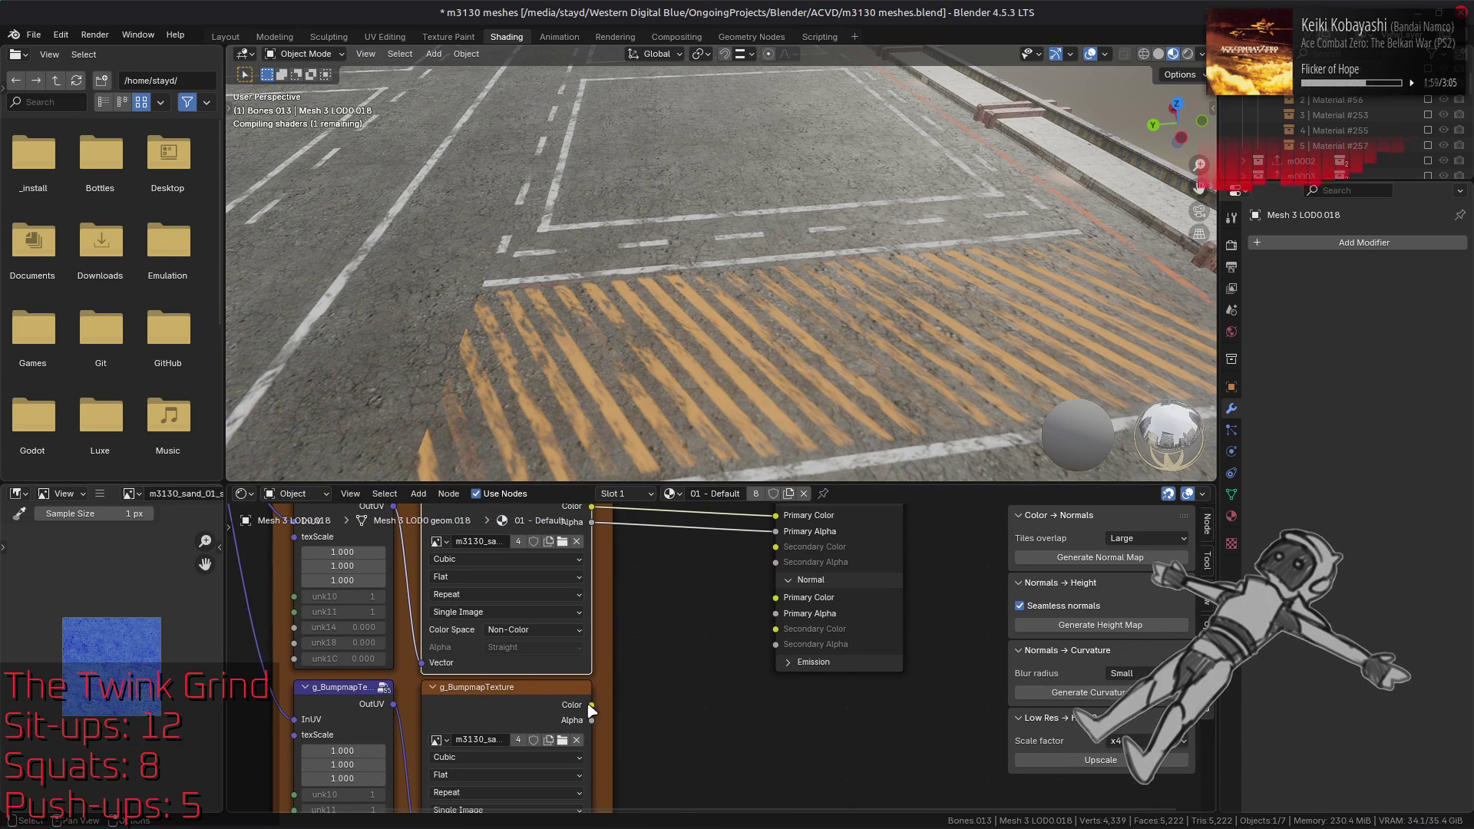
Connect g_BumpmapTexture Color and Alpha to the shader's Normal Primary Color and Alpha
click(491, 687)
drag(591, 705, 777, 597)
drag(591, 720, 775, 615)
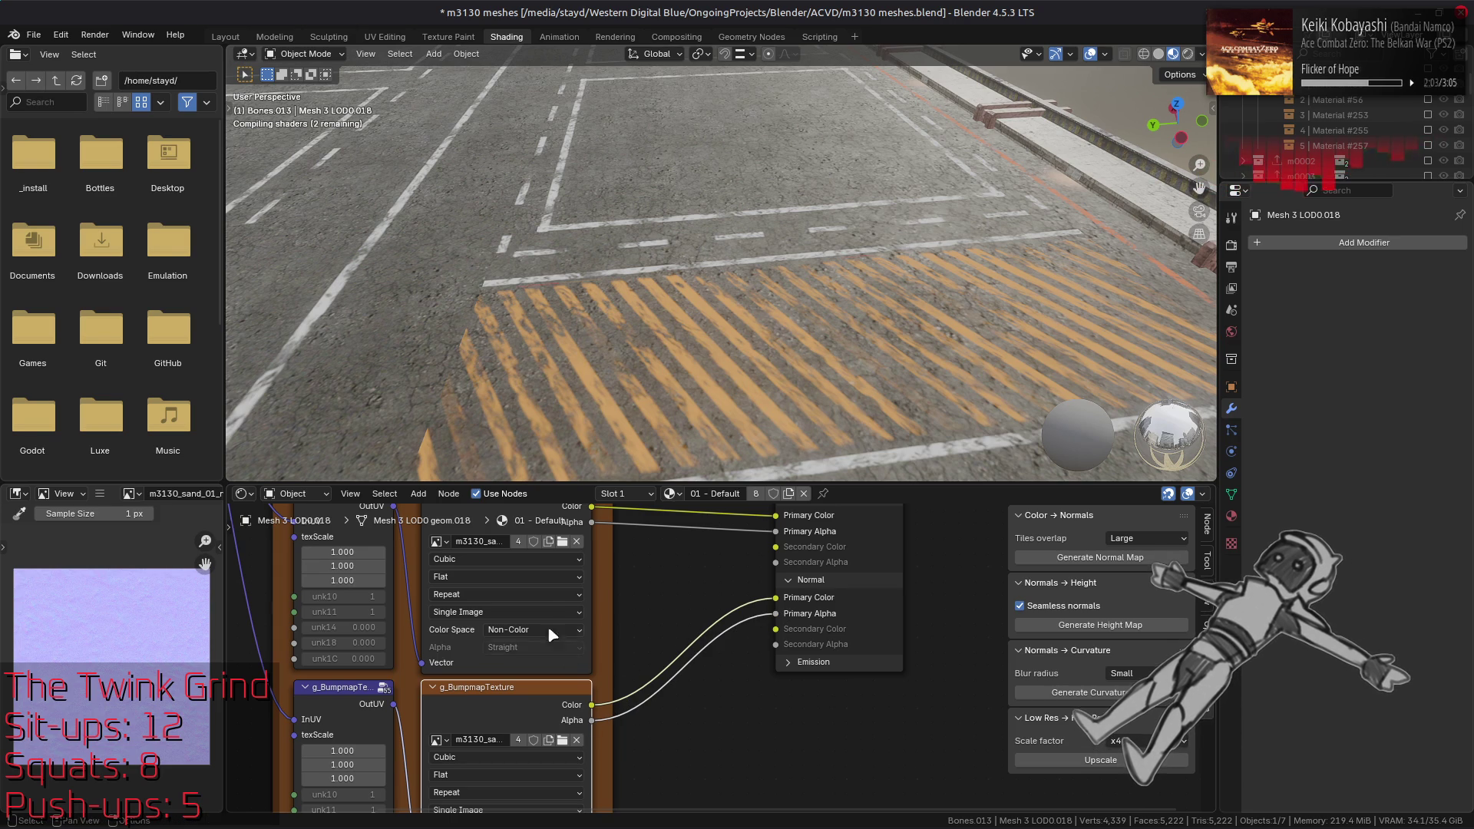
middle_drag(592, 689, 617, 626)
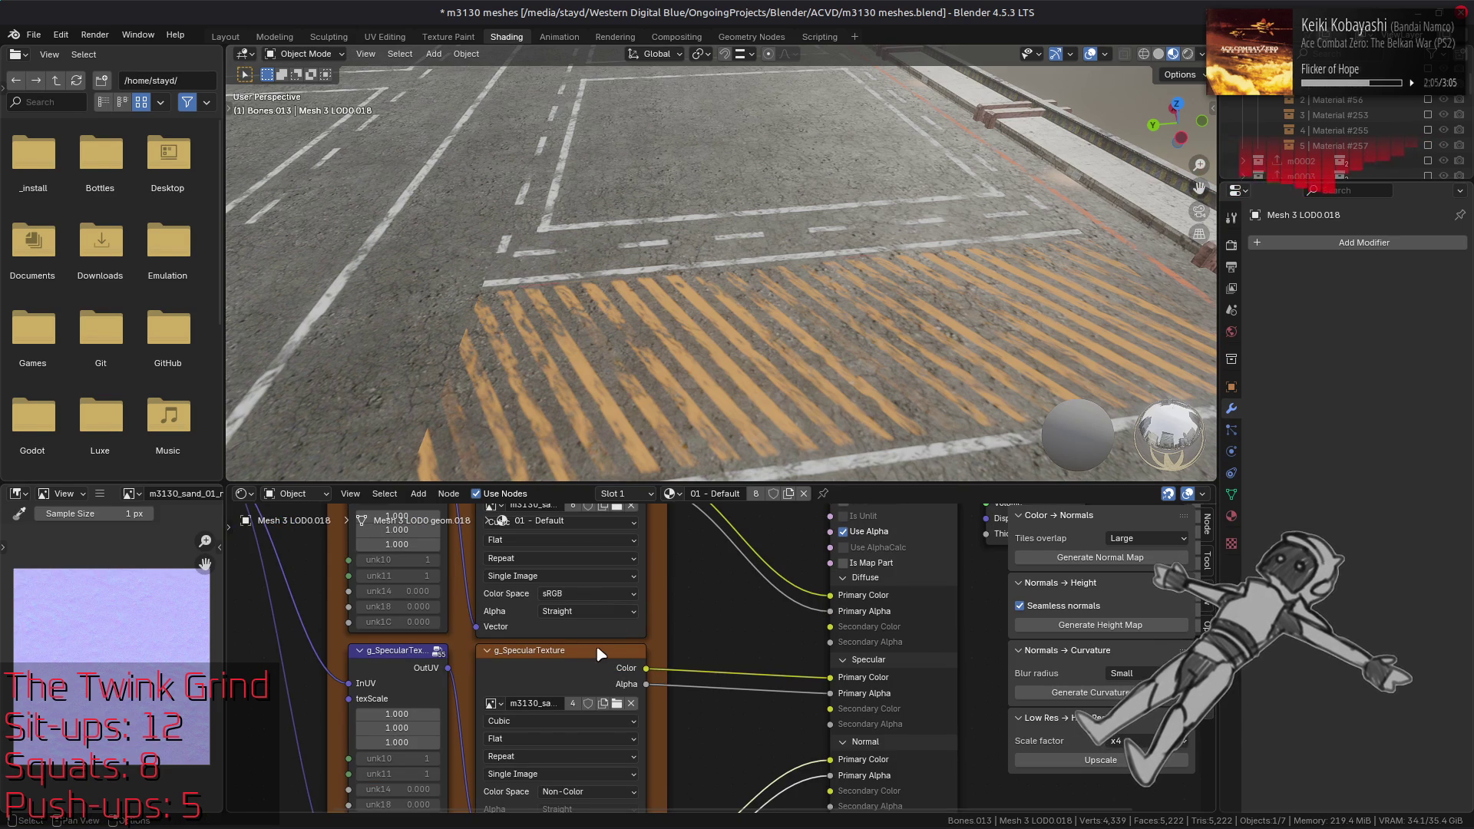
click(600, 653)
middle_drag(569, 582, 559, 689)
click(560, 576)
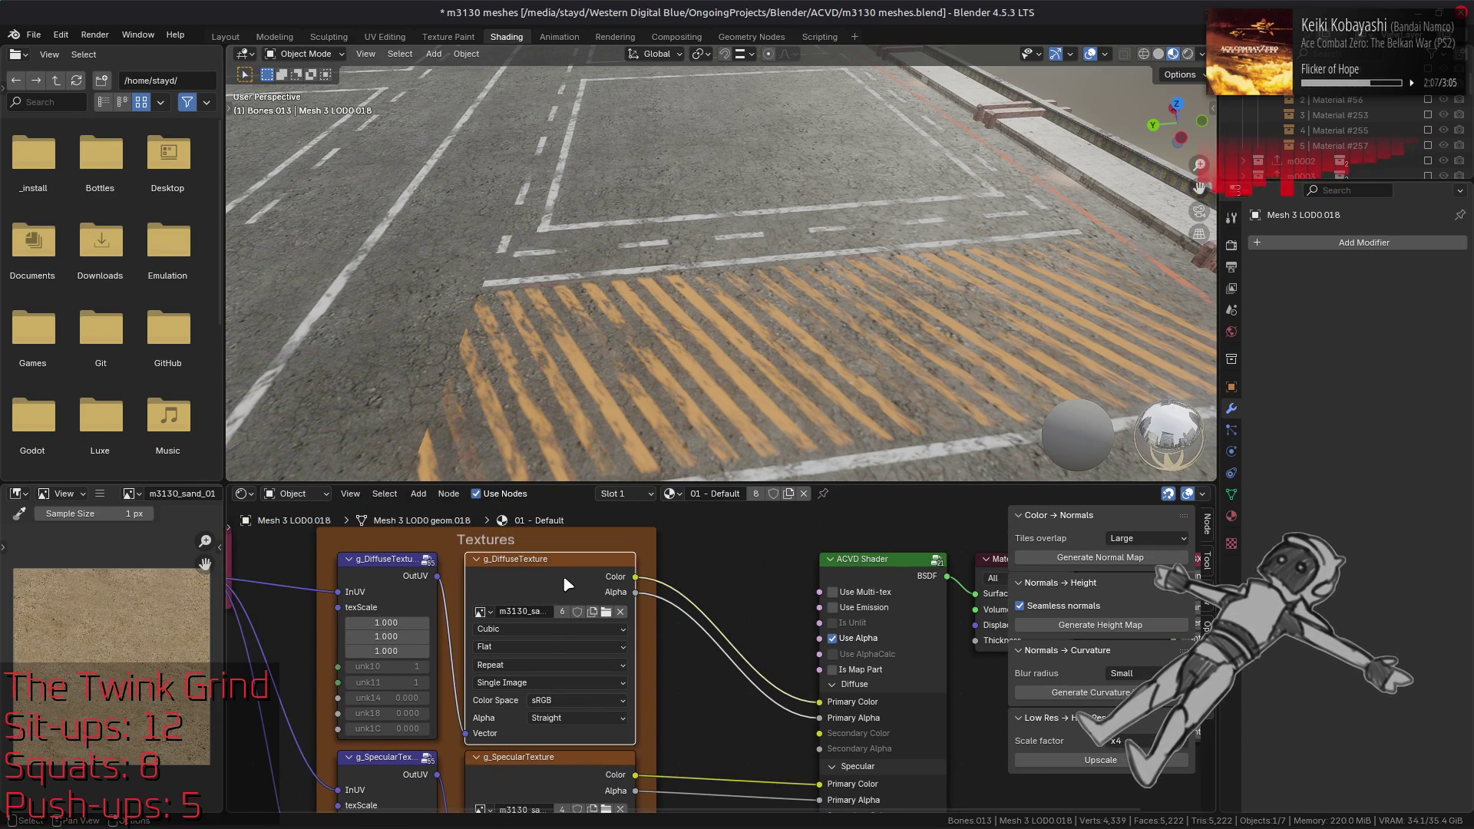
click(224, 37)
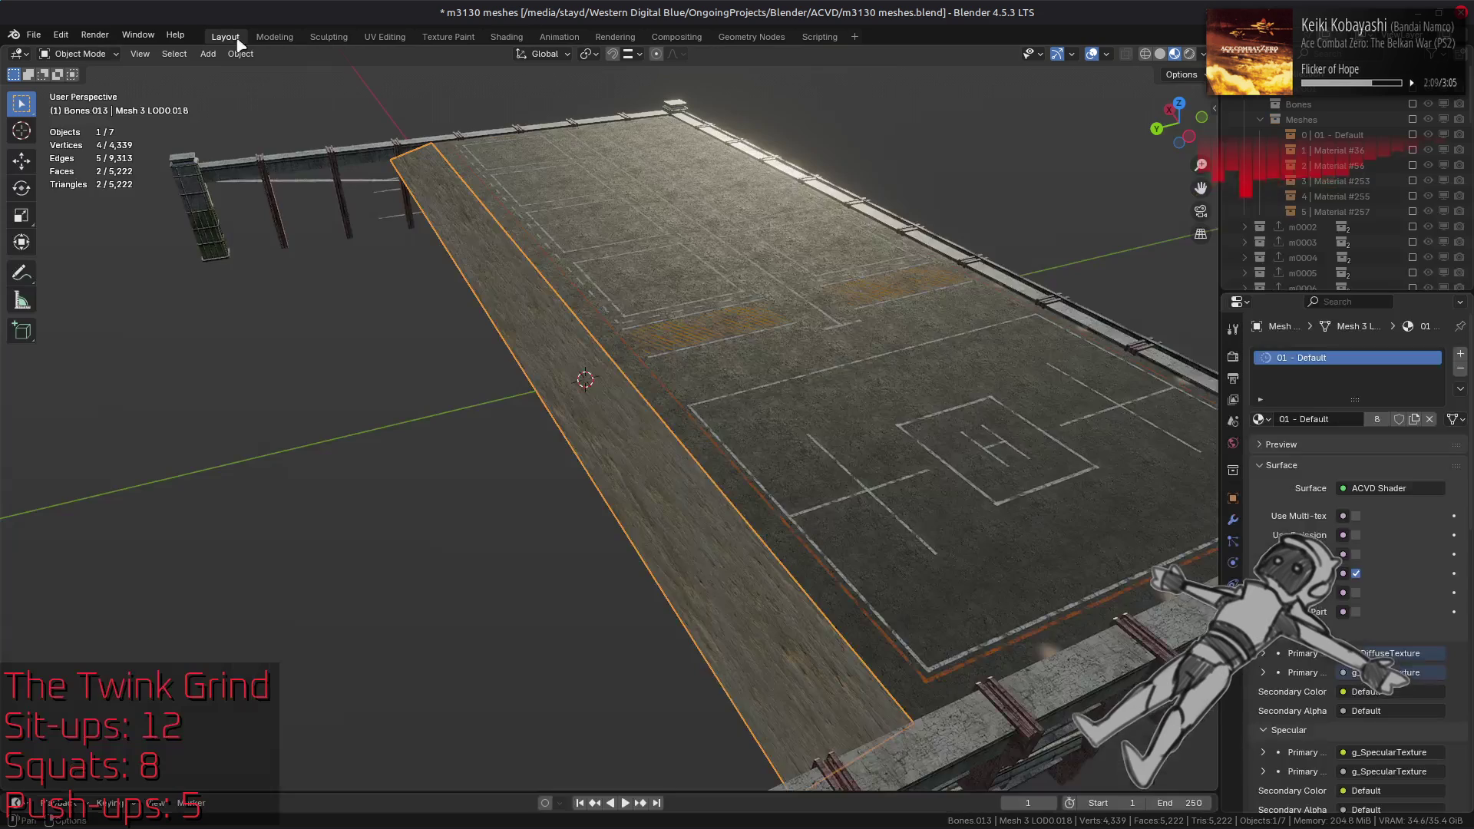
Save, then make the strip's material a single-user copy named Sand Trim and toggle its alpha
key(ctrl+s)
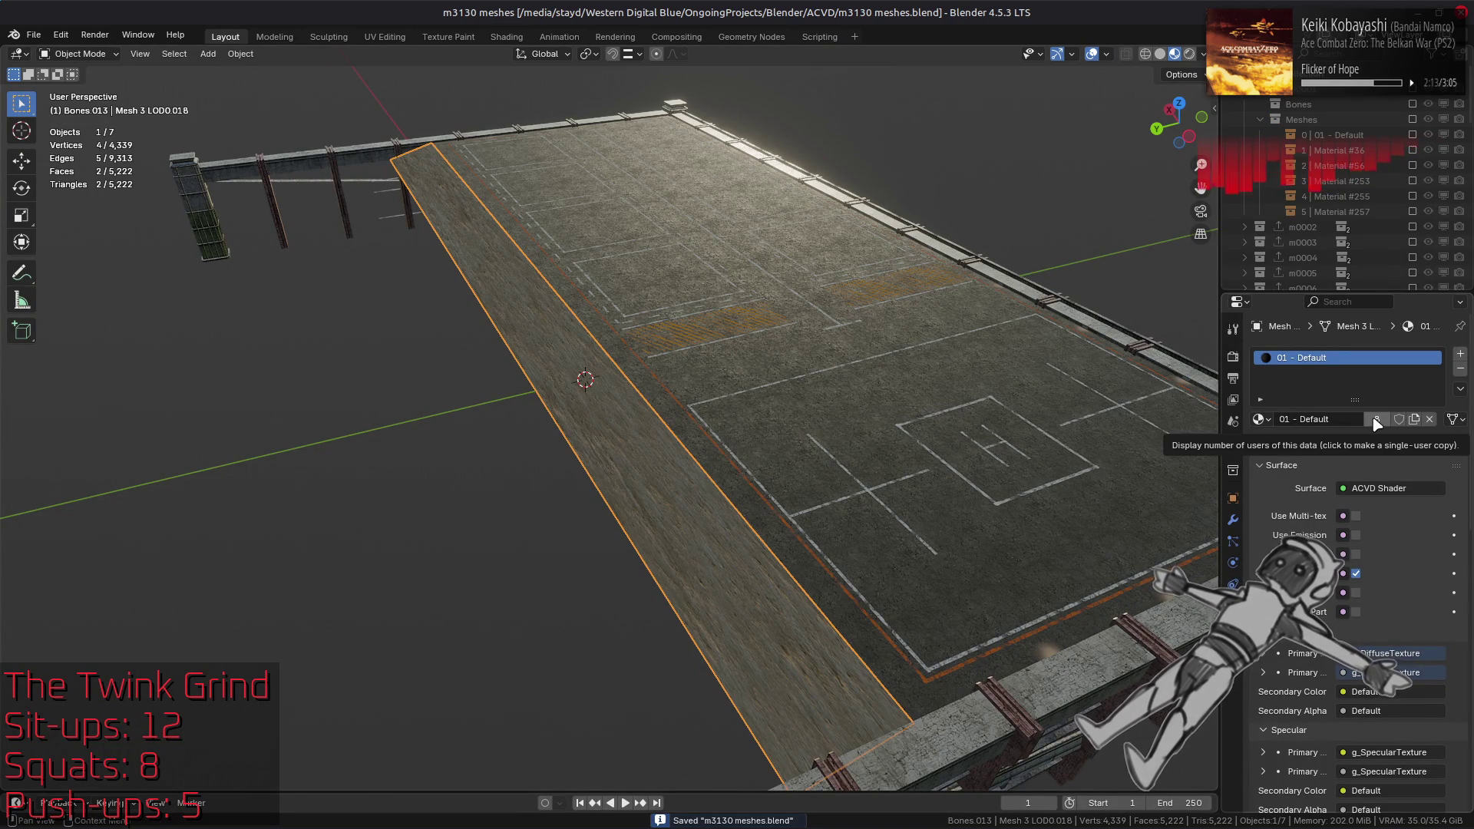
click(1036, 499)
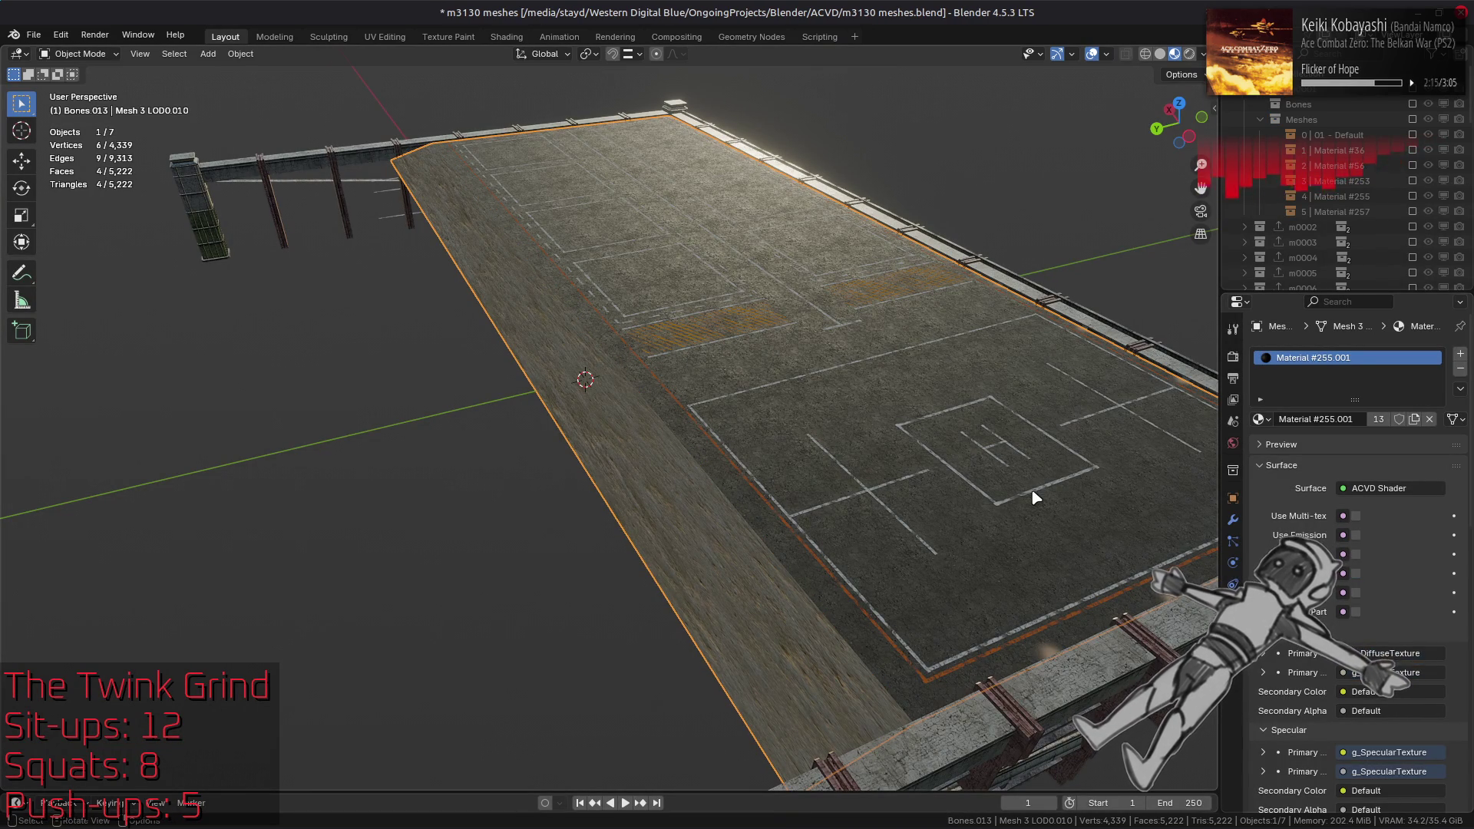
click(1031, 495)
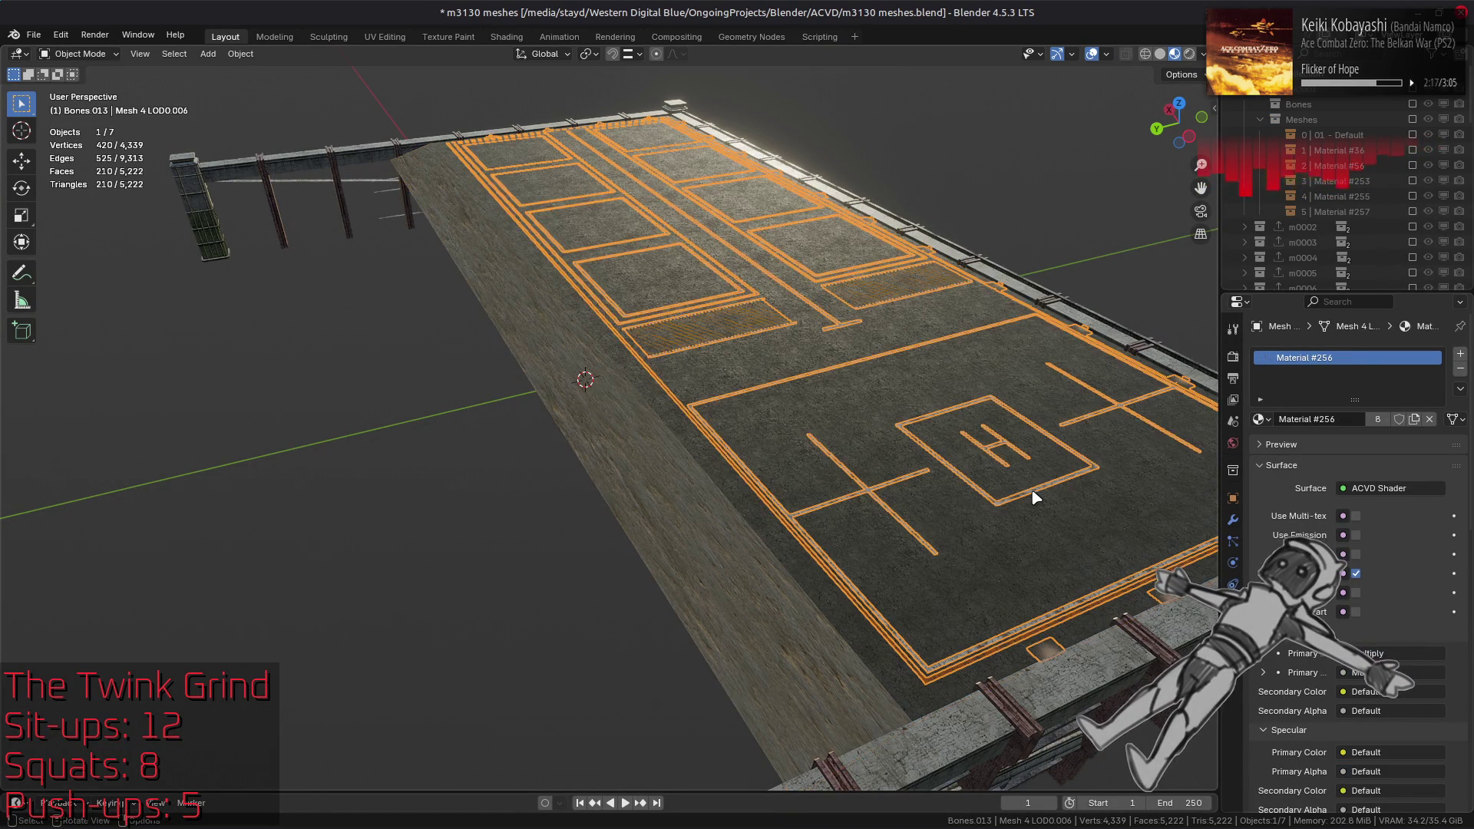
click(1031, 495)
click(1377, 419)
double_click(1348, 422)
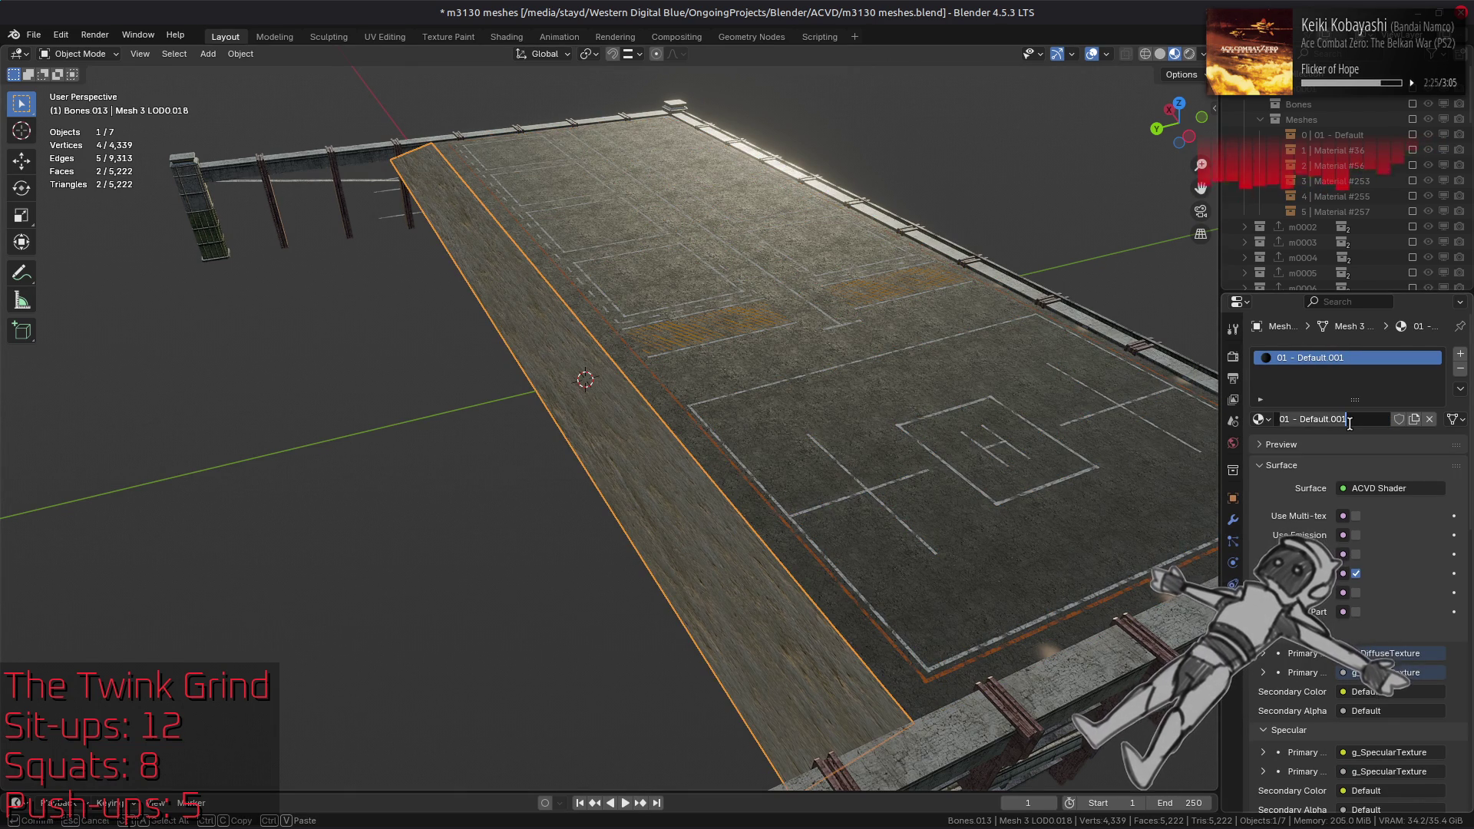
text(Sa)
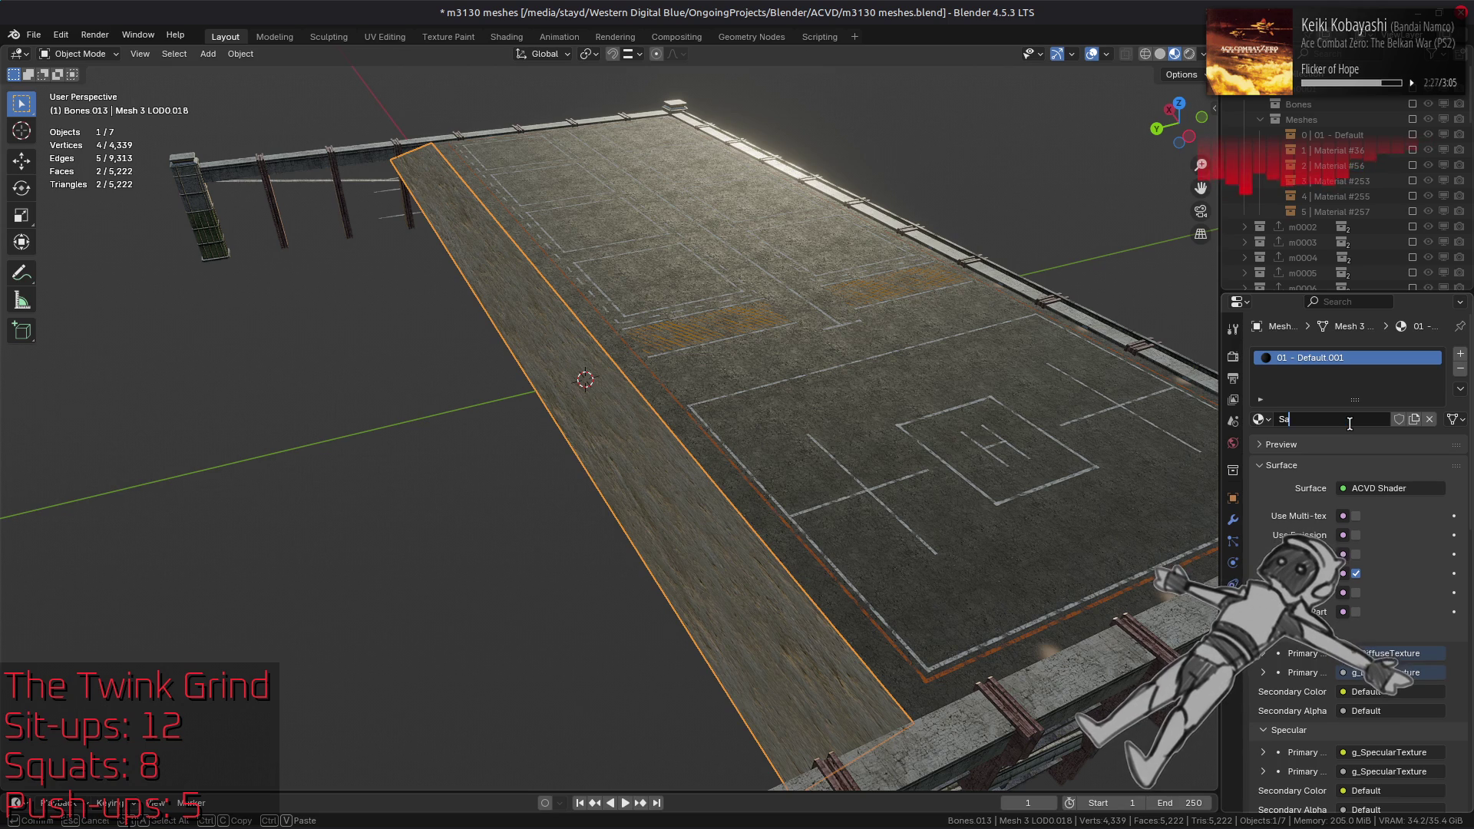
text(nd Trim)
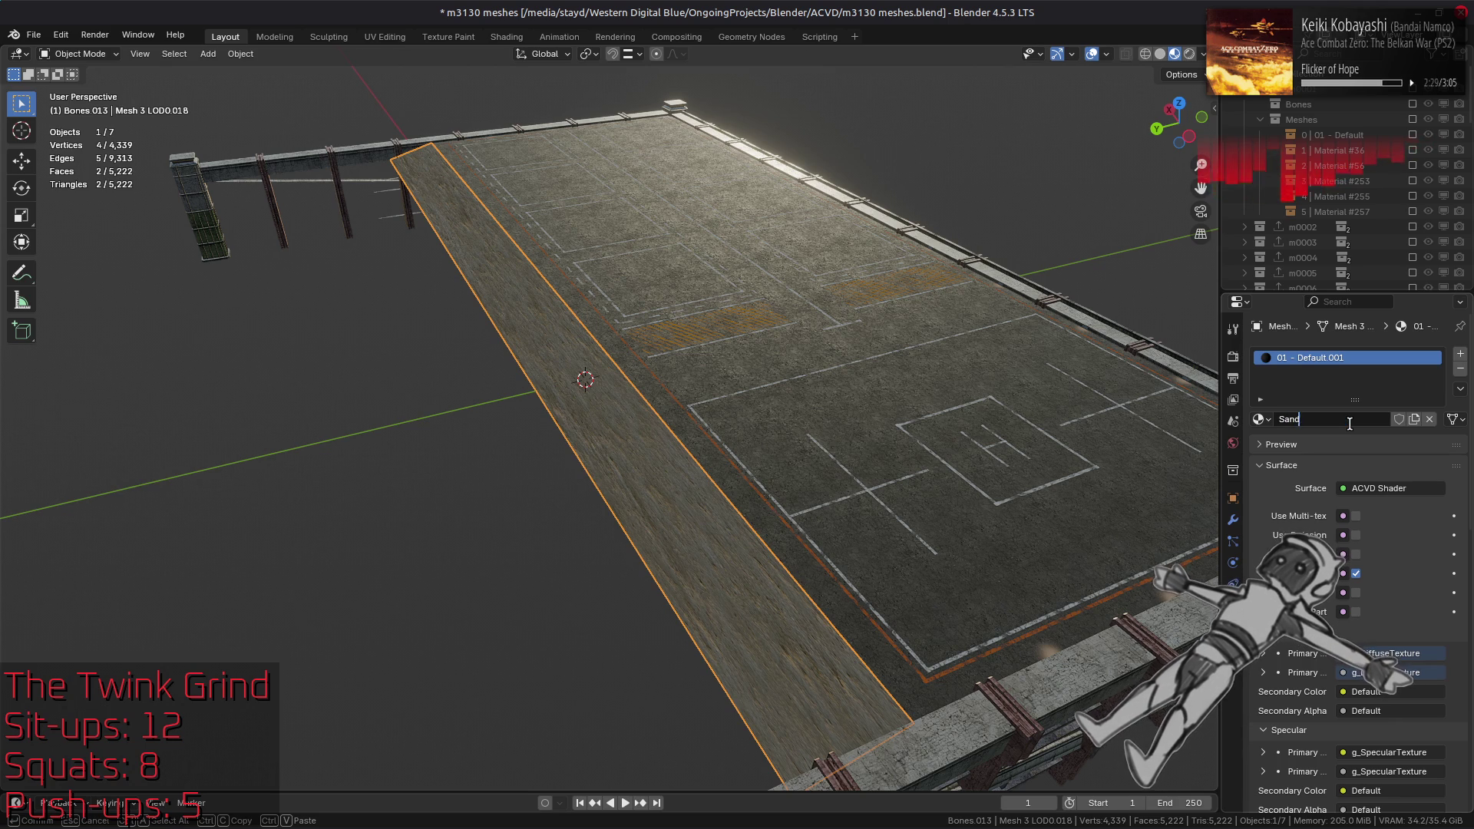
key(Return)
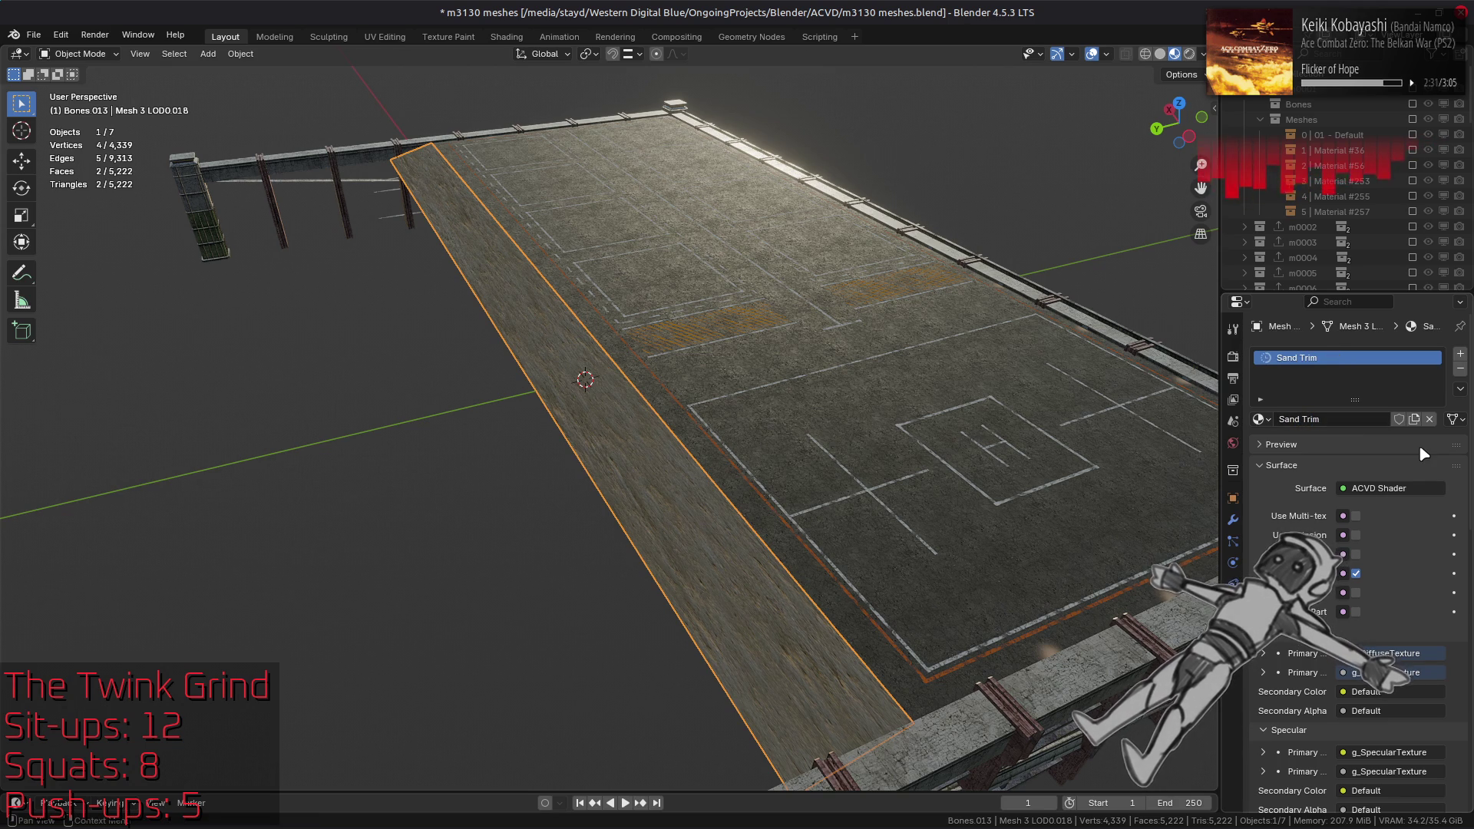
click(1356, 574)
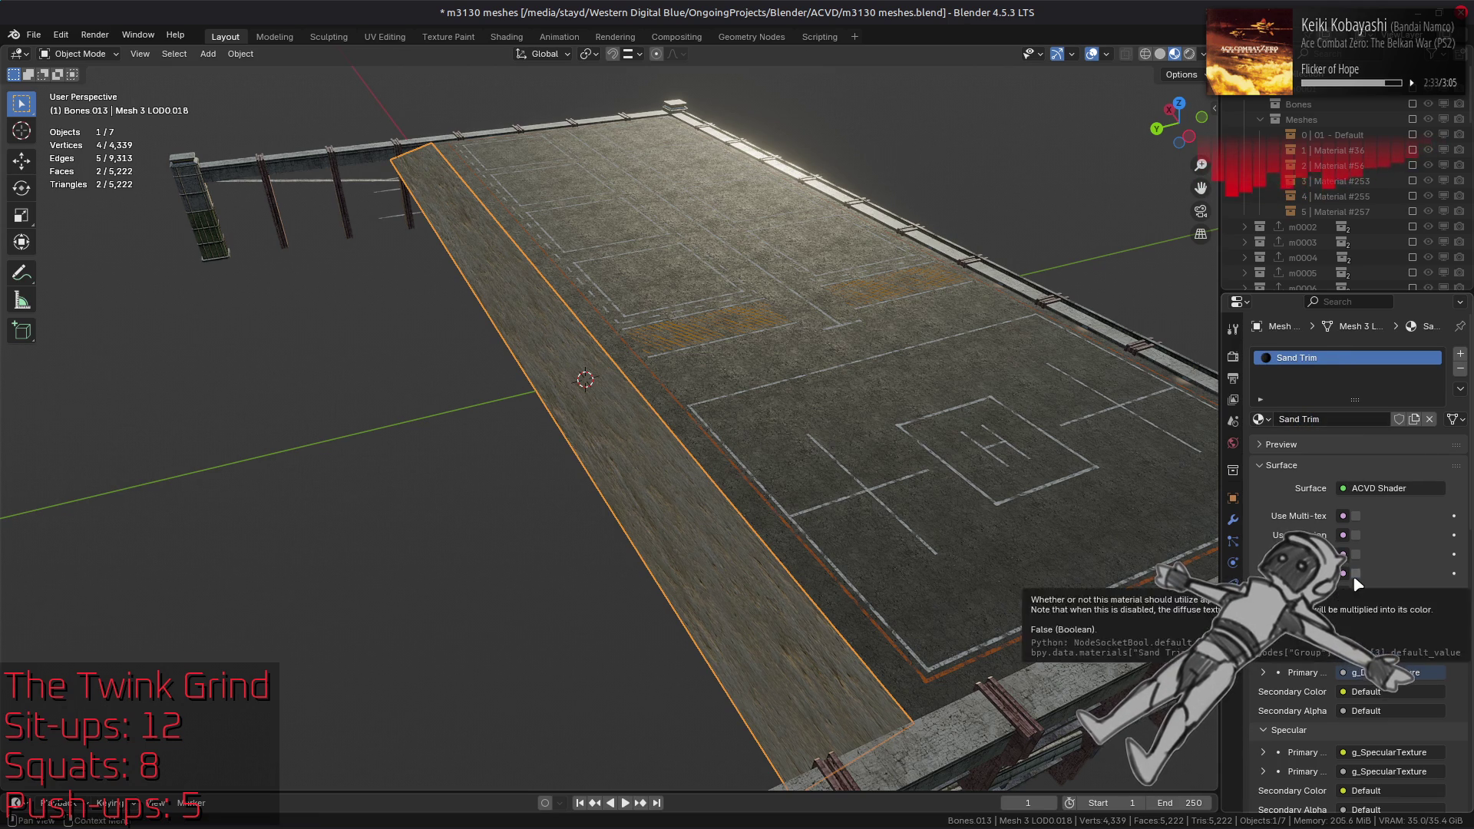
Briefly swap the strip to 01 - Default, reassign Sand Trim, and turn its alpha back on
click(1261, 420)
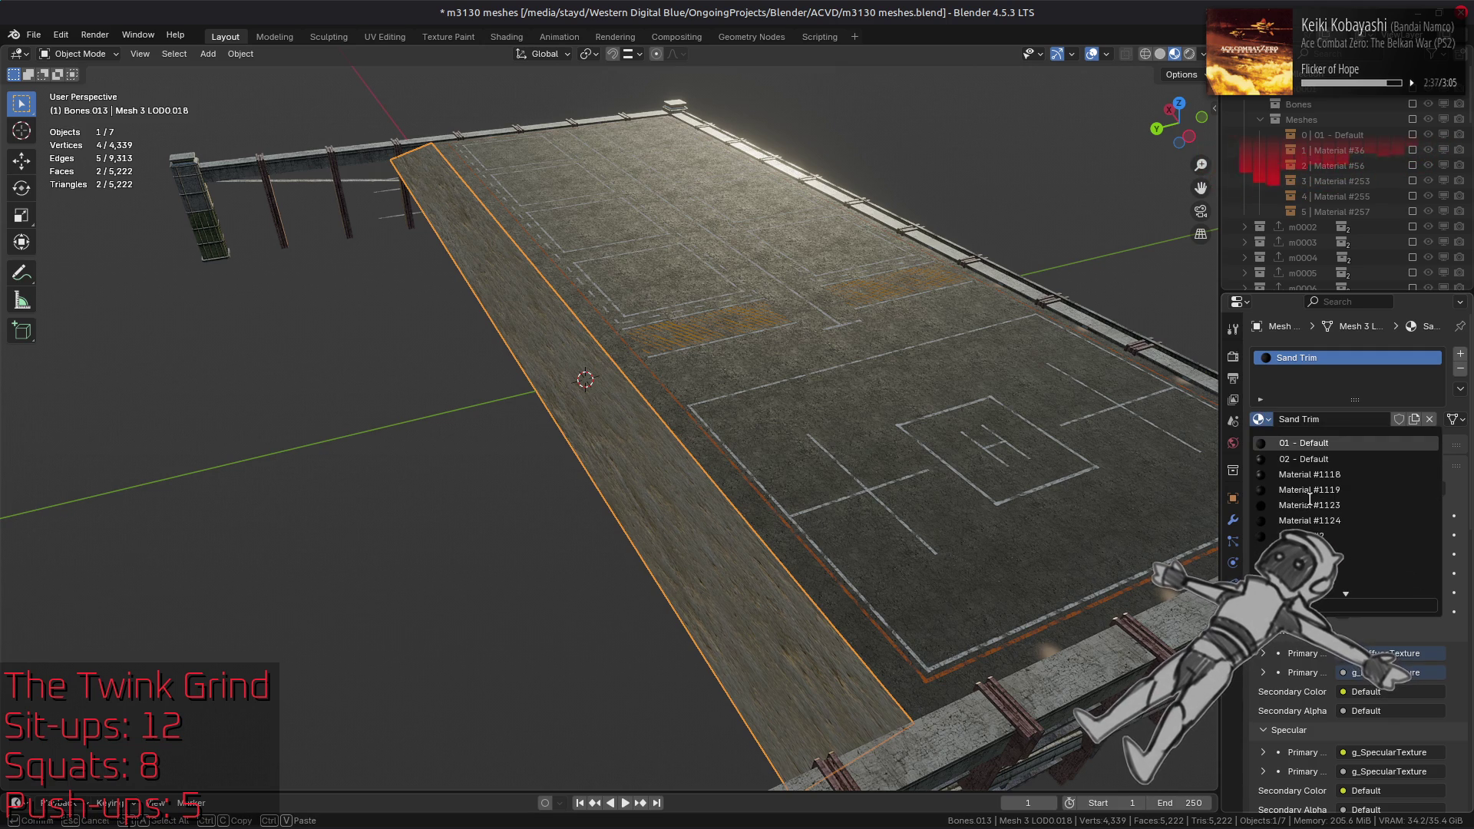
click(1309, 443)
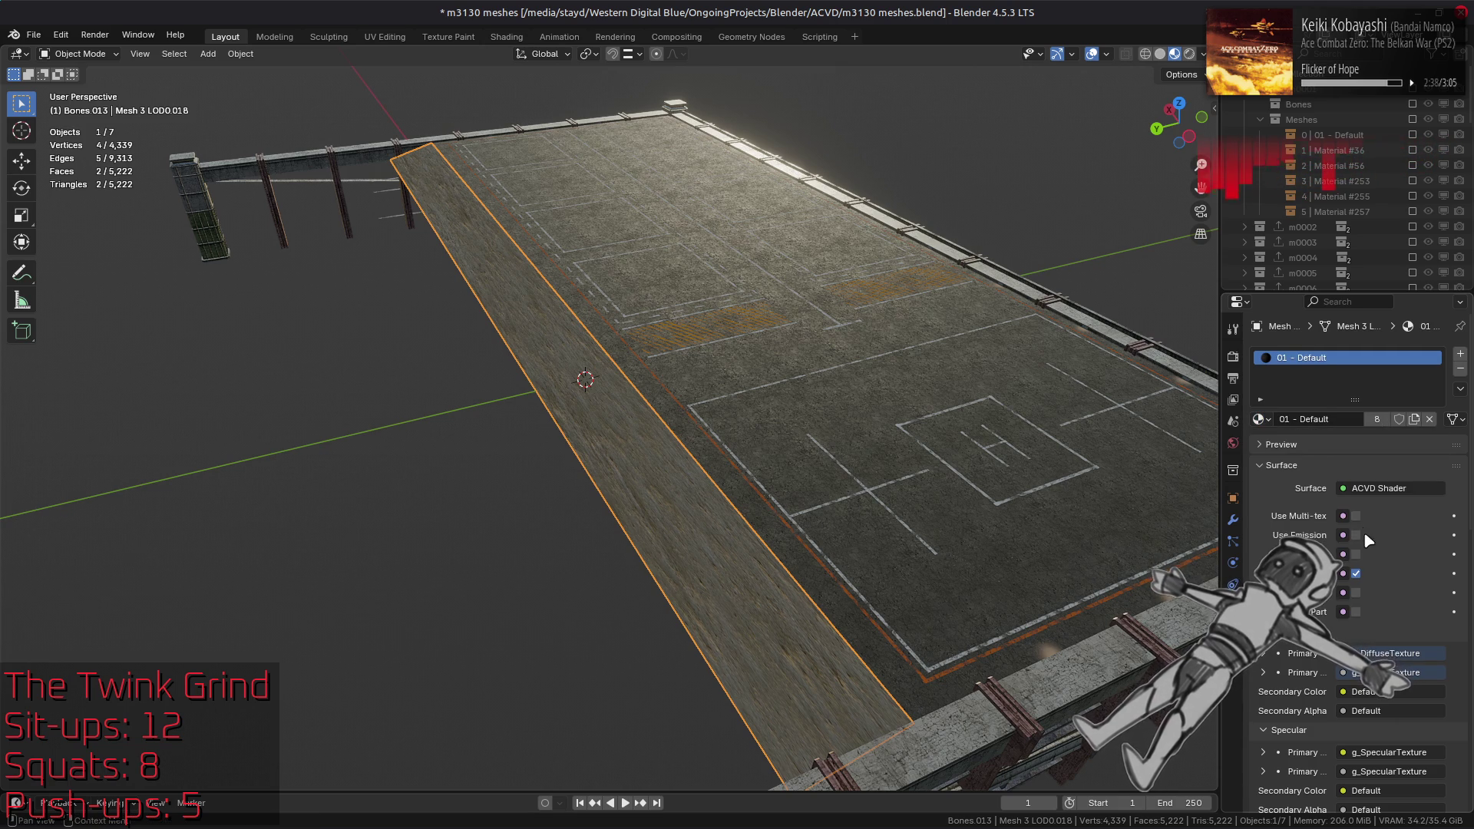
click(1264, 415)
text(sand)
click(1313, 445)
click(1356, 573)
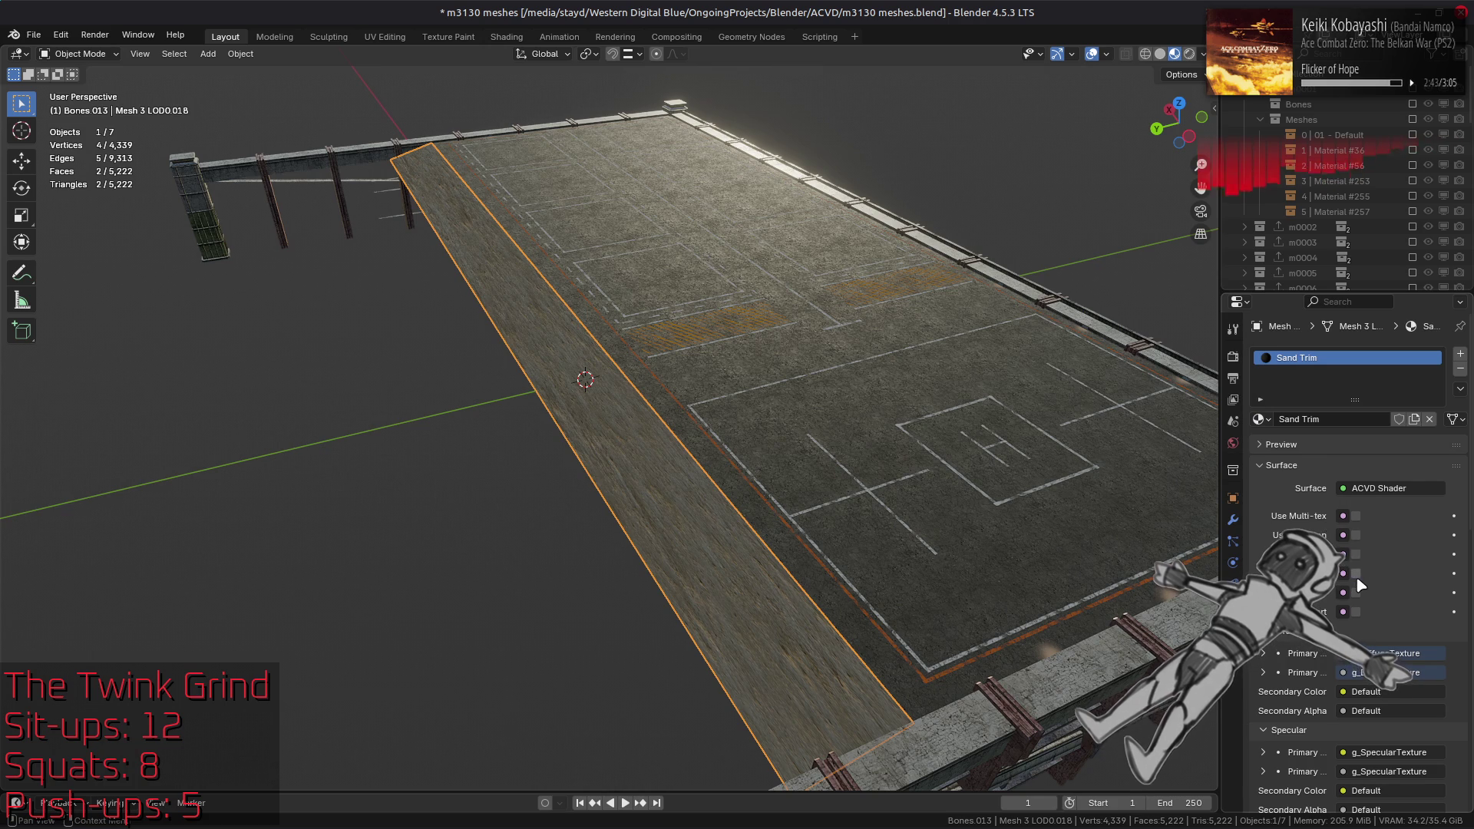
click(507, 37)
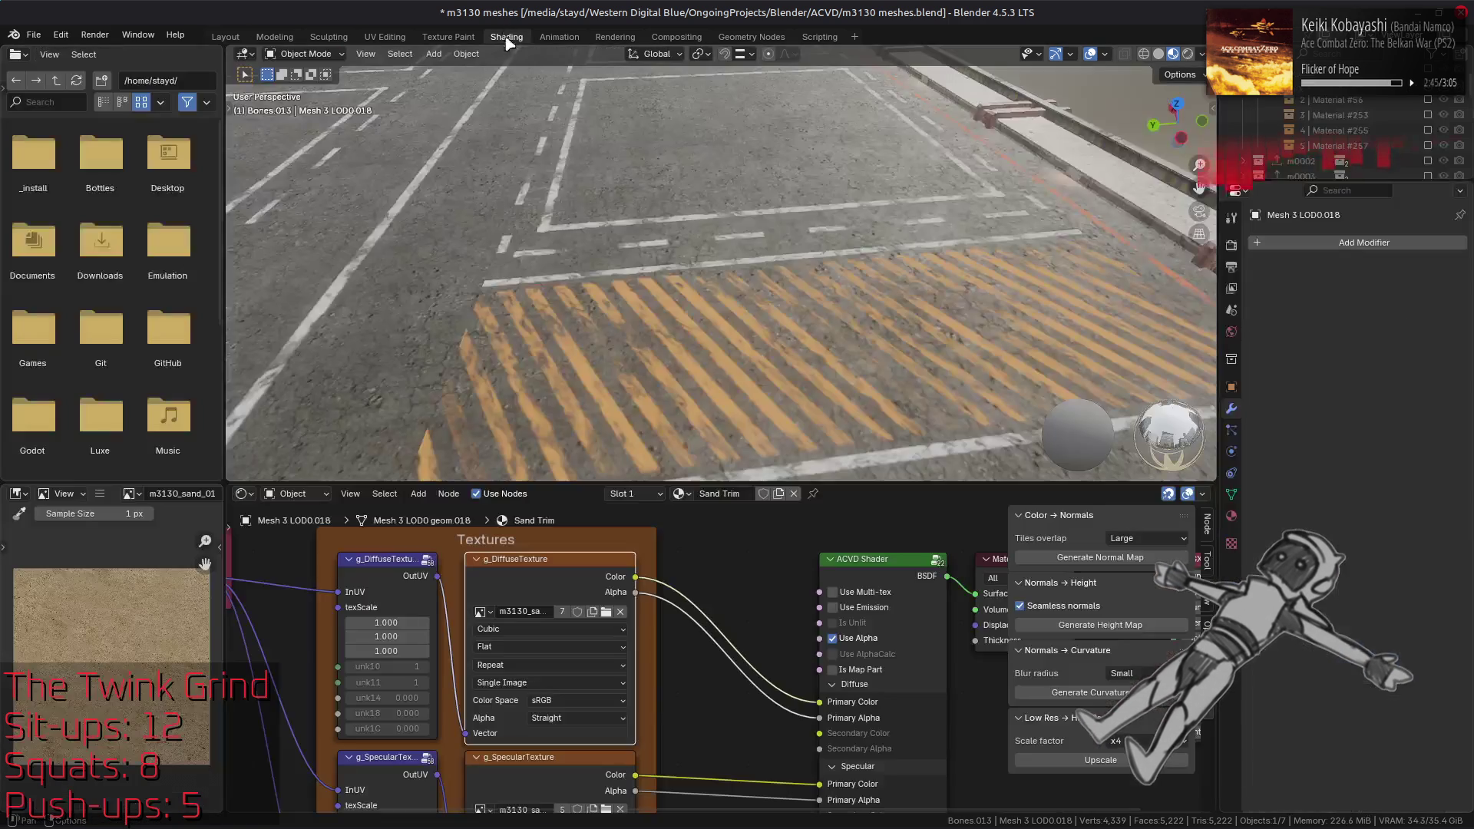
Set Sand Trim's diffuse texture to decal_sand_01 and unlink its specular textures from the shader
click(479, 612)
text(sa)
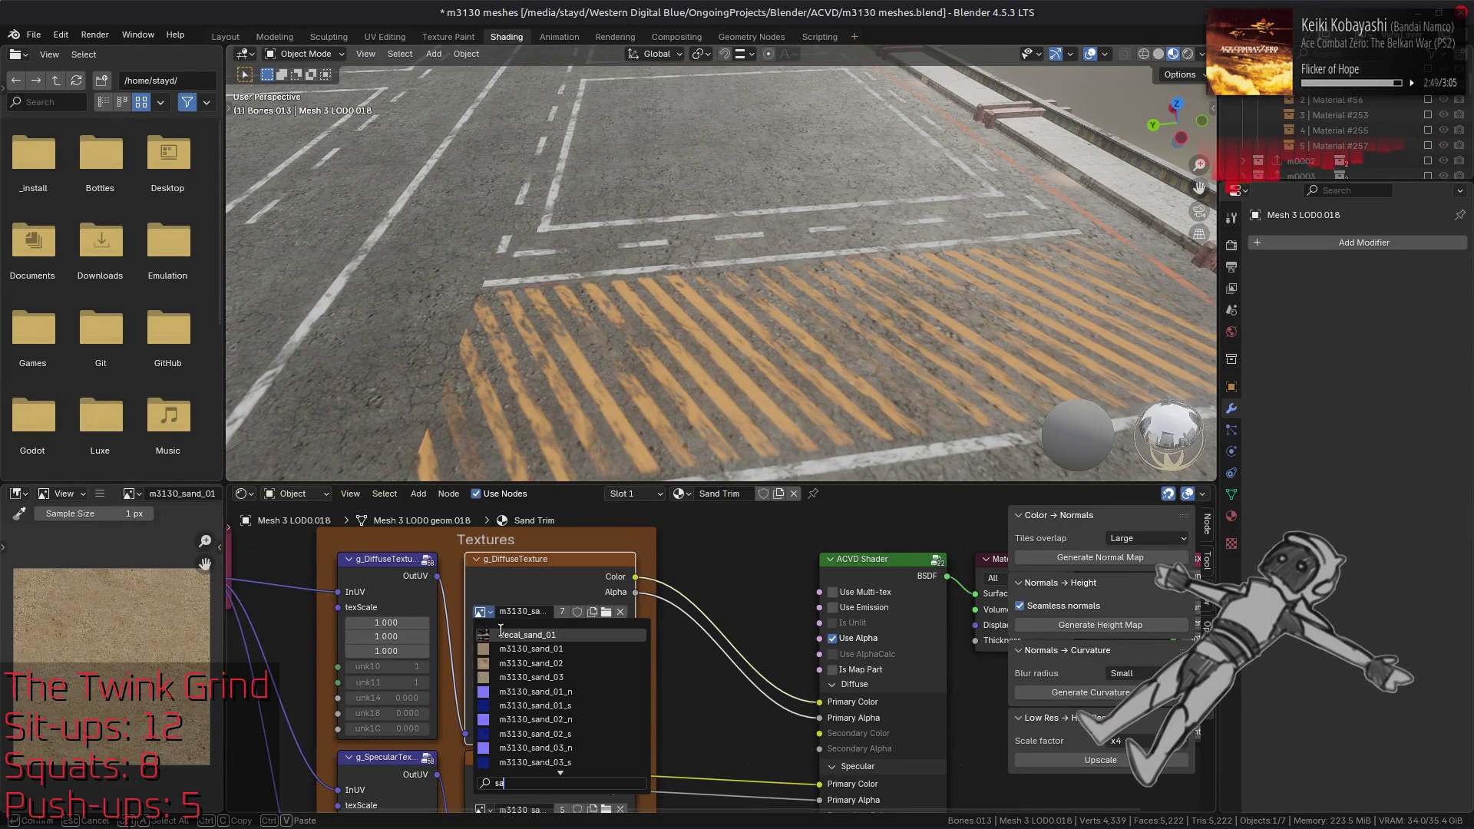
click(519, 635)
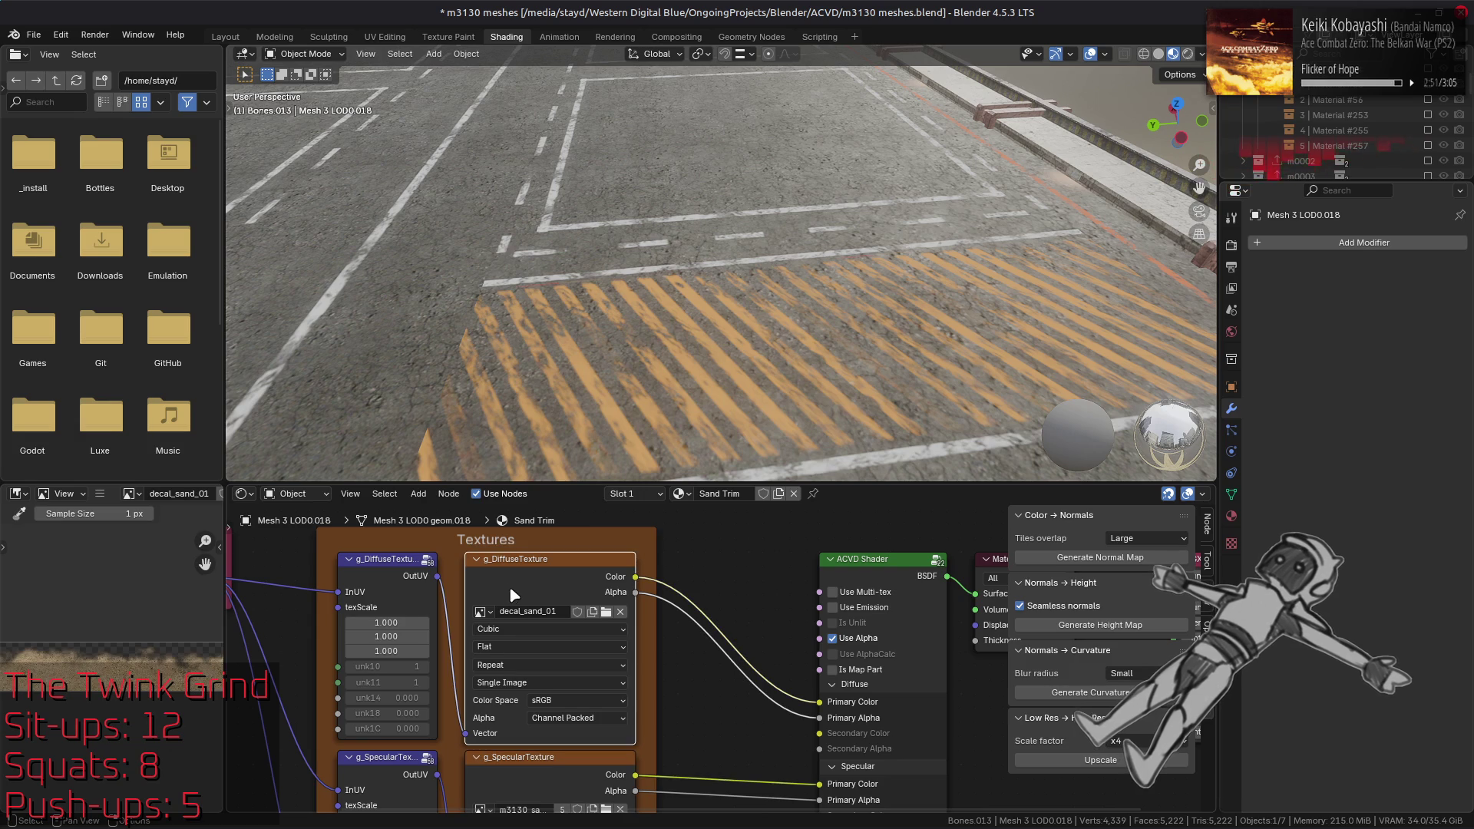
middle_drag(664, 674, 628, 557)
drag(784, 667, 737, 691)
drag(784, 750, 771, 768)
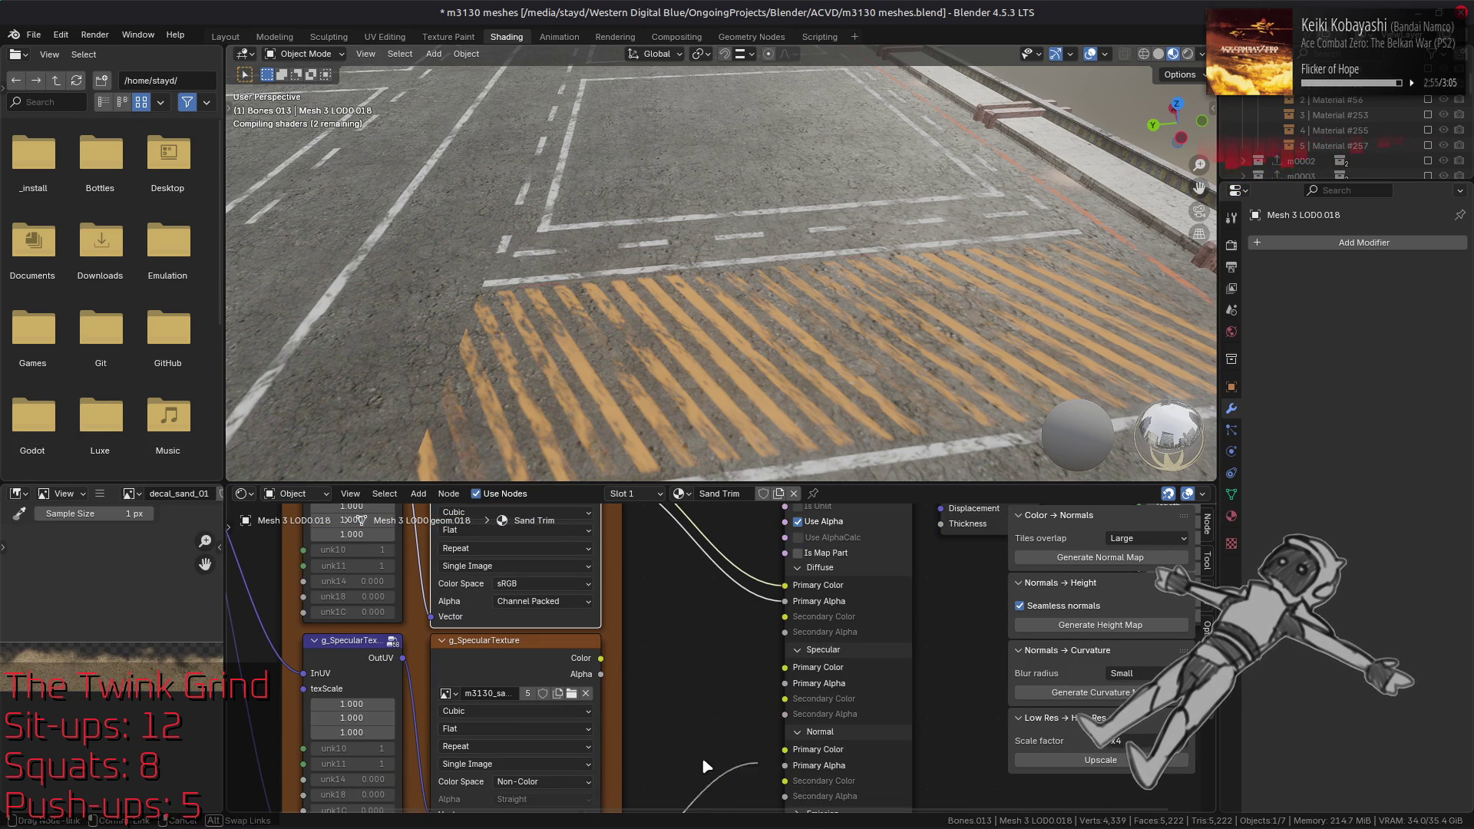
Back in Layout, assign 01 - Default to the strip for comparison
click(225, 37)
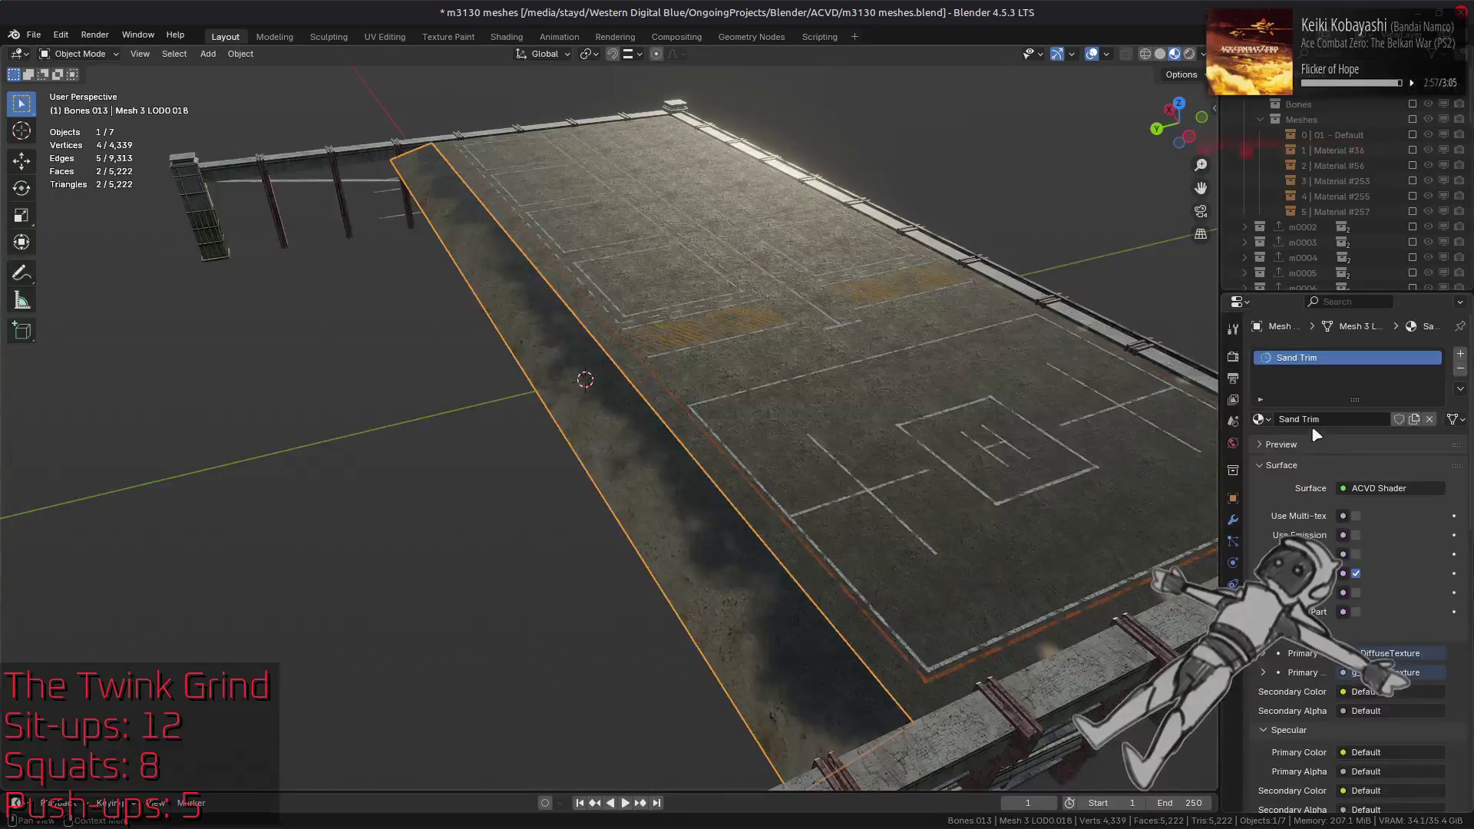
click(1256, 420)
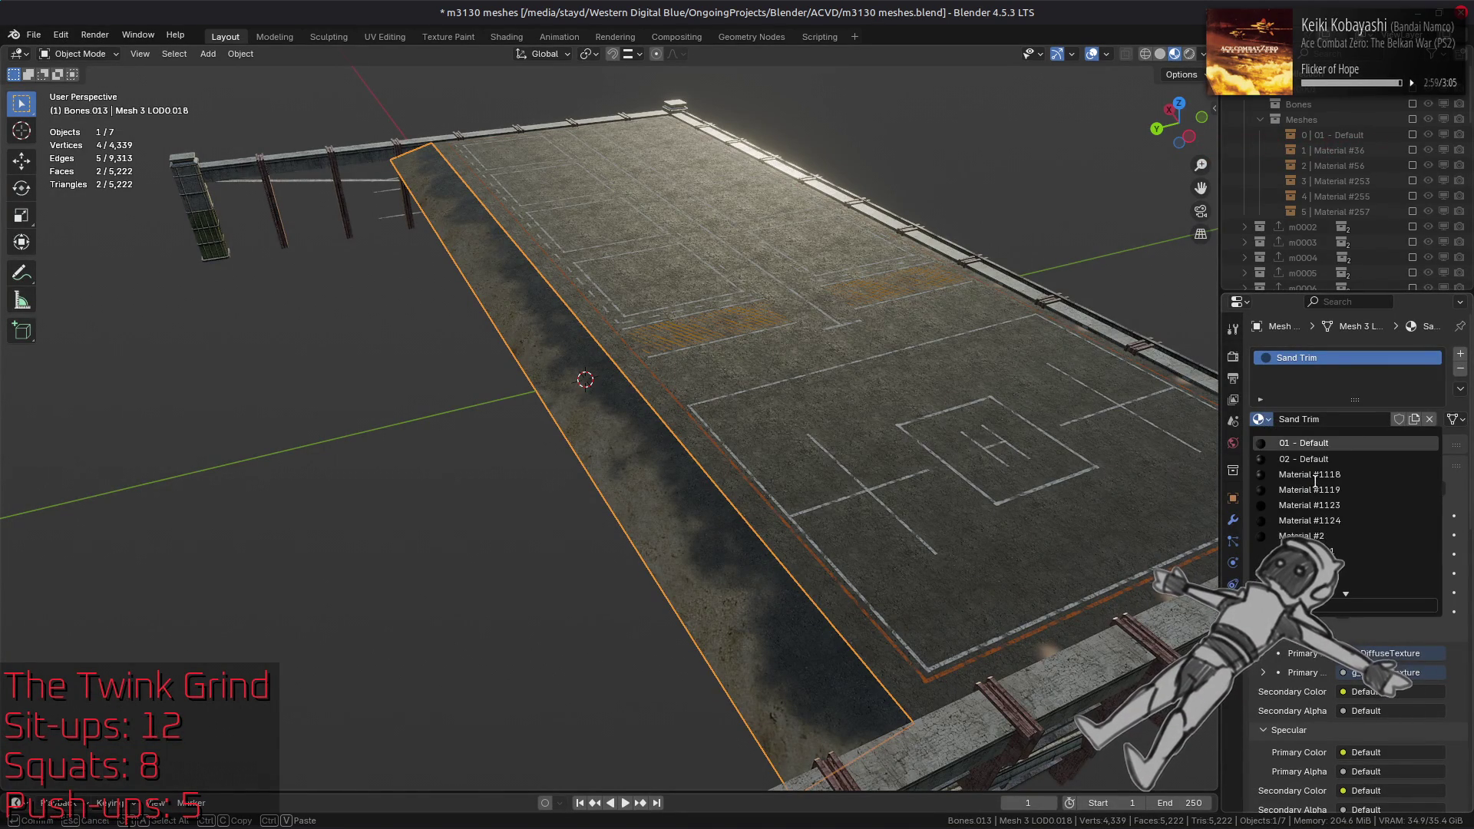
click(1310, 443)
scroll(1374, 583, down, 15)
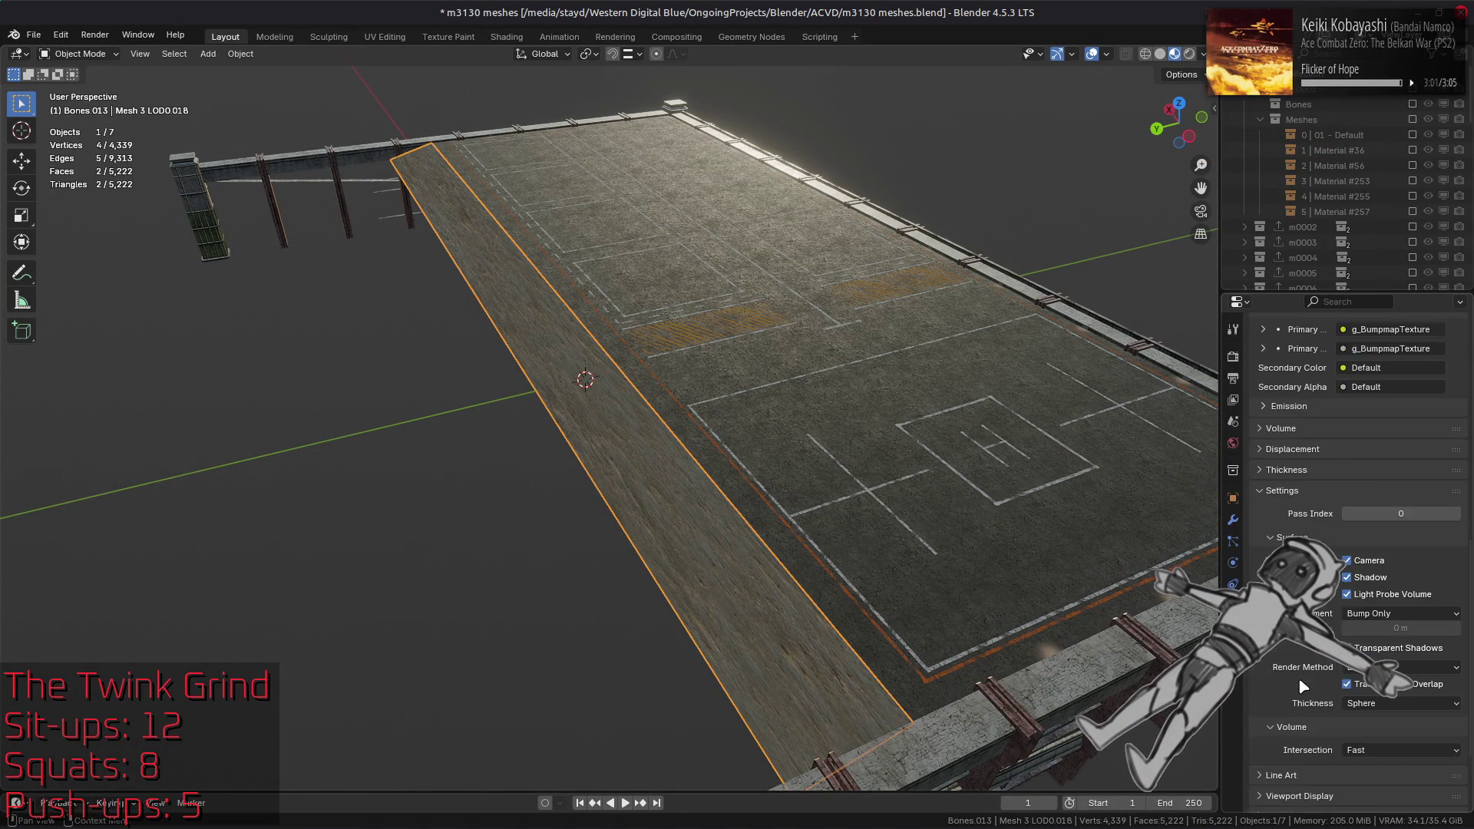
Set 01 - Default's render method to Dithered and turn off Backface Culling for Shadow
click(1380, 559)
click(1374, 543)
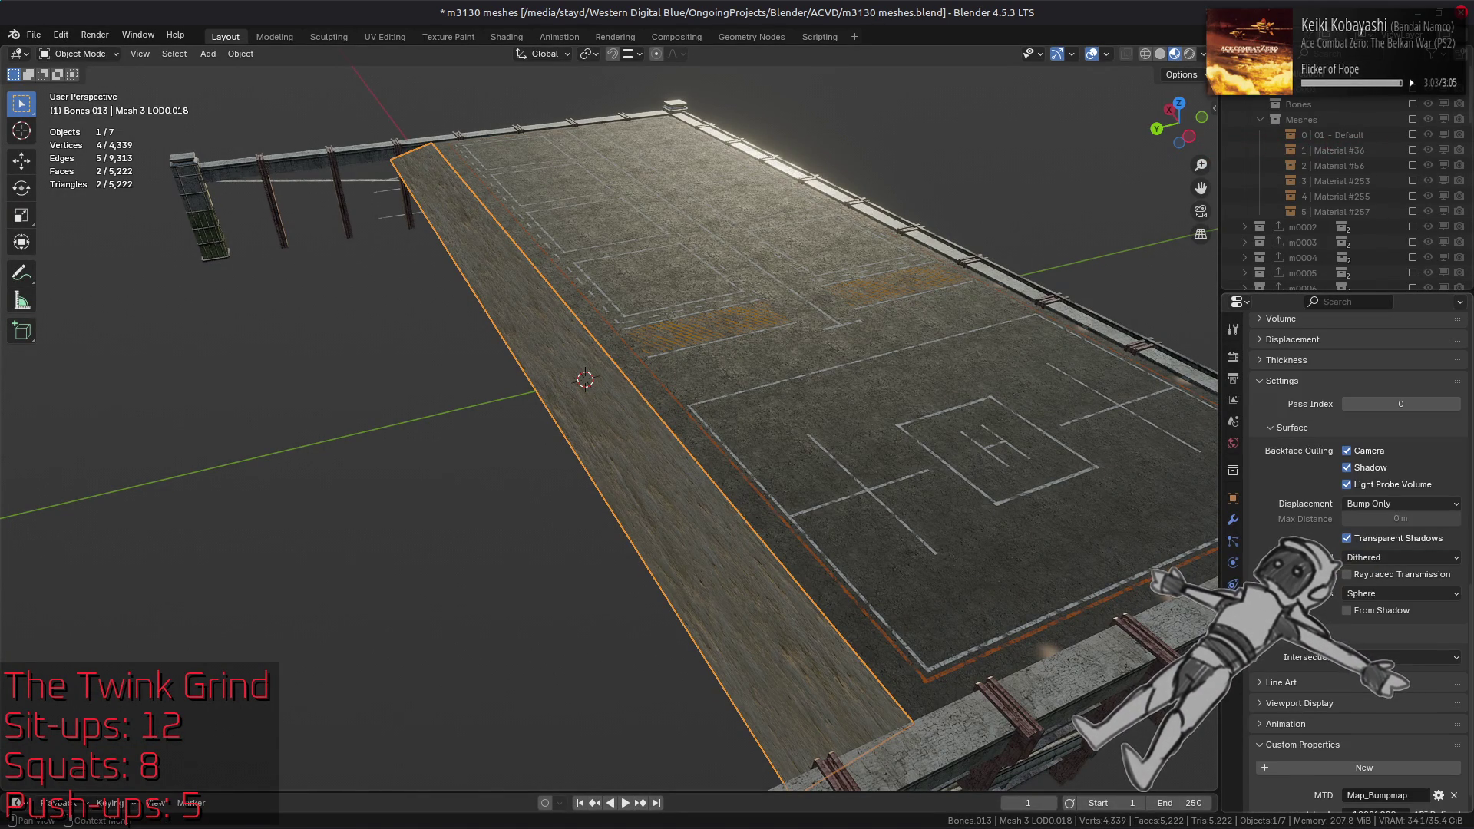
click(1346, 467)
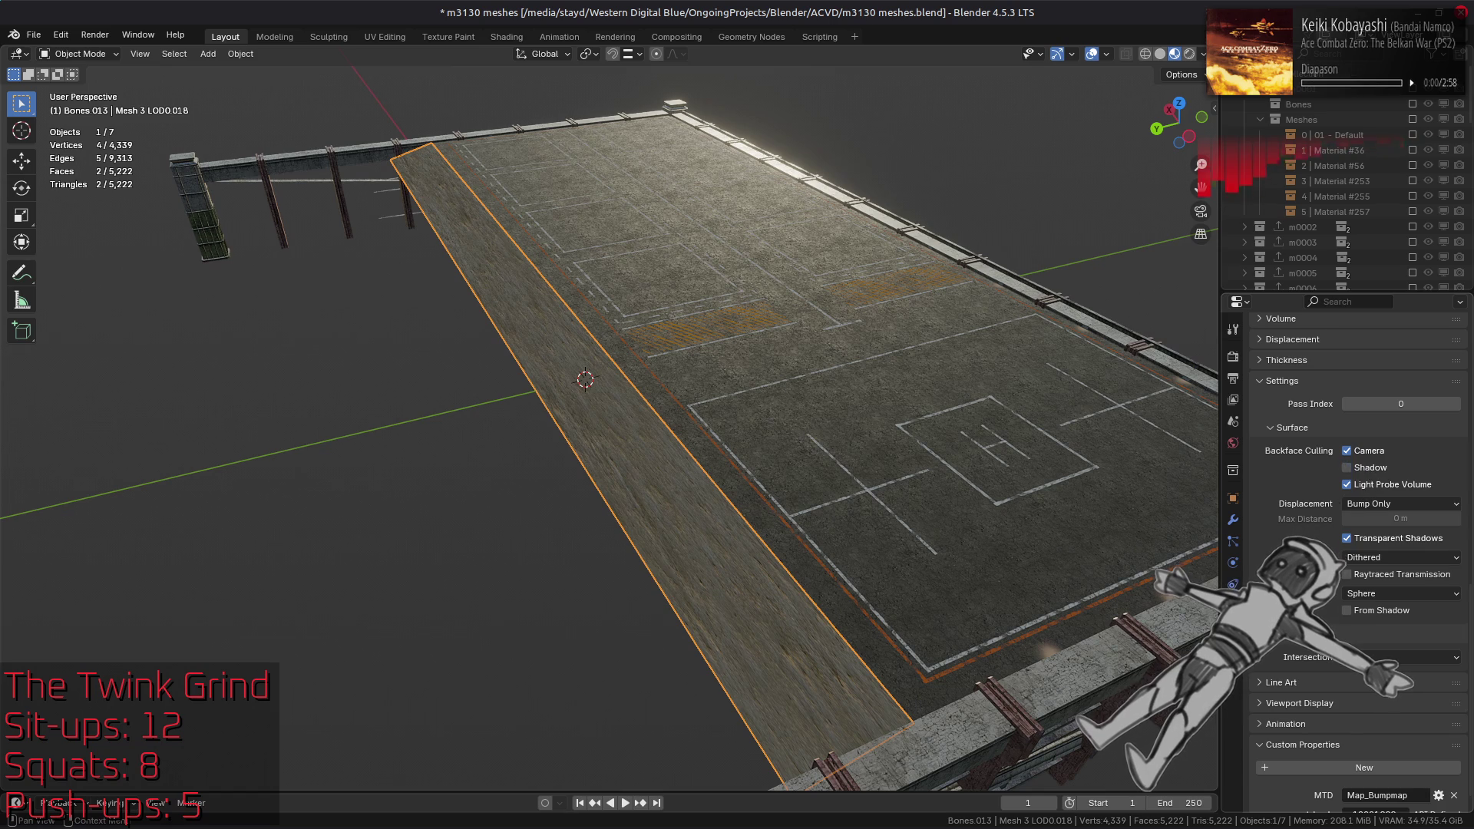
Reassign the cloud-masked Sand Trim material to the strip by searching 's' in the material browser
scroll(1352, 537, up, 15)
click(1260, 419)
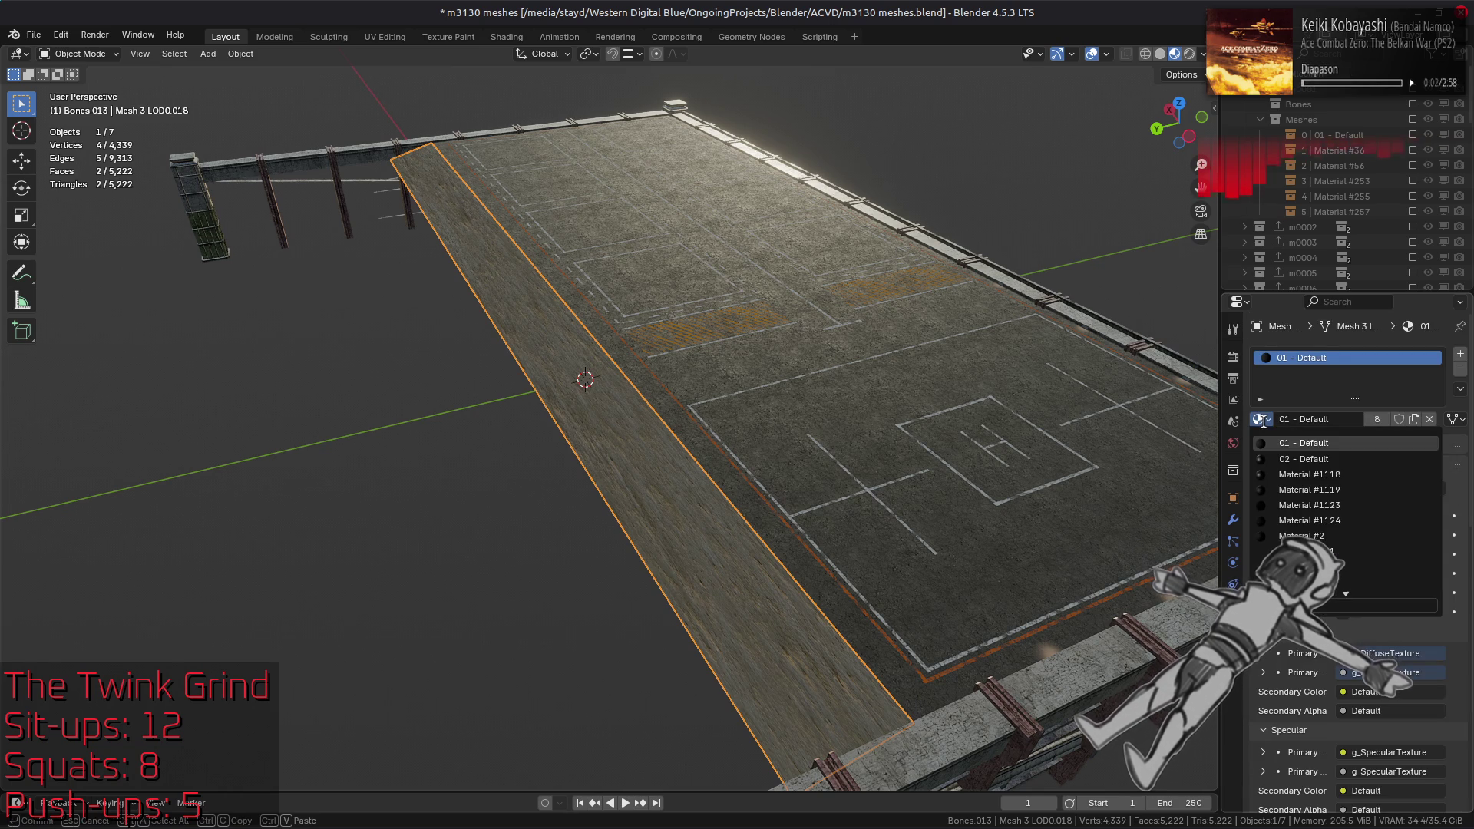
text(s)
click(1305, 444)
scroll(1313, 461, down, 15)
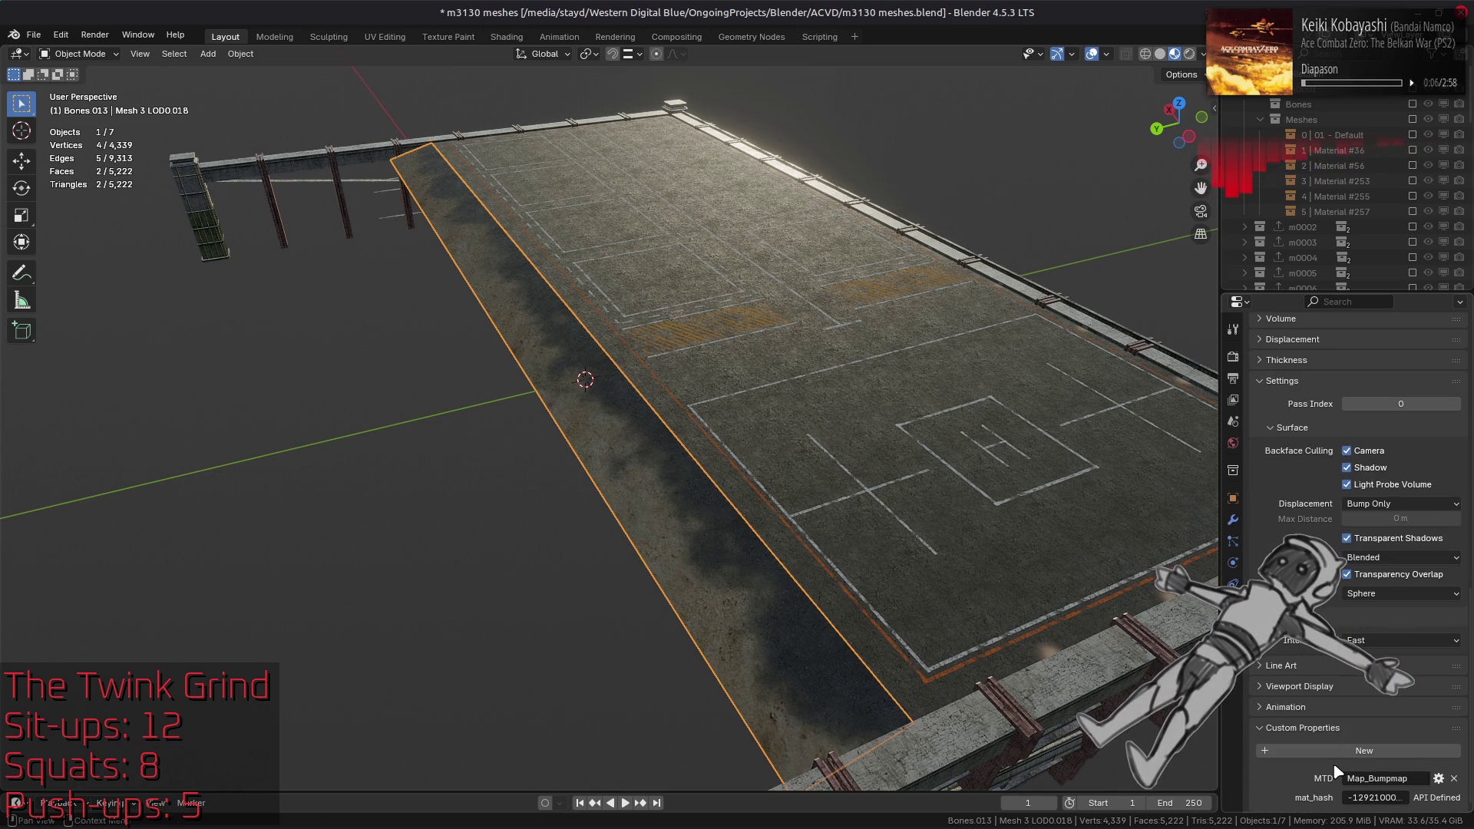
mouse_move(644, 825)
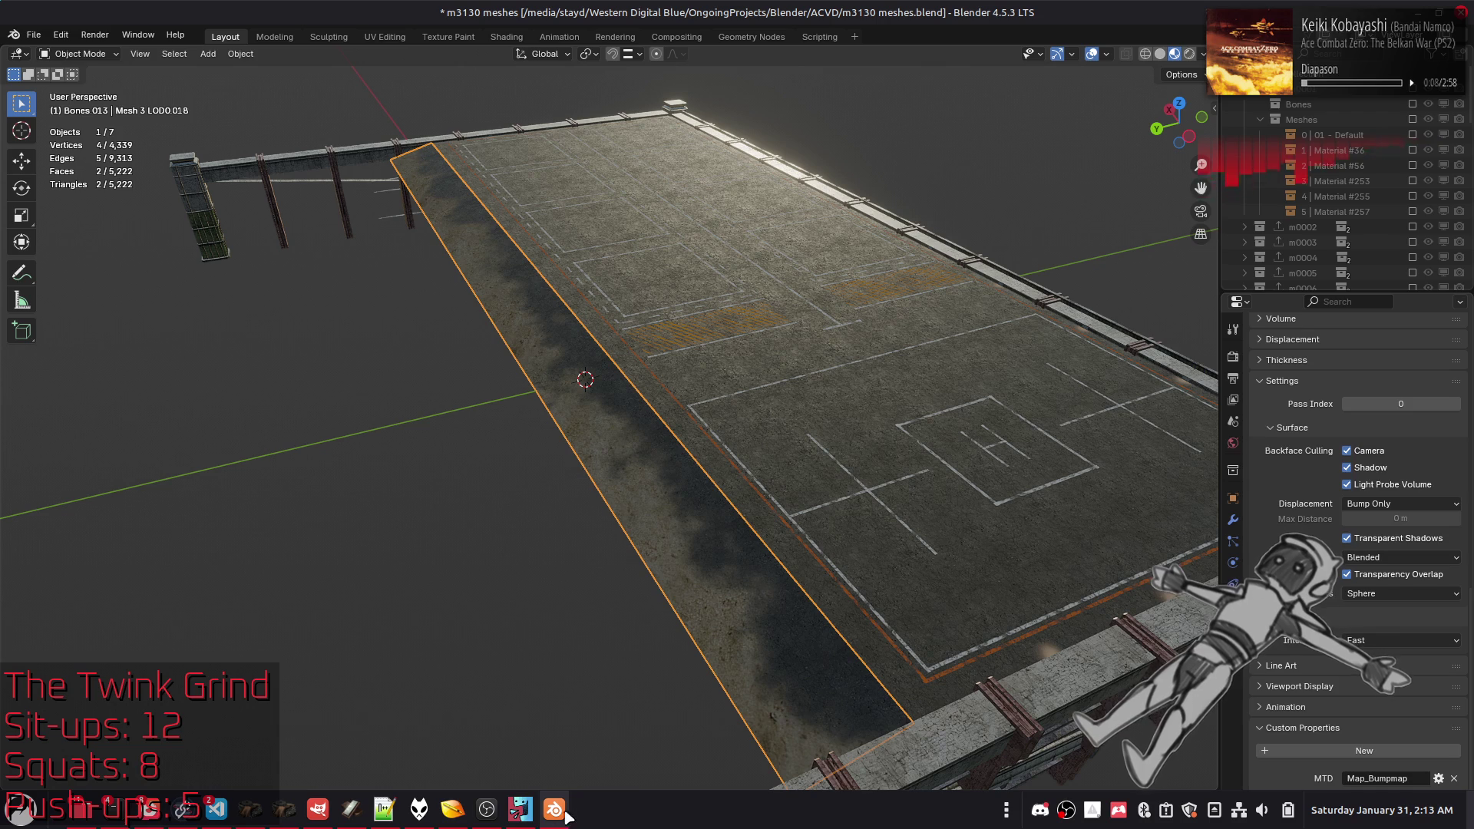
In MTD Editor, load the Map_Diffuse_Alpha.mtd definition to view its single diffuse texture
mouse_move(307, 814)
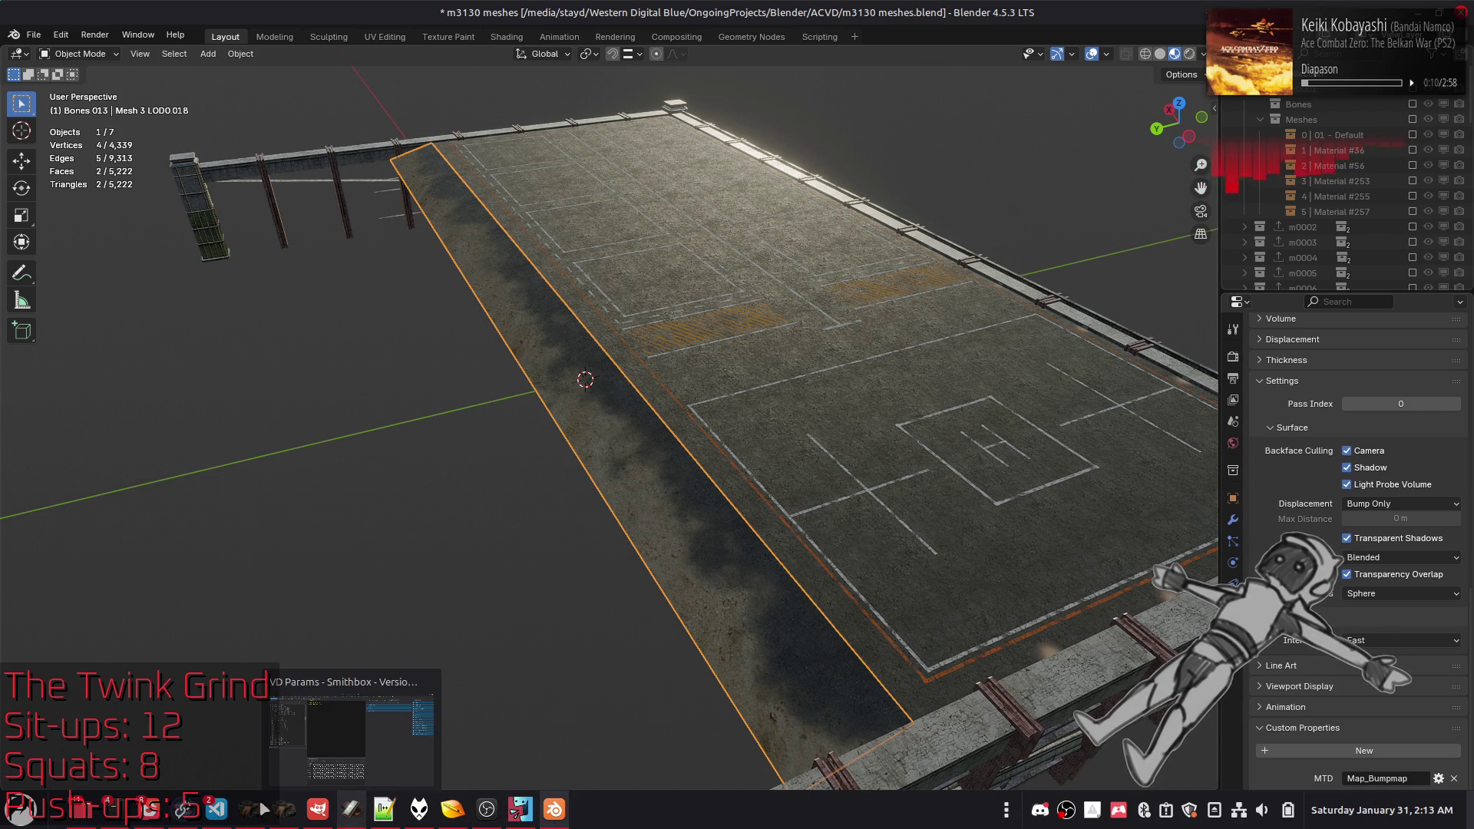
click(281, 820)
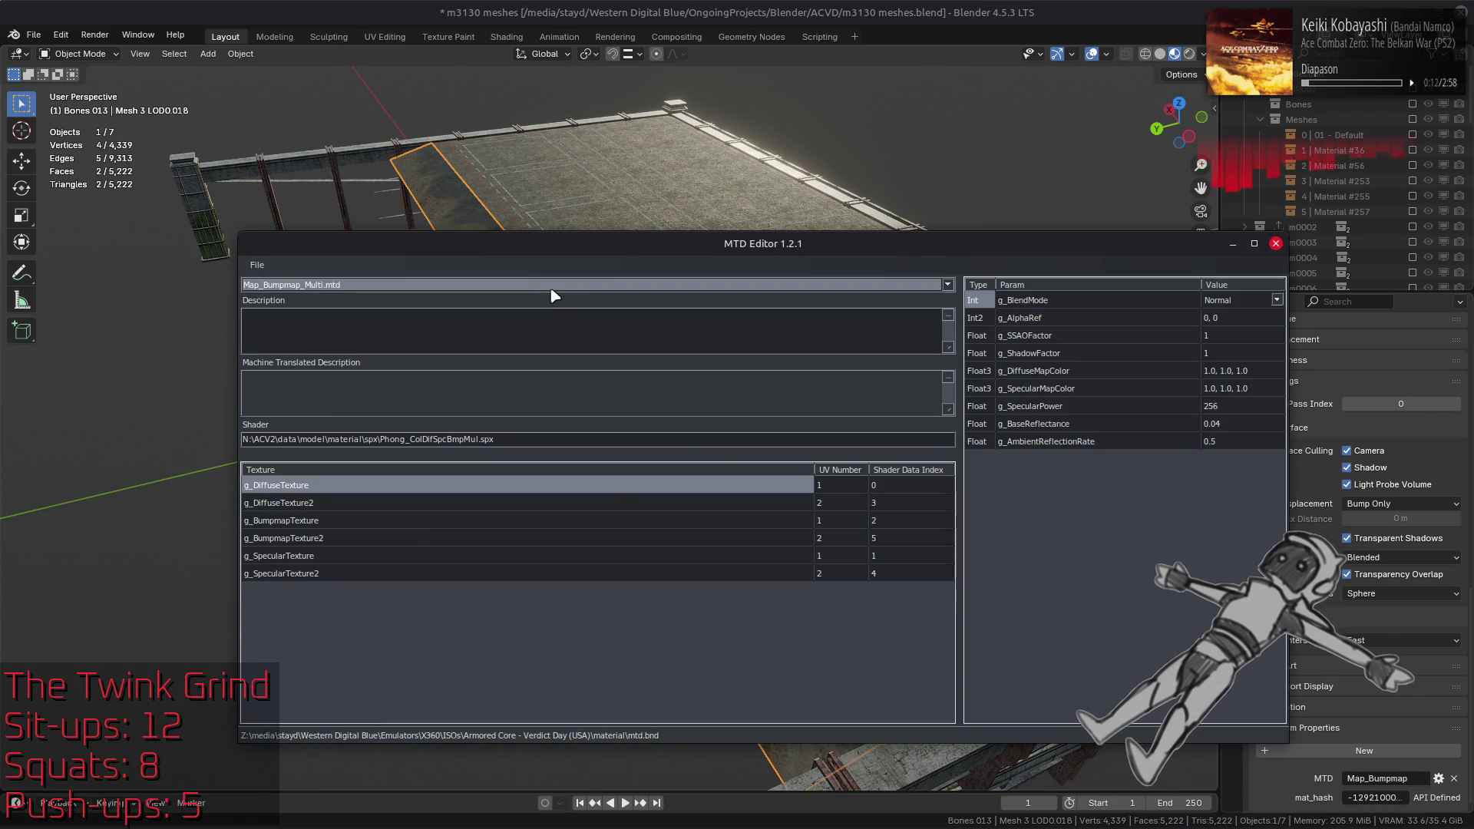
click(553, 289)
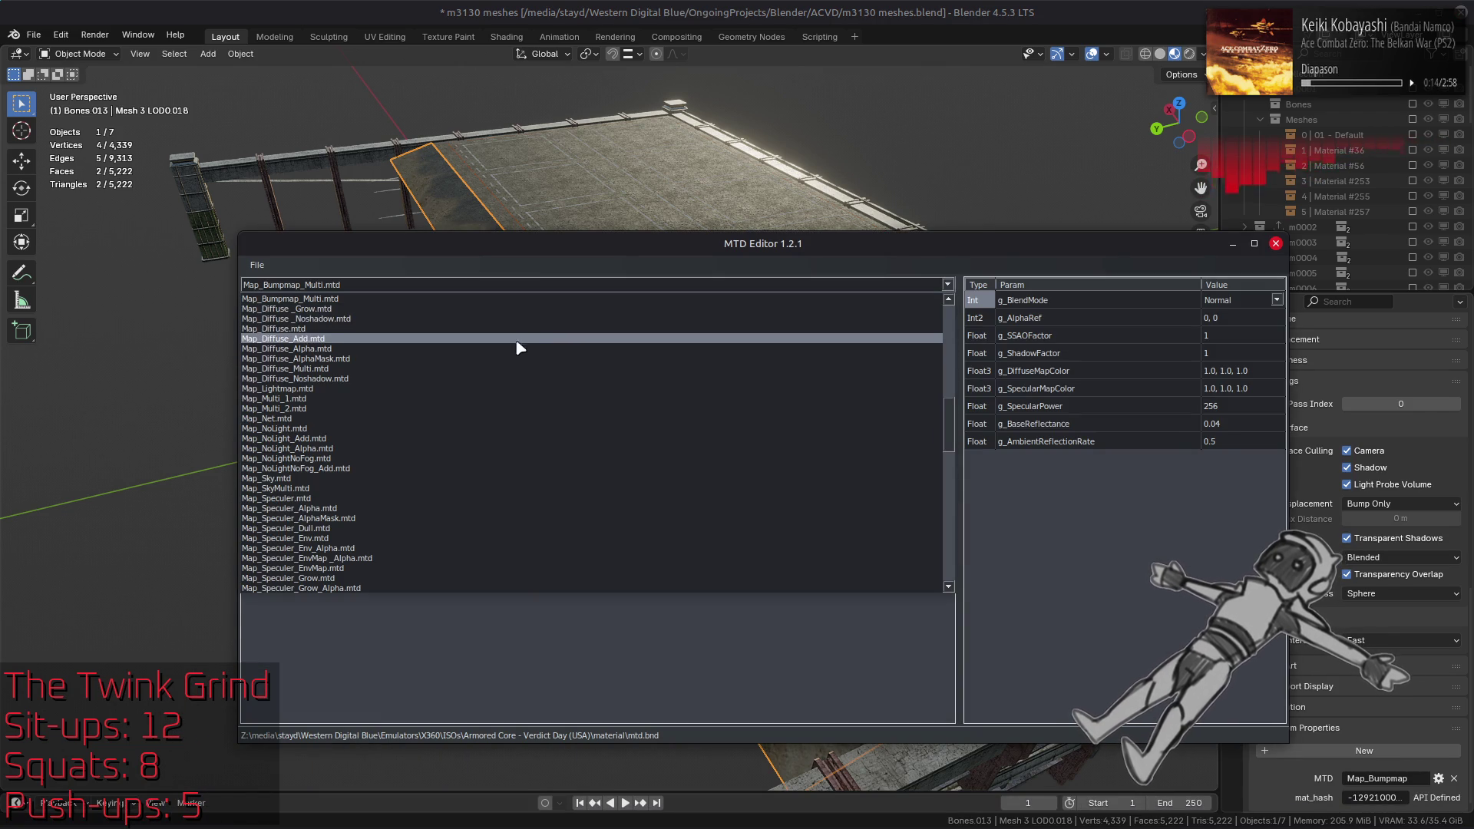
click(511, 347)
scroll(599, 290, up, 1)
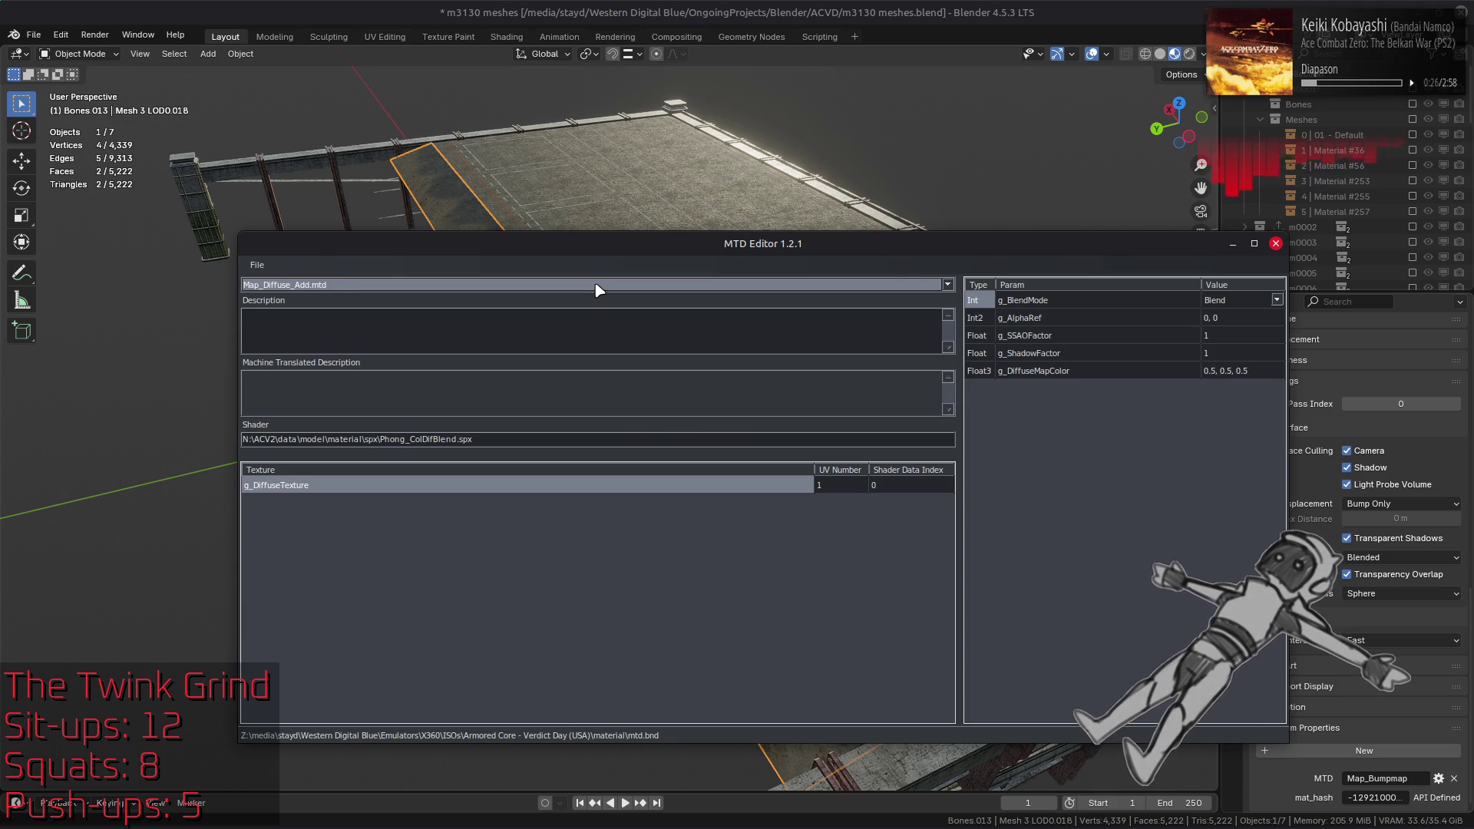
Reselect Map_Diffuse_Alpha.mtd, then return to Blender and start editing the strip's MTD value
click(599, 290)
key(Down)
key(Return)
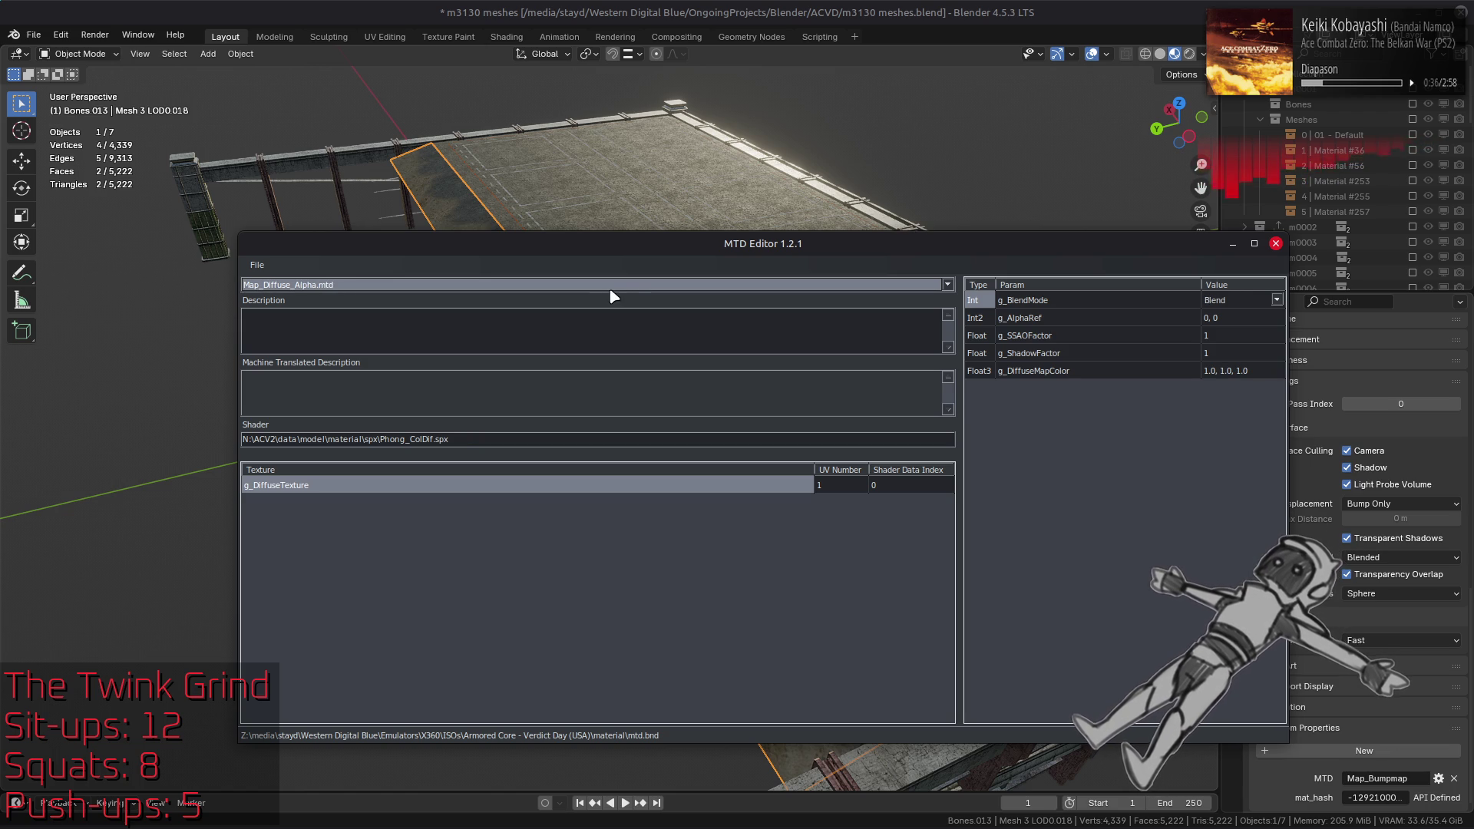
click(913, 6)
click(1378, 777)
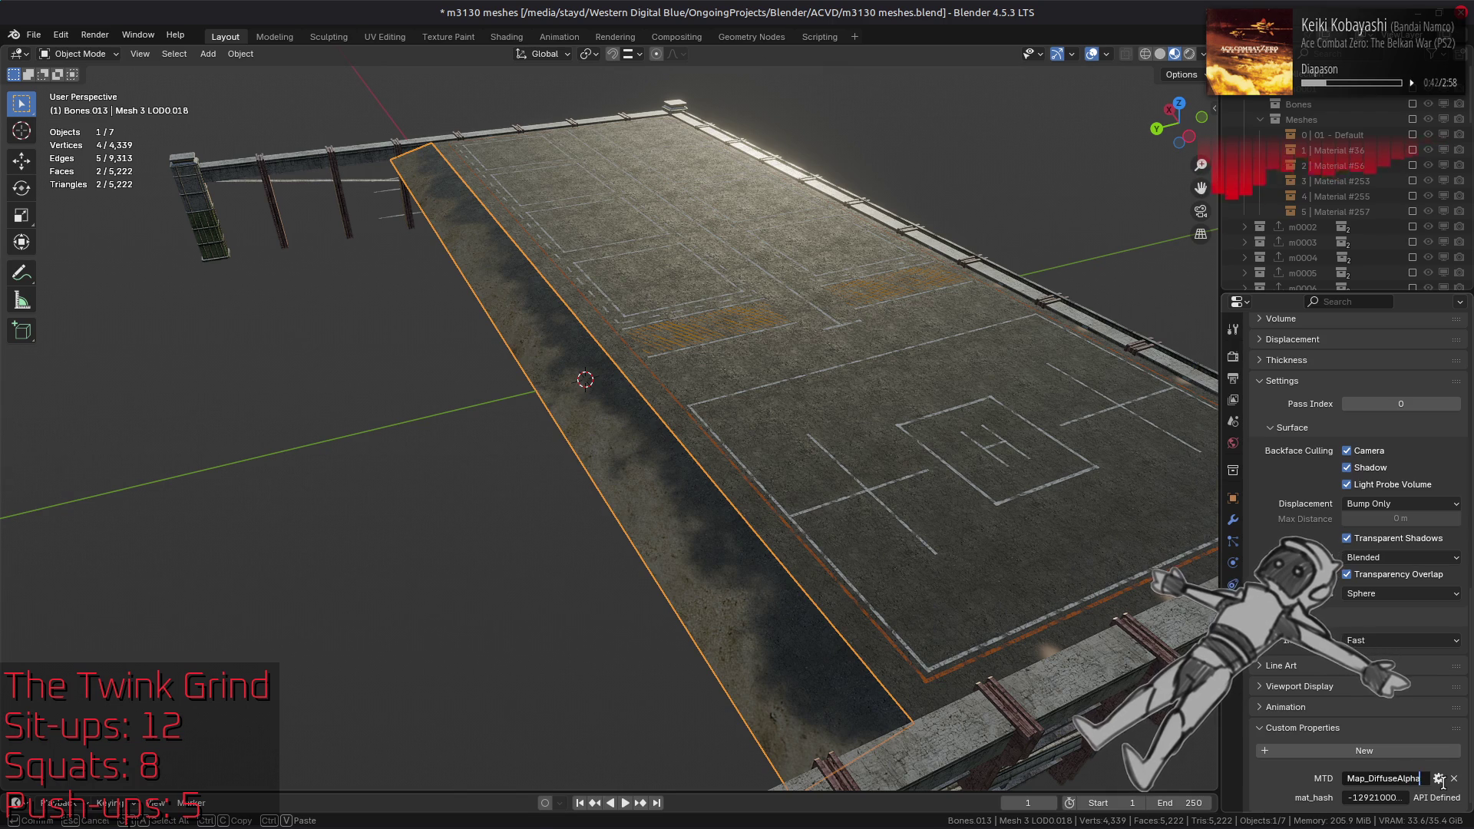
Commit Map_DiffuseAlpha as the strip's MTD value, deselect all, and save m3130 meshes.blend
text(a)
key(Return)
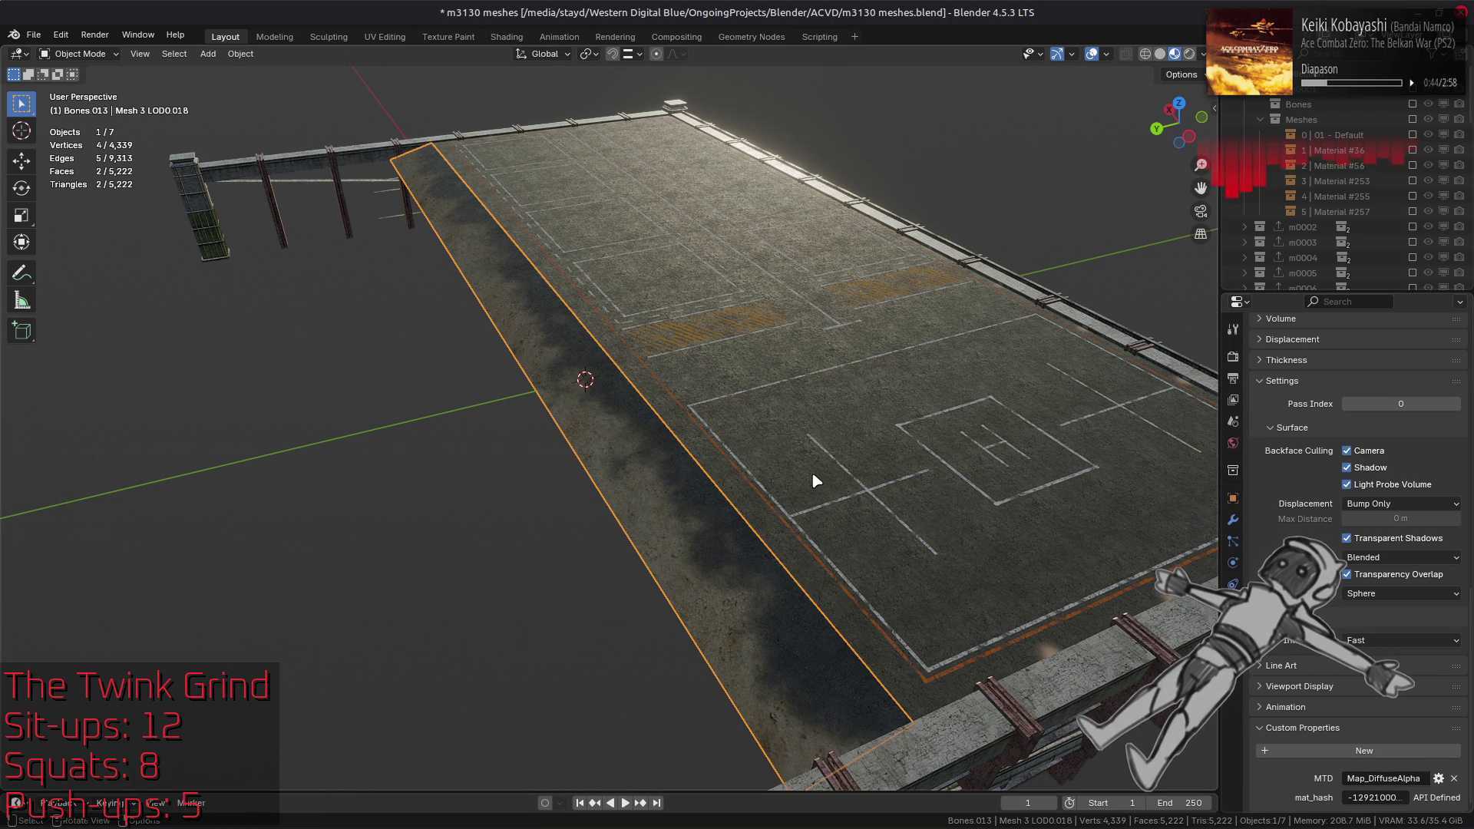
key(alt+a)
middle_drag(714, 456, 767, 477)
key(ctrl+s)
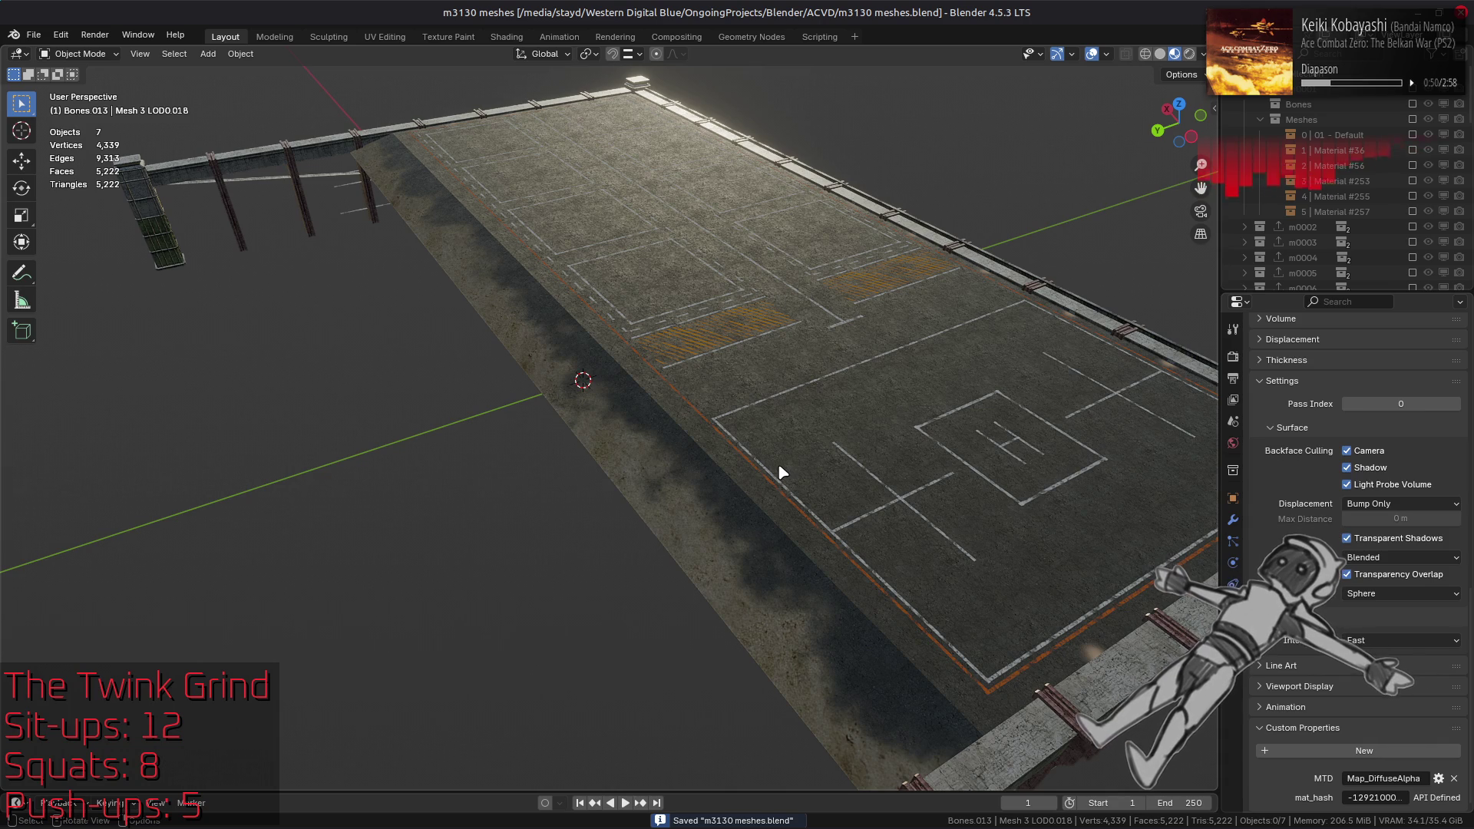
mouse_move(19, 826)
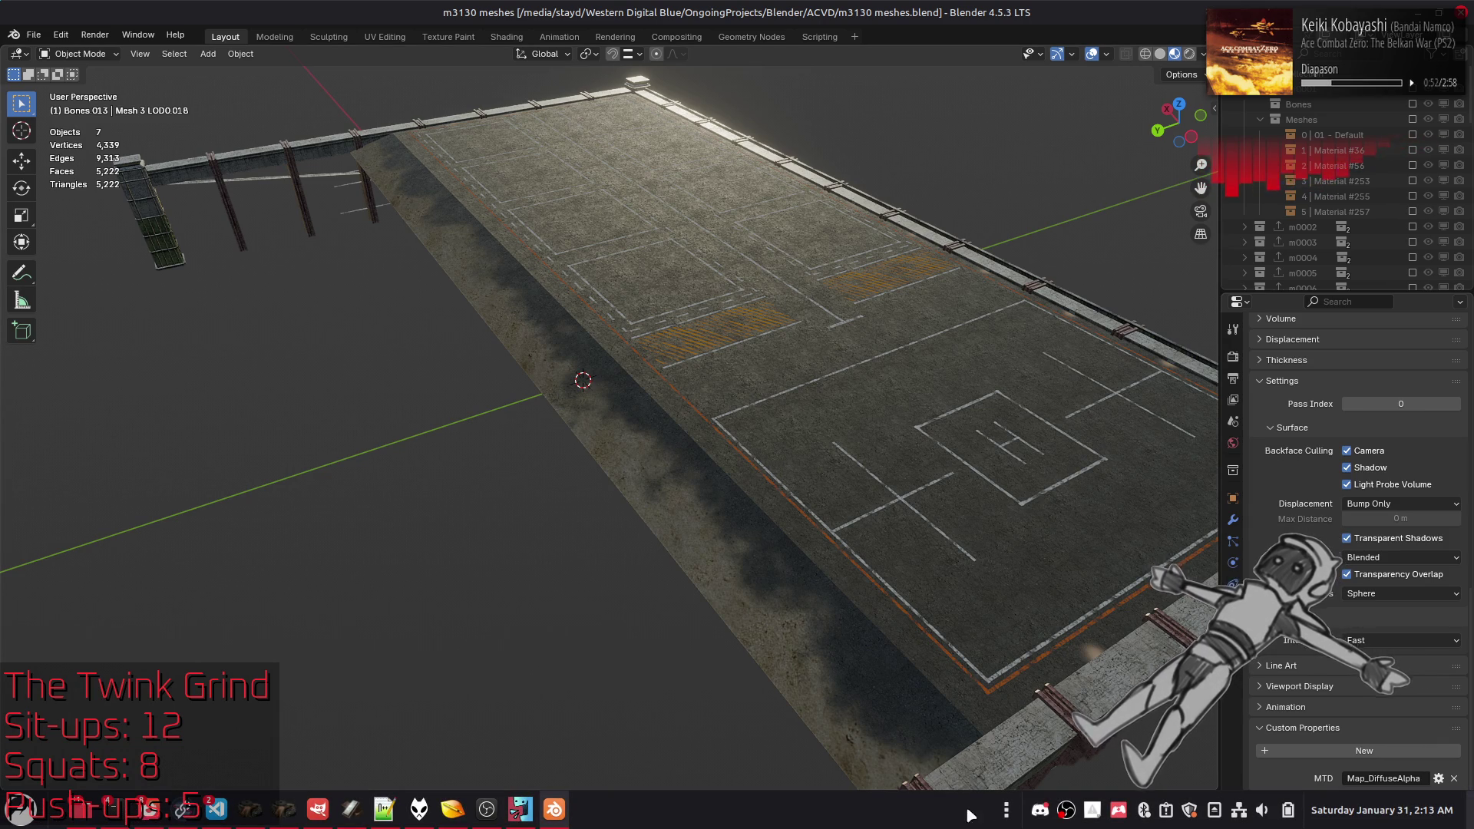
Select the sand strip beside the runway to check it, clear the selection, and save again
click(775, 583)
key(alt+a)
scroll(754, 518, up, 5)
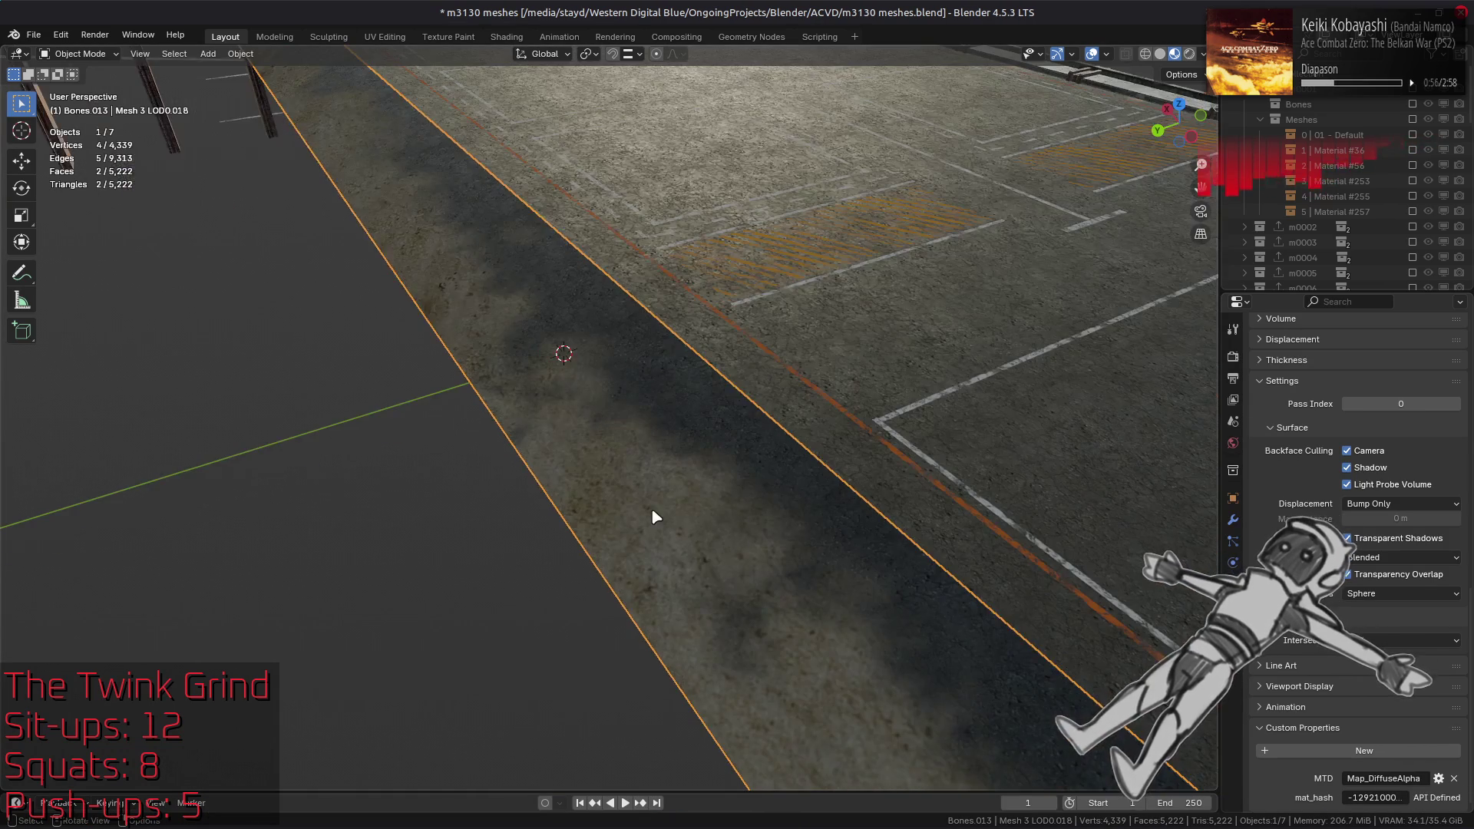
key(ctrl+s)
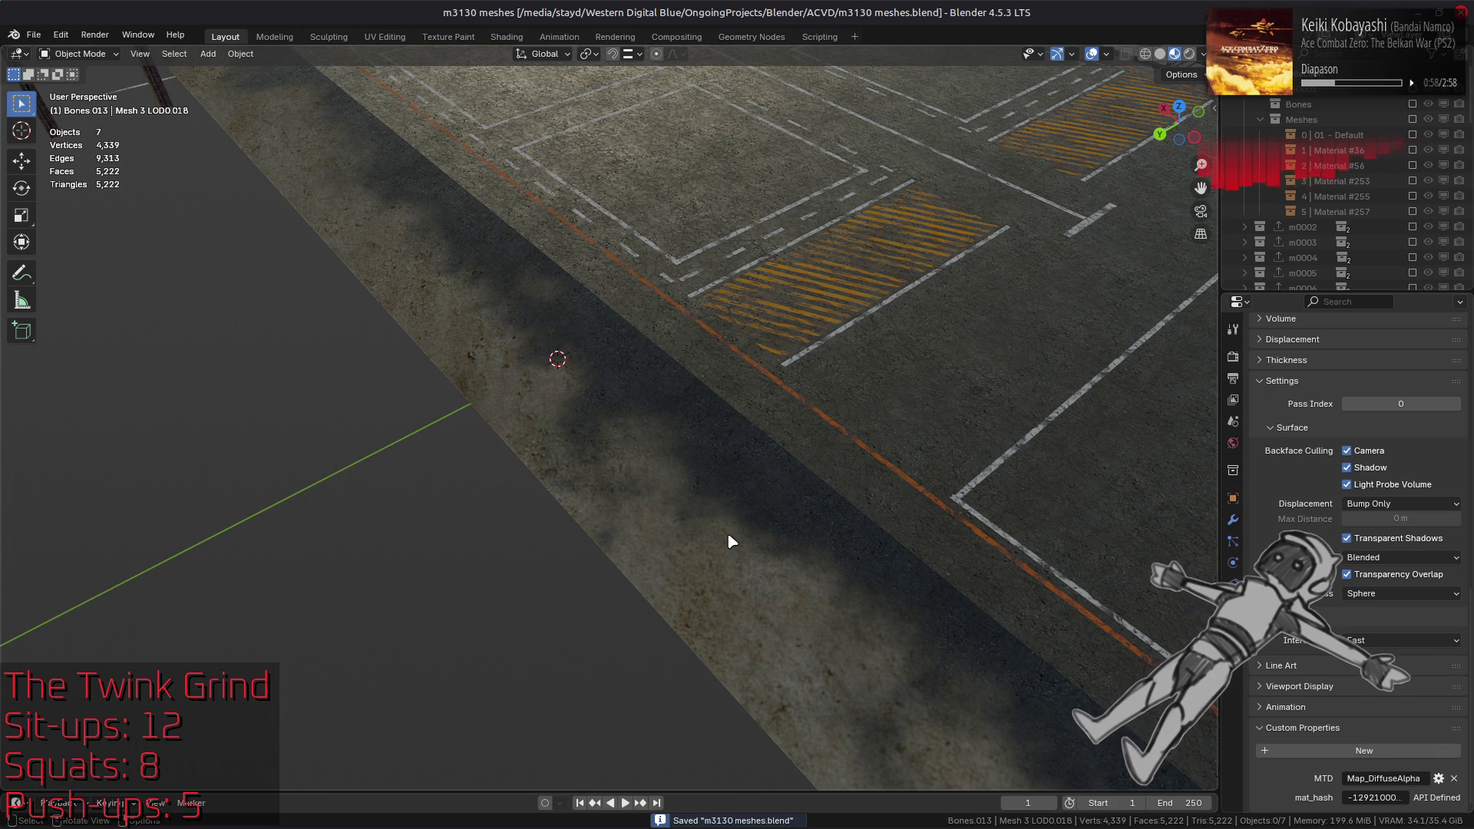
Zoom and orbit down to a close, low side view of the runway edge walls
scroll(729, 541, up, 4)
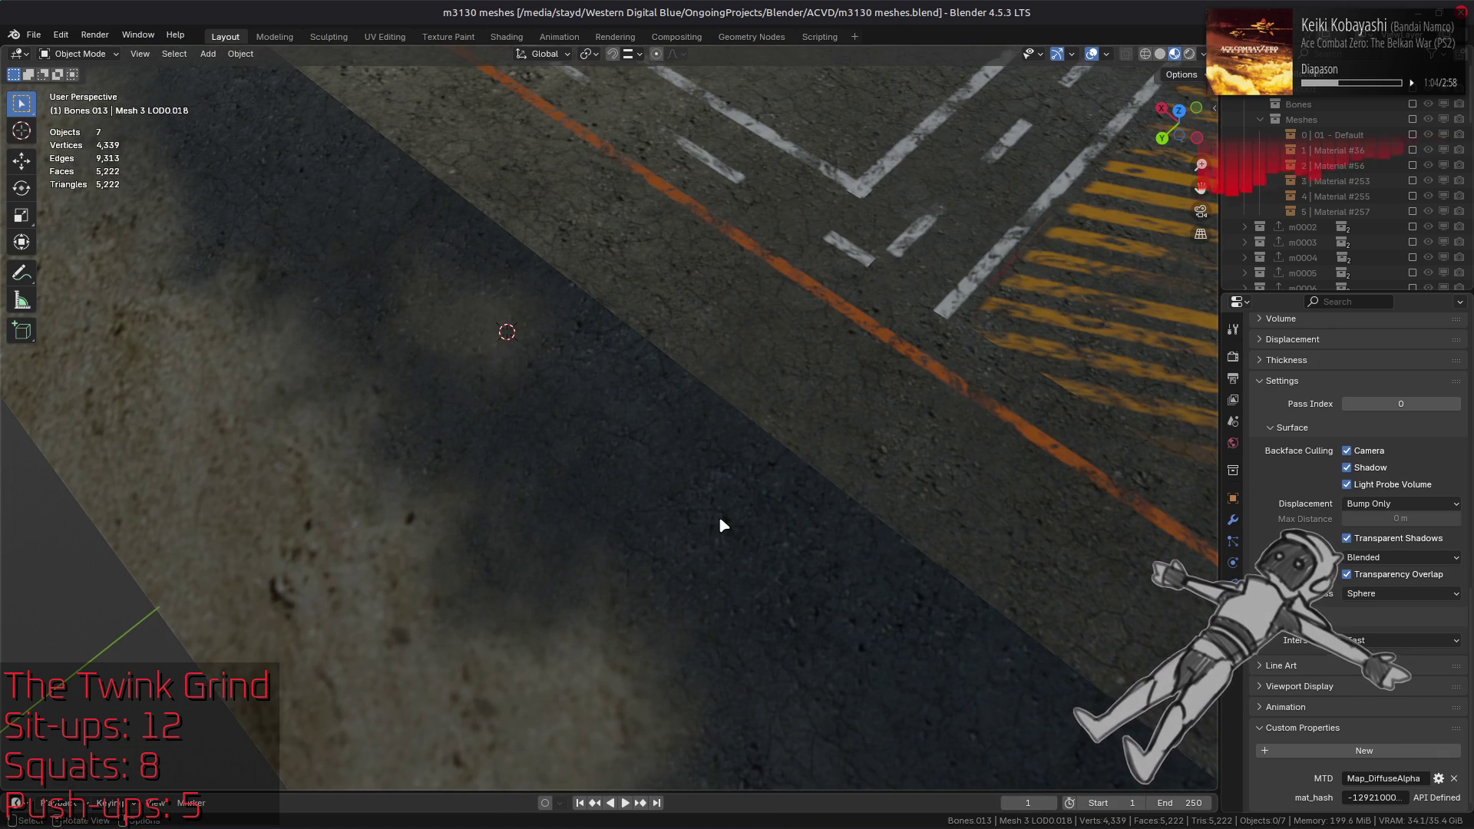
scroll(722, 525, down, 5)
scroll(721, 525, down, 2)
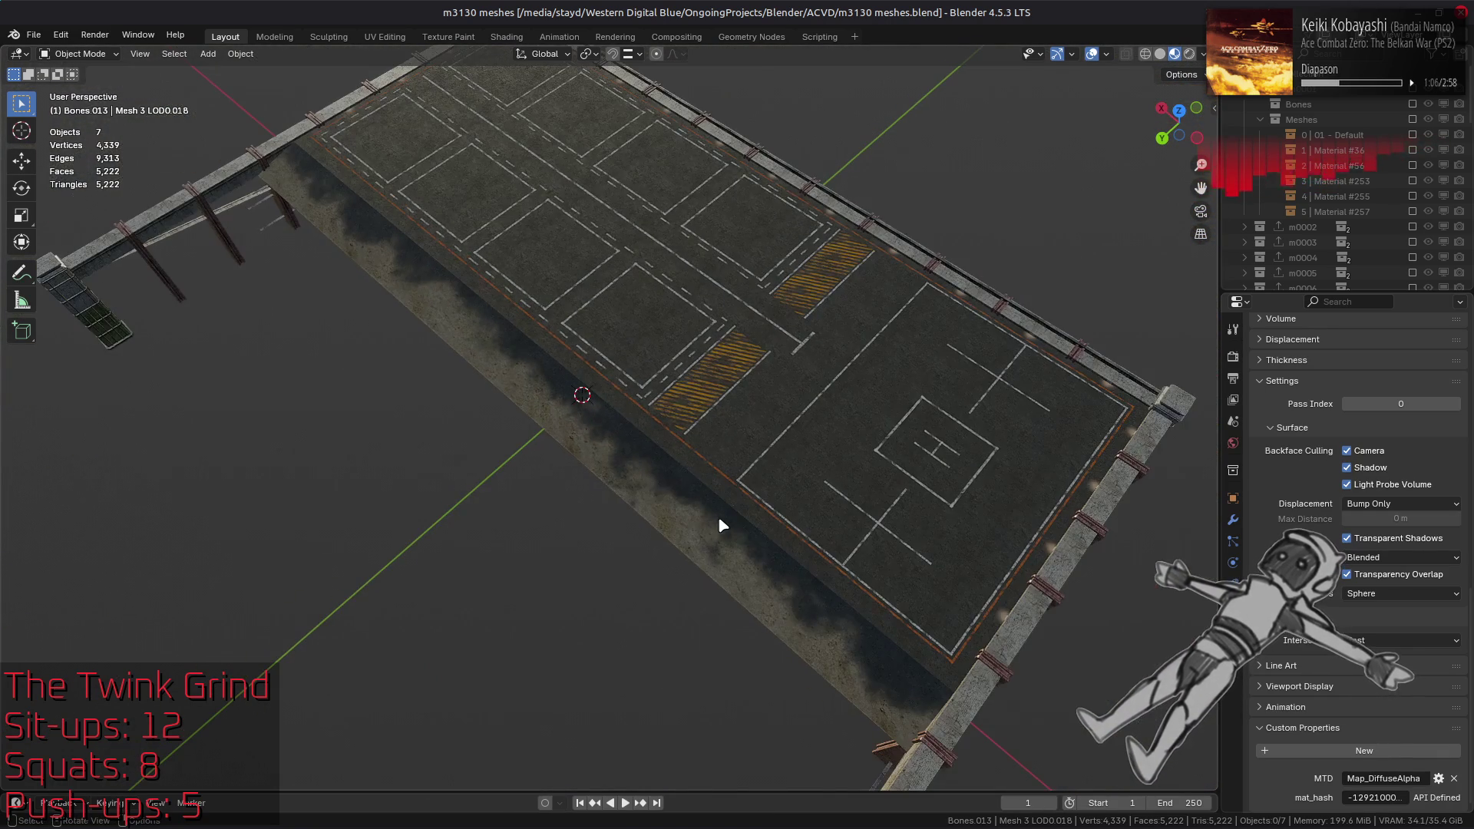
mouse_move(689, 525)
middle_down()
mouse_move(632, 408)
mouse_move(658, 408)
mouse_move(533, 437)
mouse_move(552, 434)
middle_up()
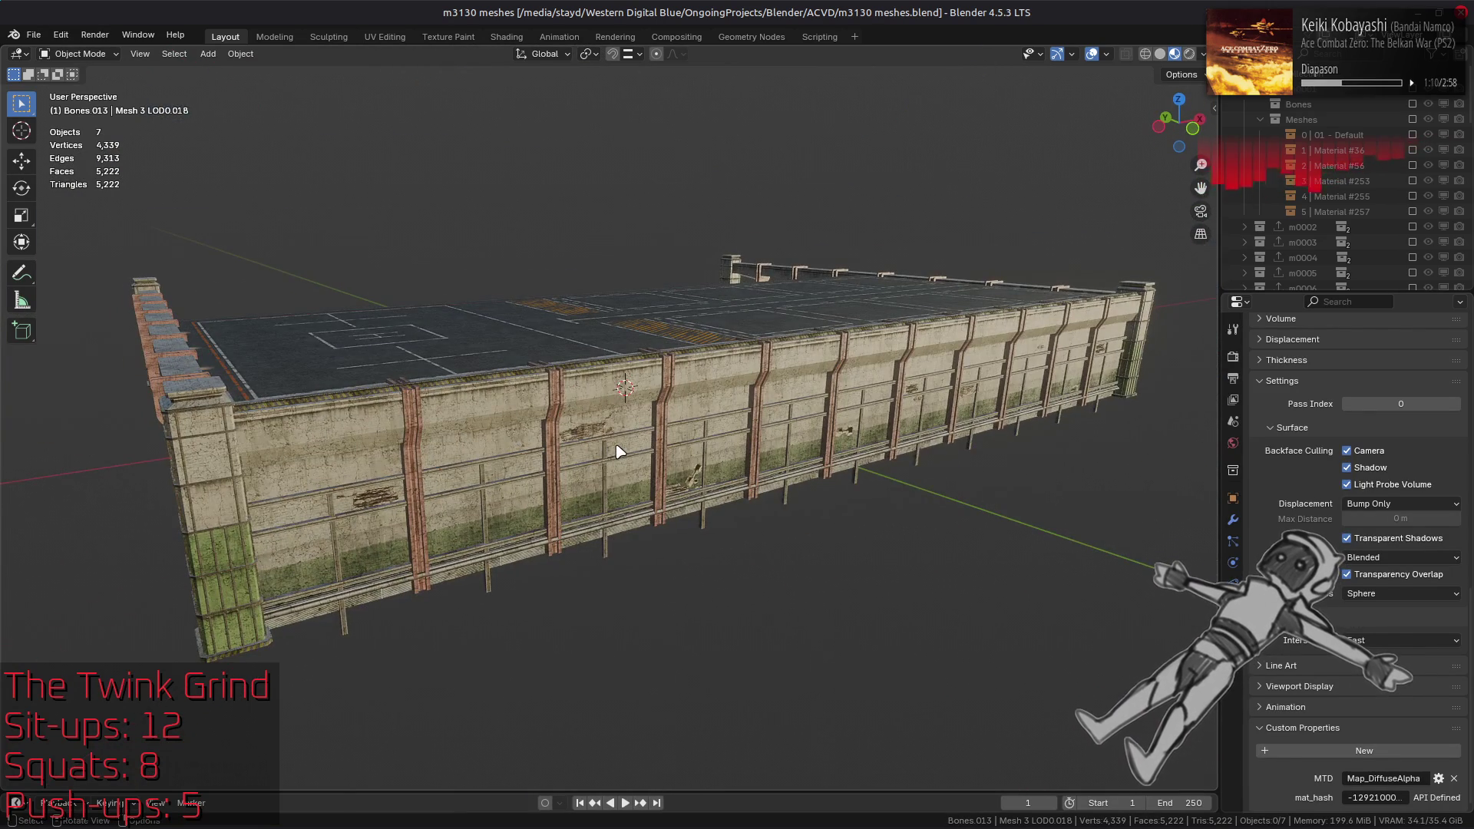
scroll(620, 451, up, 10)
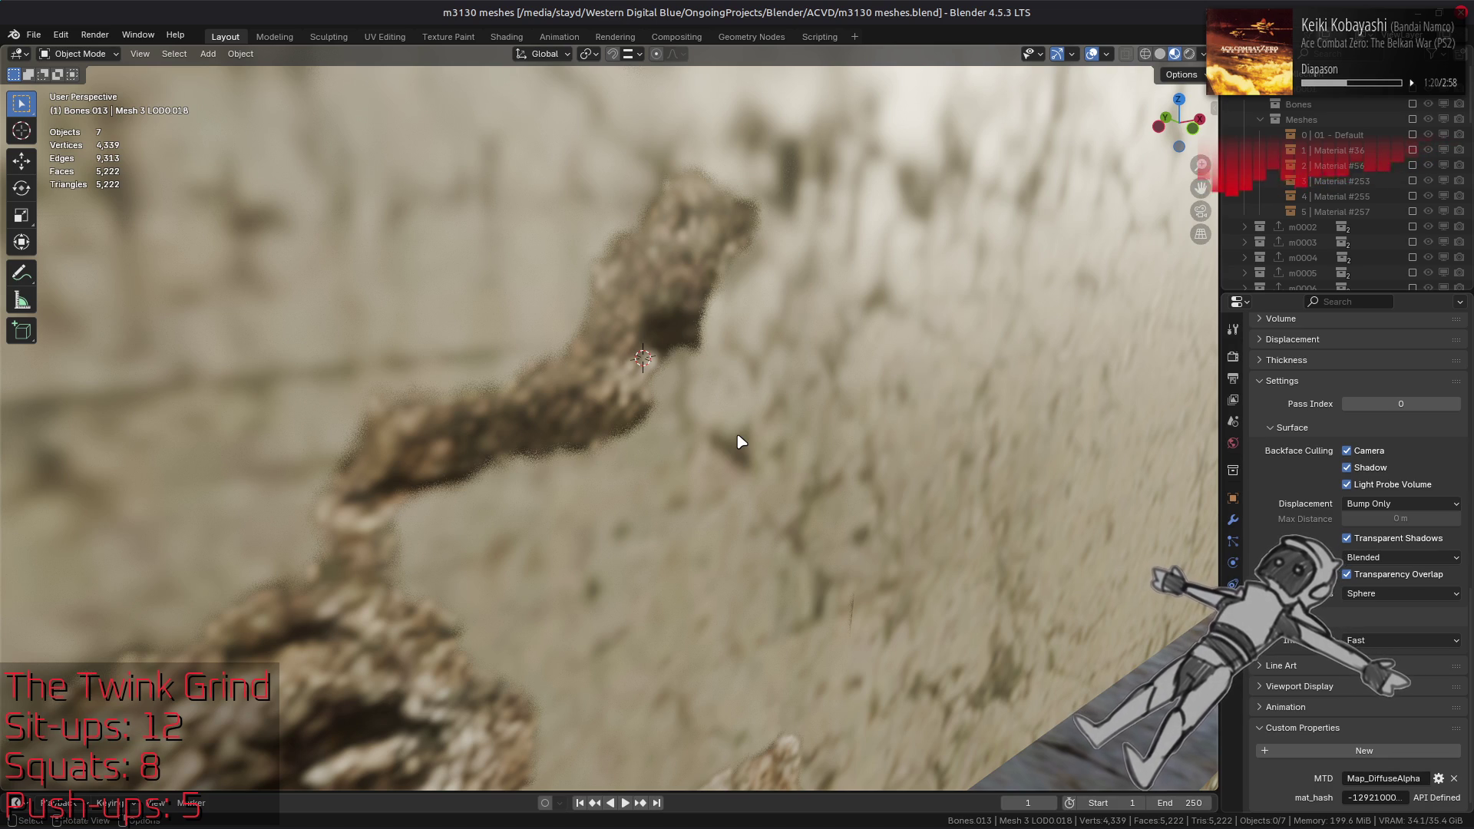
Try four different HDRI lighting environments in the viewport shading preview
scroll(741, 442, down, 10)
click(1202, 54)
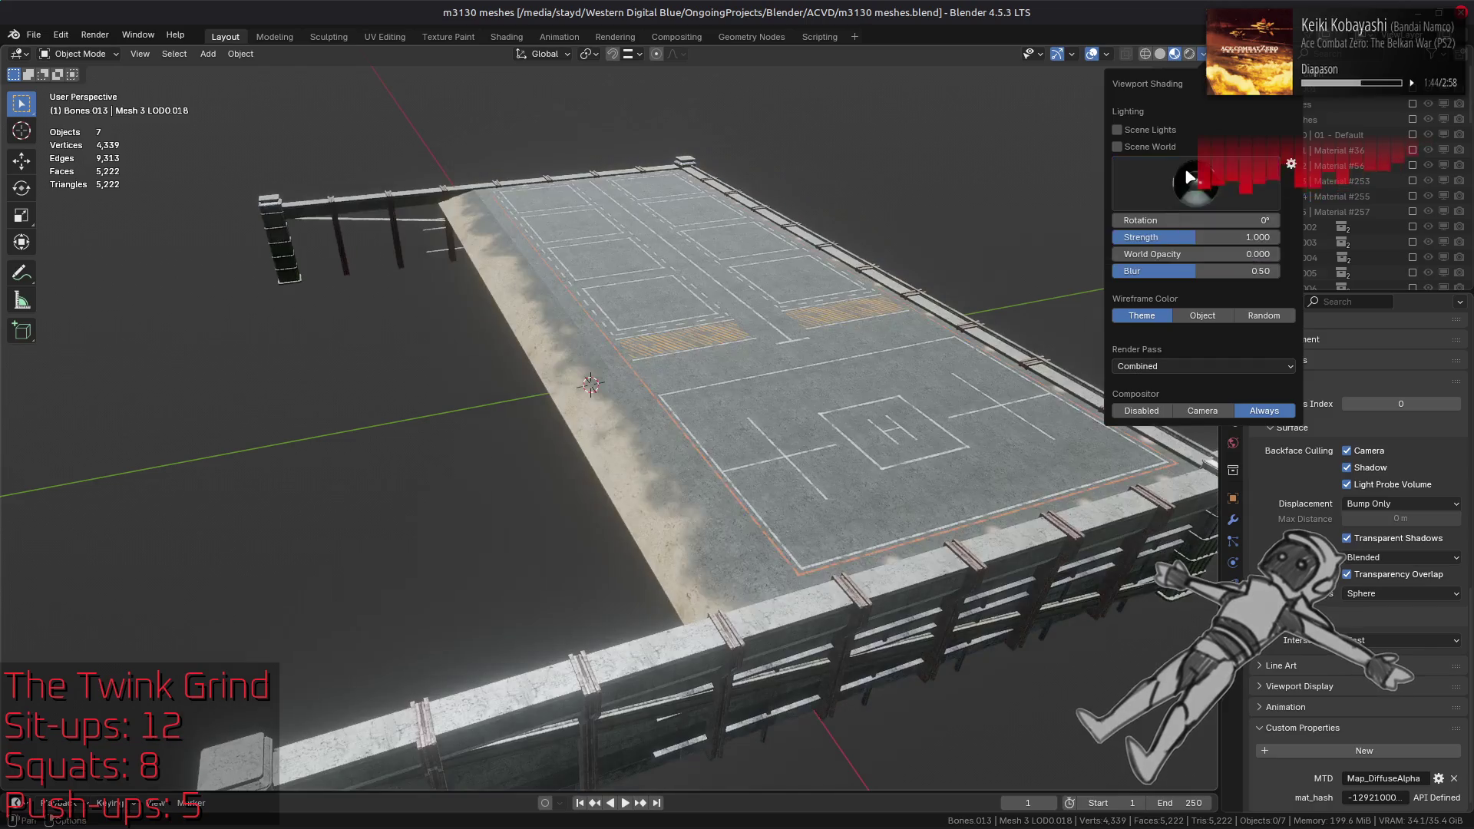
click(1203, 190)
click(976, 236)
click(1198, 184)
click(1068, 236)
click(1220, 186)
click(930, 236)
click(1213, 182)
click(1022, 237)
Turn on Shadows in Render Properties and orbit to compare the wall and deck views
scroll(702, 355, up, 3)
middle_drag(707, 356, 745, 381)
click(1233, 357)
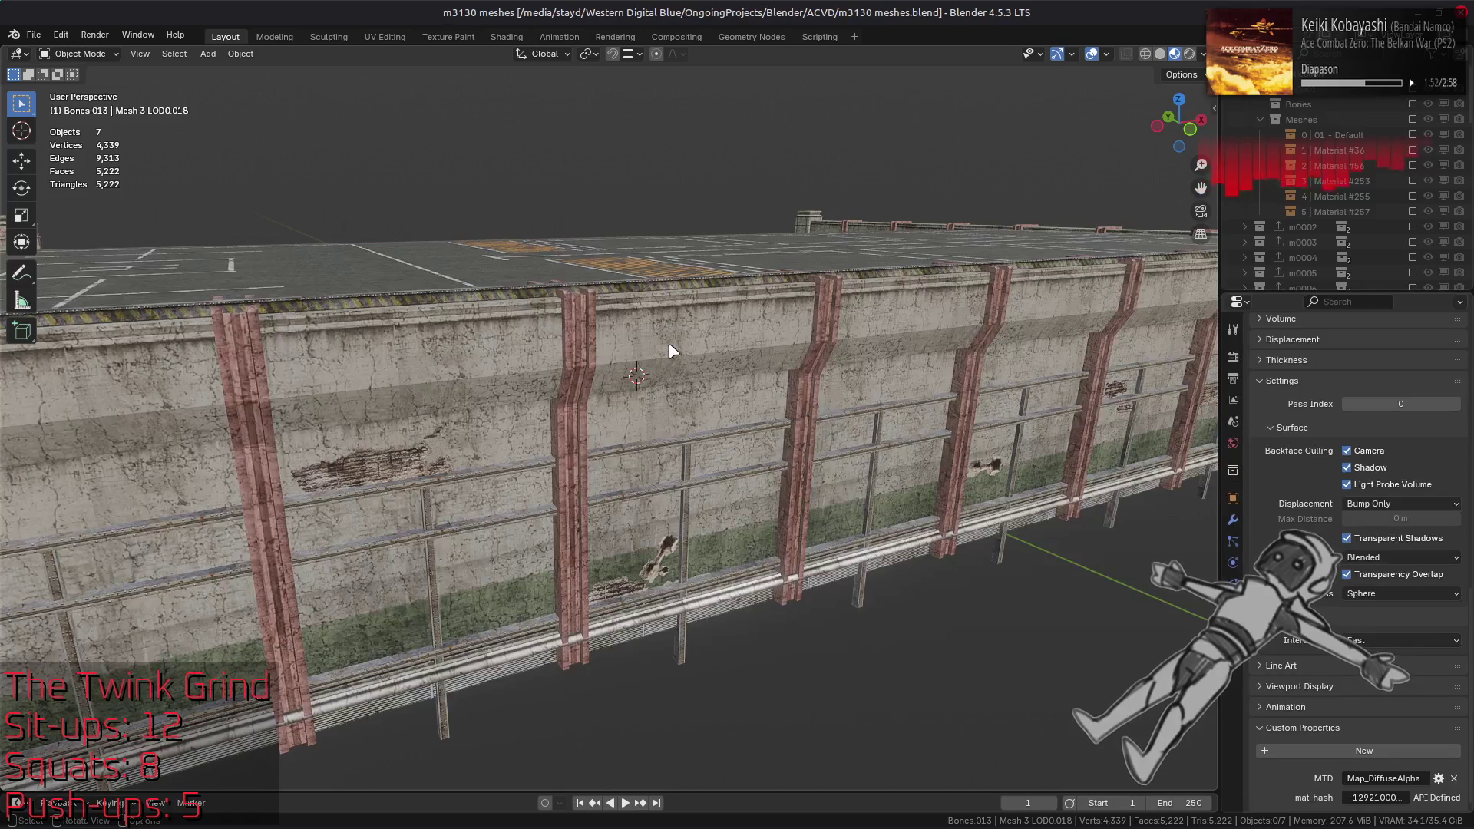
scroll(1305, 481, up, 10)
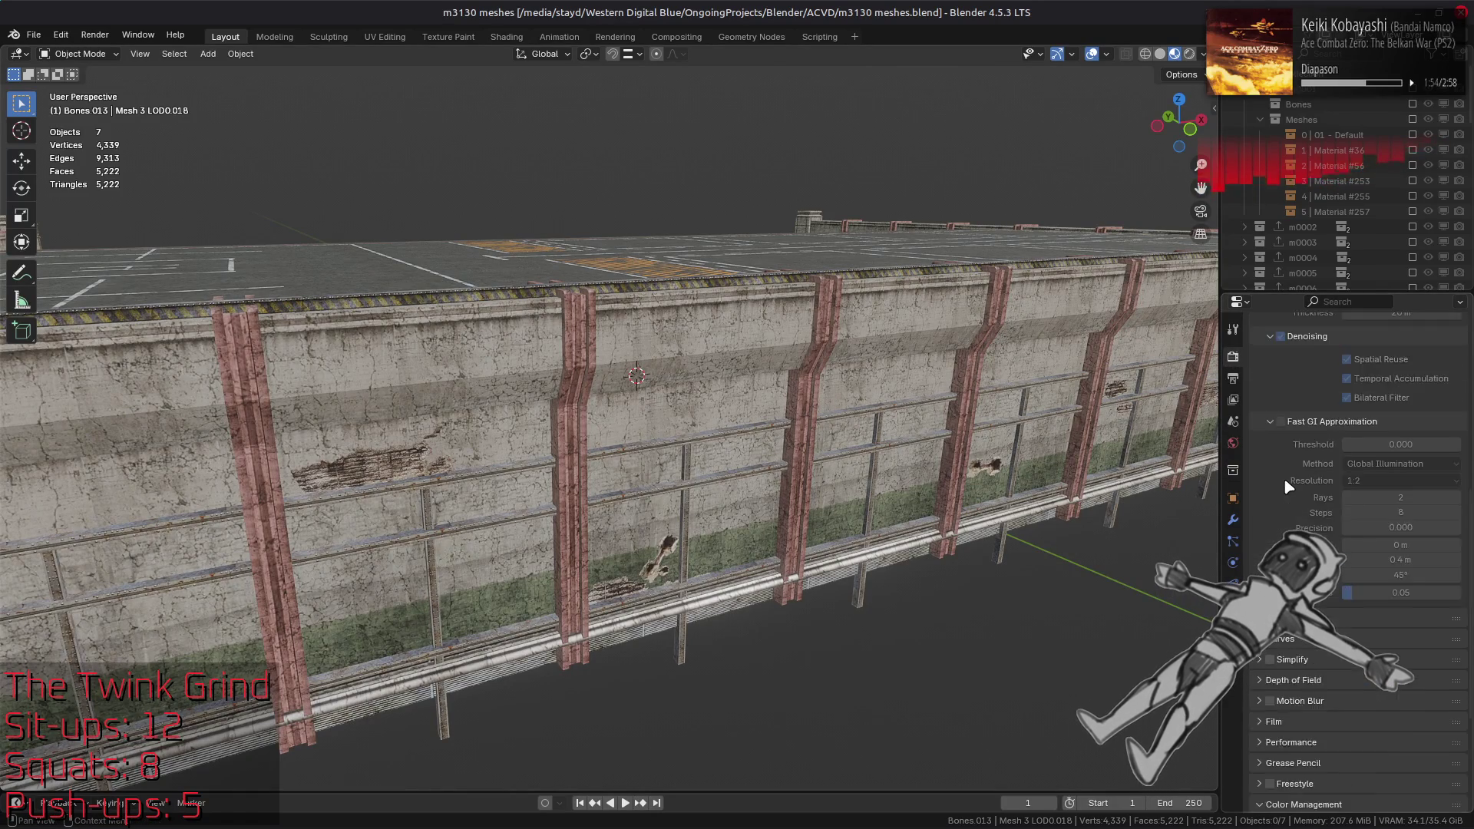
click(1288, 484)
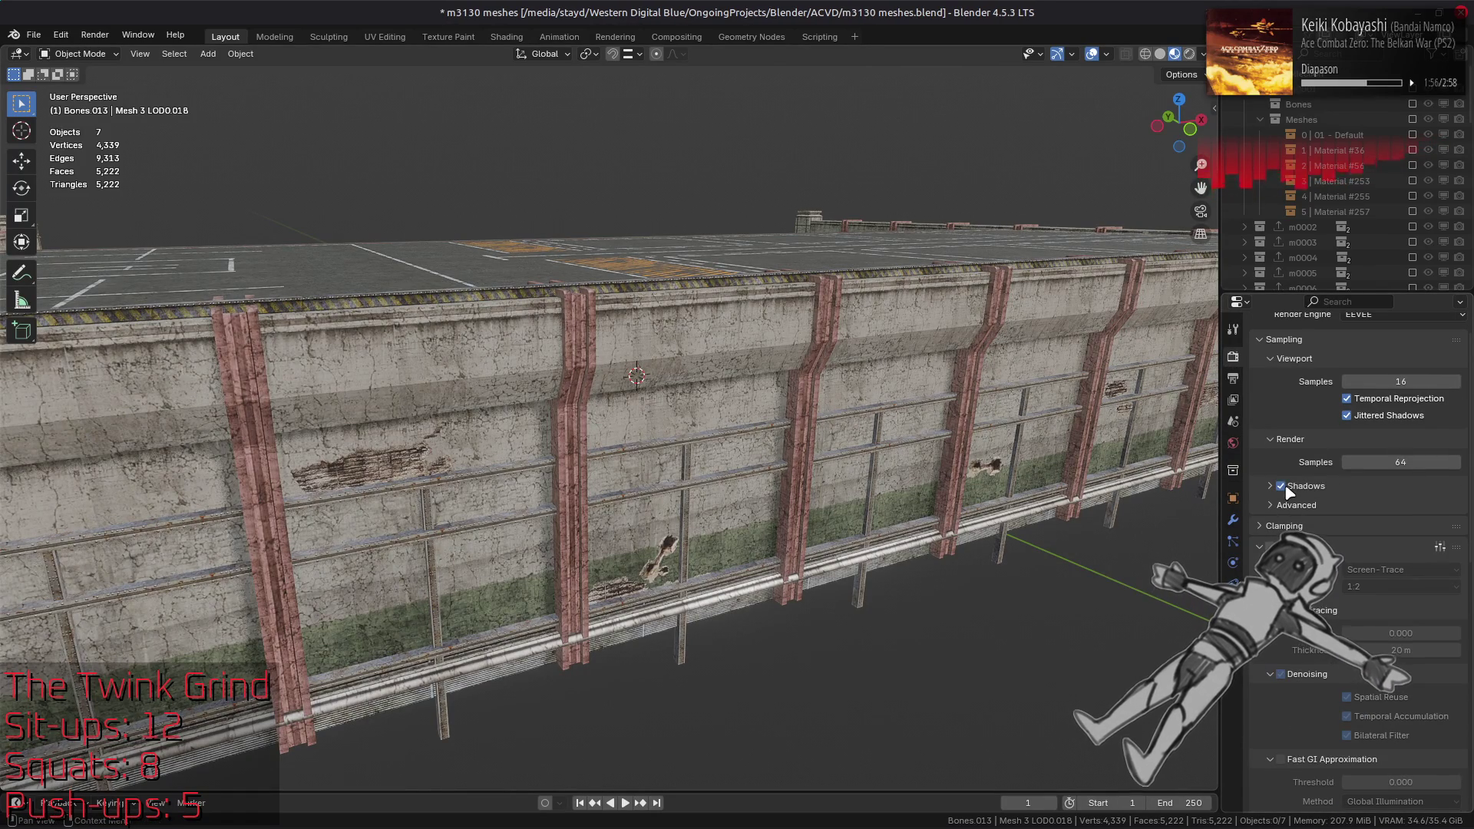
middle_drag(768, 438, 842, 463)
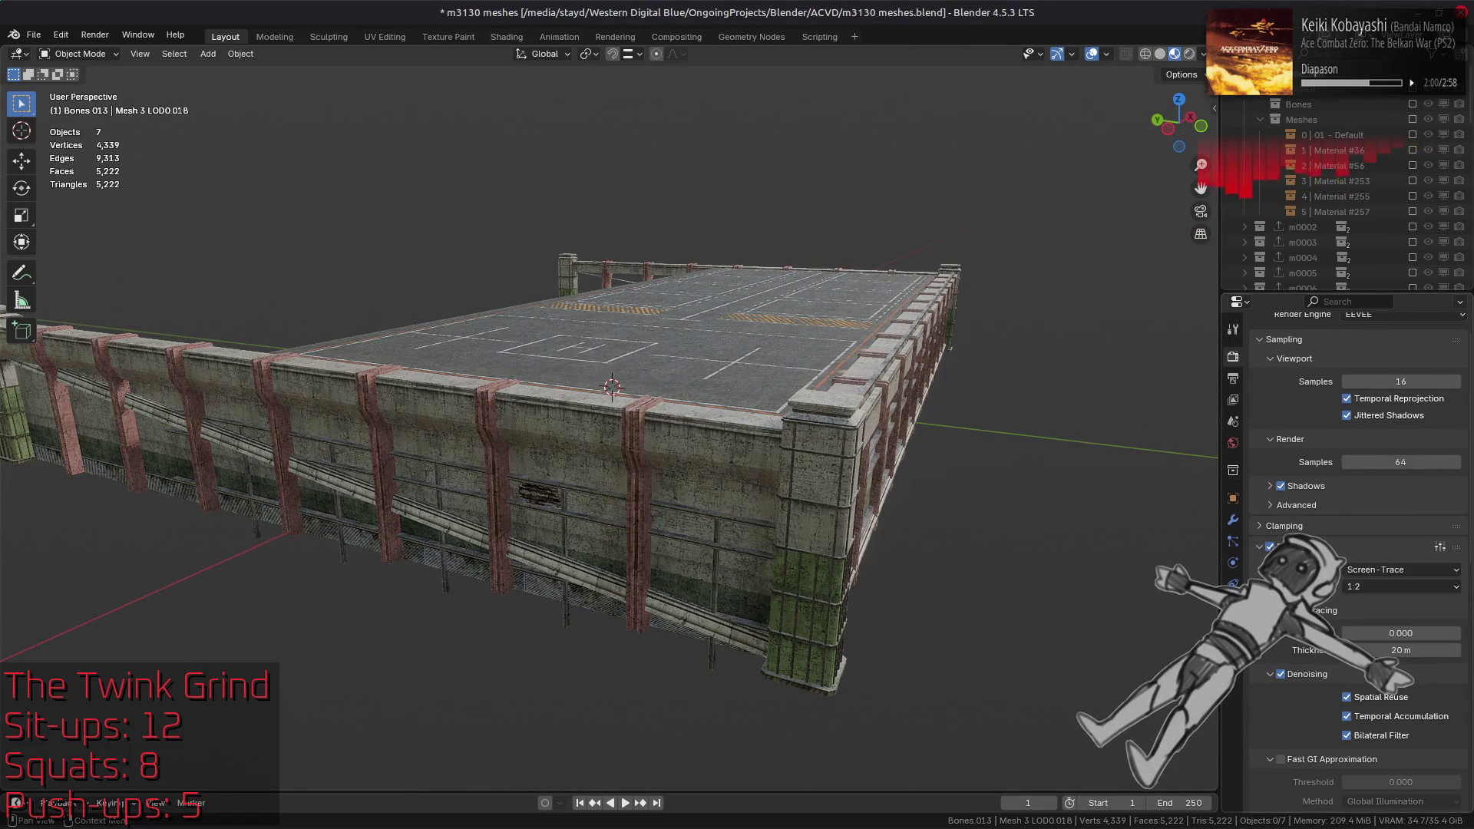
Toggle Raytracing off and on while viewing the deck low, leaving it off
scroll(1317, 682, down, 1)
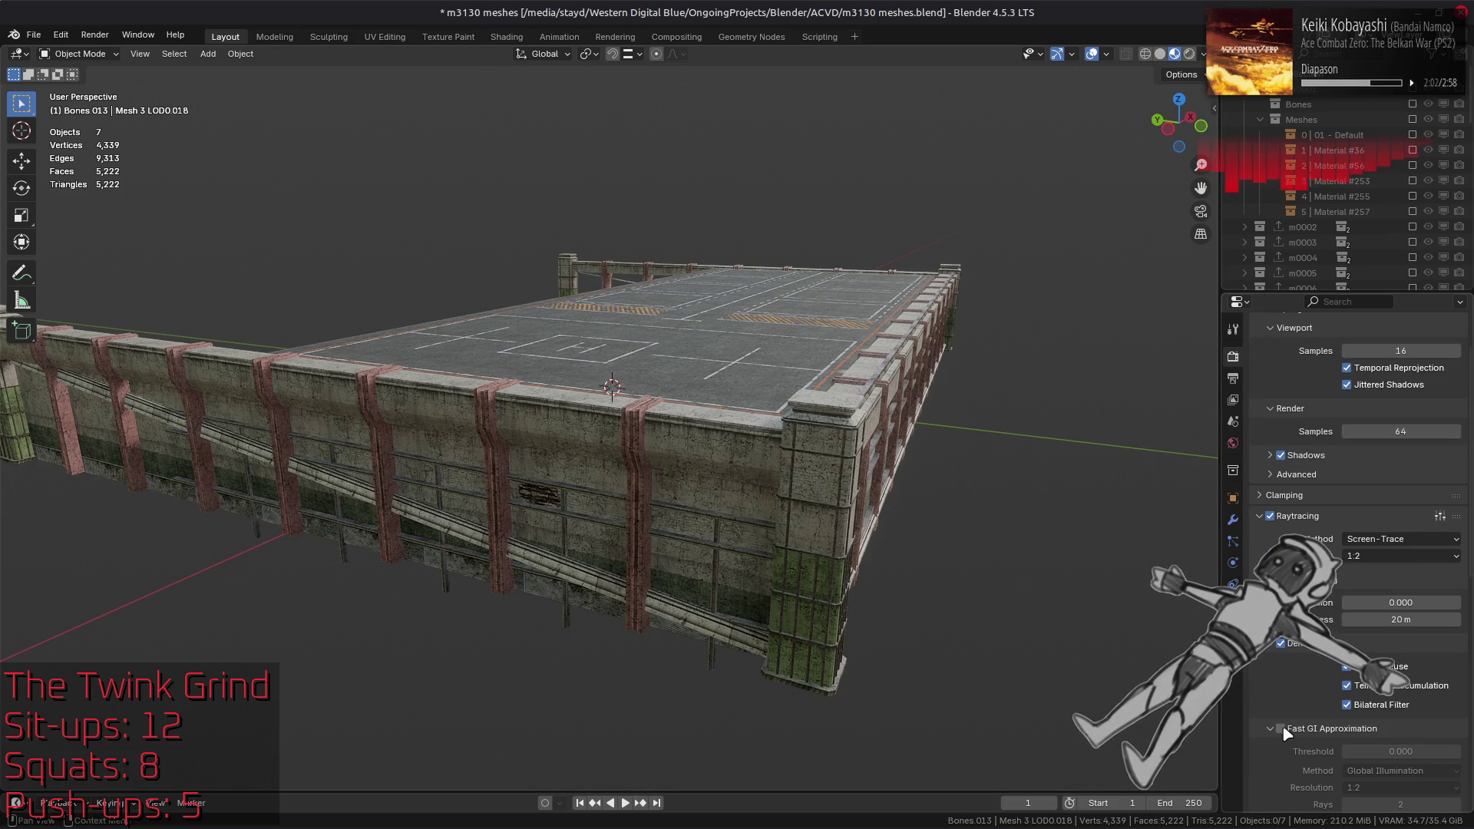
click(1271, 516)
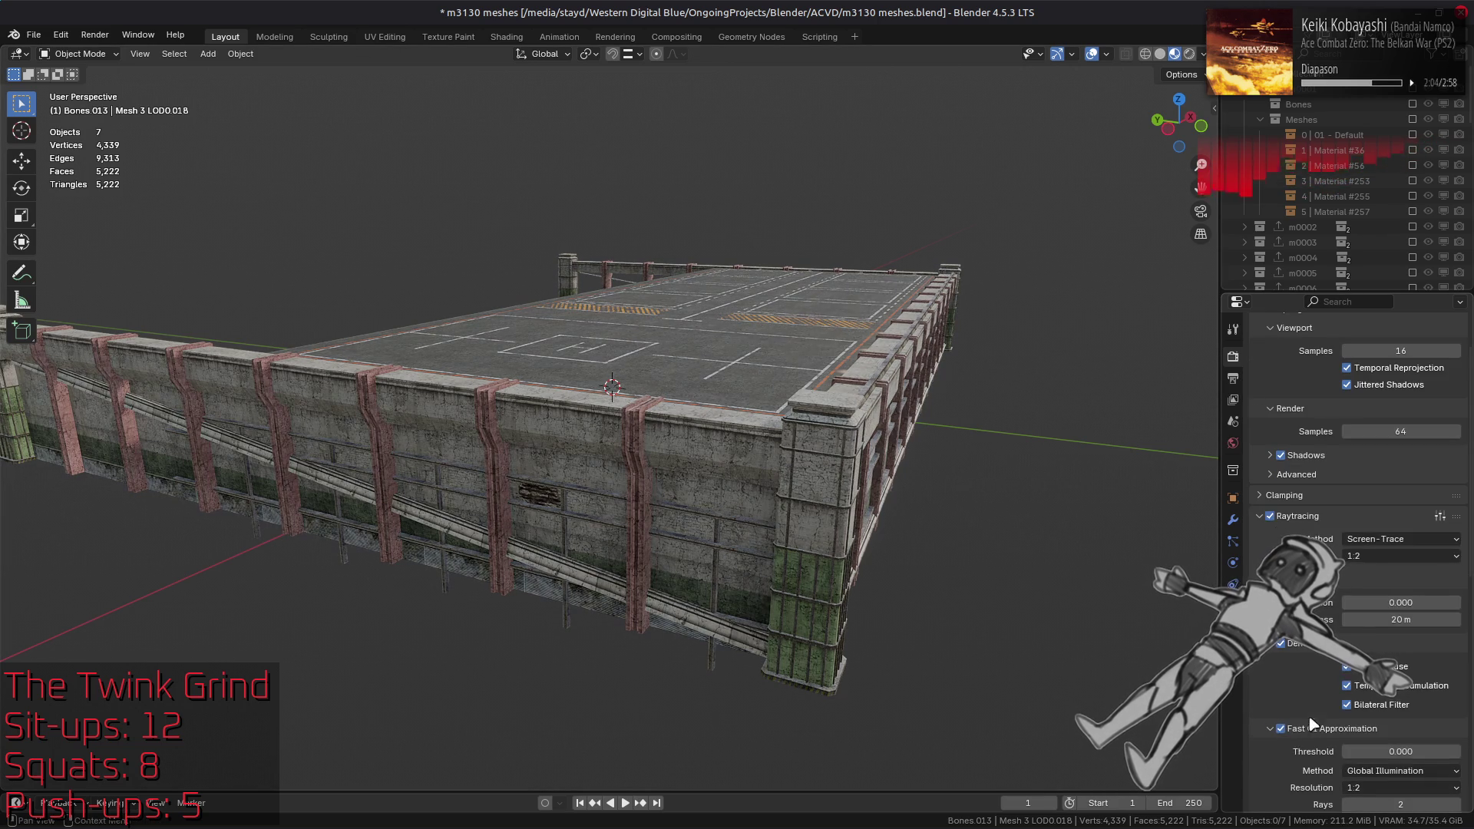
click(1271, 516)
mouse_move(945, 499)
middle_down()
mouse_move(945, 471)
mouse_move(776, 460)
mouse_move(567, 477)
mouse_move(681, 458)
mouse_move(546, 500)
mouse_move(710, 533)
middle_up()
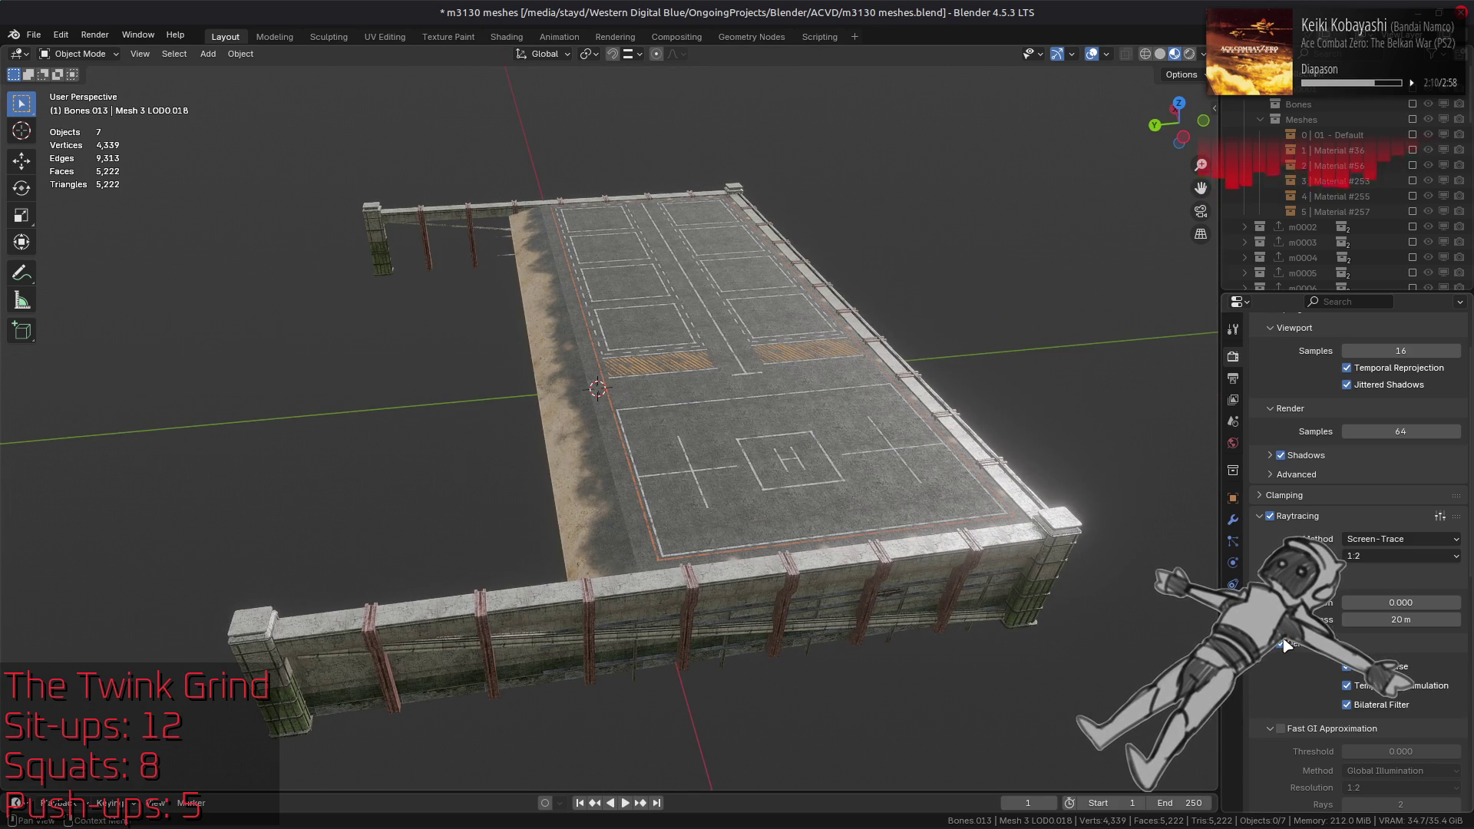
click(1271, 516)
Compare Shadows and Raytracing once more, leave both unchecked, and save the file
click(1280, 455)
click(1280, 455)
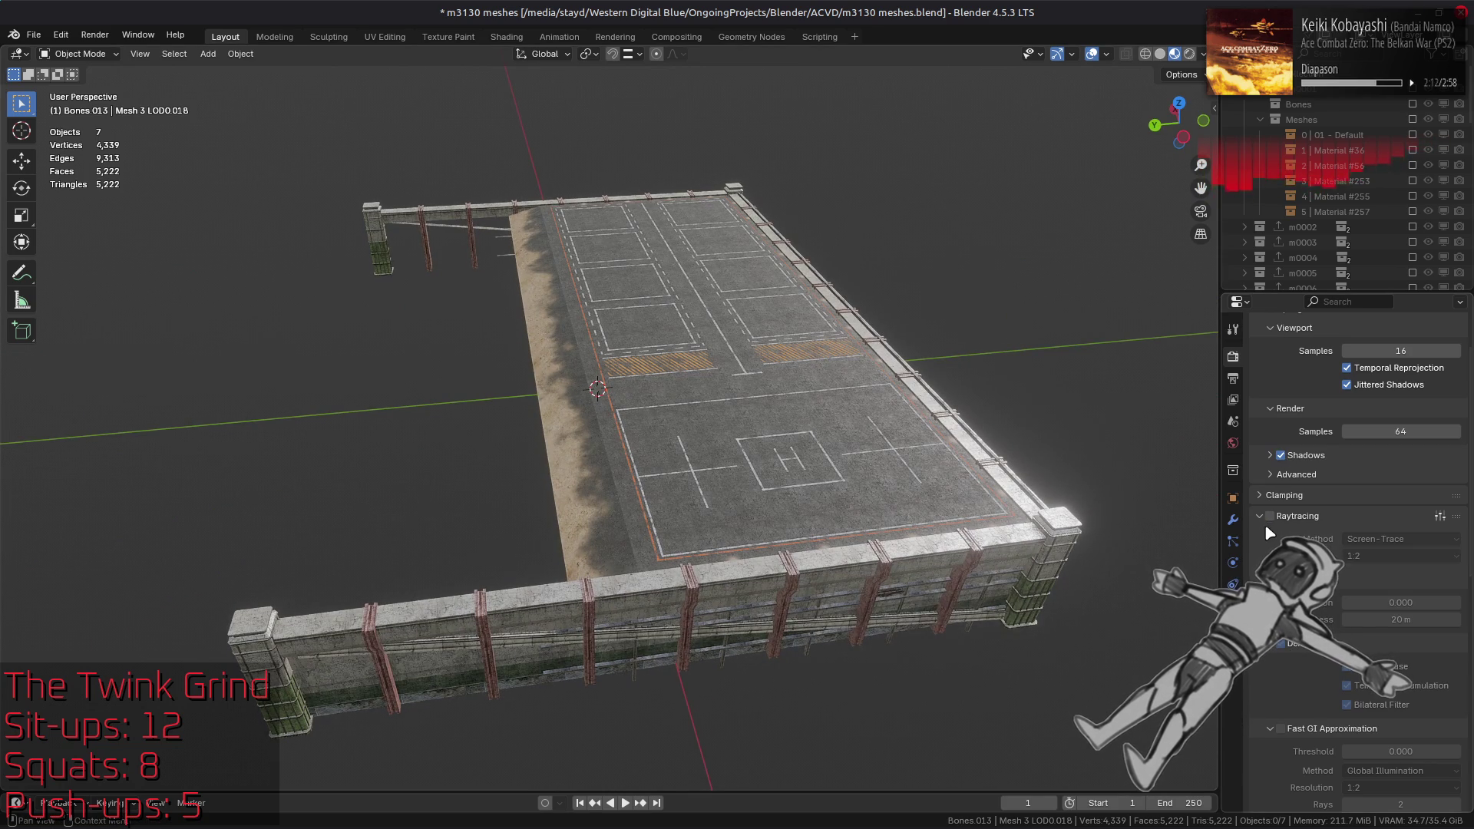
click(1271, 517)
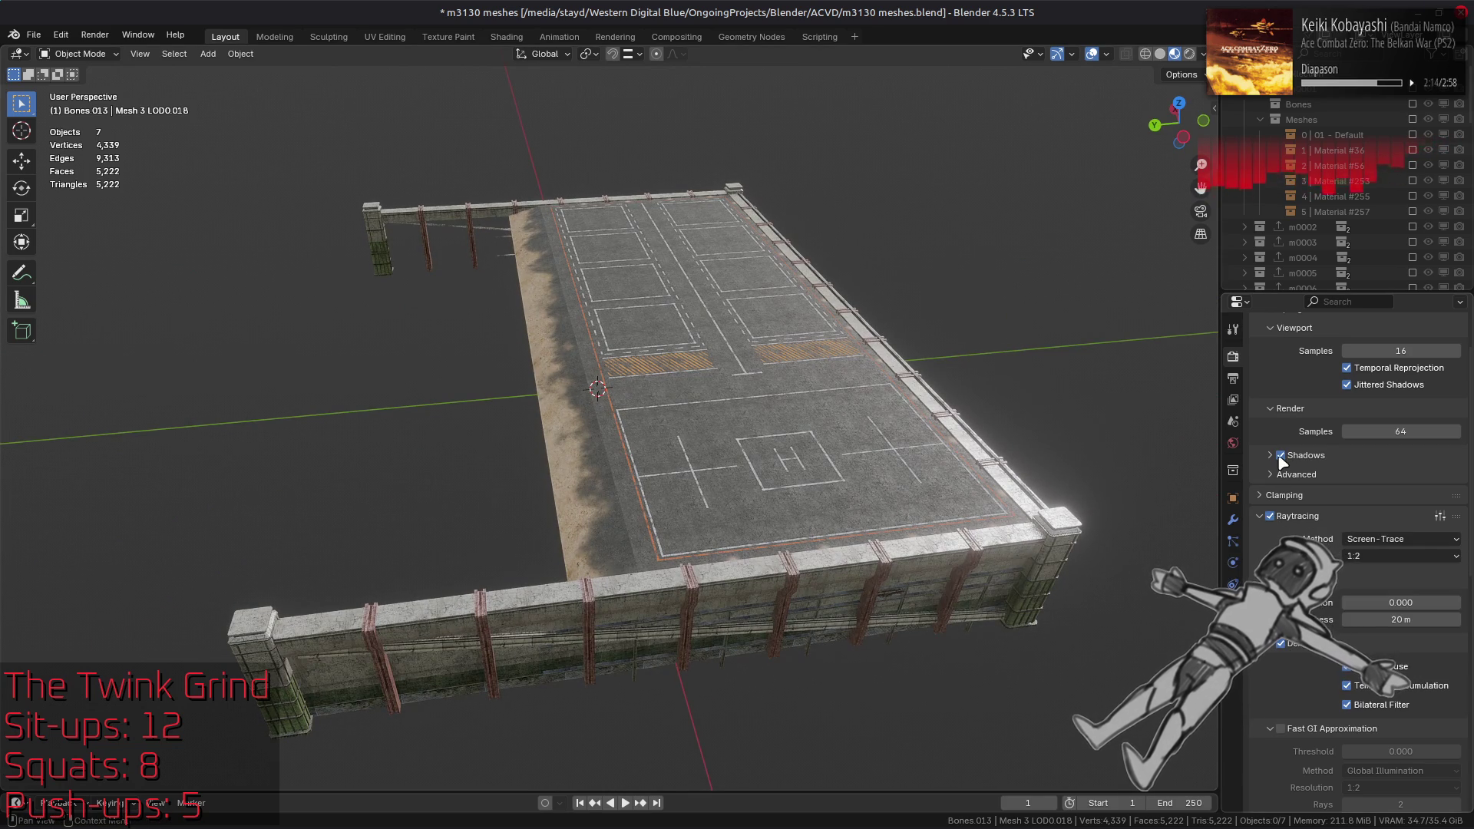
click(1281, 455)
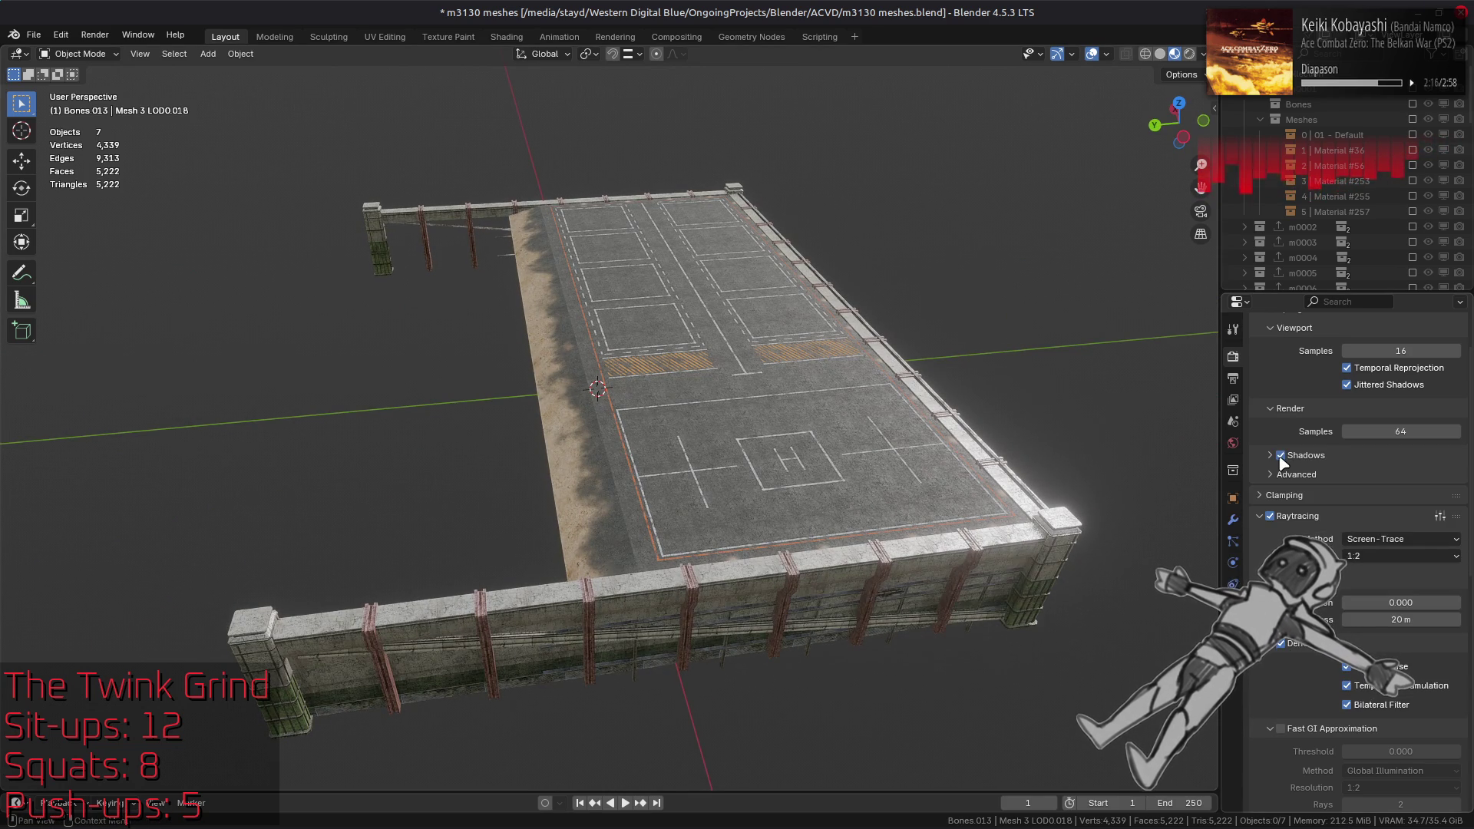
click(1270, 515)
scroll(881, 480, up, 5)
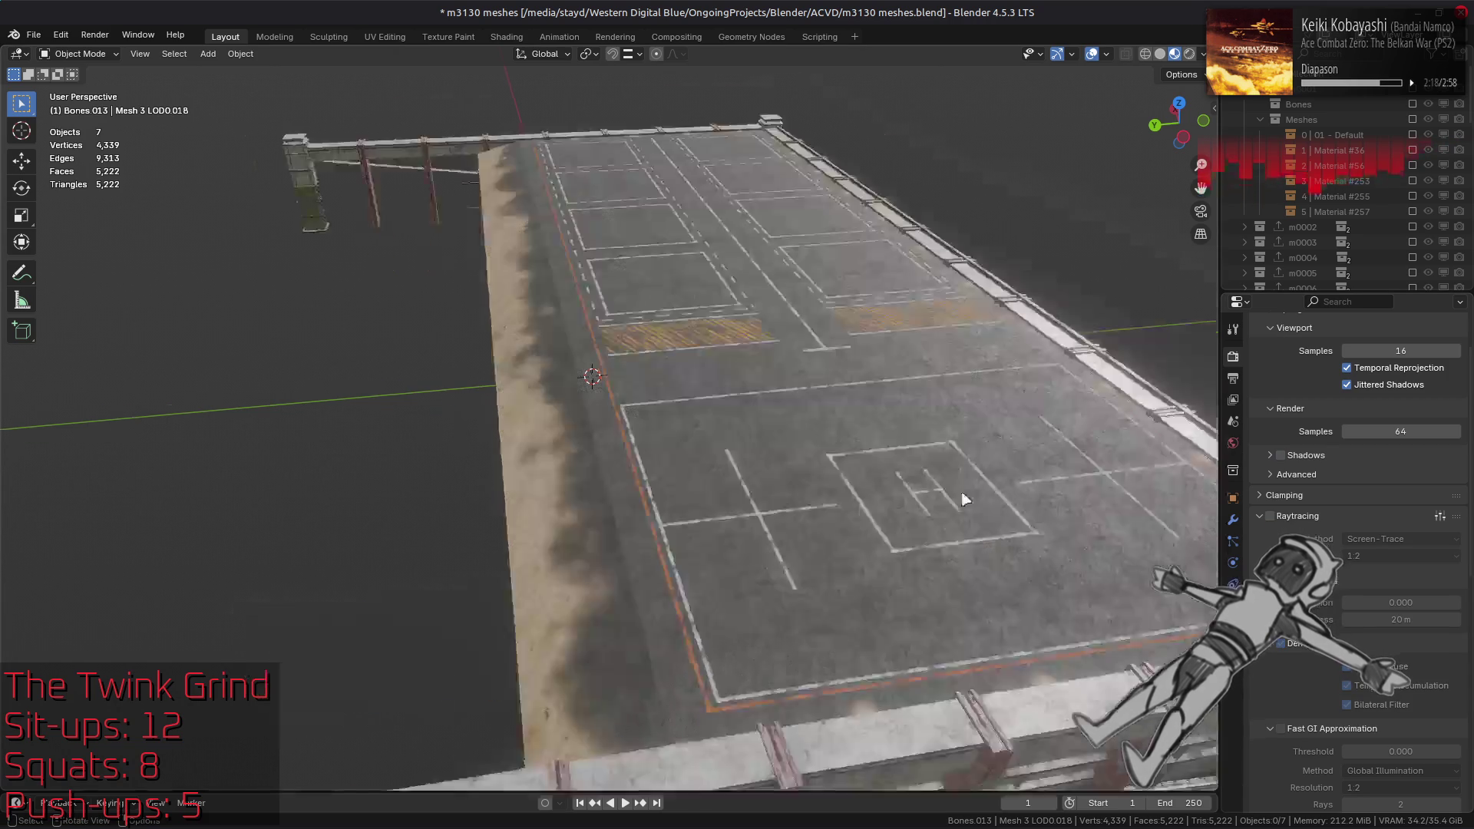
key(ctrl+s)
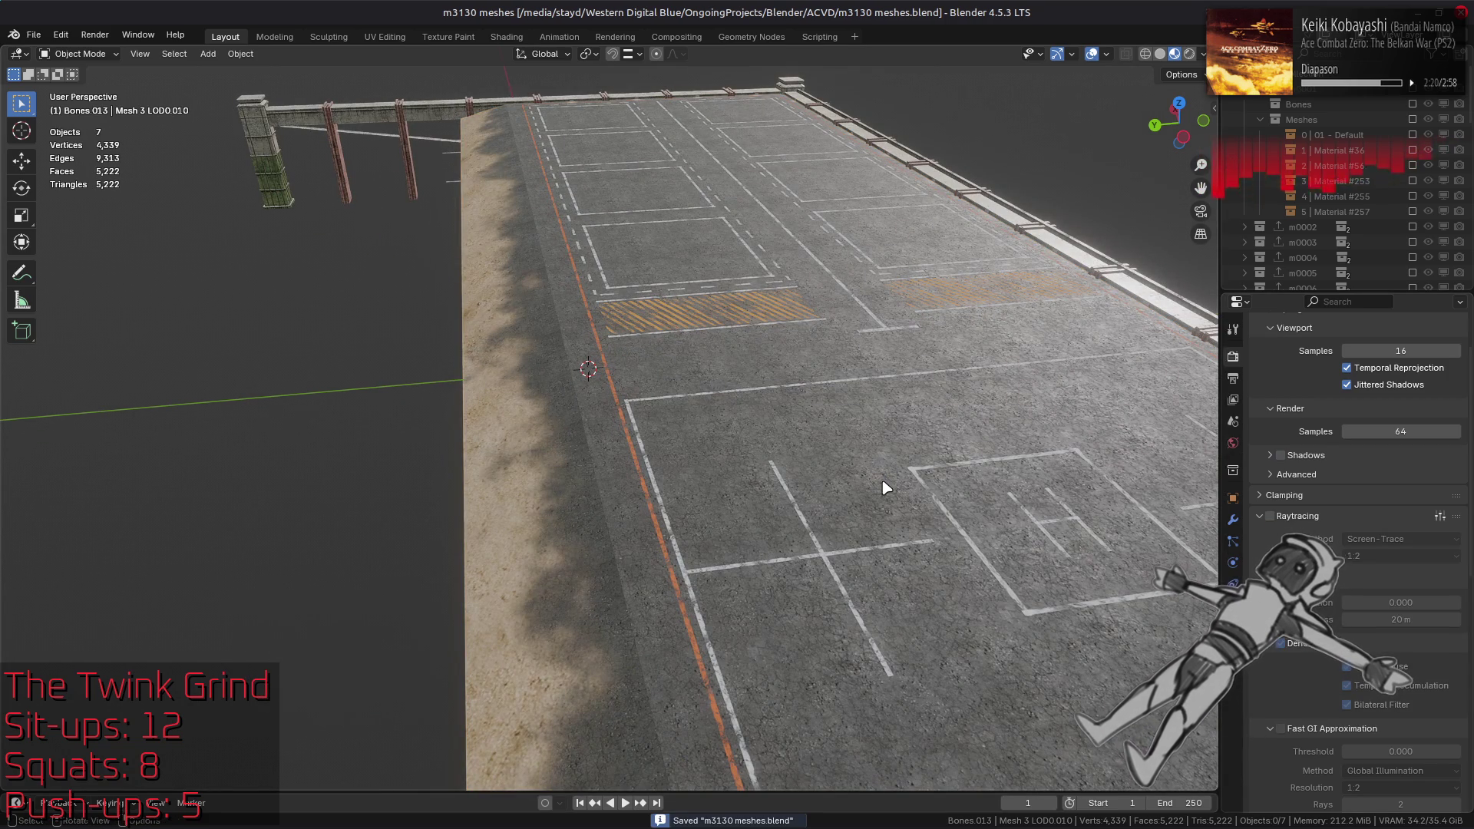
Select the sand strip, review its mesh data and Sand Trim material, and locate it in the Outliner
click(495, 501)
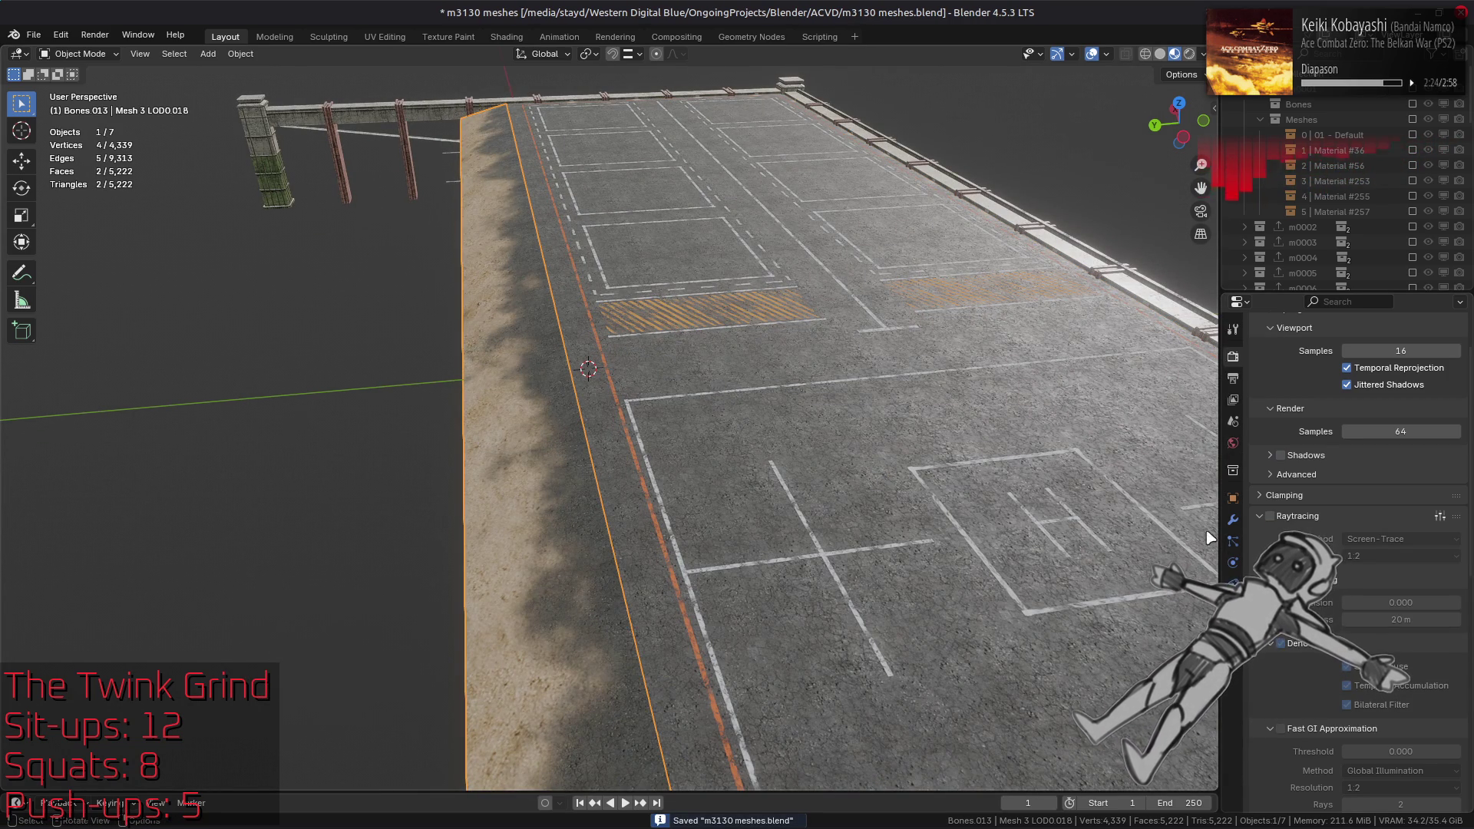
click(1233, 542)
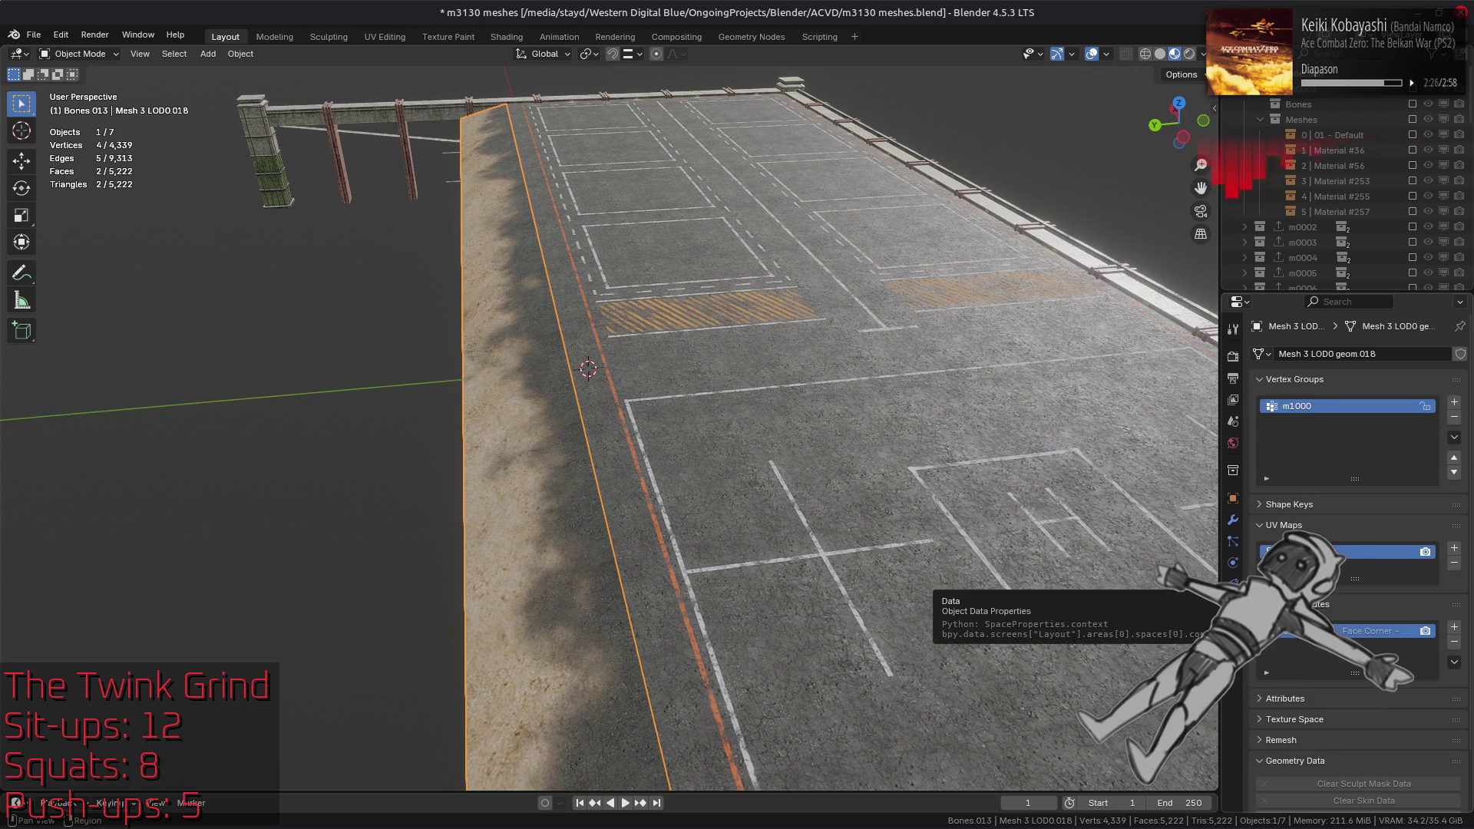
scroll(1312, 716, down, 2)
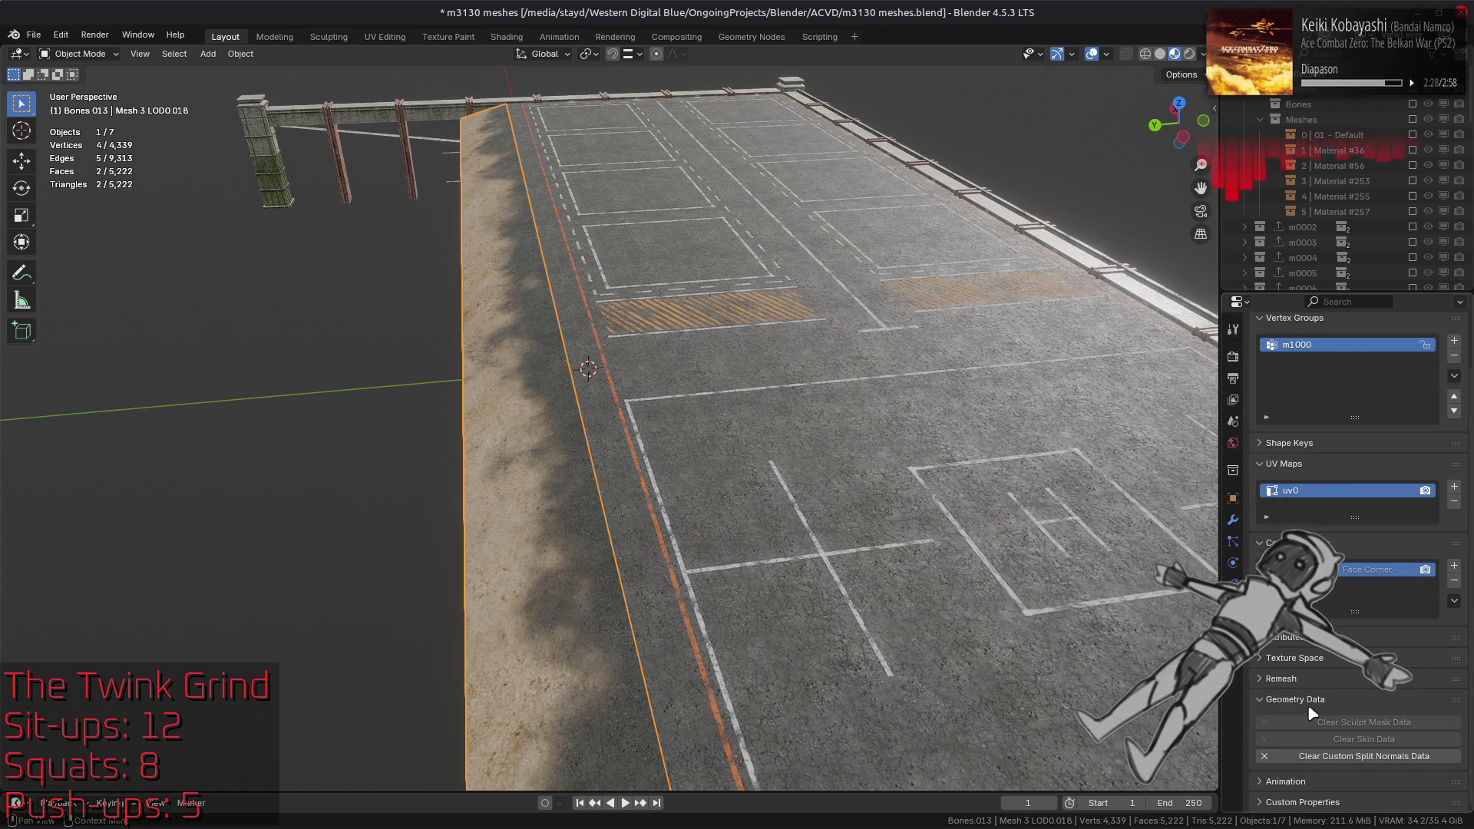
click(1233, 626)
key(period)
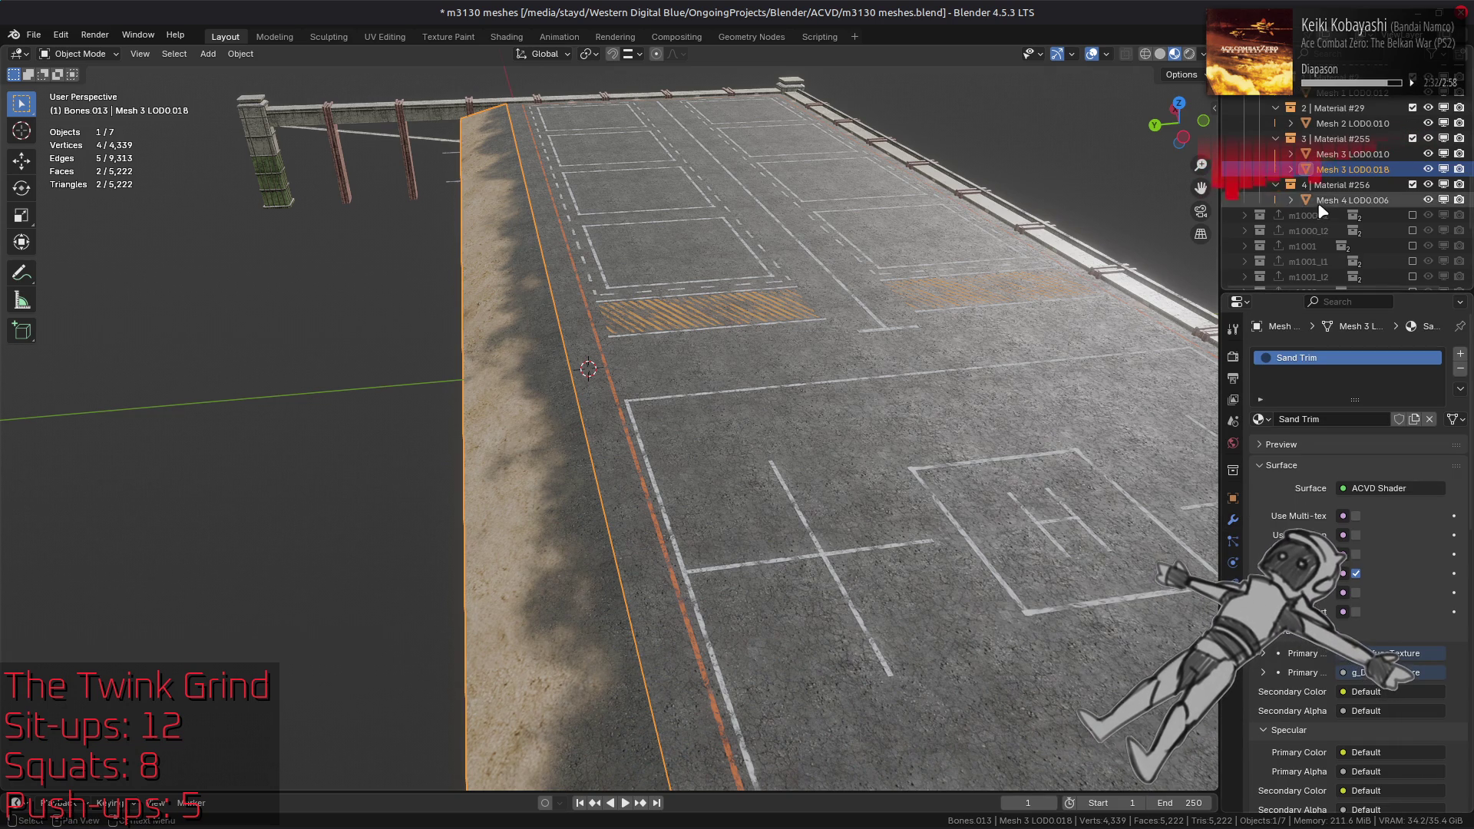
Duplicate the Material #255 collection, delete Mesh 3 LOD0.018 and LOD0.019, and start renaming Material #255.008
right_click(1340, 140)
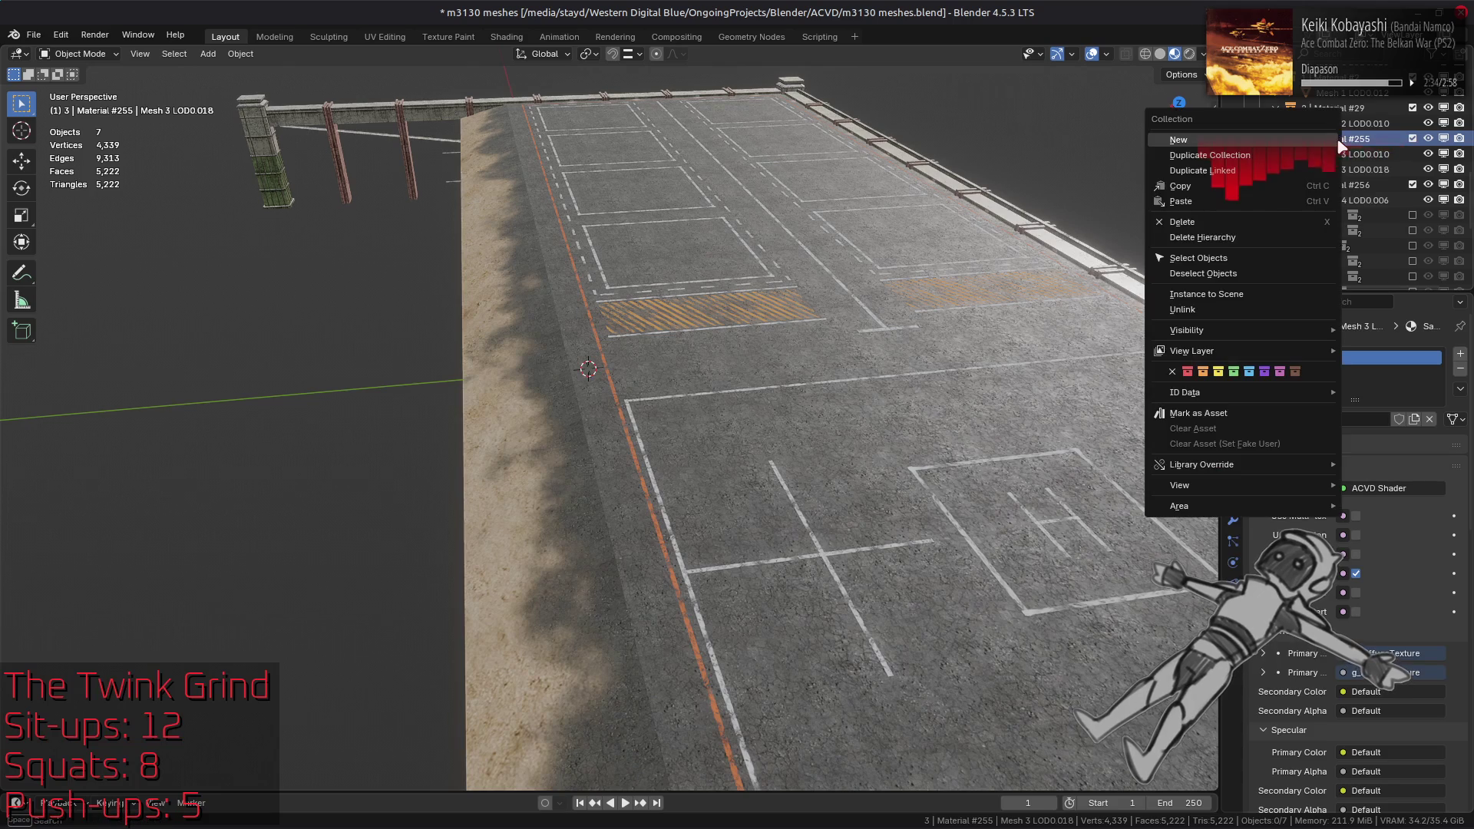
click(1342, 154)
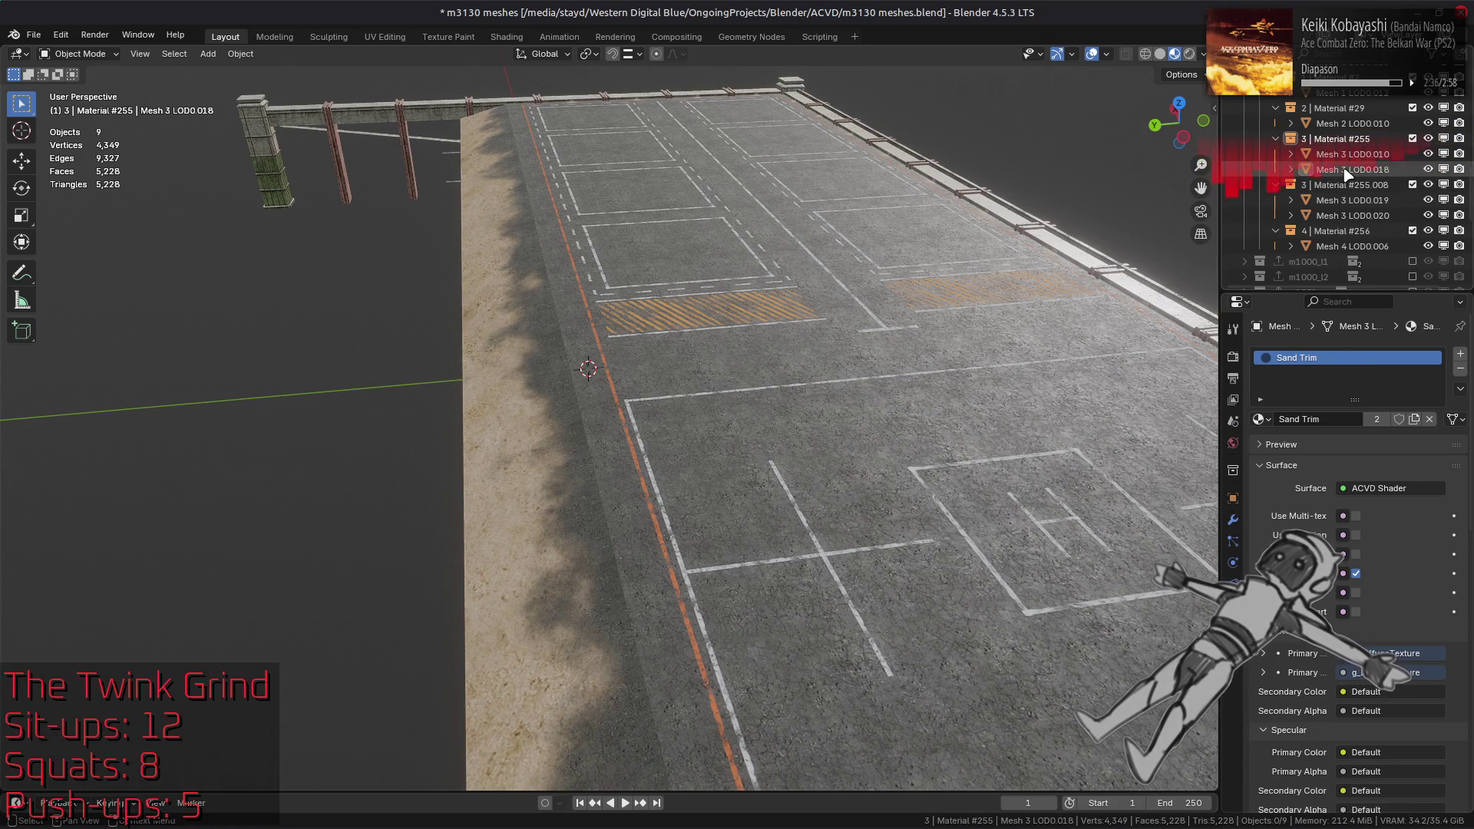
key(x)
click(1347, 184)
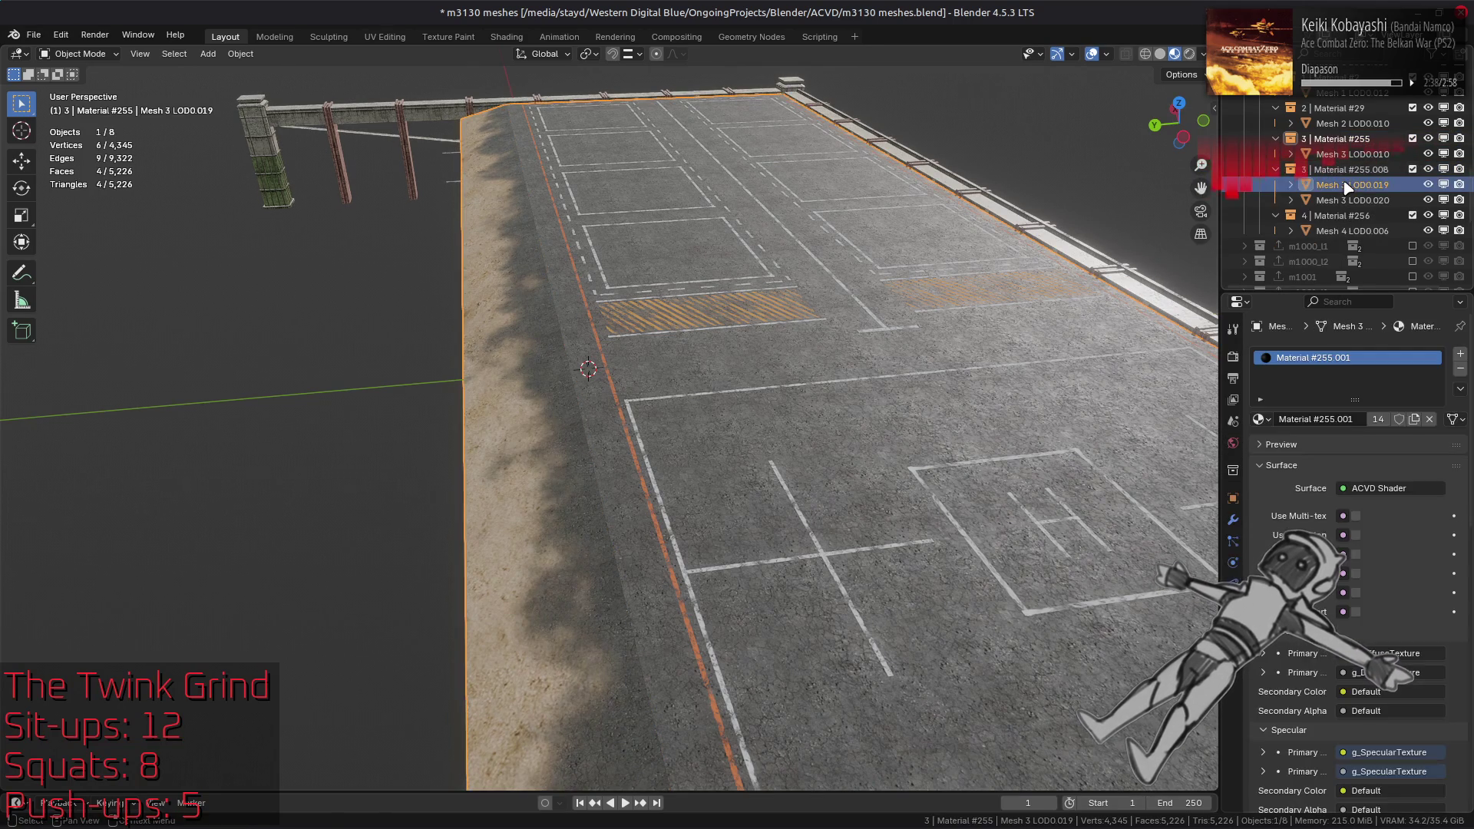
key(x)
double_click(1313, 169)
click(1313, 169)
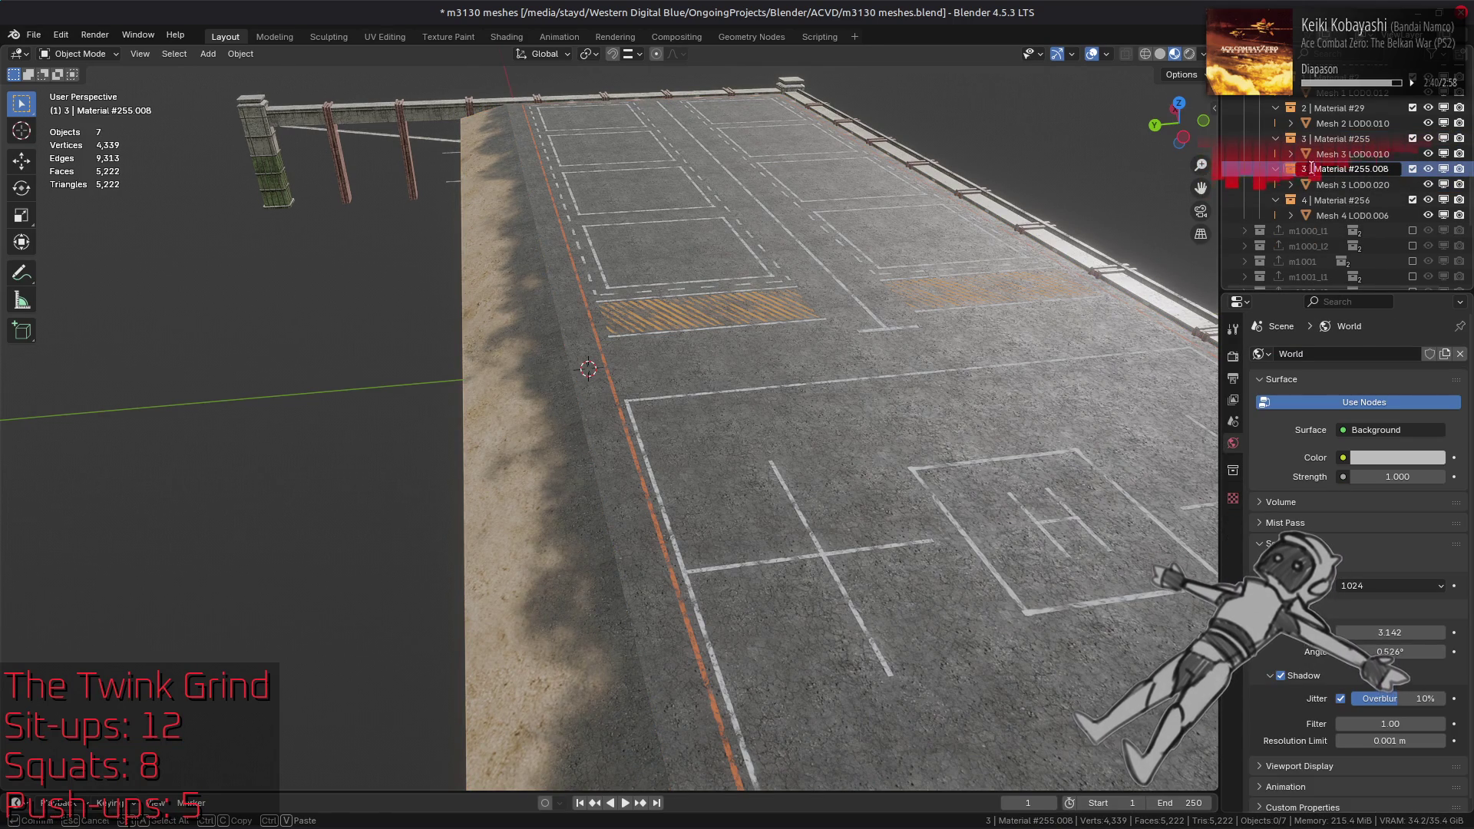
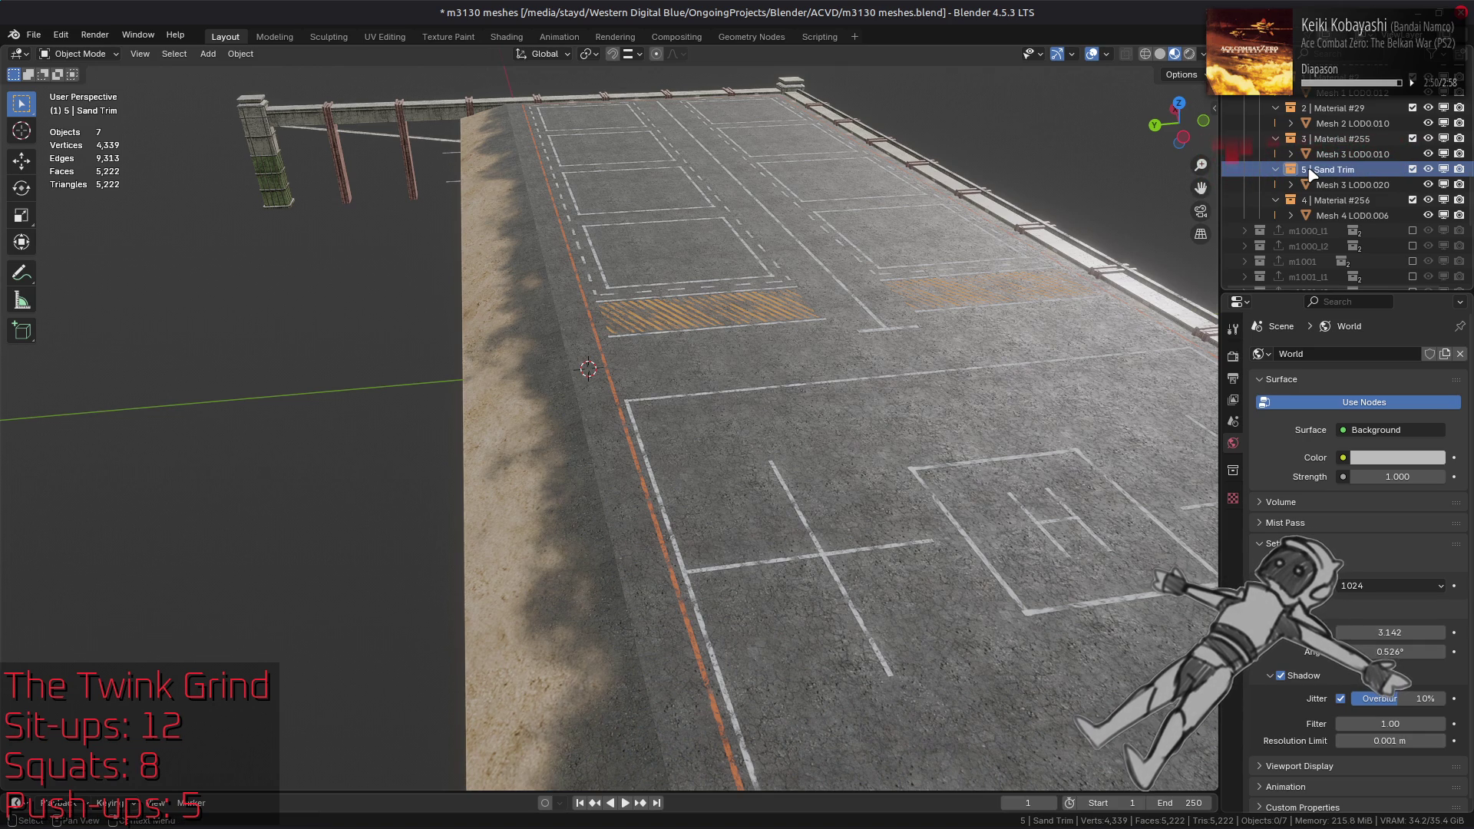
Rename the Sand Trim mesh to Mesh 5 LOD0.006 and save m3130 meshes.blend
mouse_move(1339, 192)
mouse_down()
mouse_move(1338, 219)
mouse_move(1334, 153)
mouse_move(1328, 196)
mouse_up()
click(1344, 153)
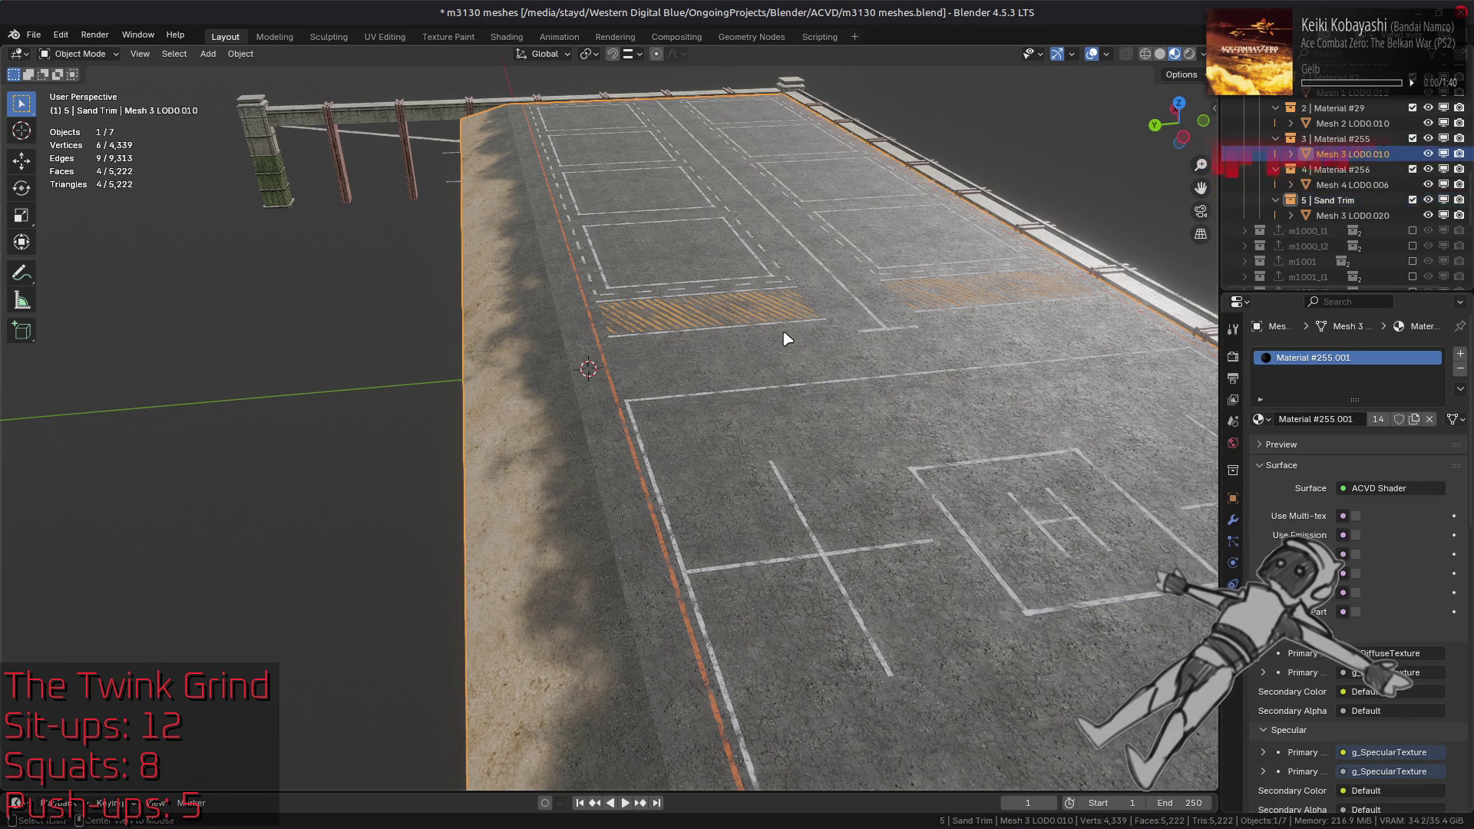
double_click(1343, 215)
text(5)
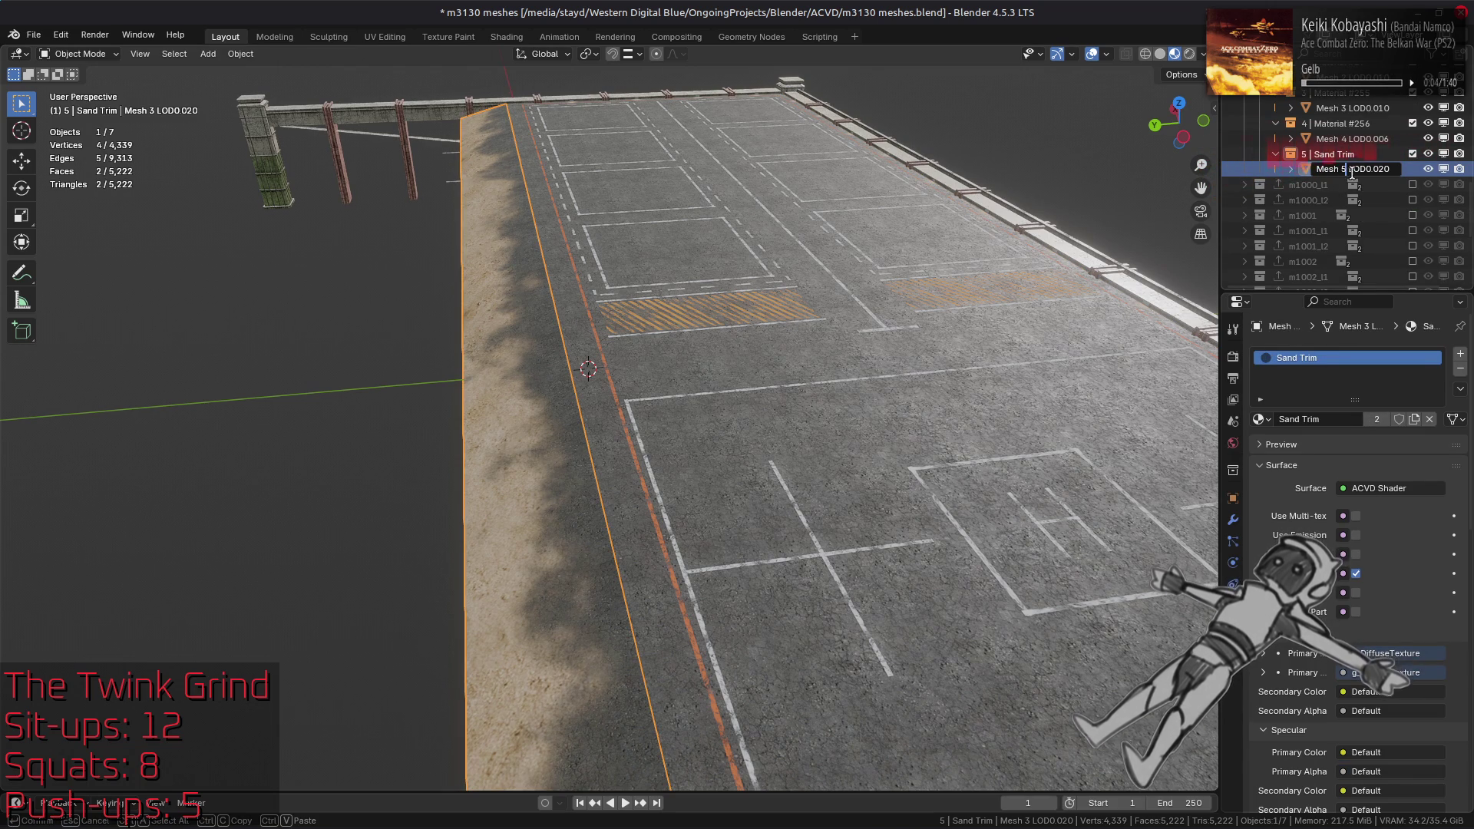
key(Return)
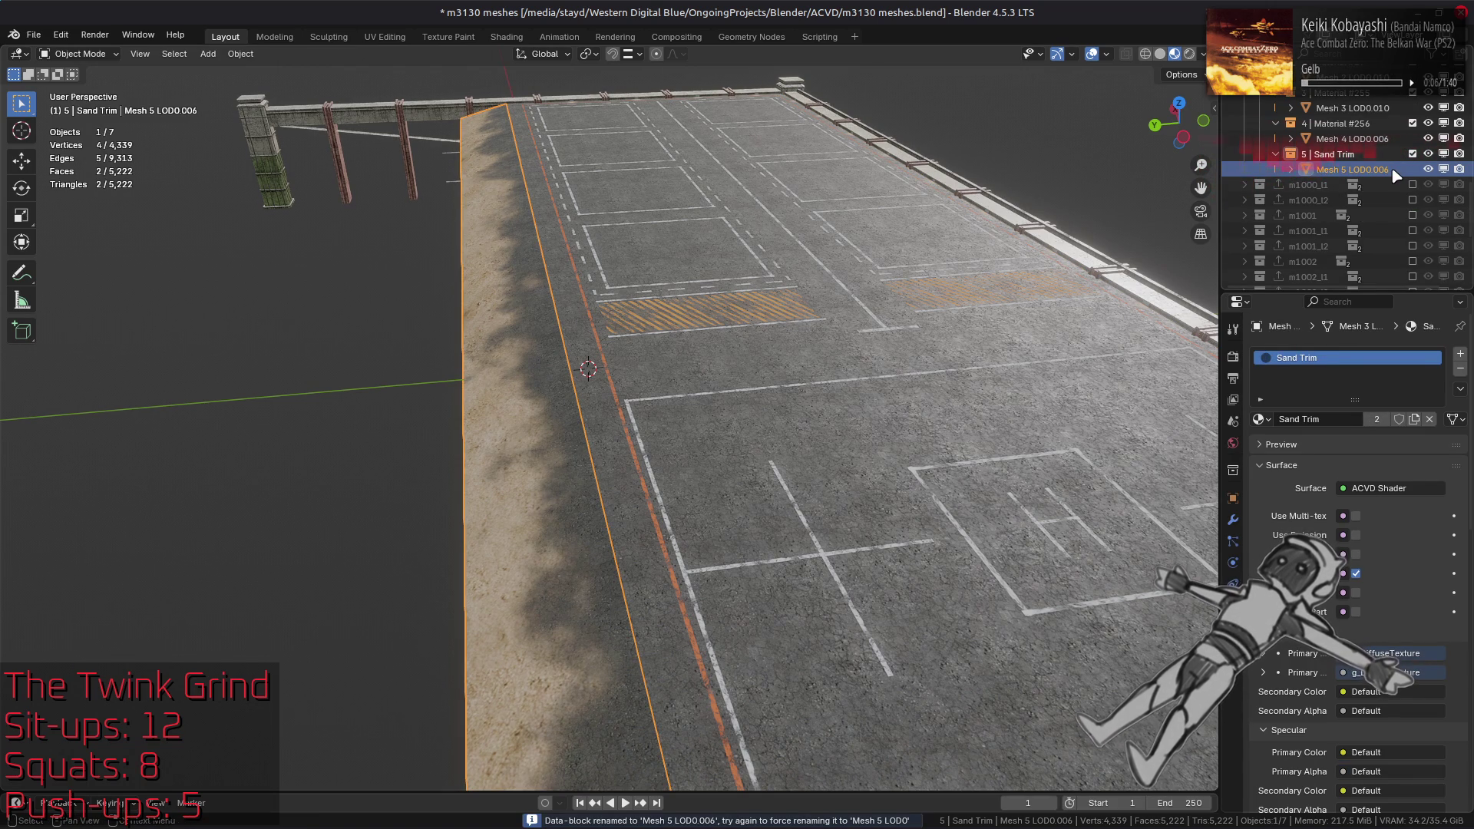
key(ctrl+z)
key(ctrl+s)
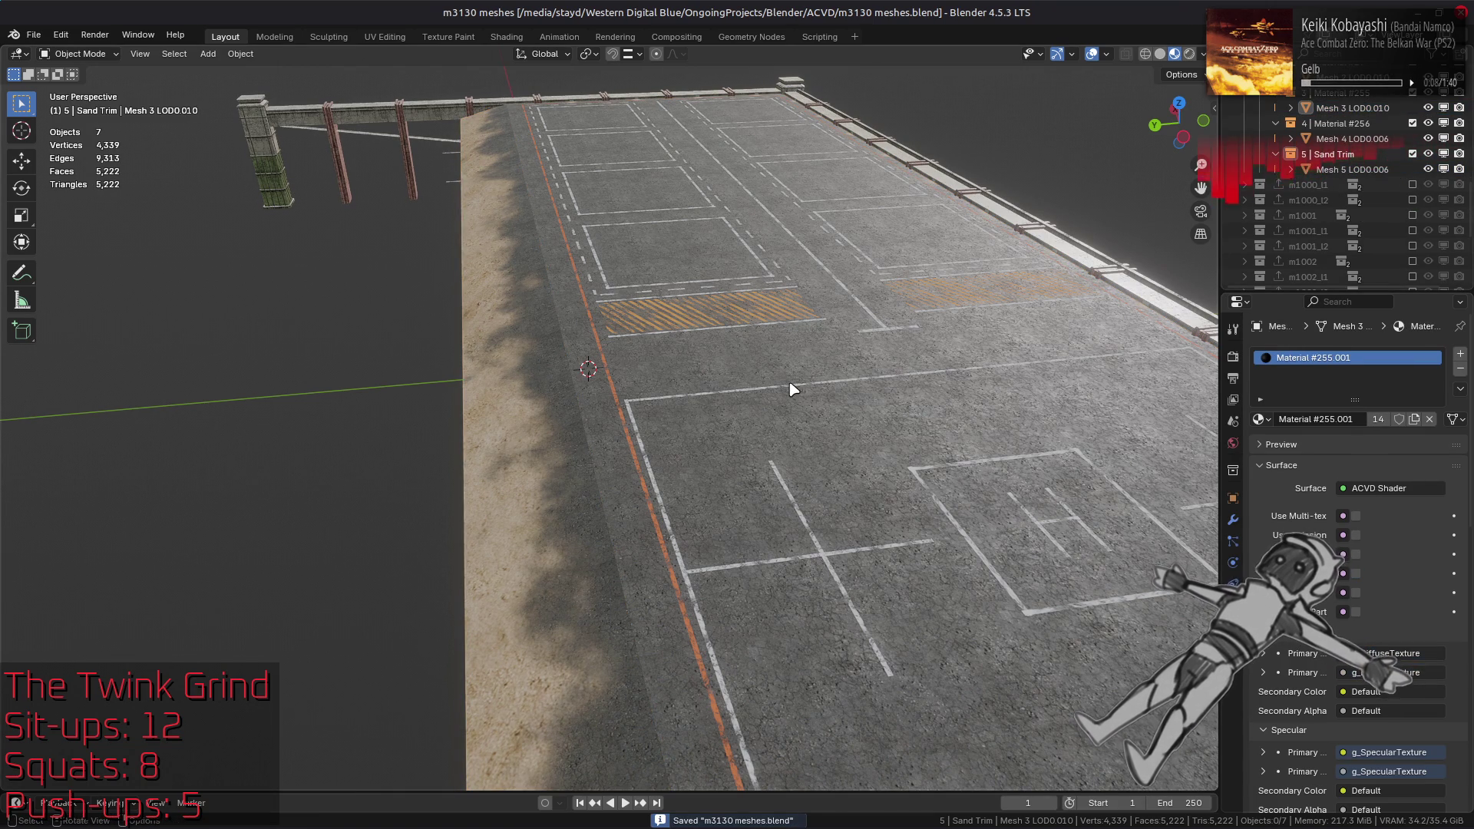
Select the renamed sand mesh, deselect it, and orbit out to view the whole platform
click(1337, 175)
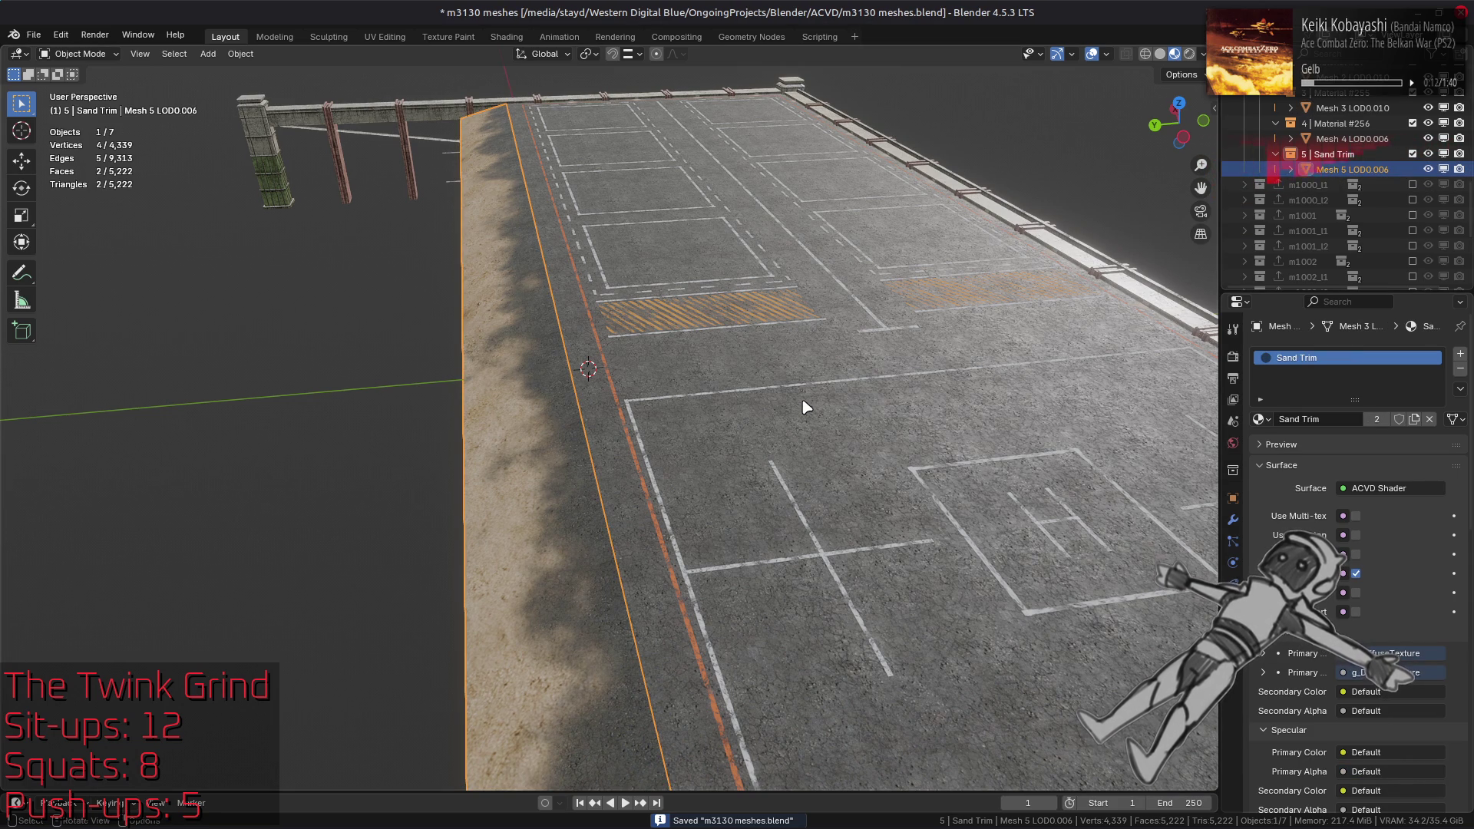
key(alt+a)
scroll(805, 408, down, 5)
middle_drag(806, 408, 700, 406)
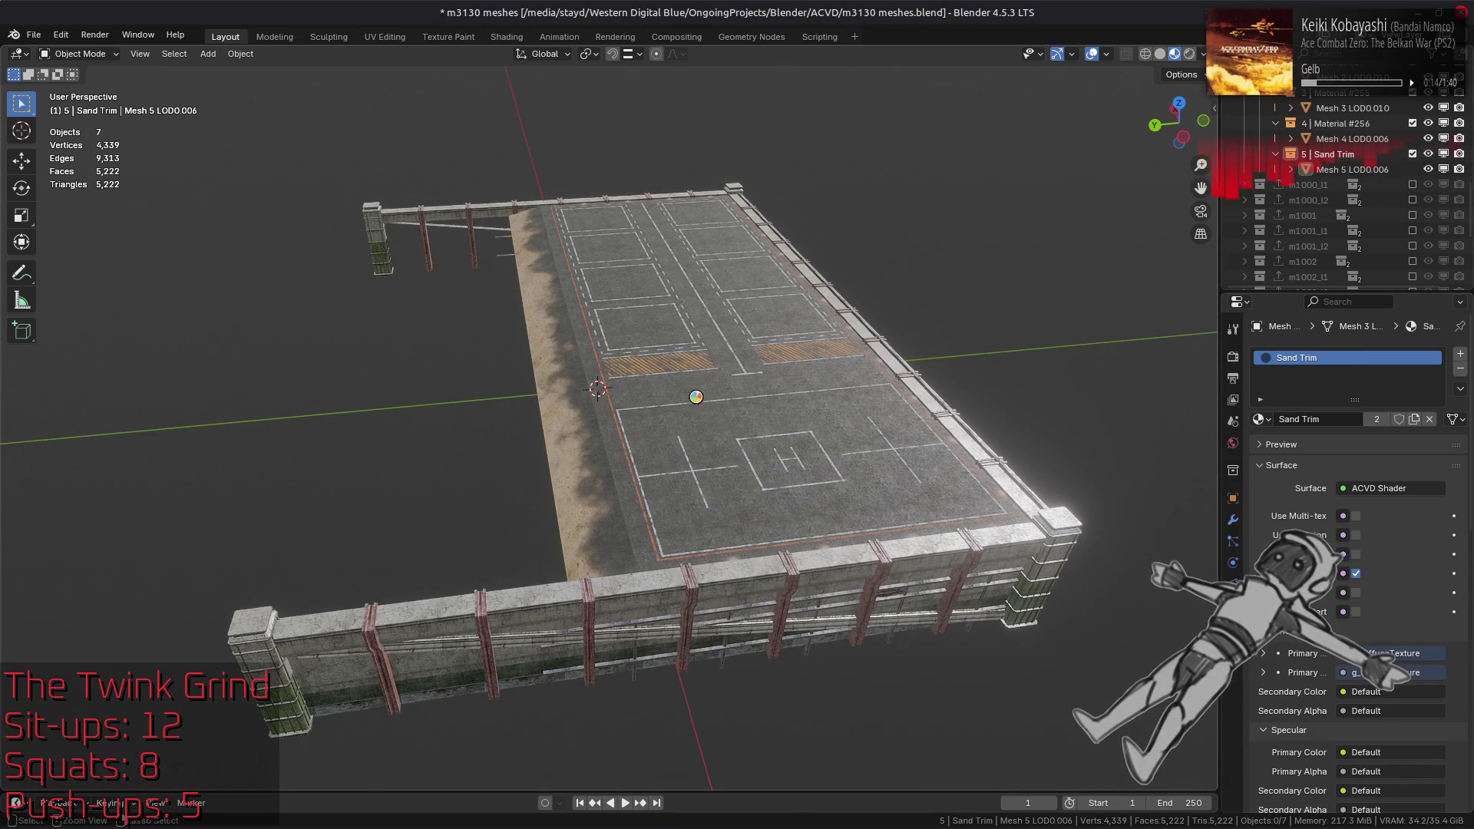
Save m3130 meshes.blend and inspect the platform from a steeper top-down view
key(ctrl+s)
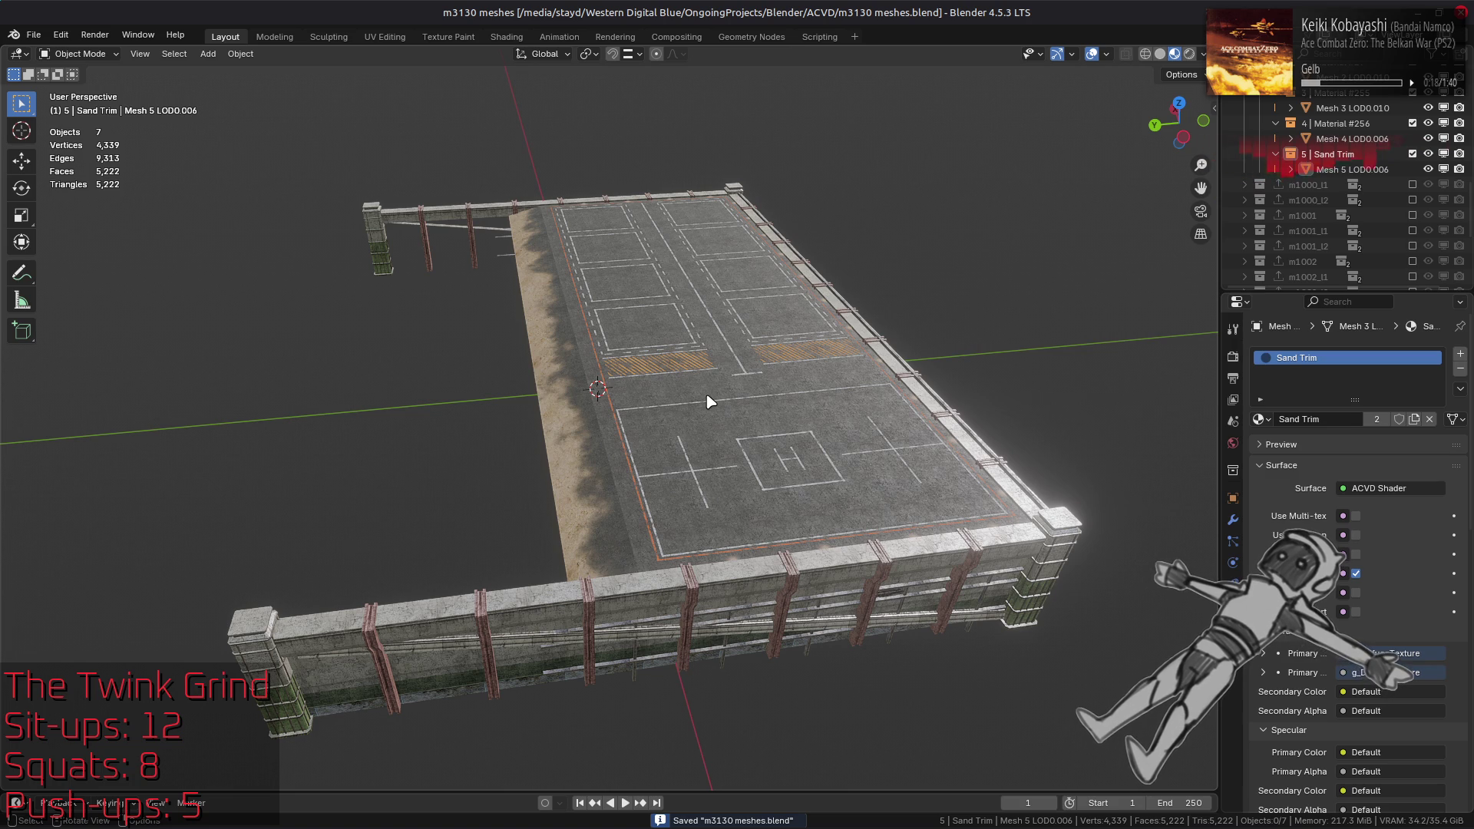
scroll(709, 402, up, 3)
middle_drag(711, 401, 796, 449)
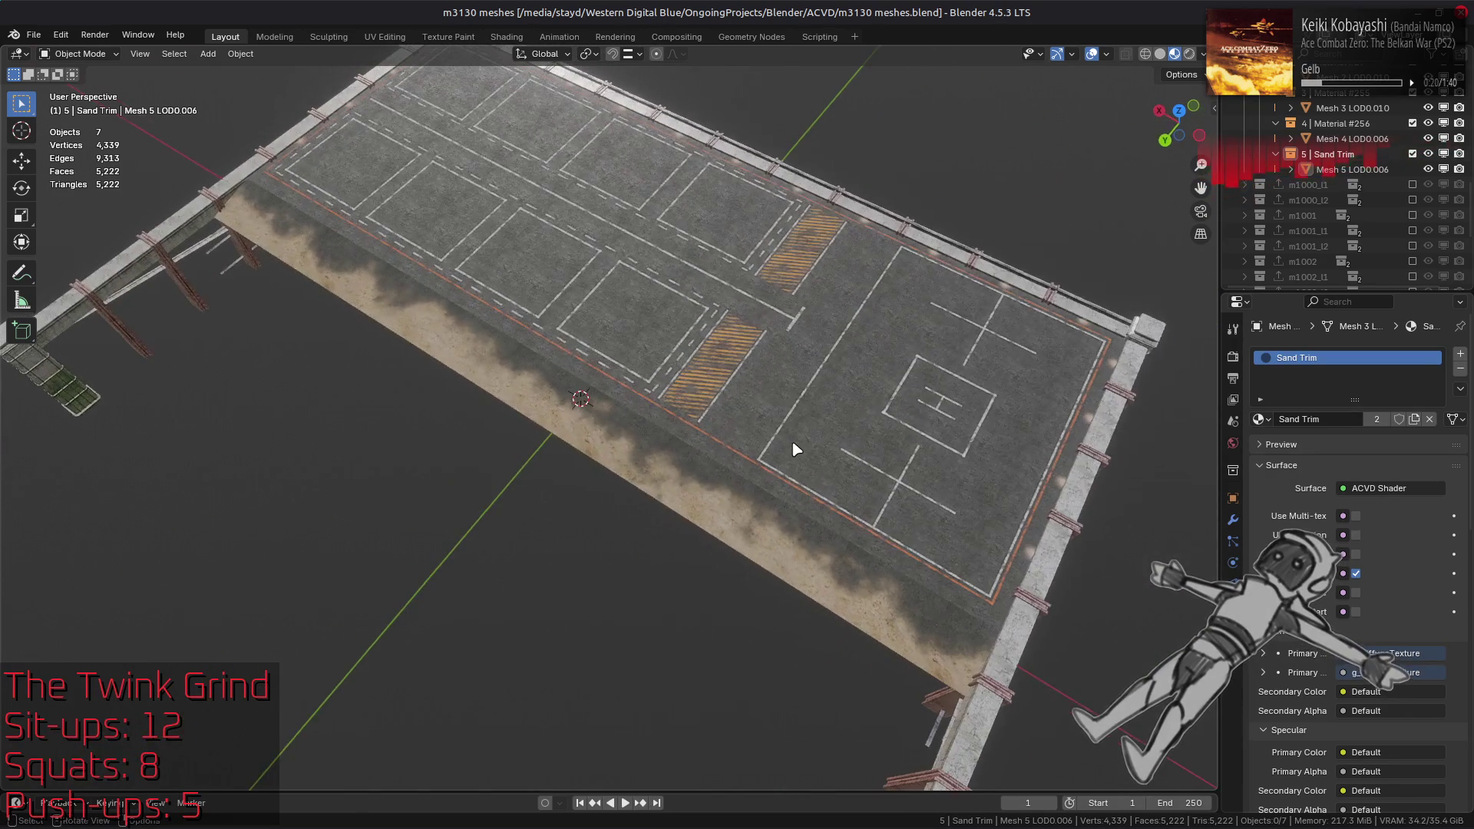
key(alt+Tab)
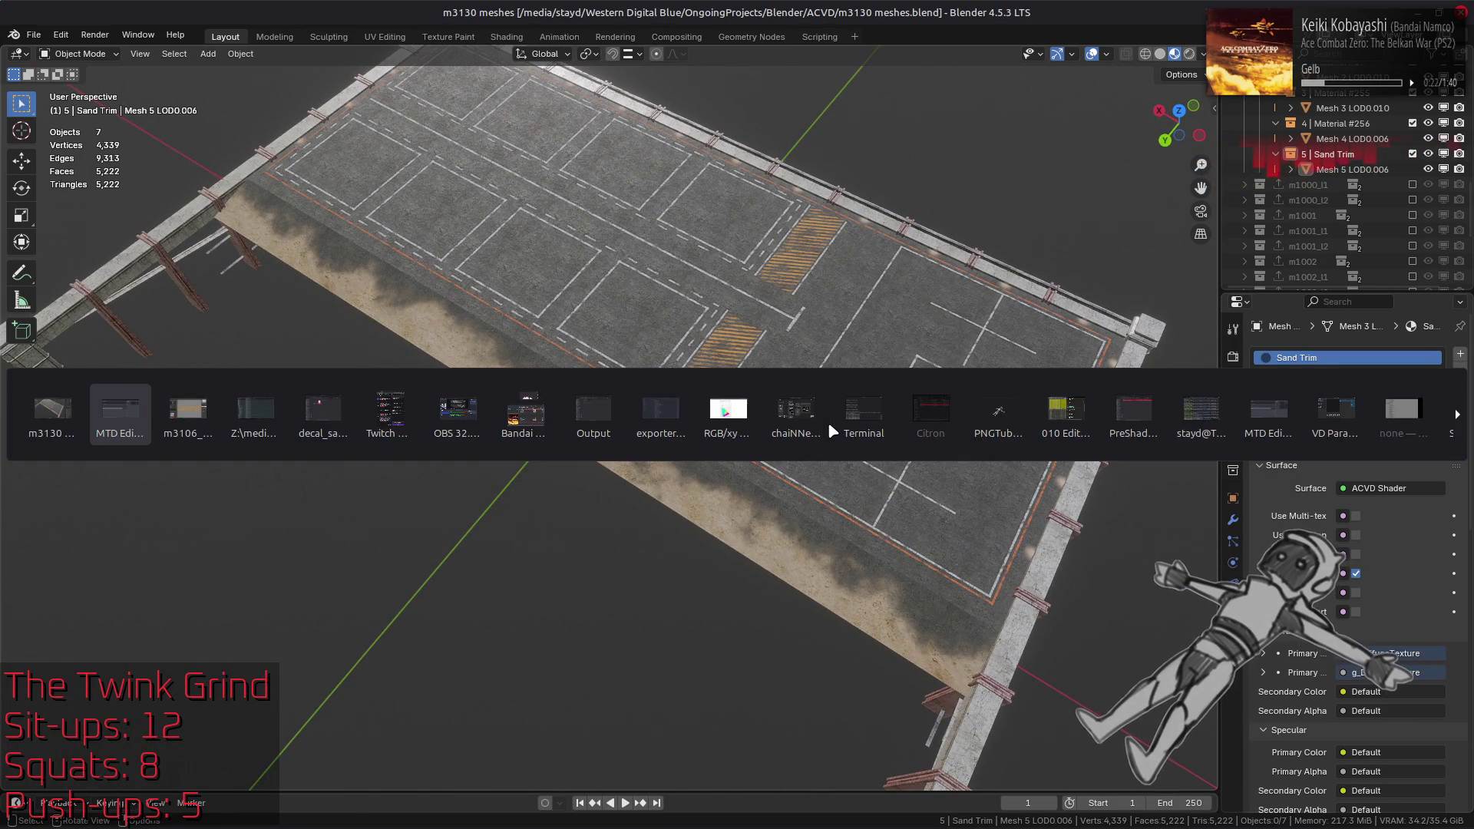
Copy decal_sand_01.dds into the m3130_l-tpf-dcx texture folder
key(alt+Tab)
key(alt+Tab)
key(alt+Tab)
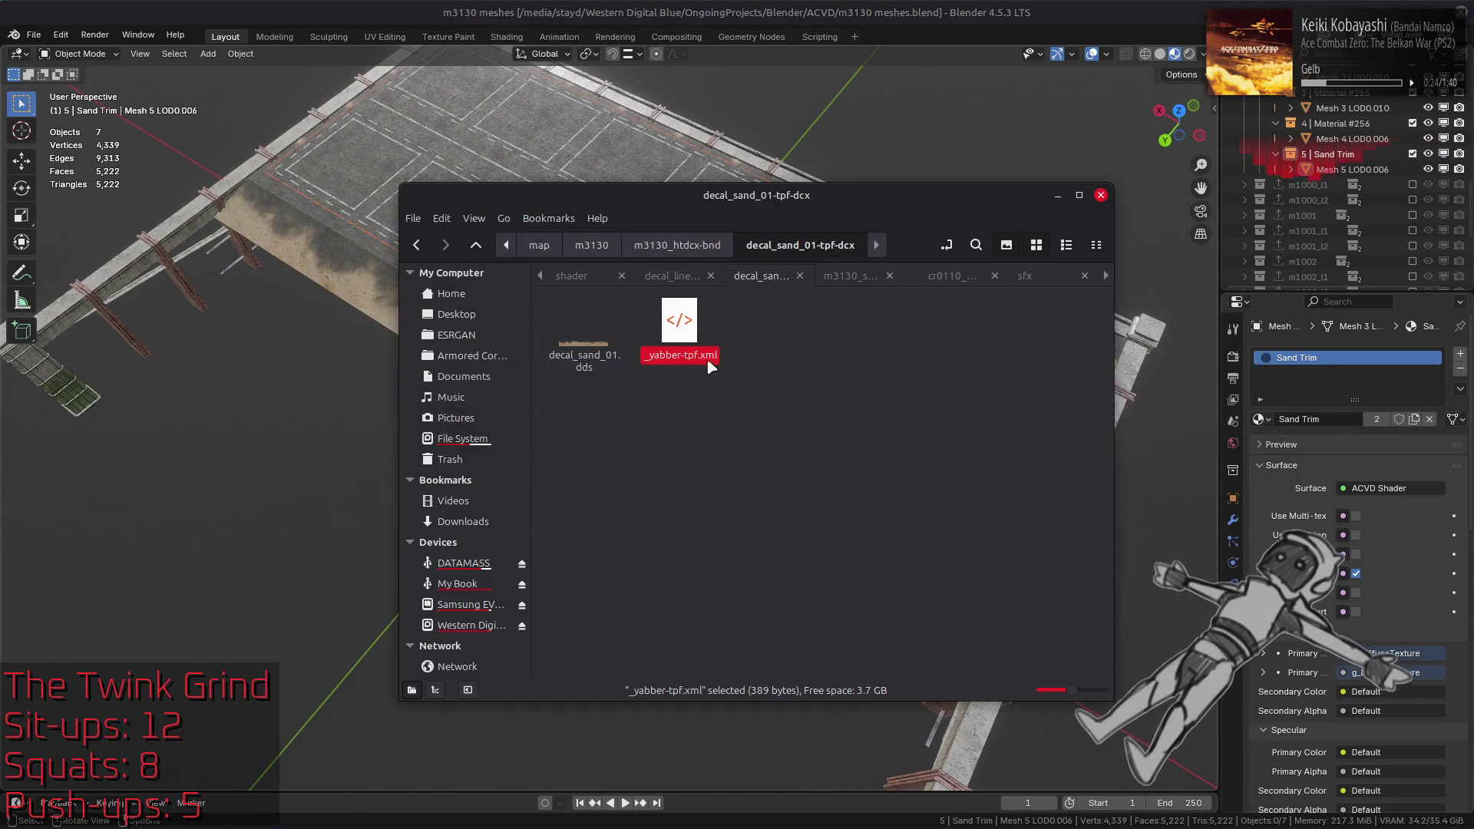
click(738, 391)
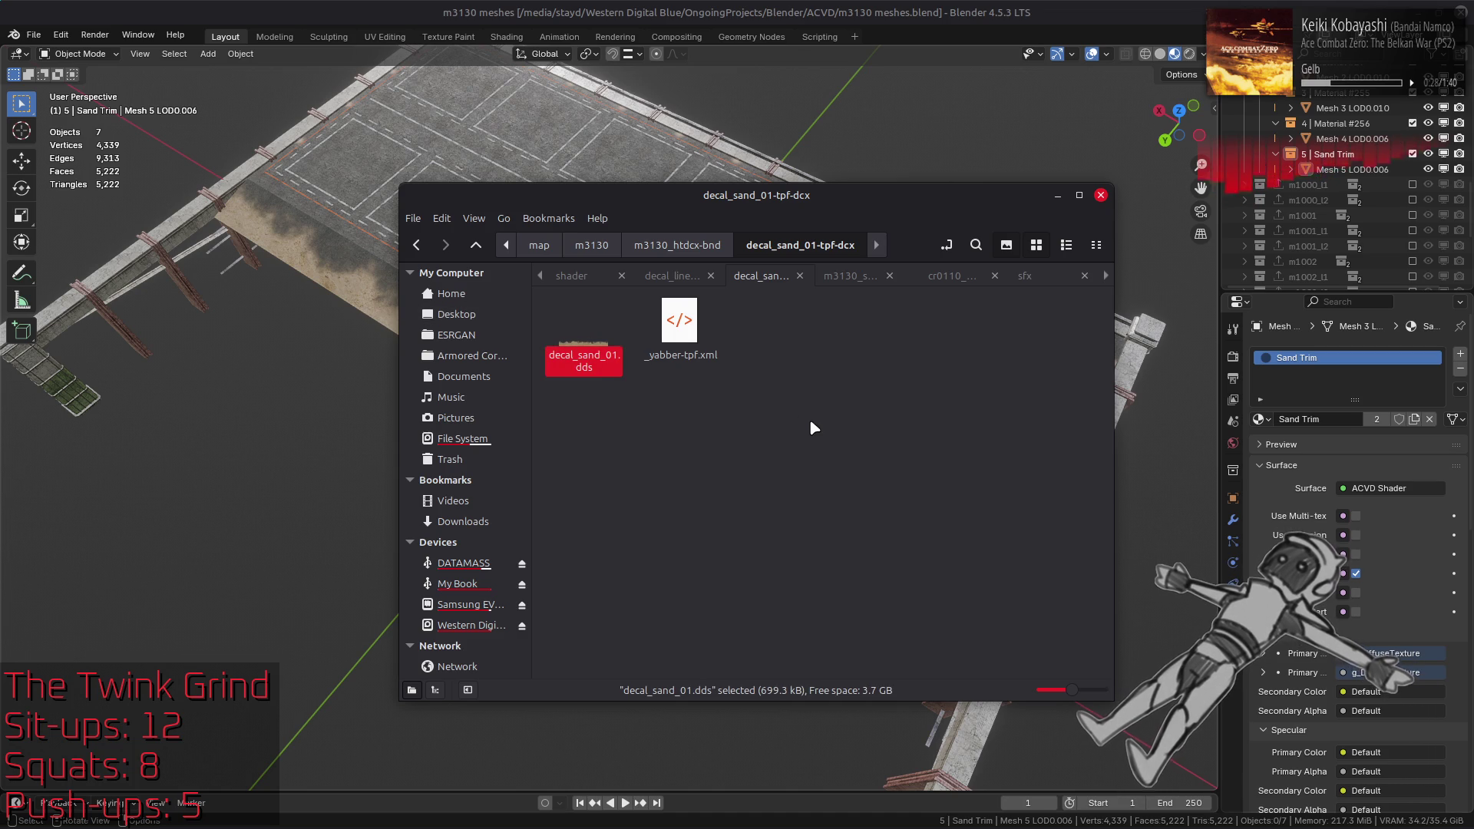
key(alt+Up)
key(alt+Up)
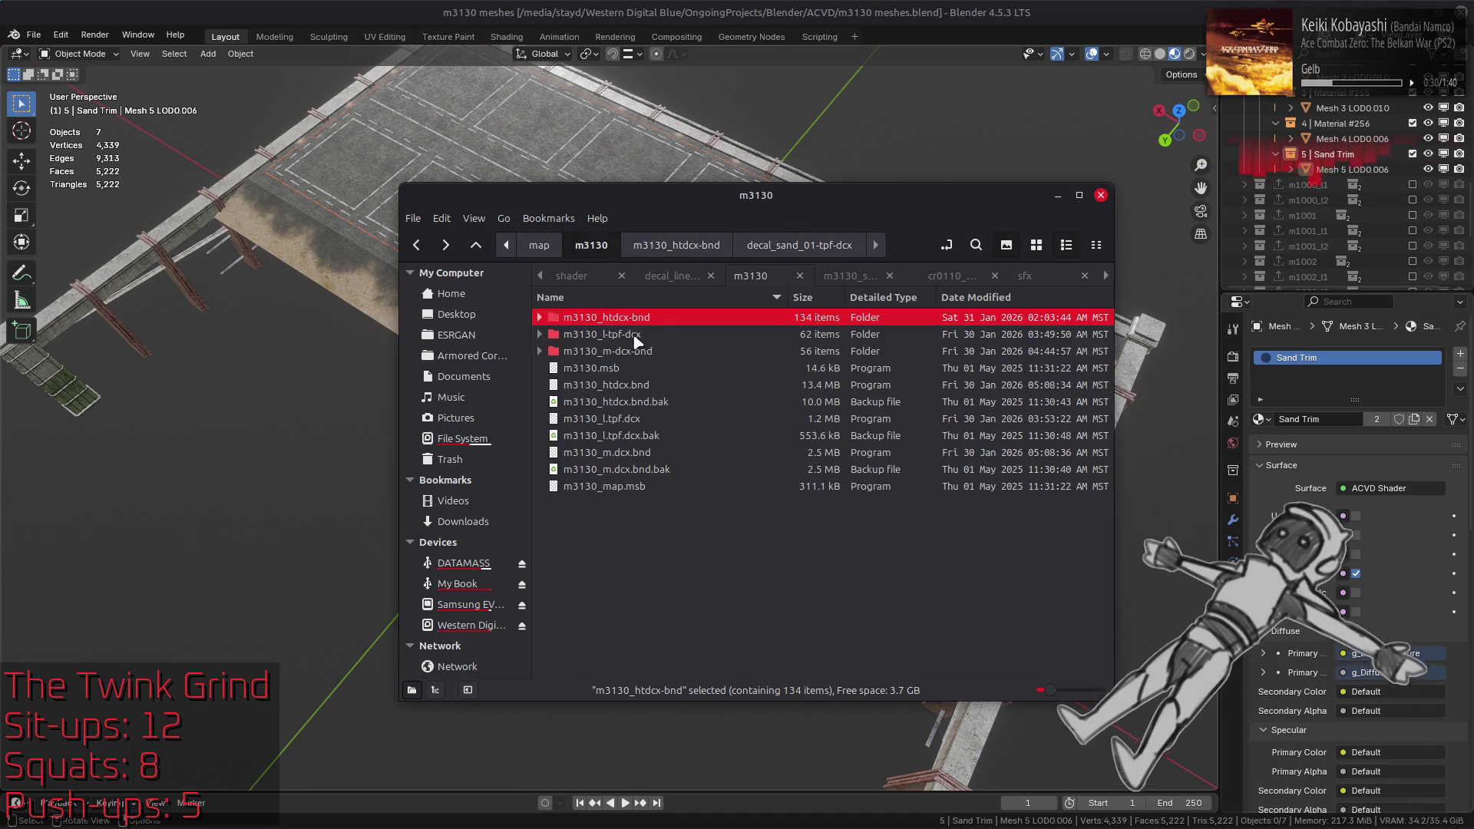
double_click(635, 338)
key(ctrl+v)
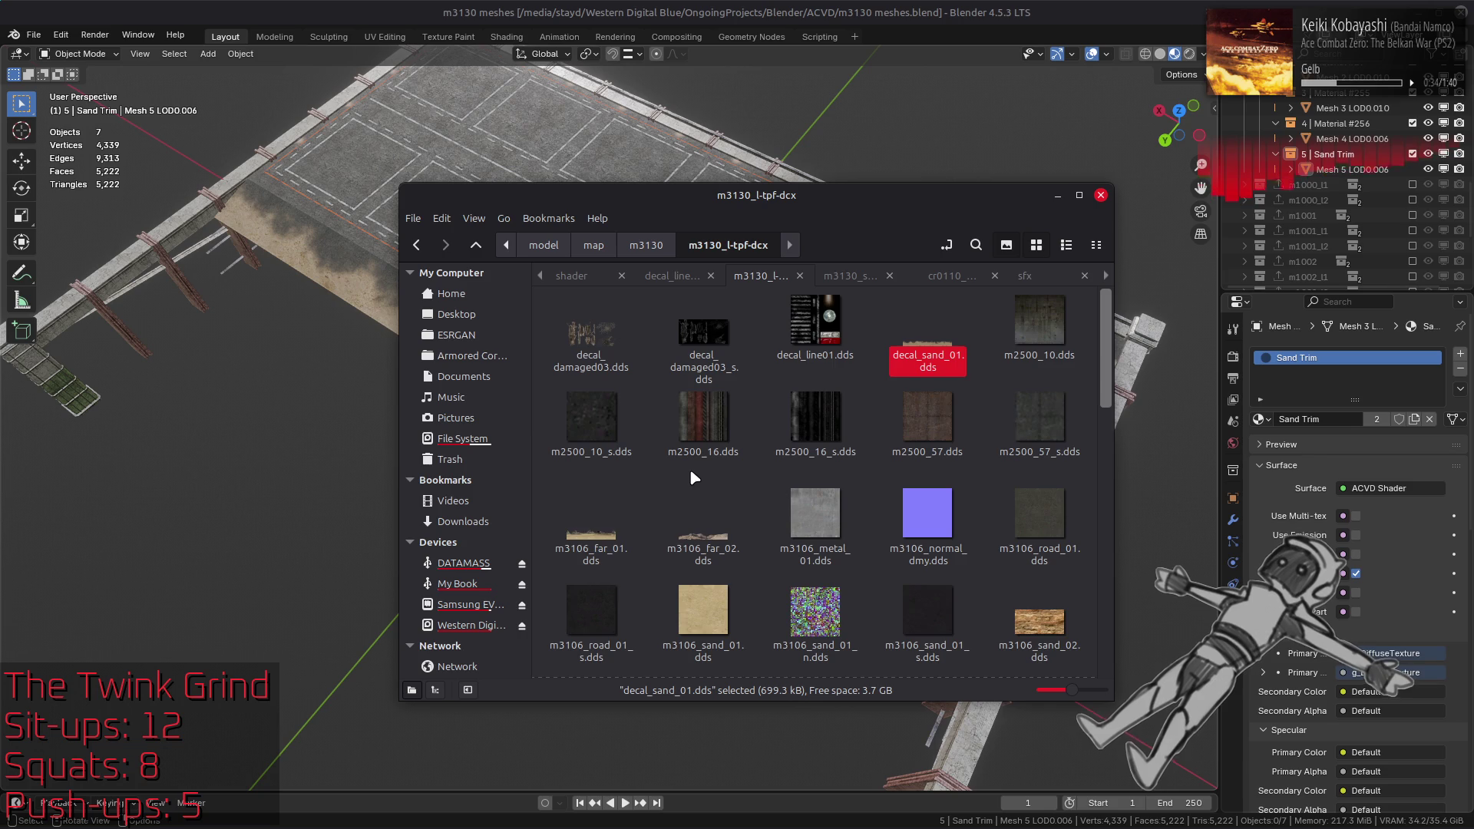
Bring up Notepad++ to receive the folder's _yabber-tpf.xml
scroll(690, 472, down, 10)
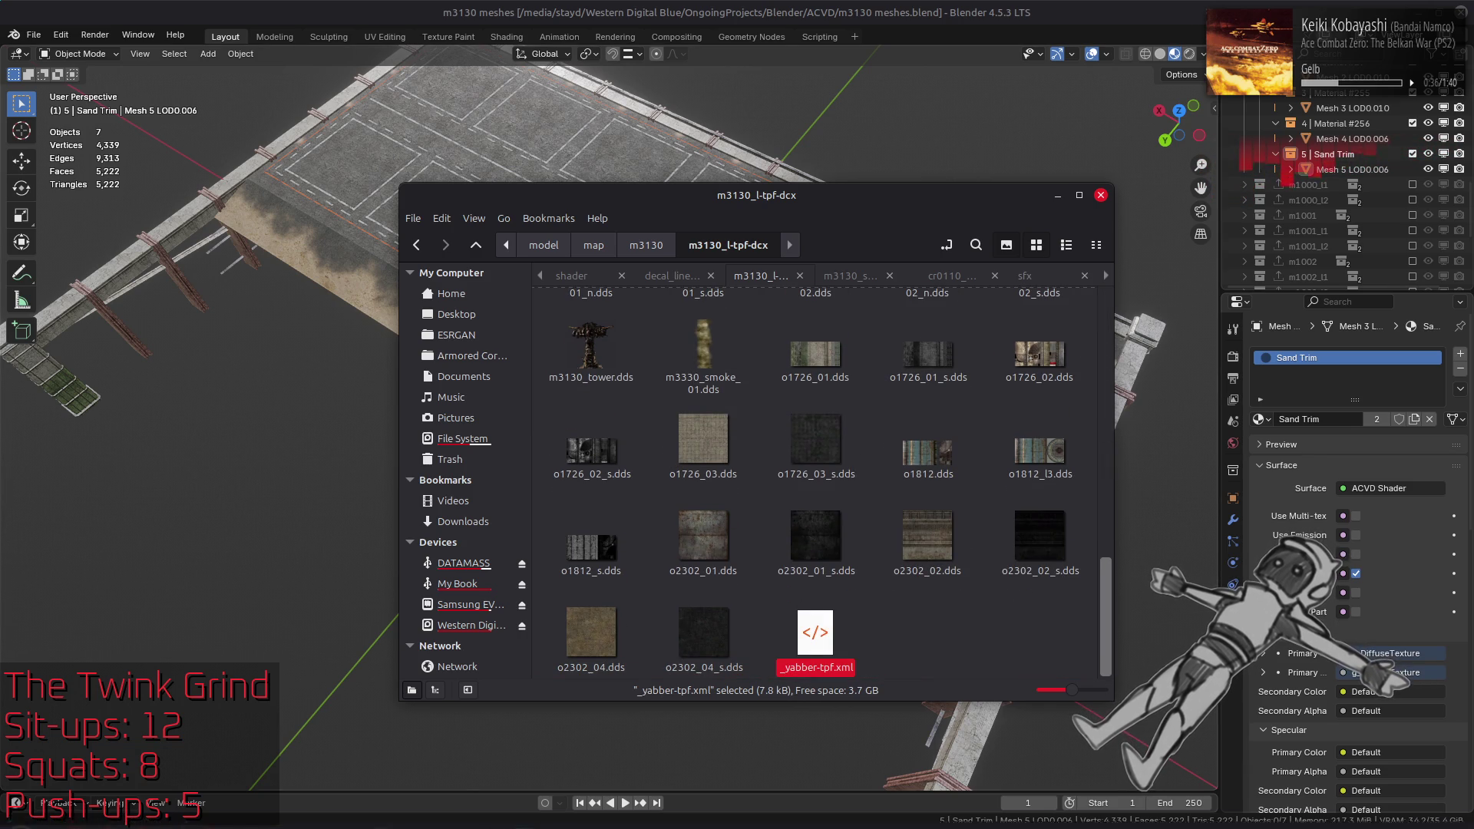
click(386, 809)
click(454, 804)
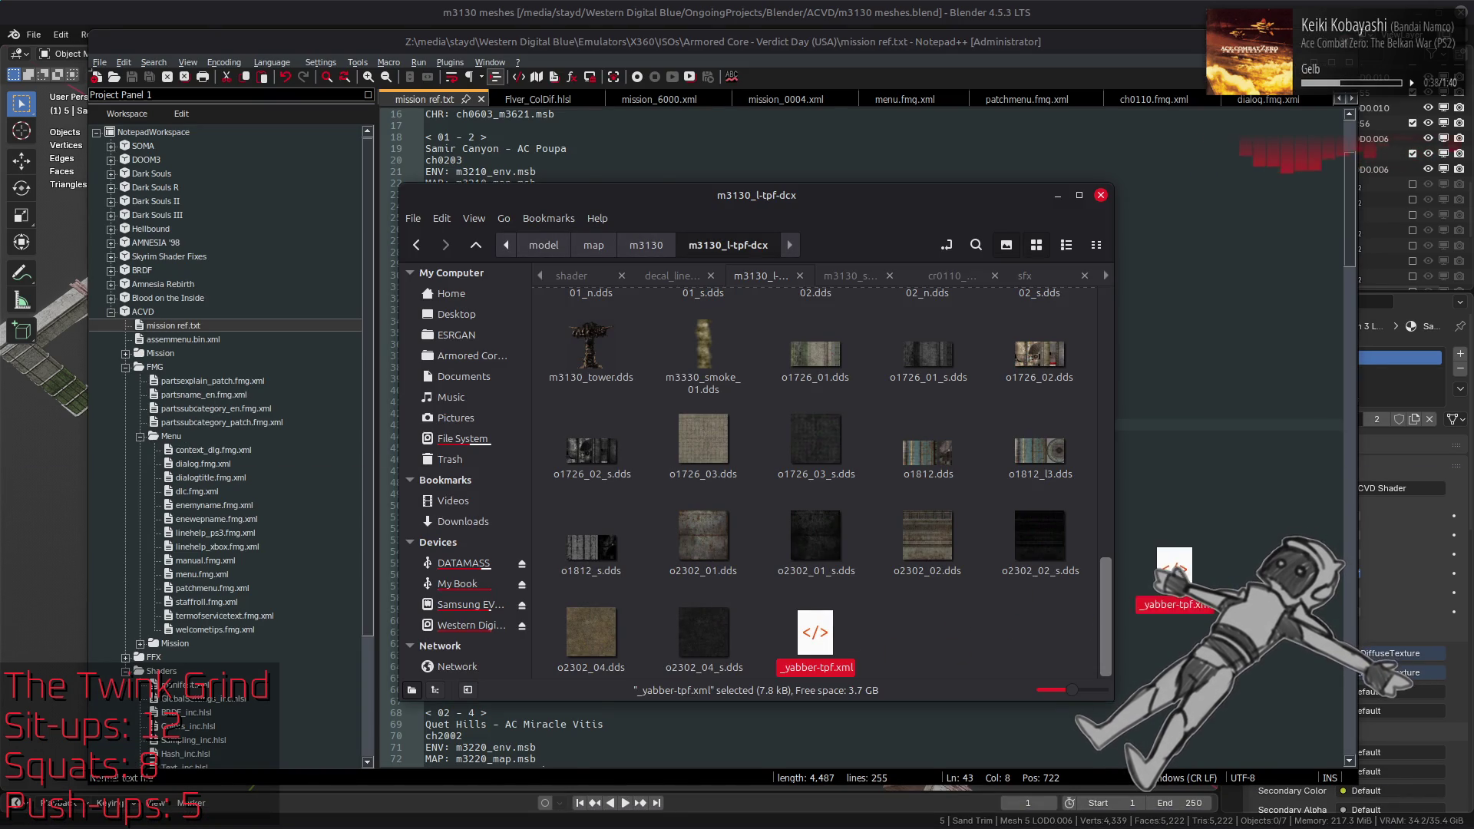
In _yabber-tpf.xml, duplicate the decal_line01 entry as decal_sand_01.dds with format 5, then save and close
drag(1173, 572, 1163, 564)
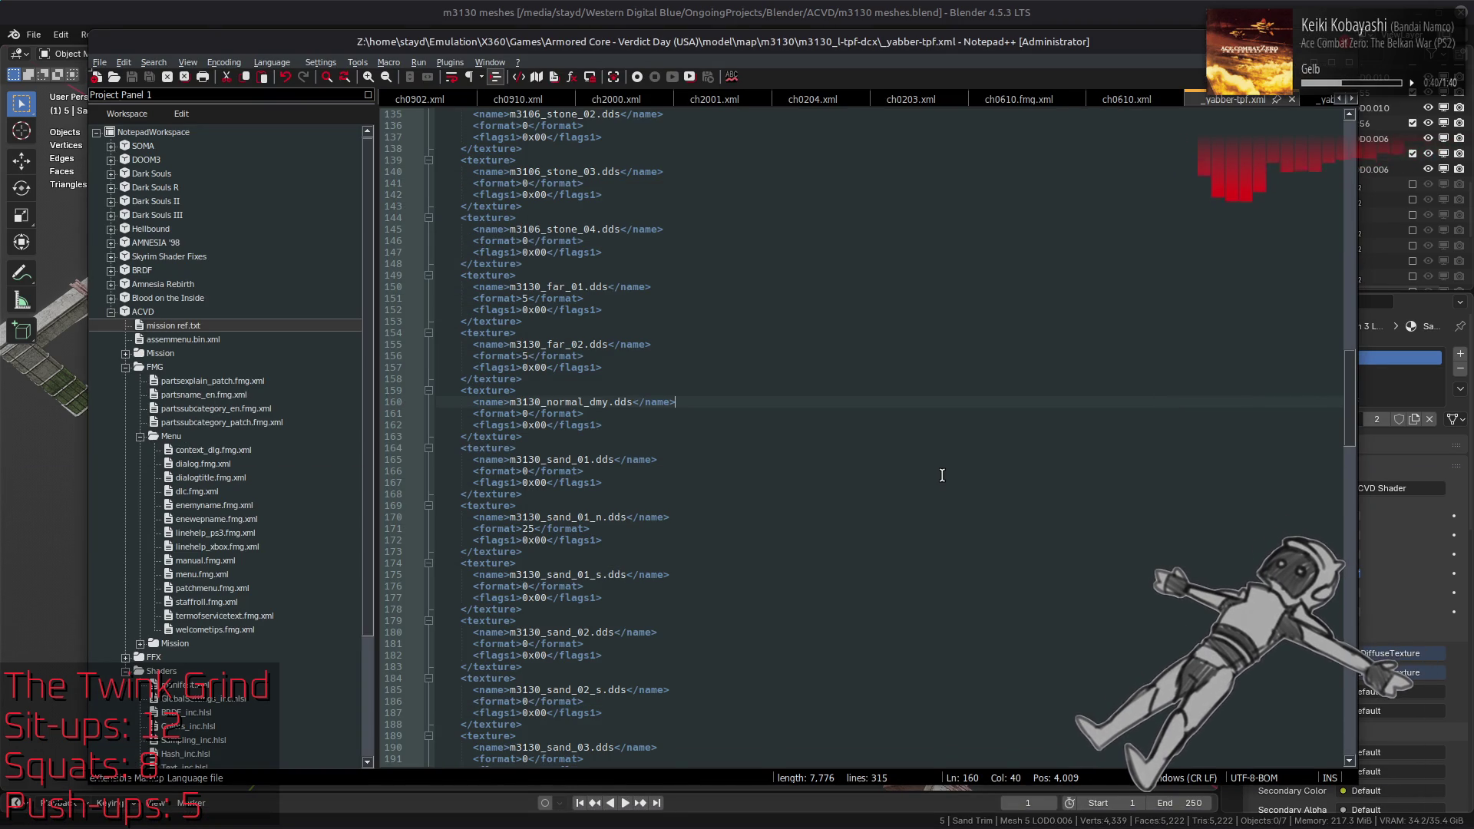
scroll(942, 476, up, 20)
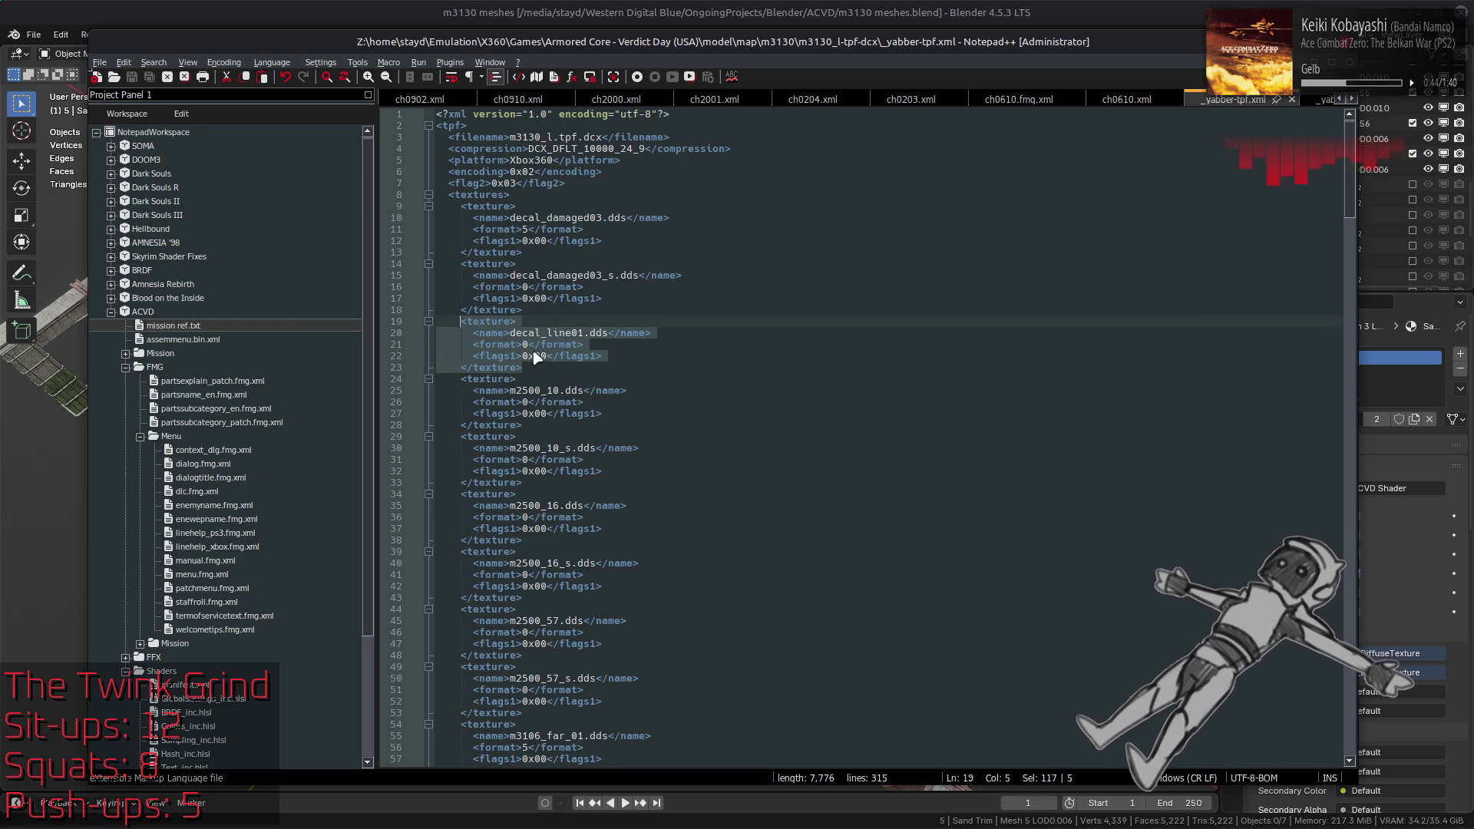
click(529, 367)
key(Return)
text(<texture>       <name>decal_sand_01.dds</name>       <format>5</format>       <flags1>0x00</flags1>     </texture>)
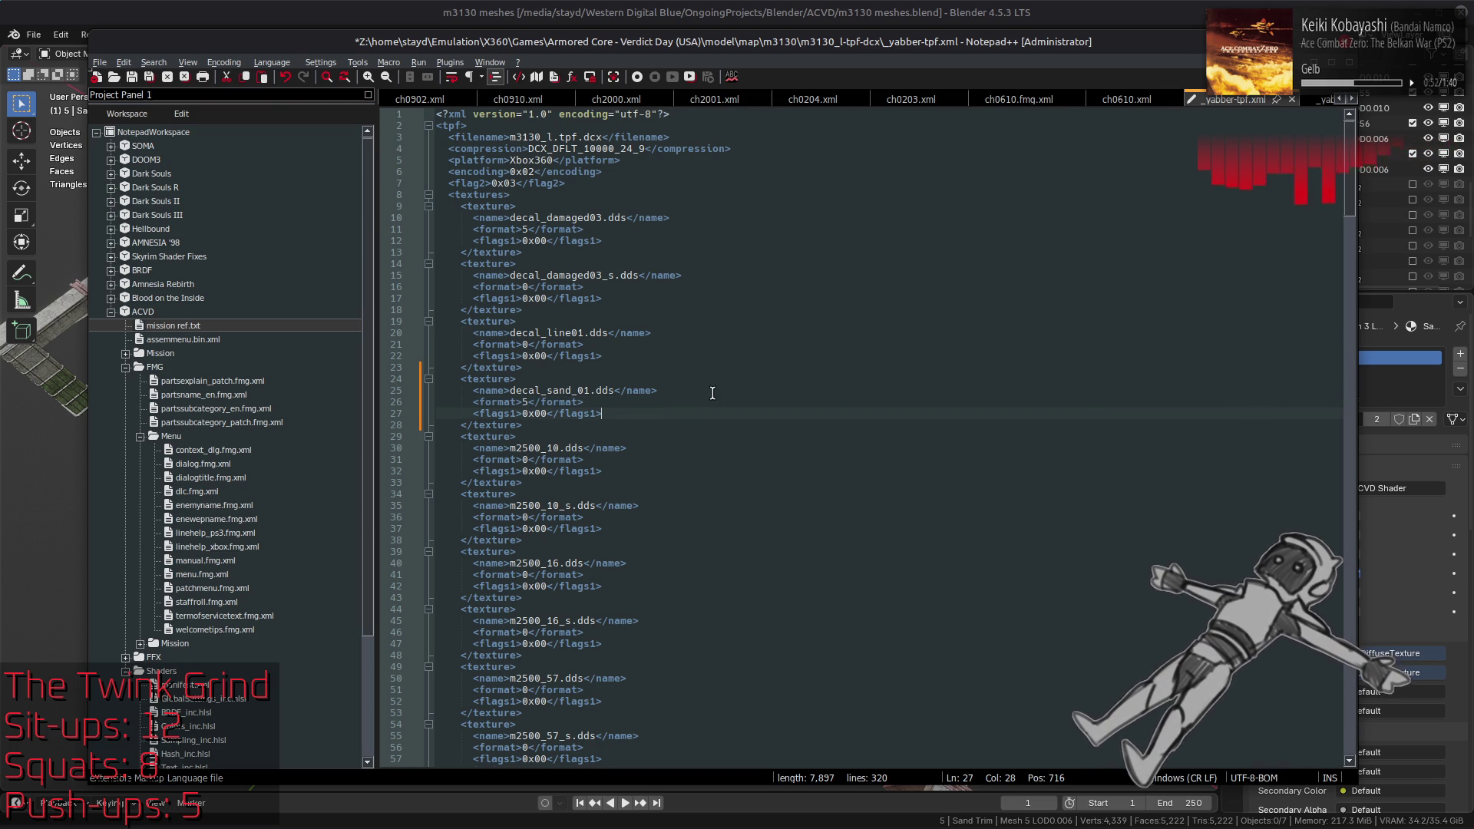
click(1293, 101)
Open m3130_htdcx-bnd's _yabber-bnd3.xml in Notepad++ and select its last file entry
key(alt+Tab)
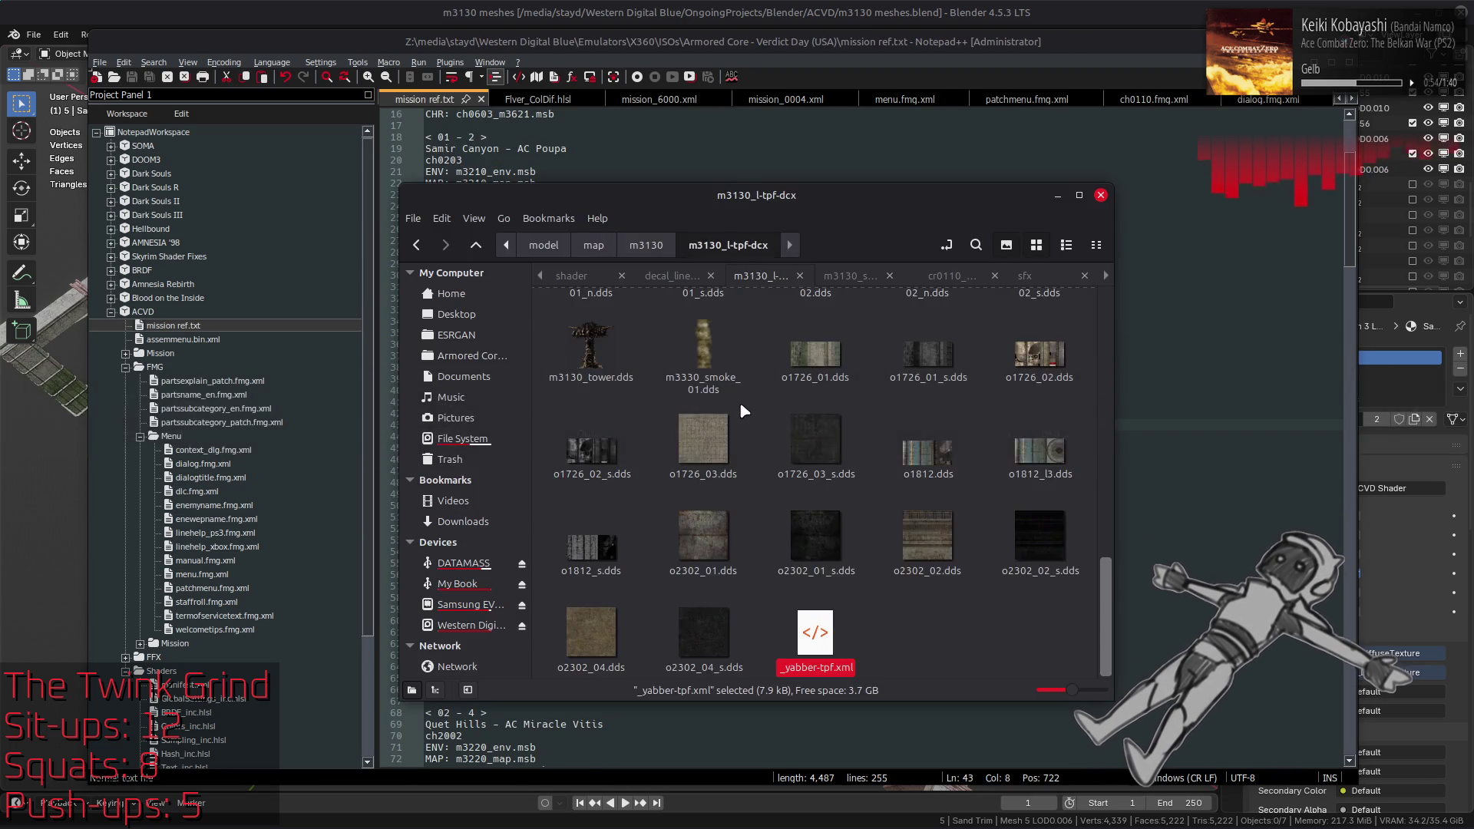
key(alt+Up)
double_click(628, 318)
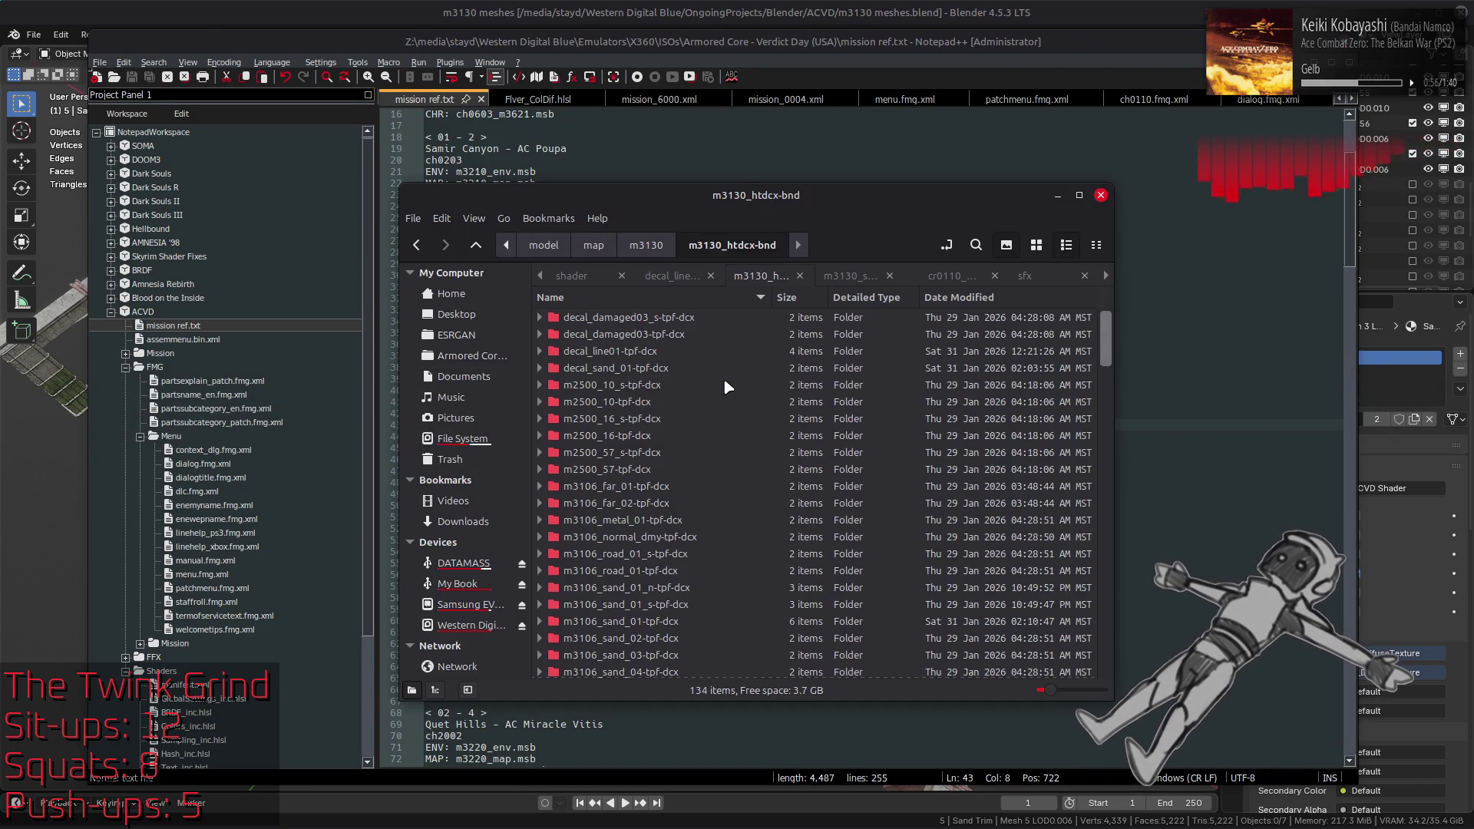
scroll(723, 378, down, 20)
click(608, 671)
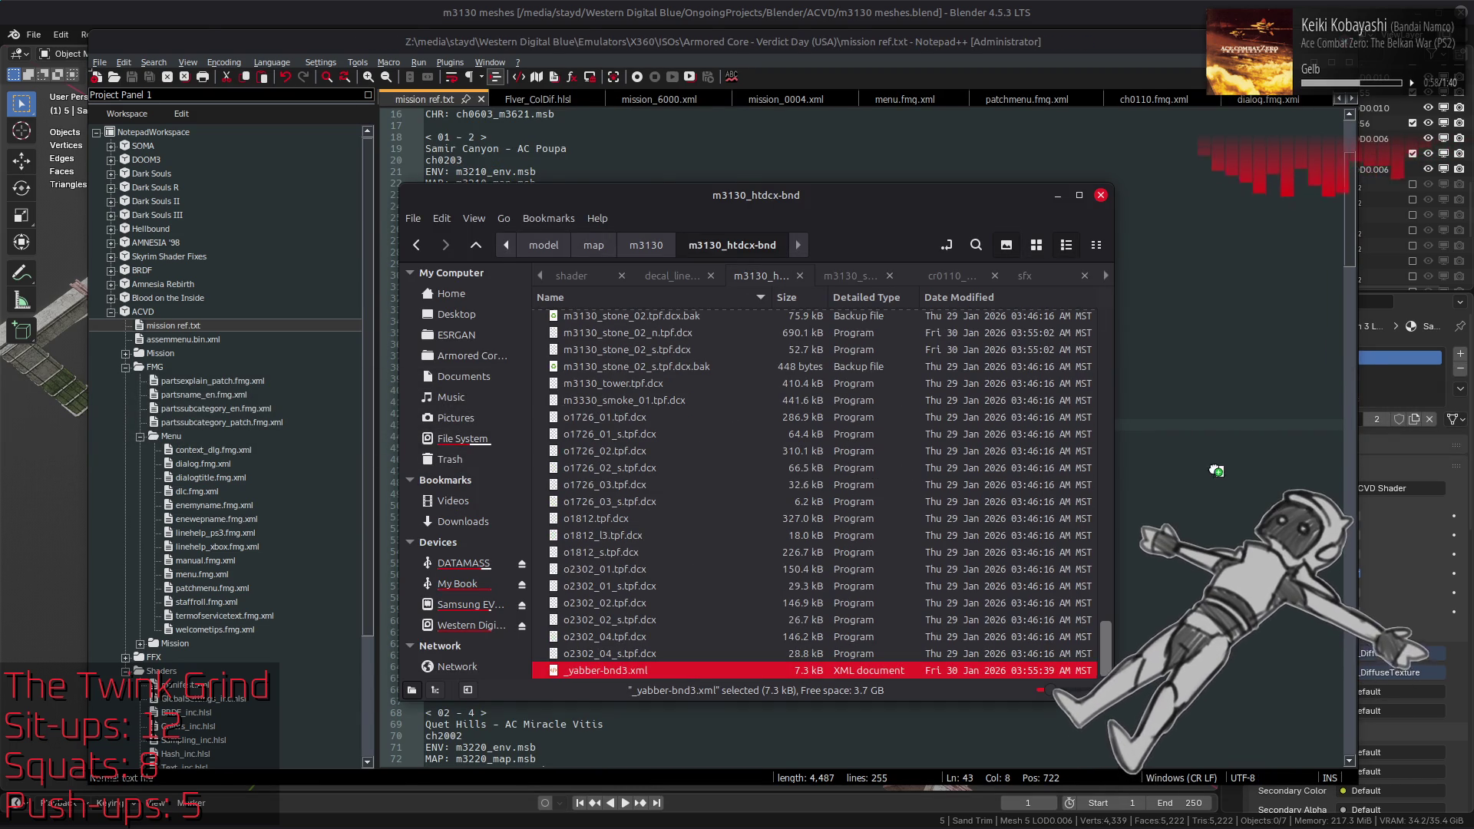
drag(1216, 470, 1216, 460)
drag(505, 530, 475, 490)
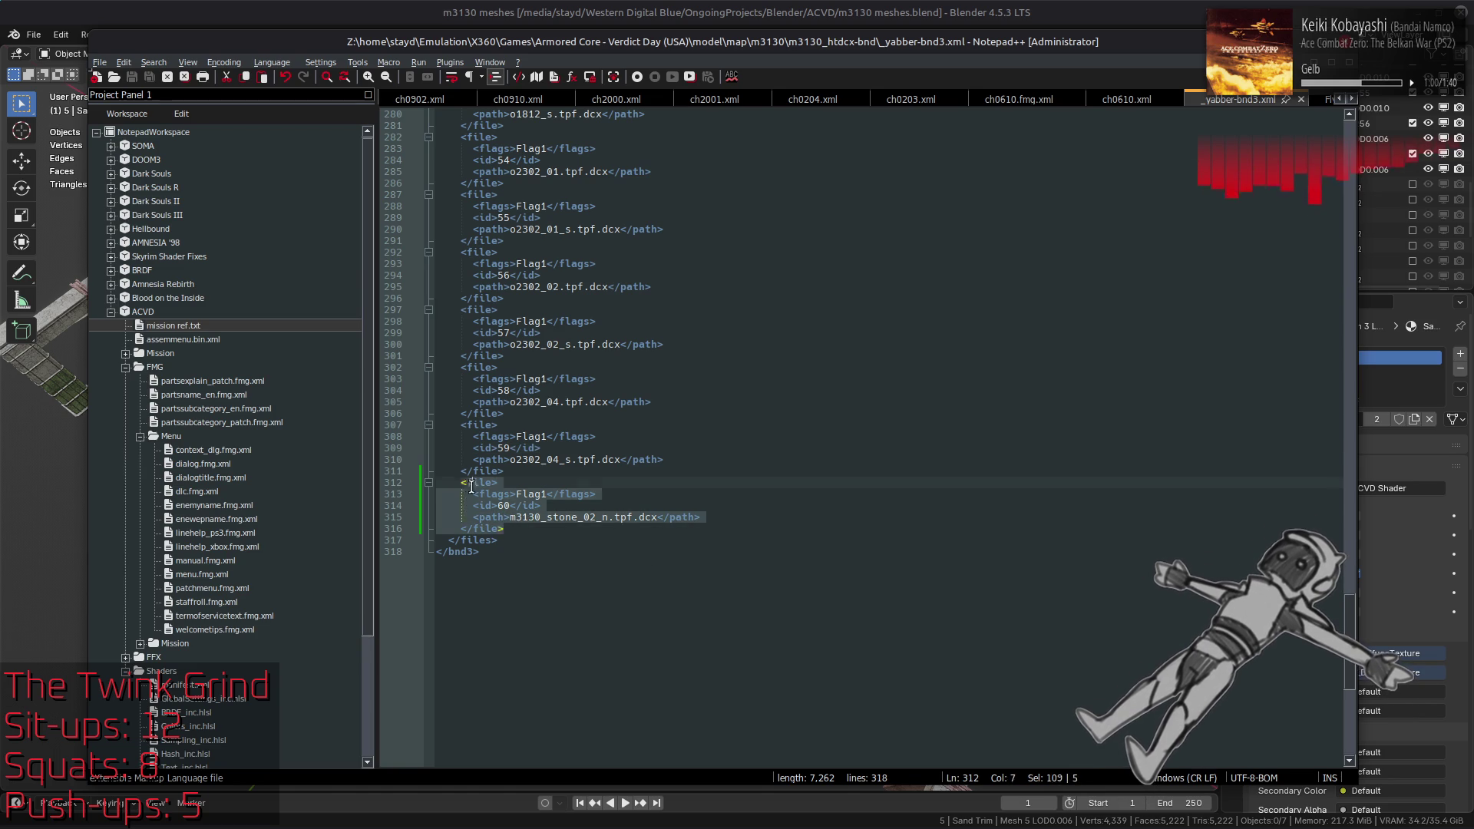
Add a file entry with id 61 pointing to decal_sand_01.tpf.dcx and save _yabber-bnd3.xml
key(ctrl+v)
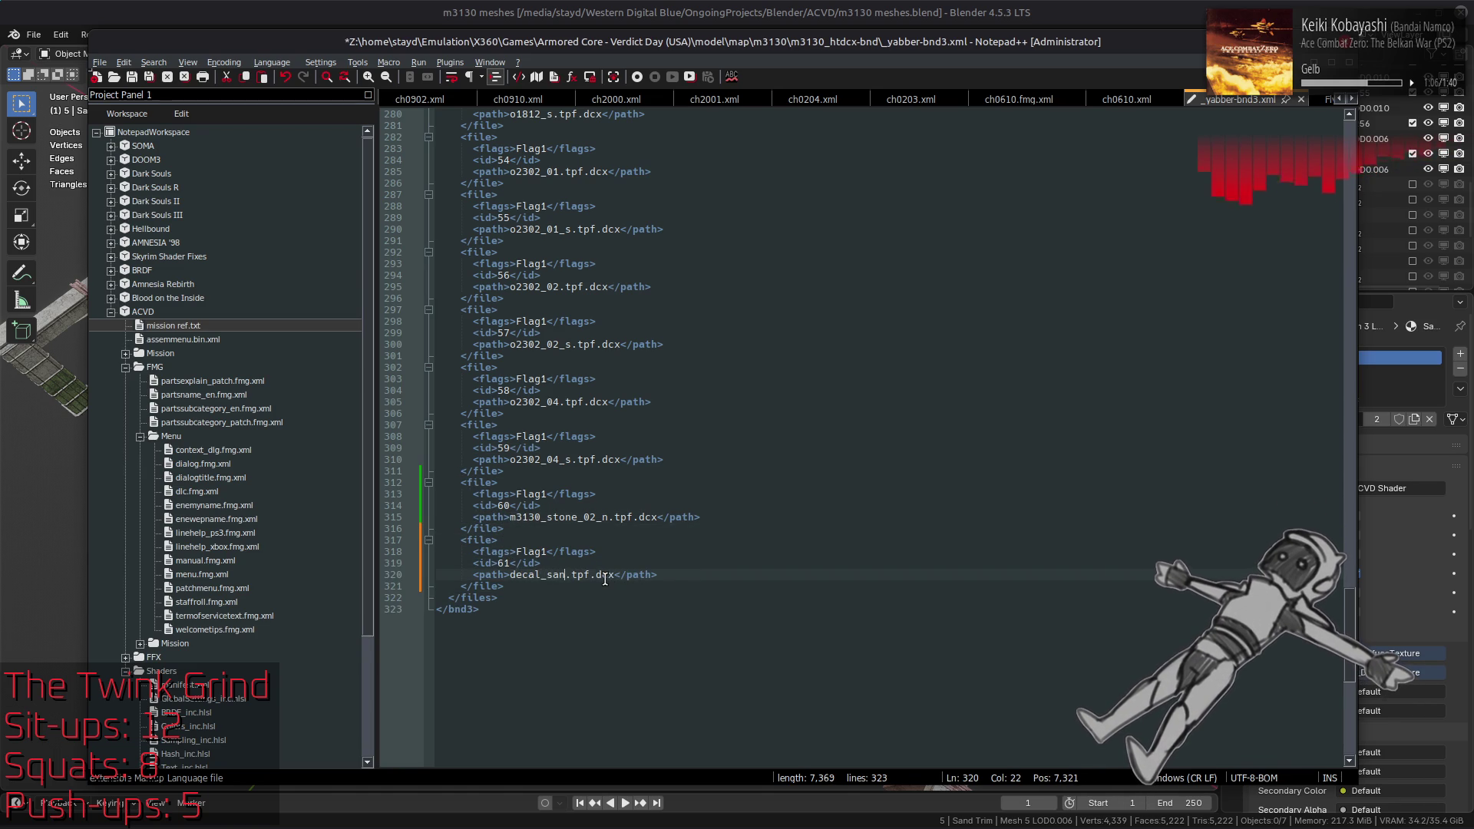
key(ctrl+s)
key(alt+Tab)
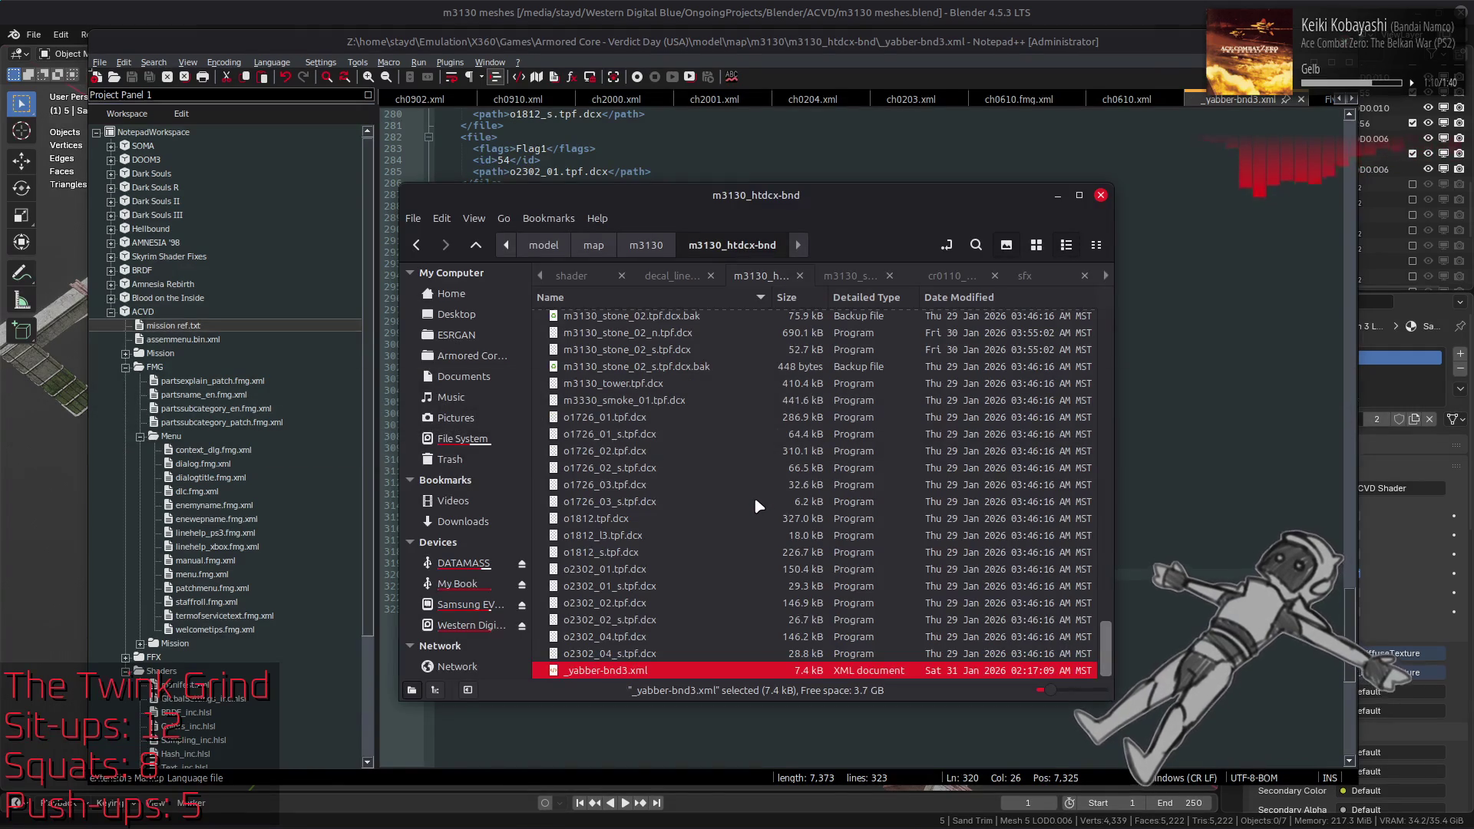
Check decal_sand_01-tpf-dcx's _yabber-tpf.xml in Notepad++, then close it
scroll(751, 496, up, 15)
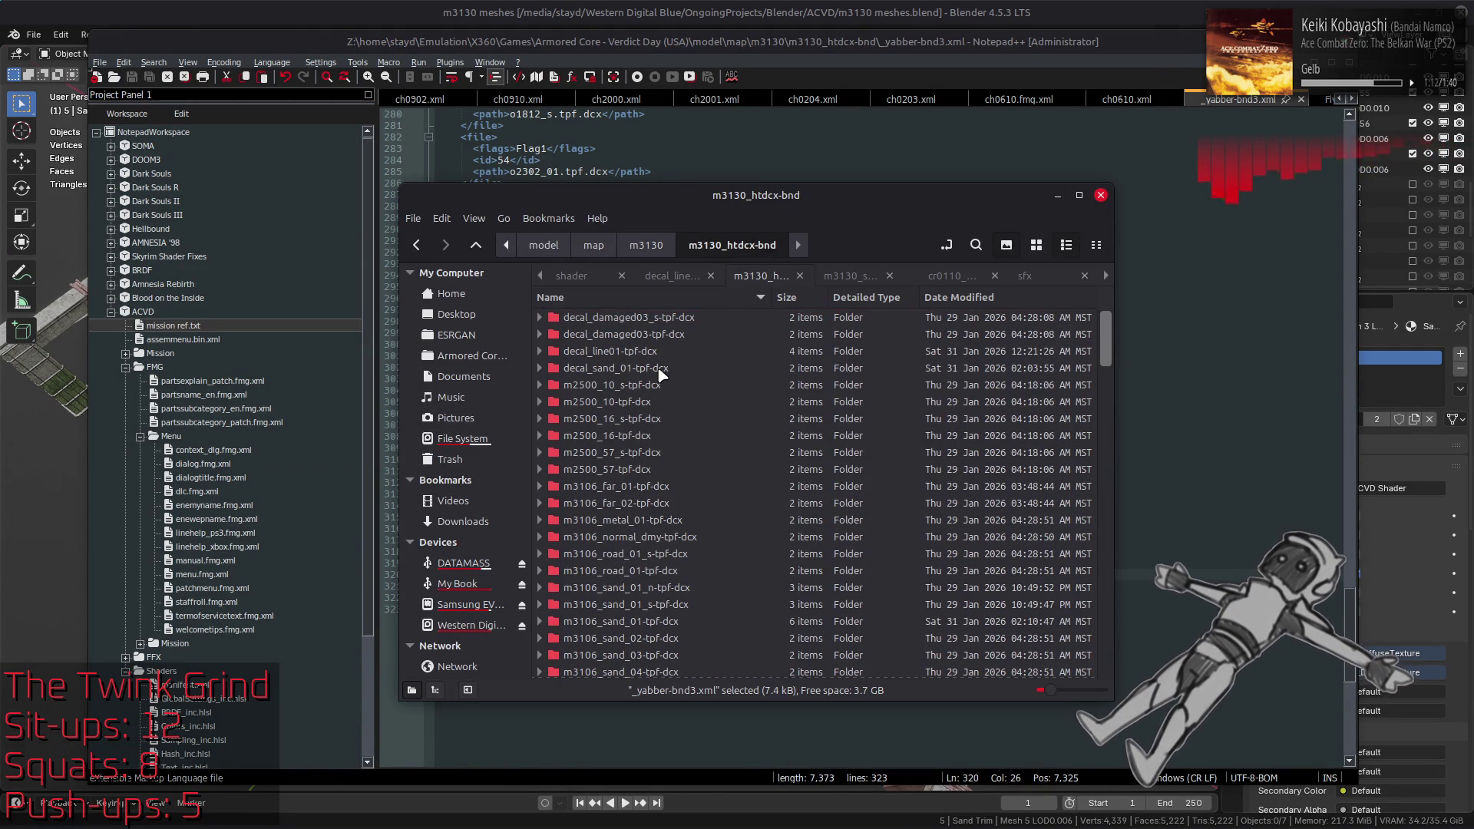
double_click(659, 370)
double_click(659, 370)
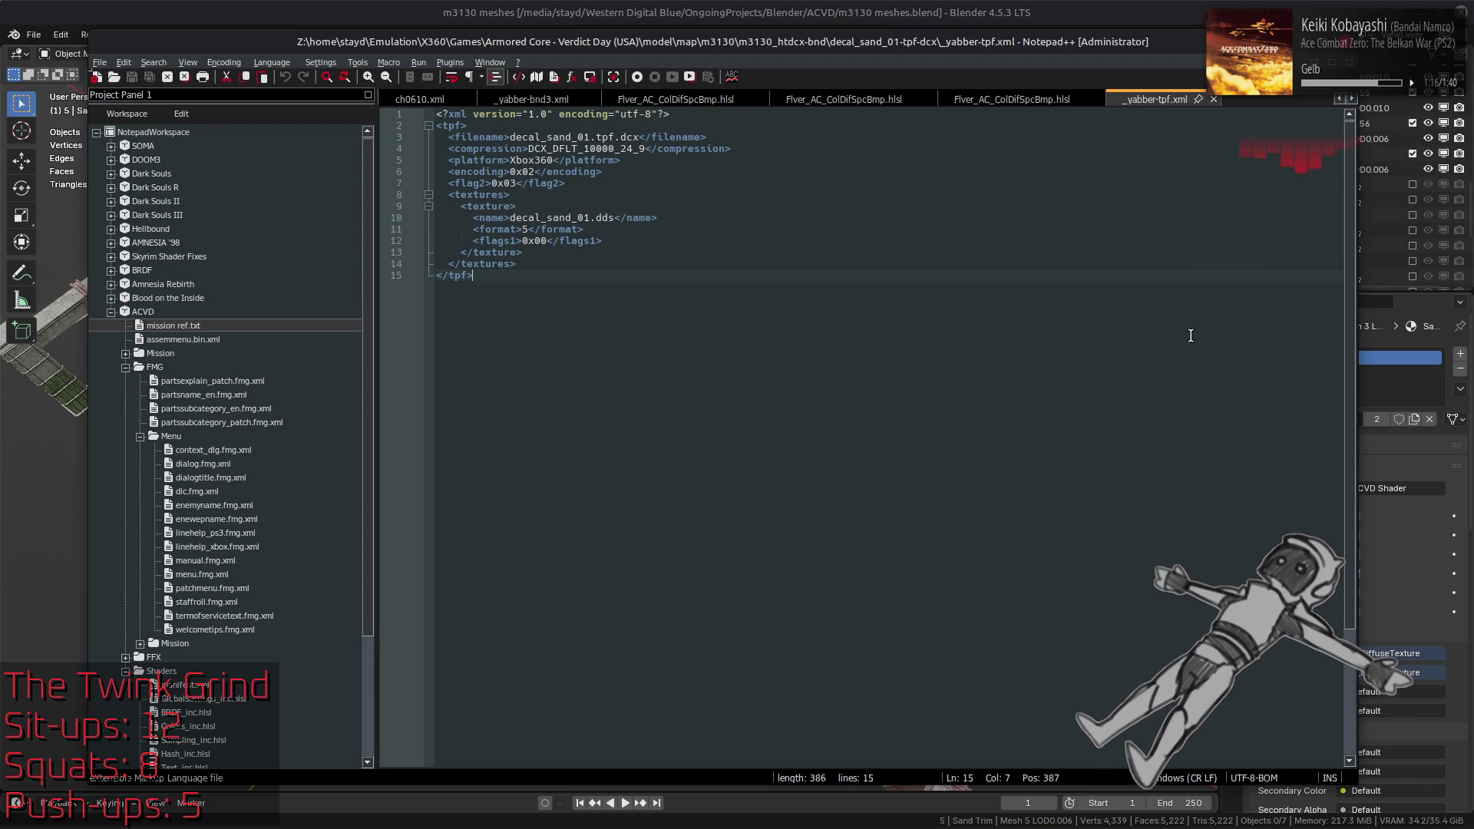
click(1215, 101)
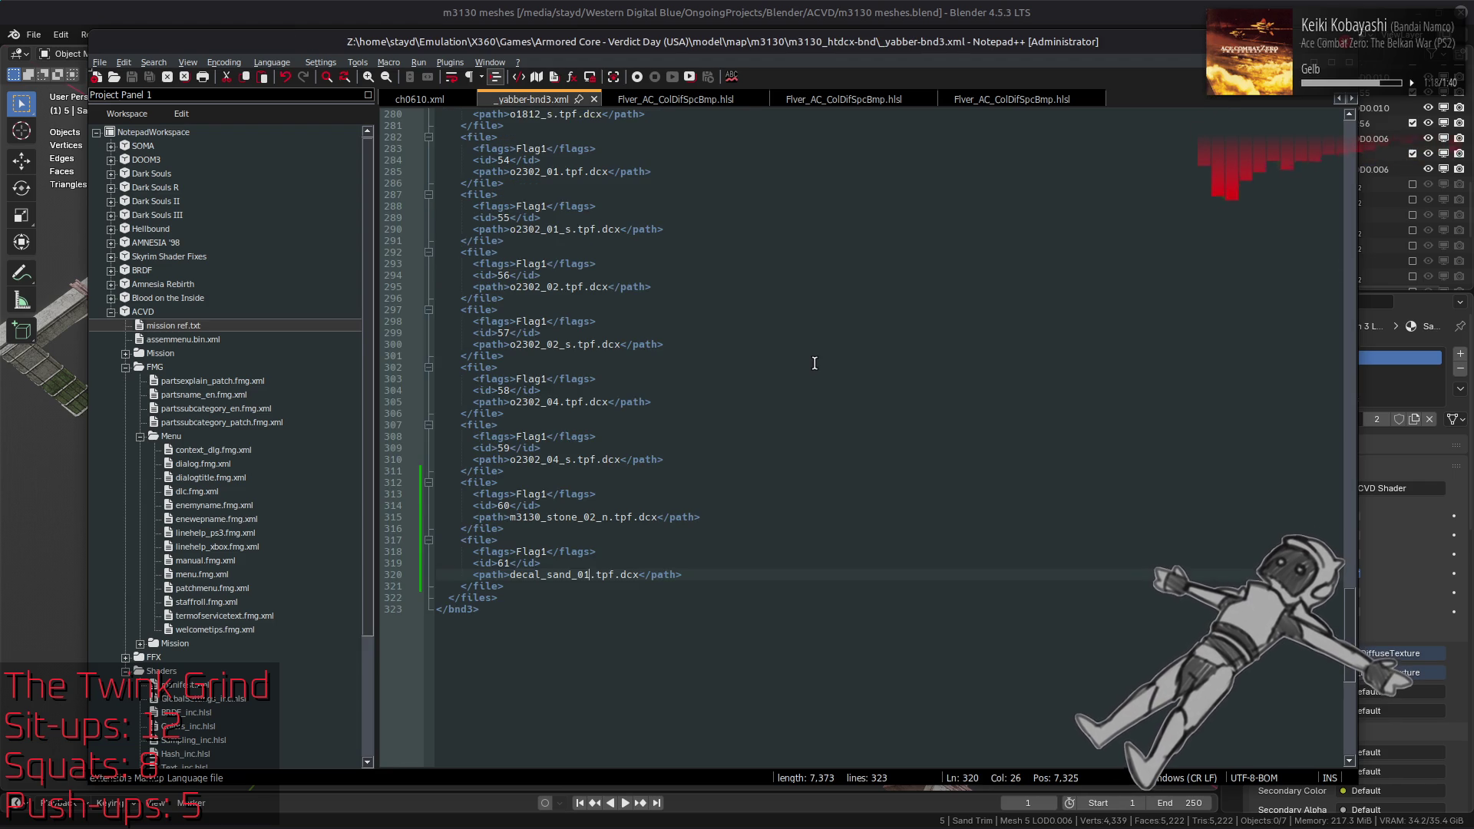
Repack the decal_sand_01-tpf-dcx folder into a TPF with YabberExtended
key(alt+Tab)
key(BackSpace)
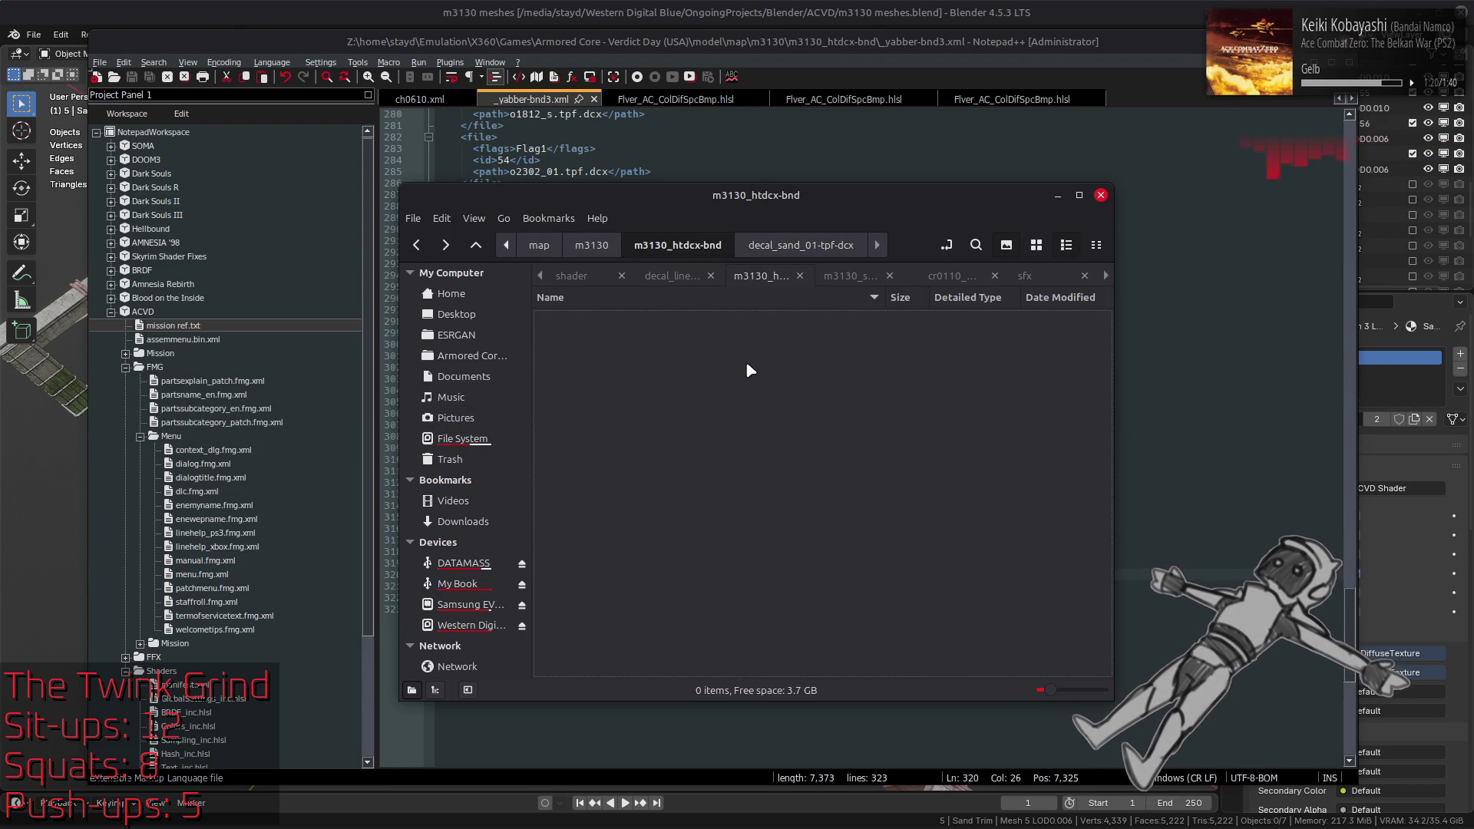
right_click(625, 372)
mouse_move(691, 437)
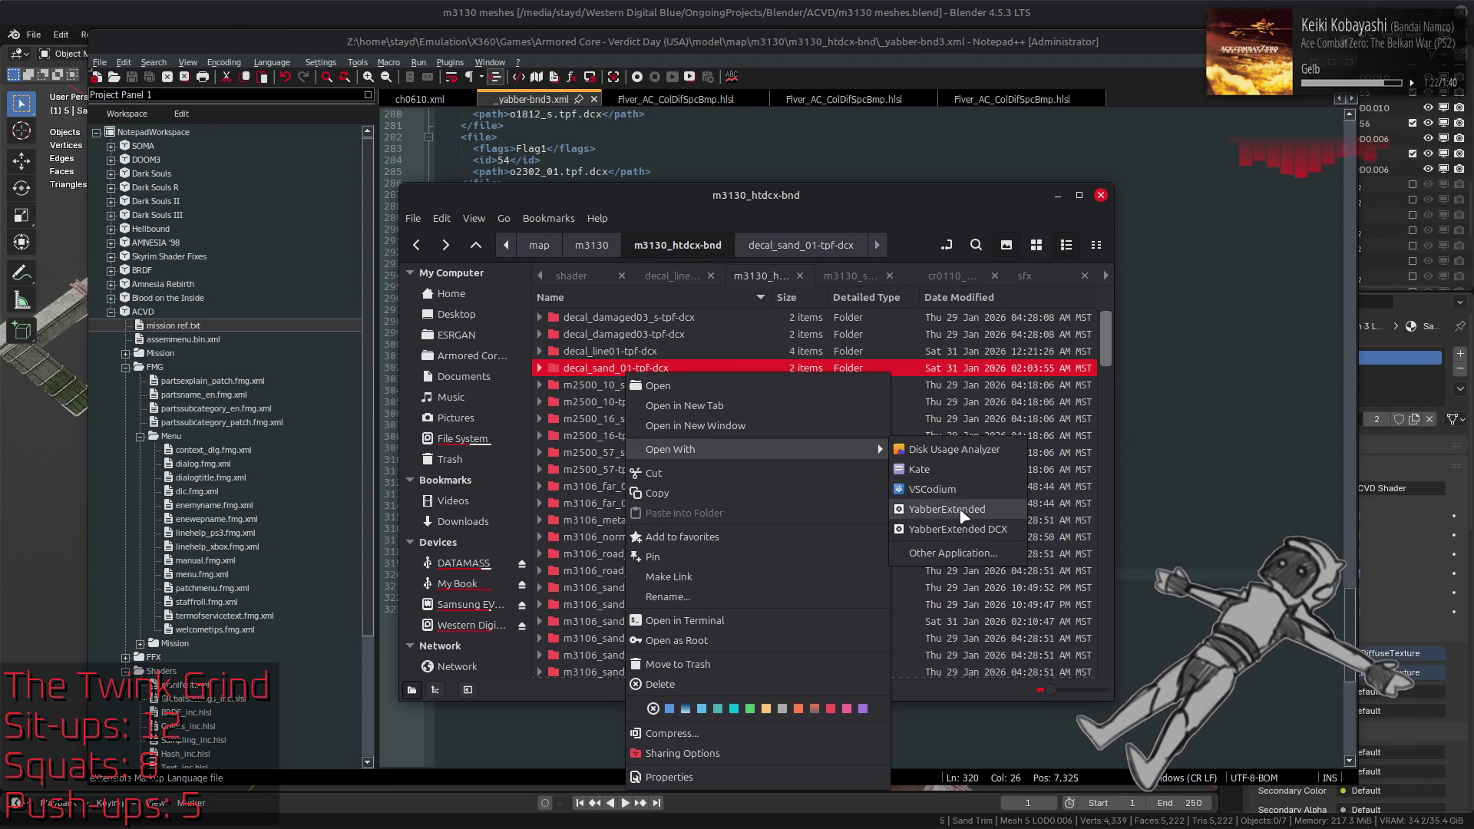
click(952, 499)
Open decal_line01-tpf-dcx's _yabber-tpf.xml in the text editor to check it, then close it
key(BackSpace)
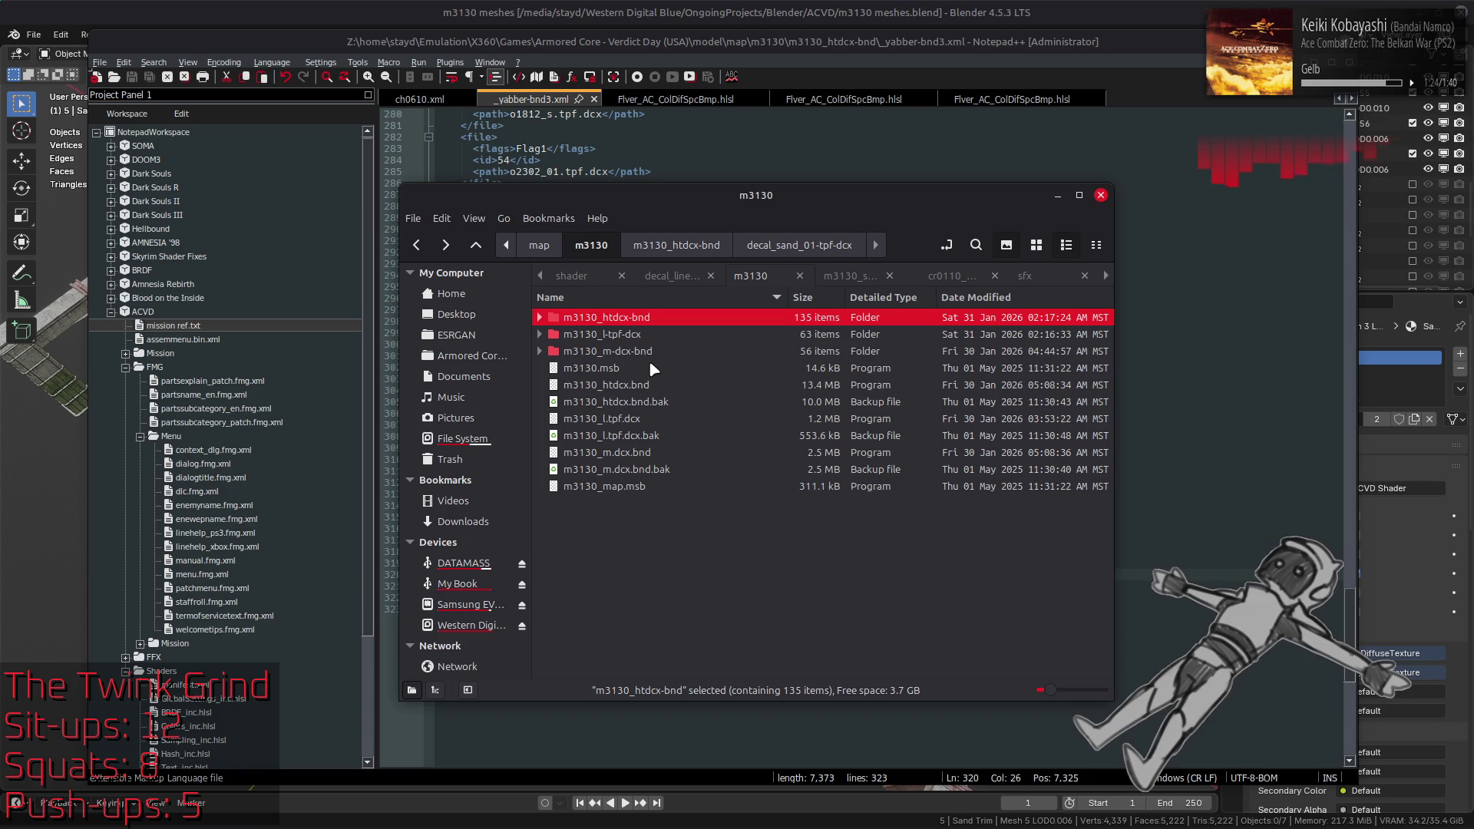
click(634, 334)
right_click(635, 335)
click(627, 319)
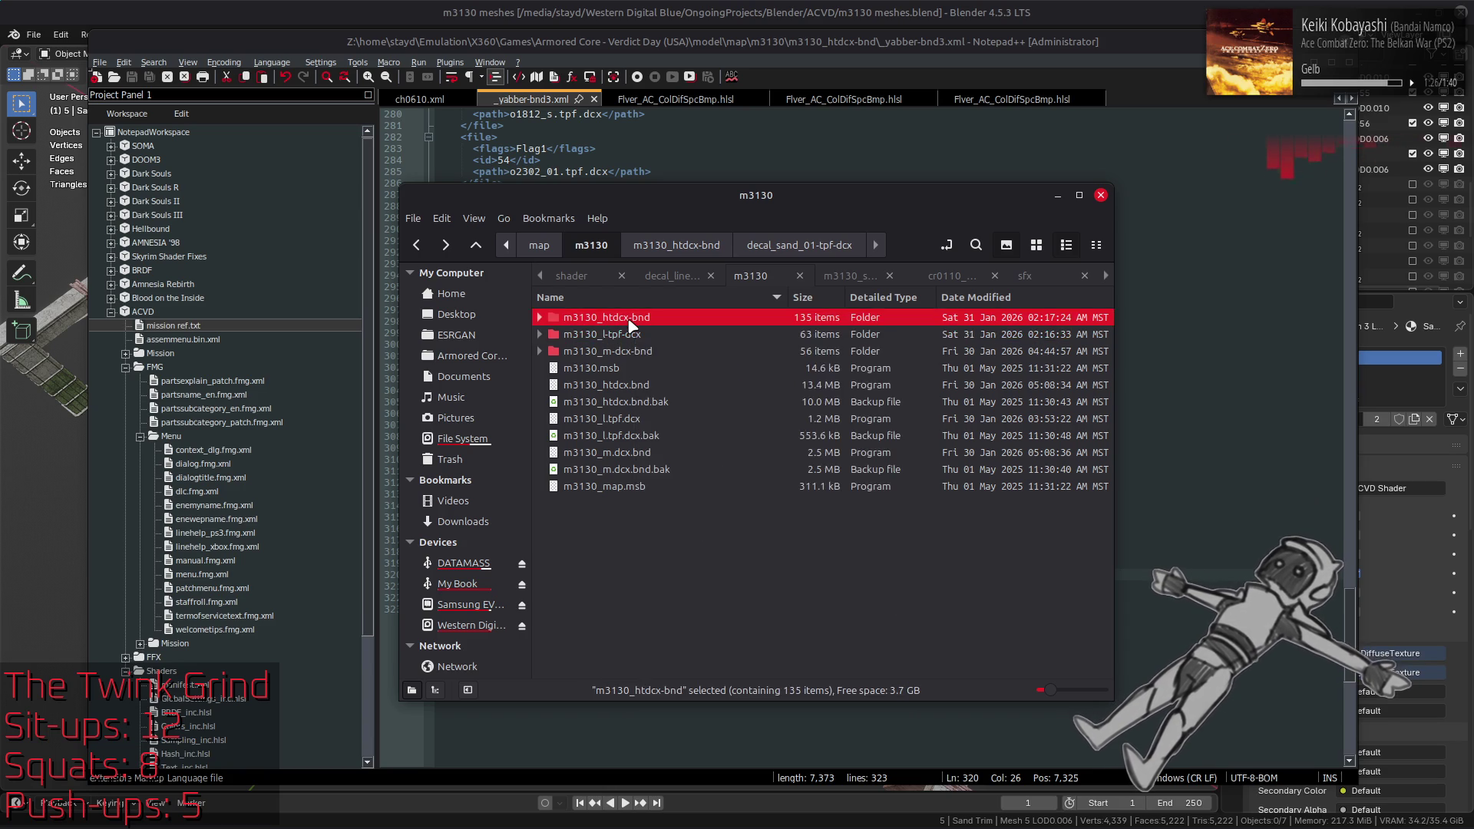
double_click(628, 319)
double_click(641, 350)
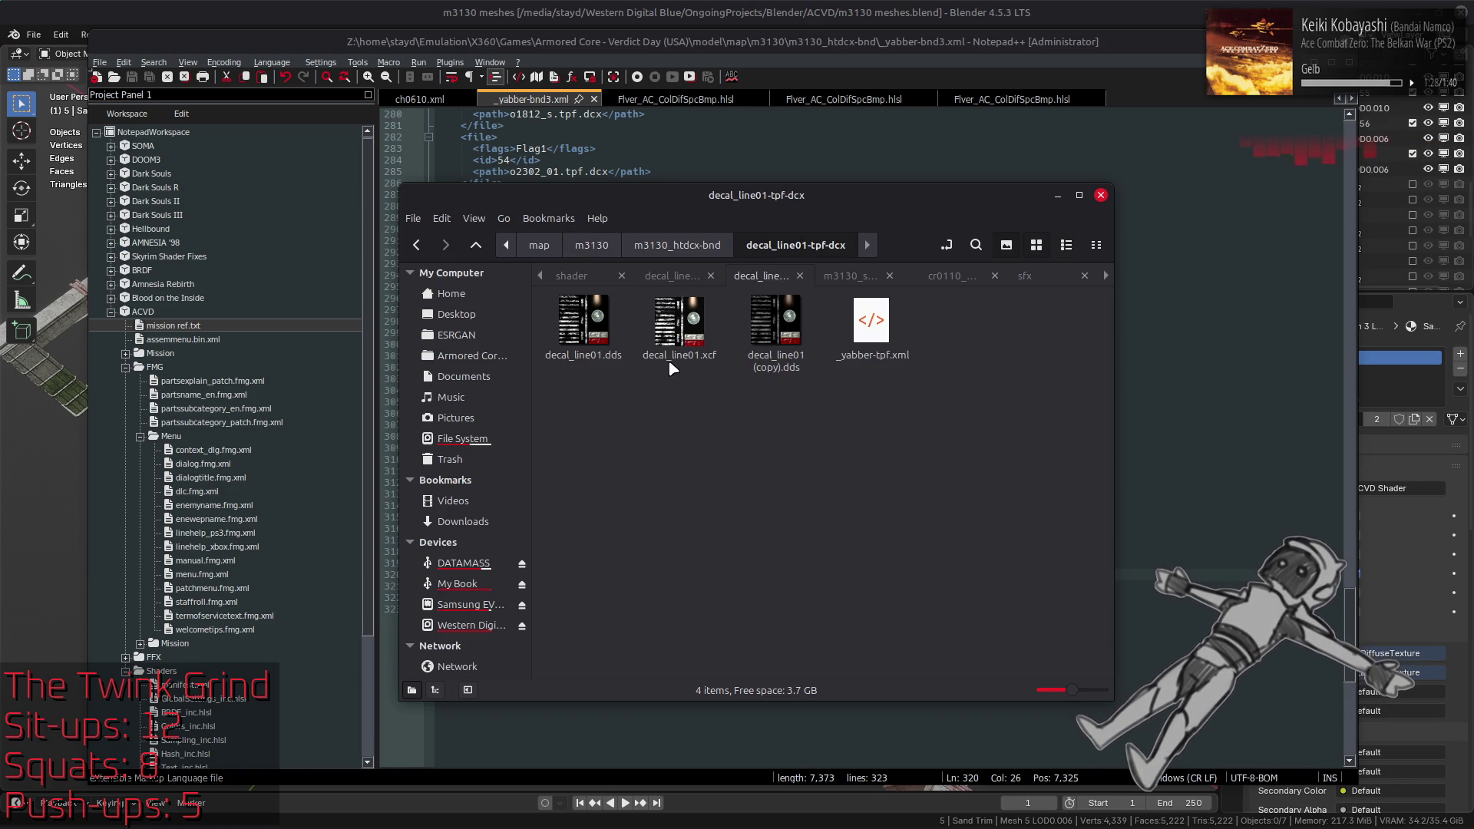
drag(849, 331, 1248, 409)
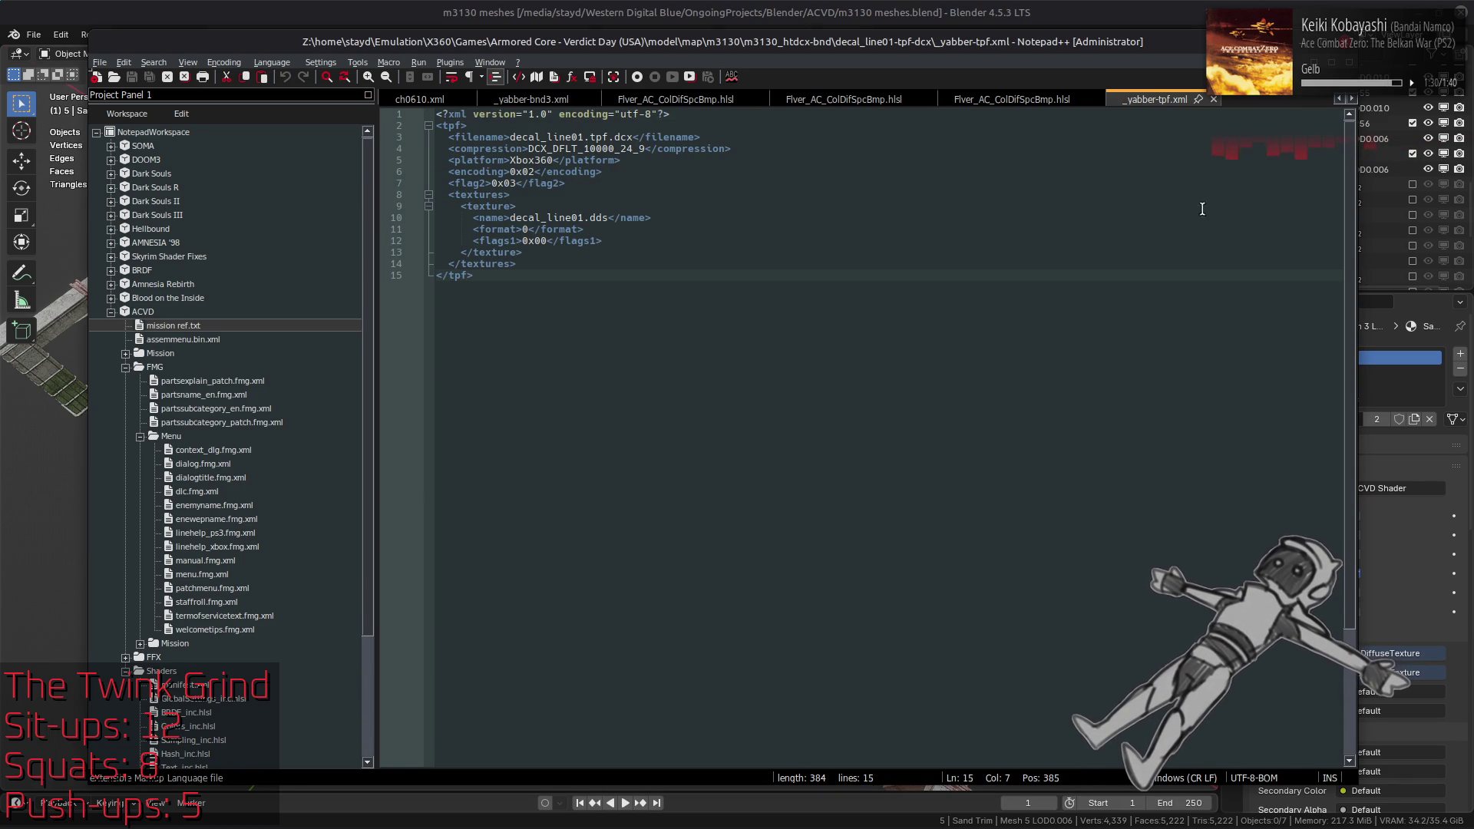
click(1213, 99)
Repack the decal_line01-tpf-dcx folder into a TPF with YabberExtended
key(alt+Tab)
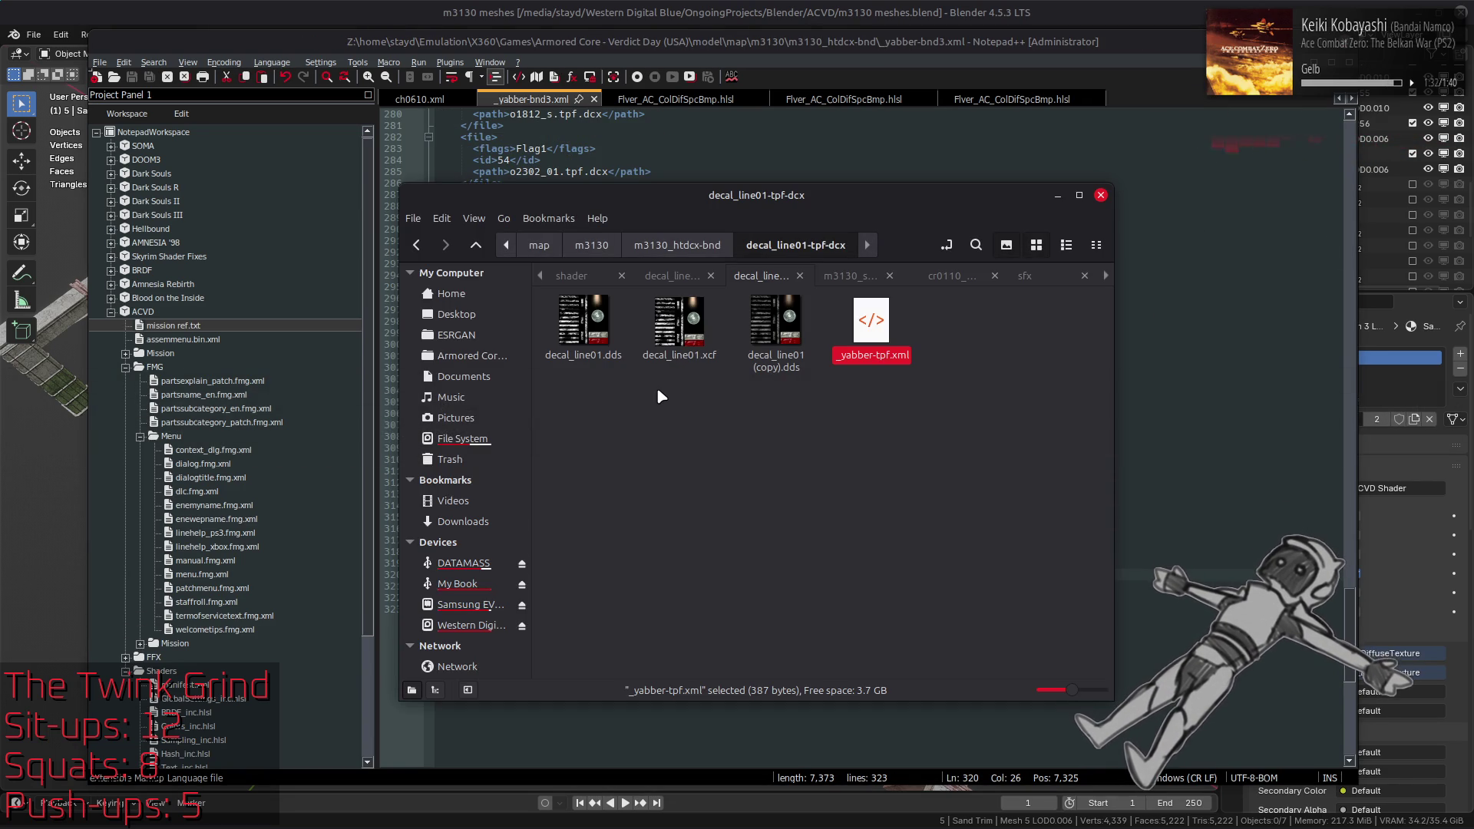
key(alt+Left)
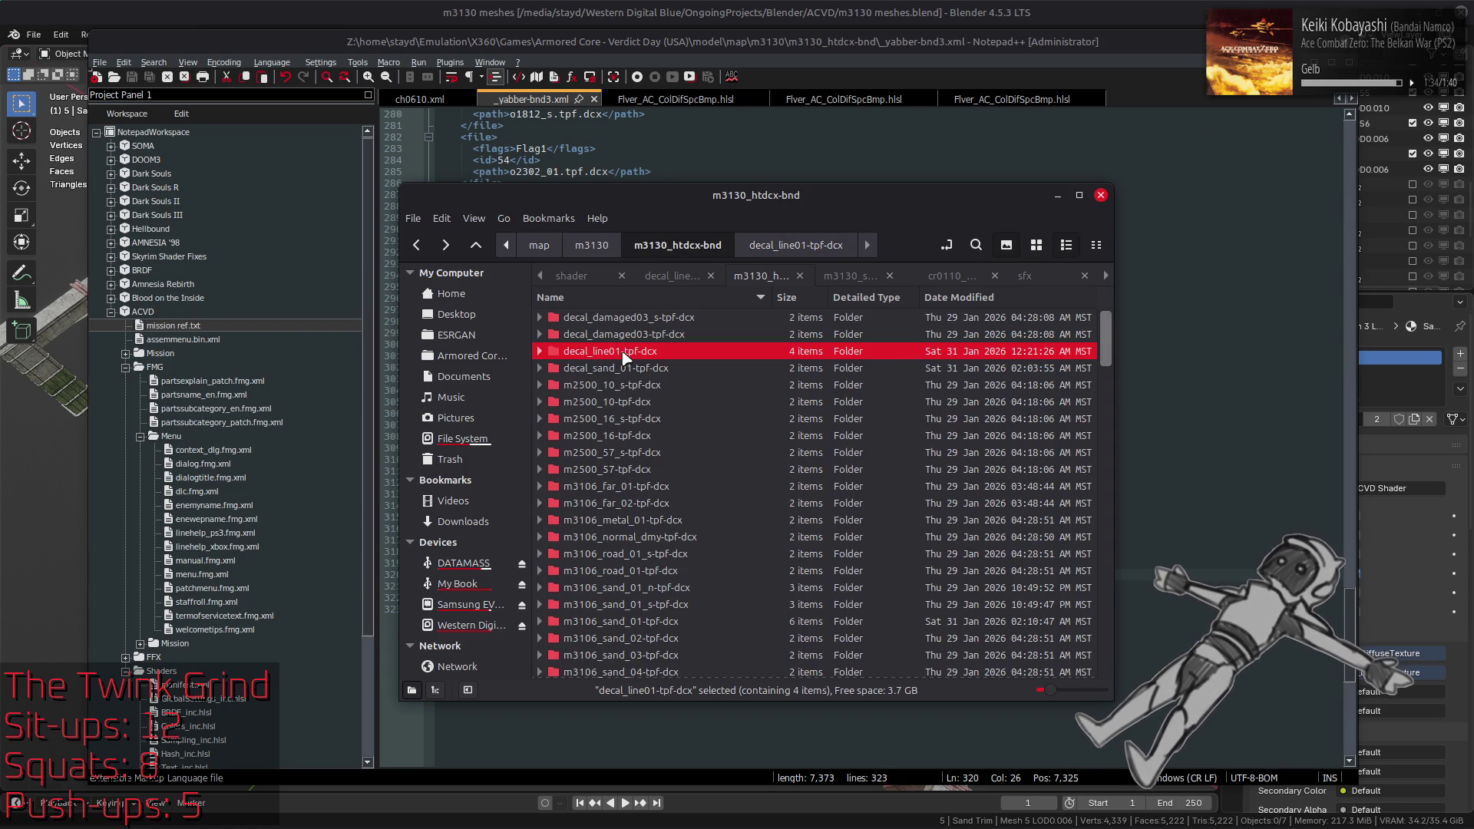
right_click(622, 353)
click(952, 489)
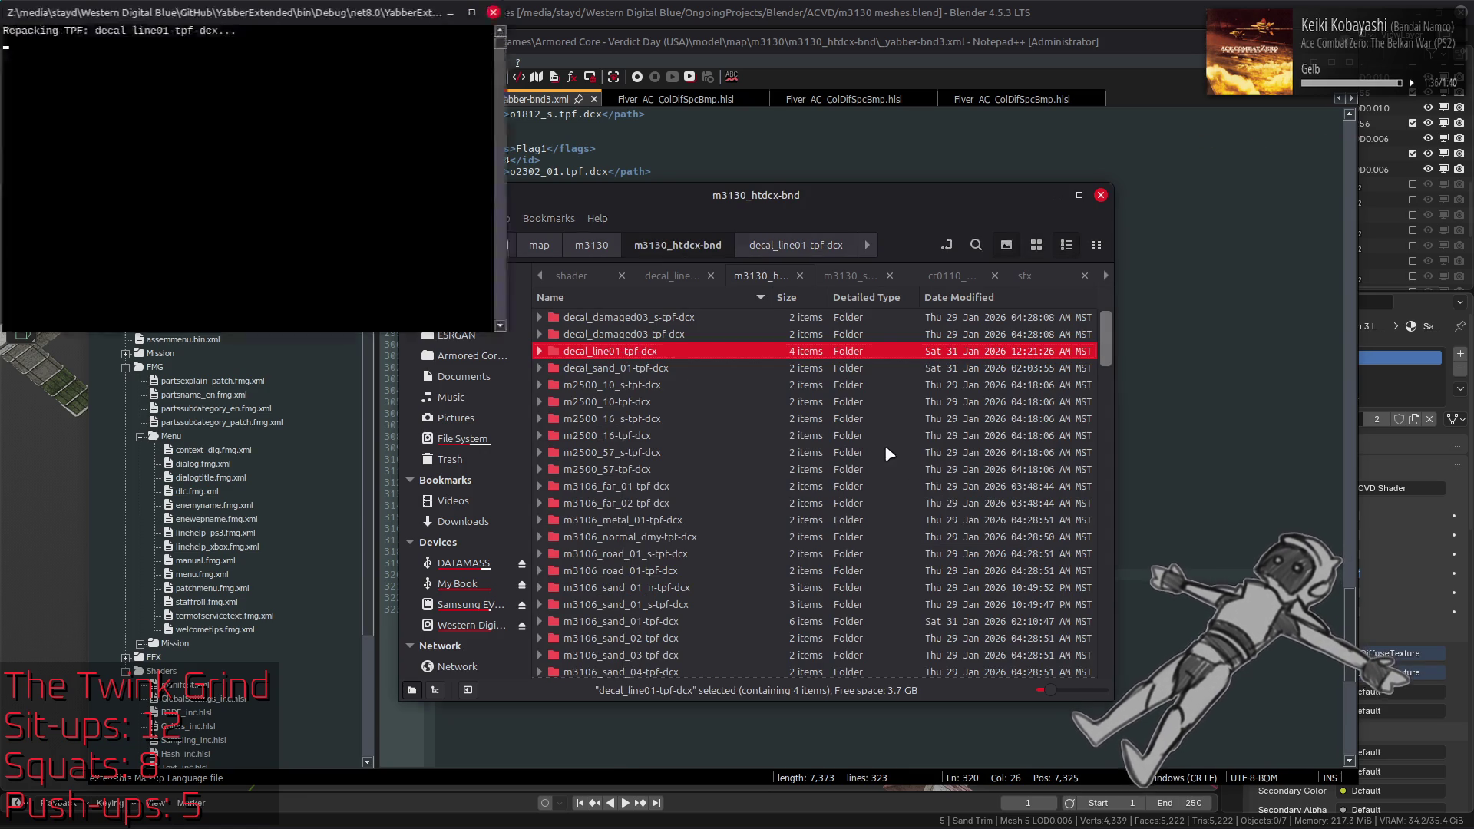
click(701, 331)
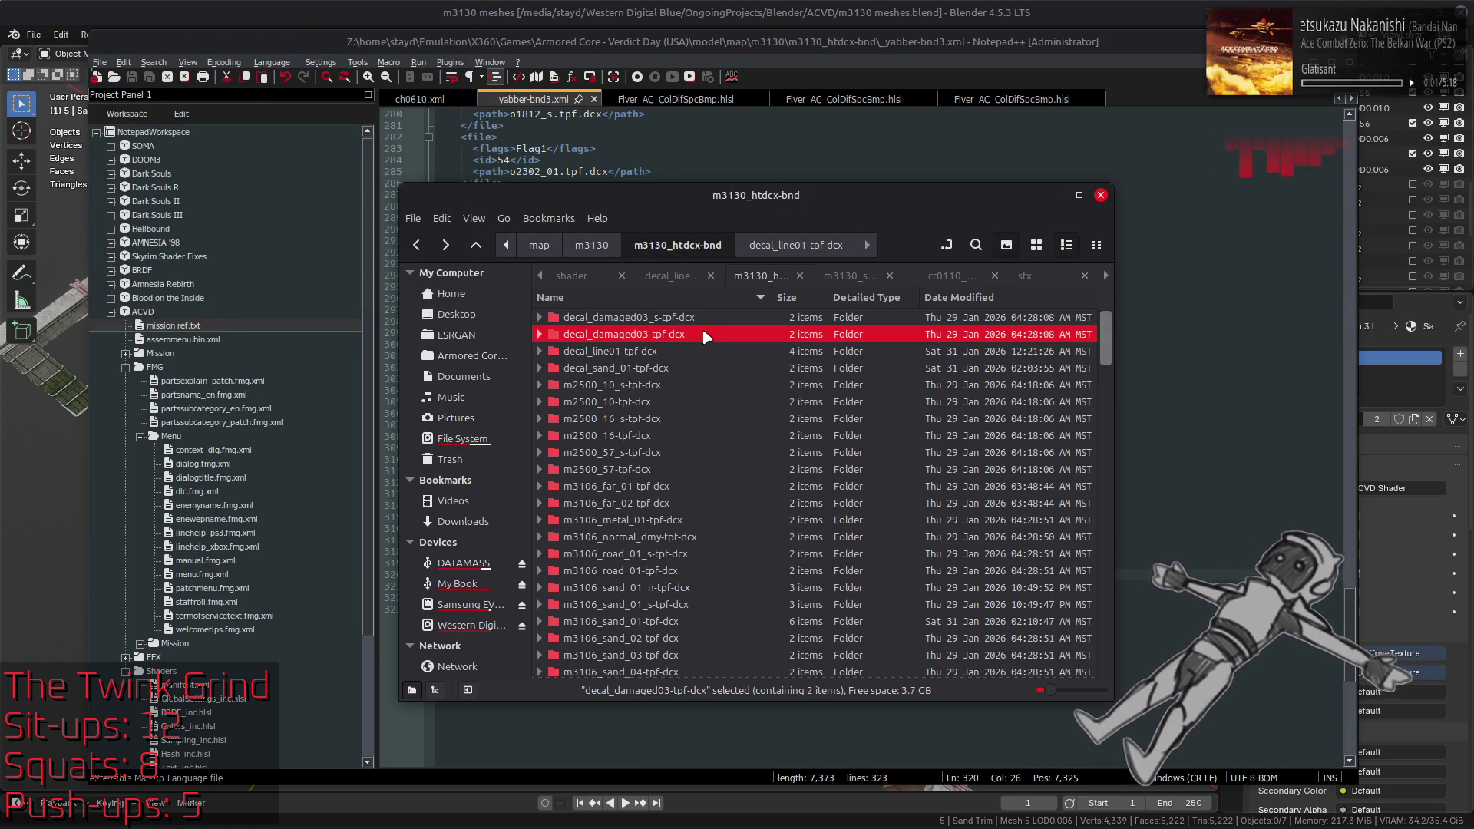
right_click(667, 369)
Repack decal_sand_01-tpf-dcx again, then inspect the orange line decal mesh in Blender
mouse_move(906, 432)
click(945, 502)
key(alt+Tab)
scroll(889, 445, up, 6)
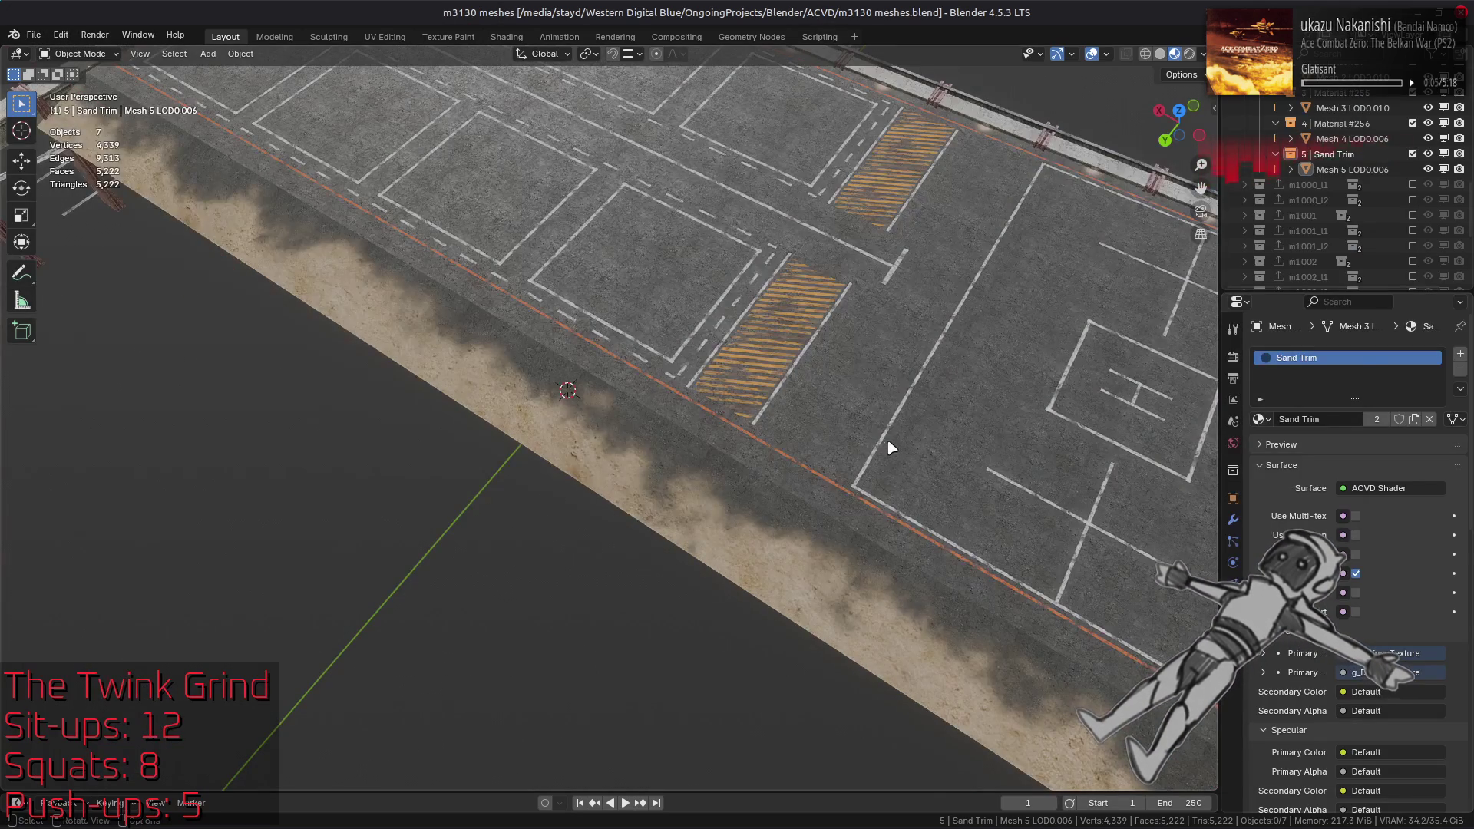
click(885, 440)
scroll(1303, 656, down, 10)
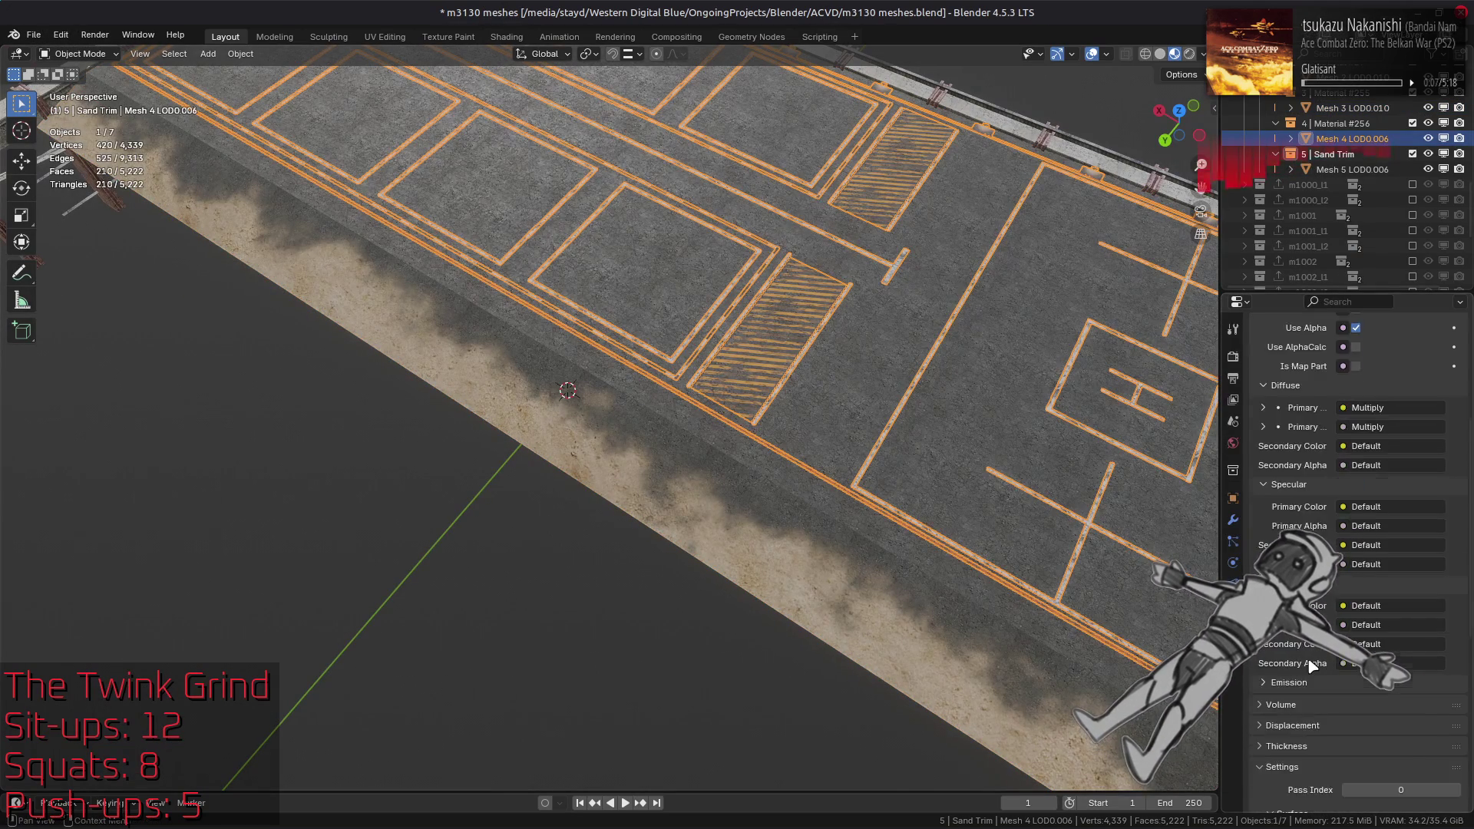
scroll(1303, 657, down, 4)
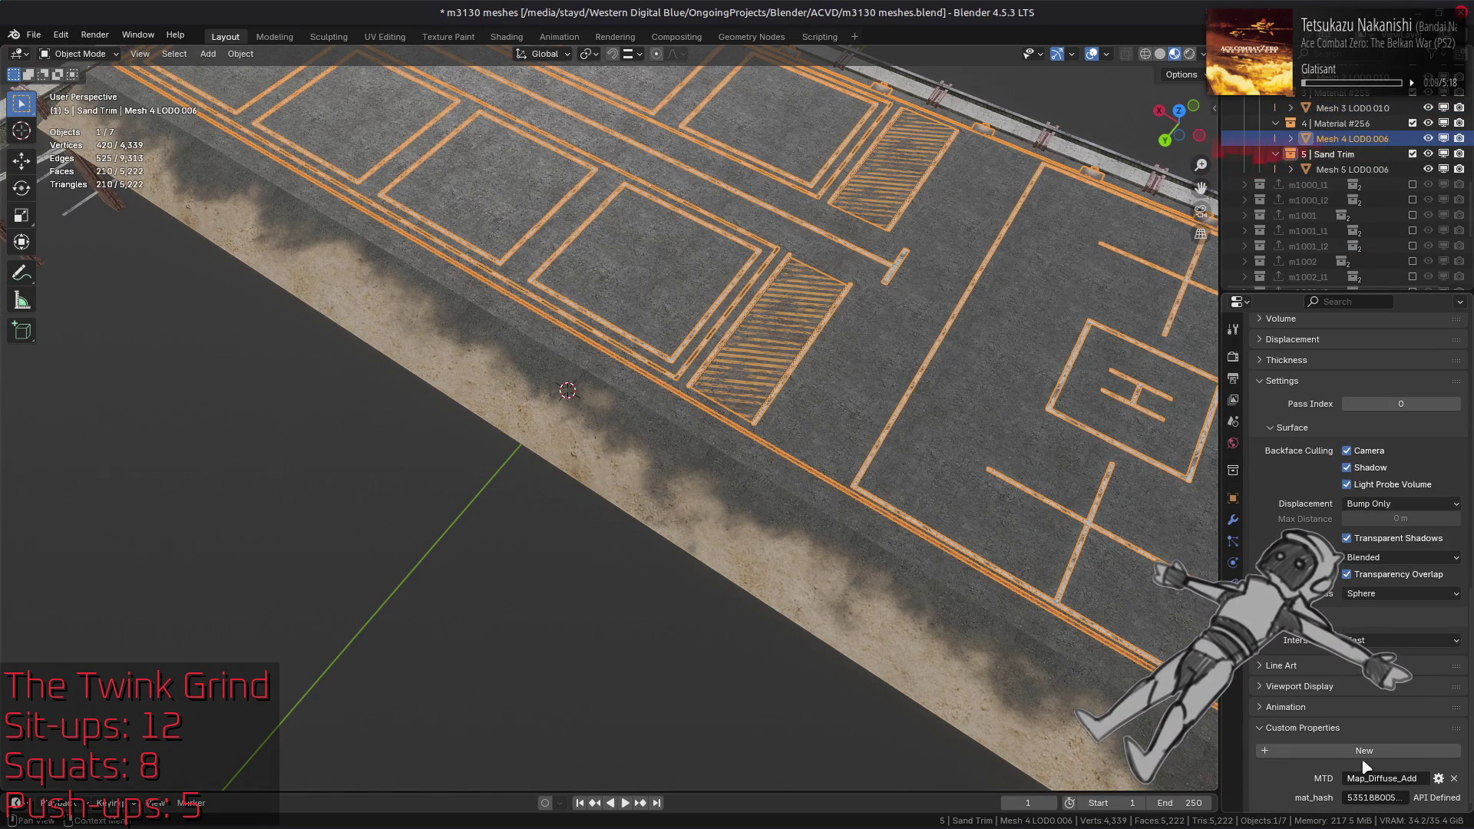
scroll(1351, 615, up, 15)
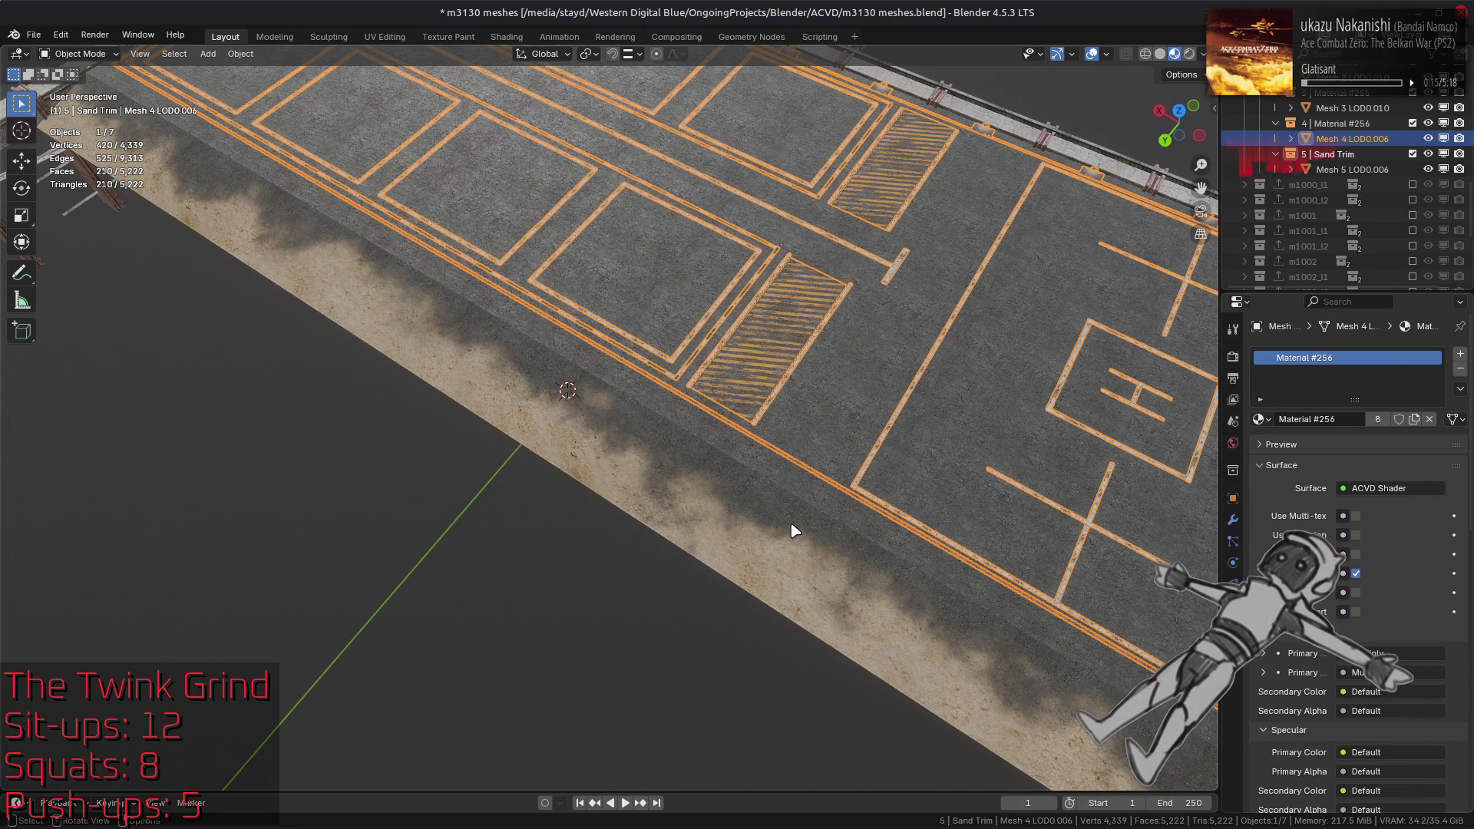
Save m3130 meshes.blend and orbit out to see the whole map
scroll(795, 530, down, 8)
key(ctrl+s)
mouse_move(822, 477)
middle_down()
mouse_move(735, 439)
mouse_move(766, 434)
middle_up()
Repack the m3130_htdcx-bnd and m3130_l-tpf-dcx folders together with YabberExtended
key(alt+Tab)
key(BackSpace)
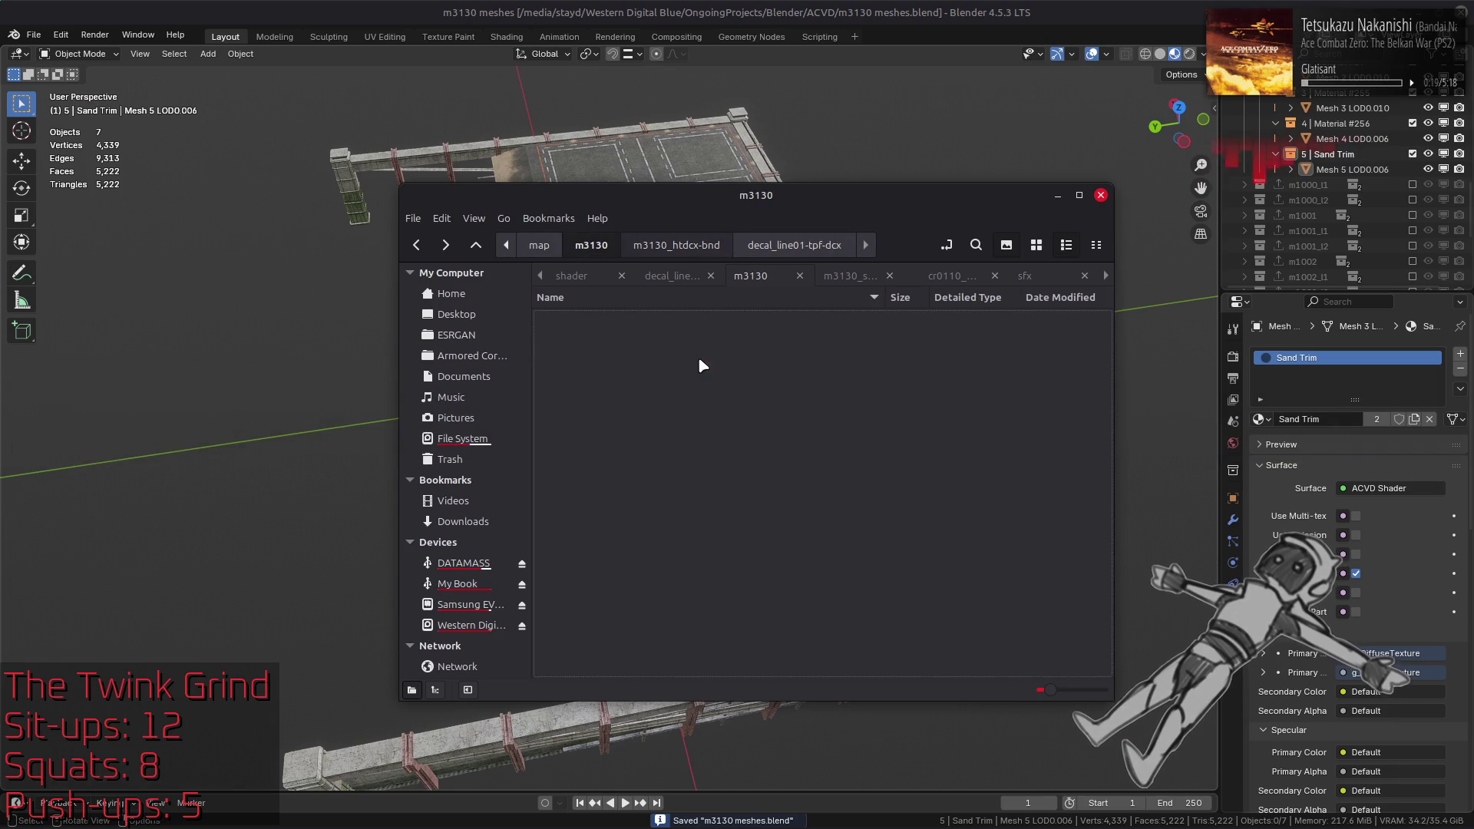
shift+click(647, 338)
right_click(634, 338)
mouse_move(845, 411)
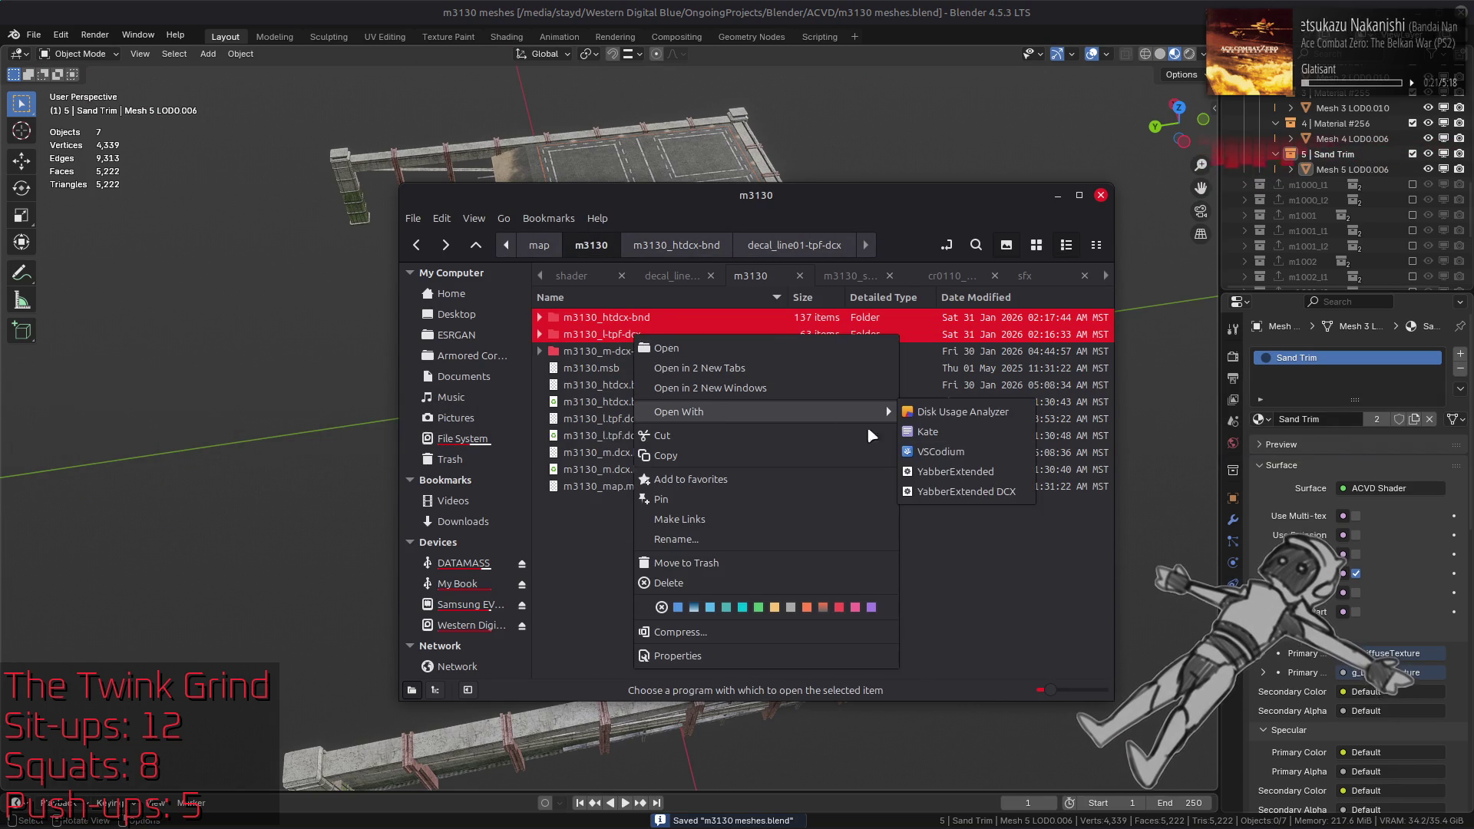
click(954, 472)
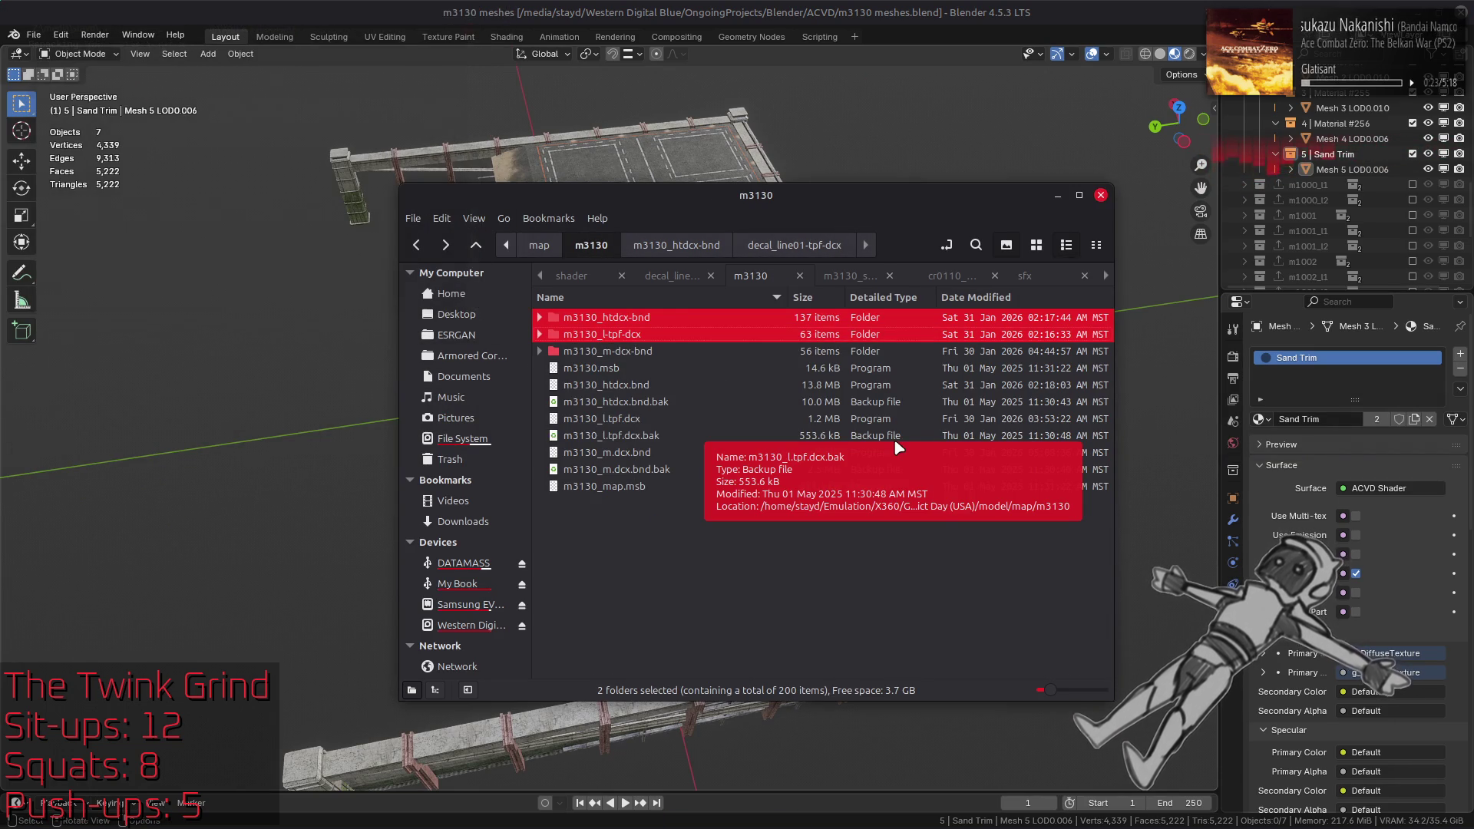
key(alt+Tab)
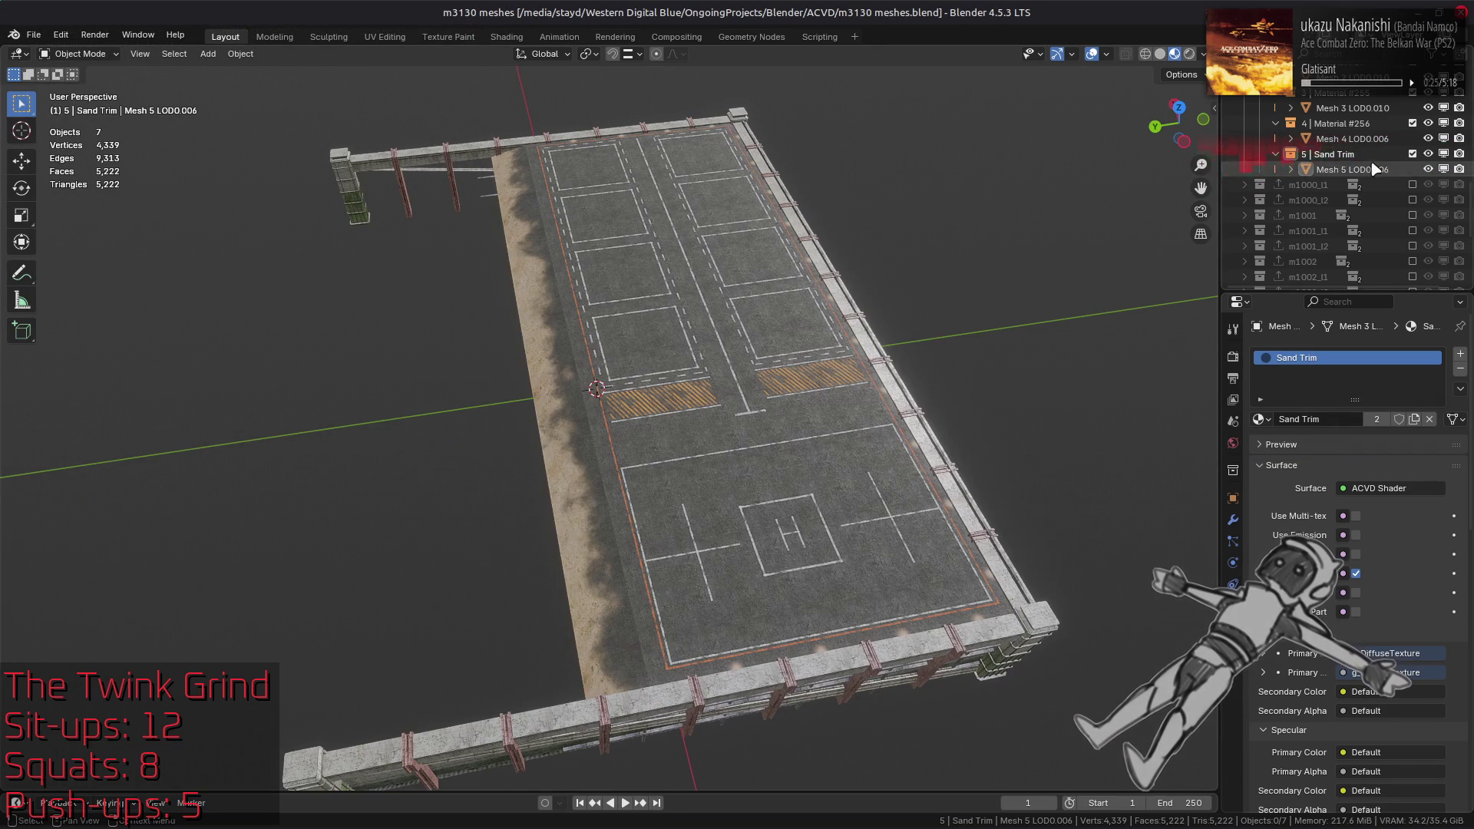
Export the m1000 collection as m1000.flver from its Collection properties
scroll(1369, 165, up, 5)
scroll(1369, 165, up, 2)
click(1359, 169)
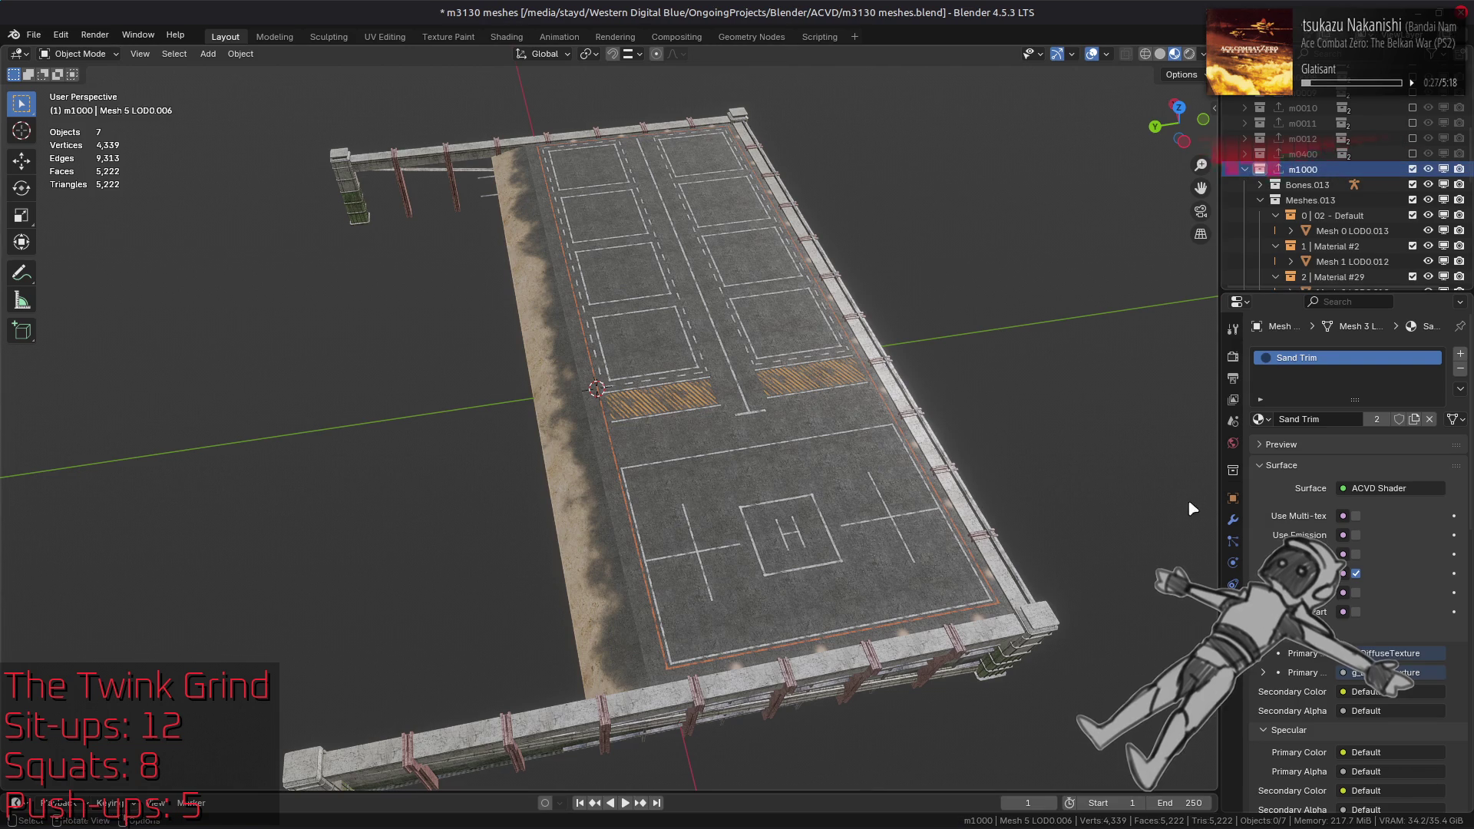
click(1234, 471)
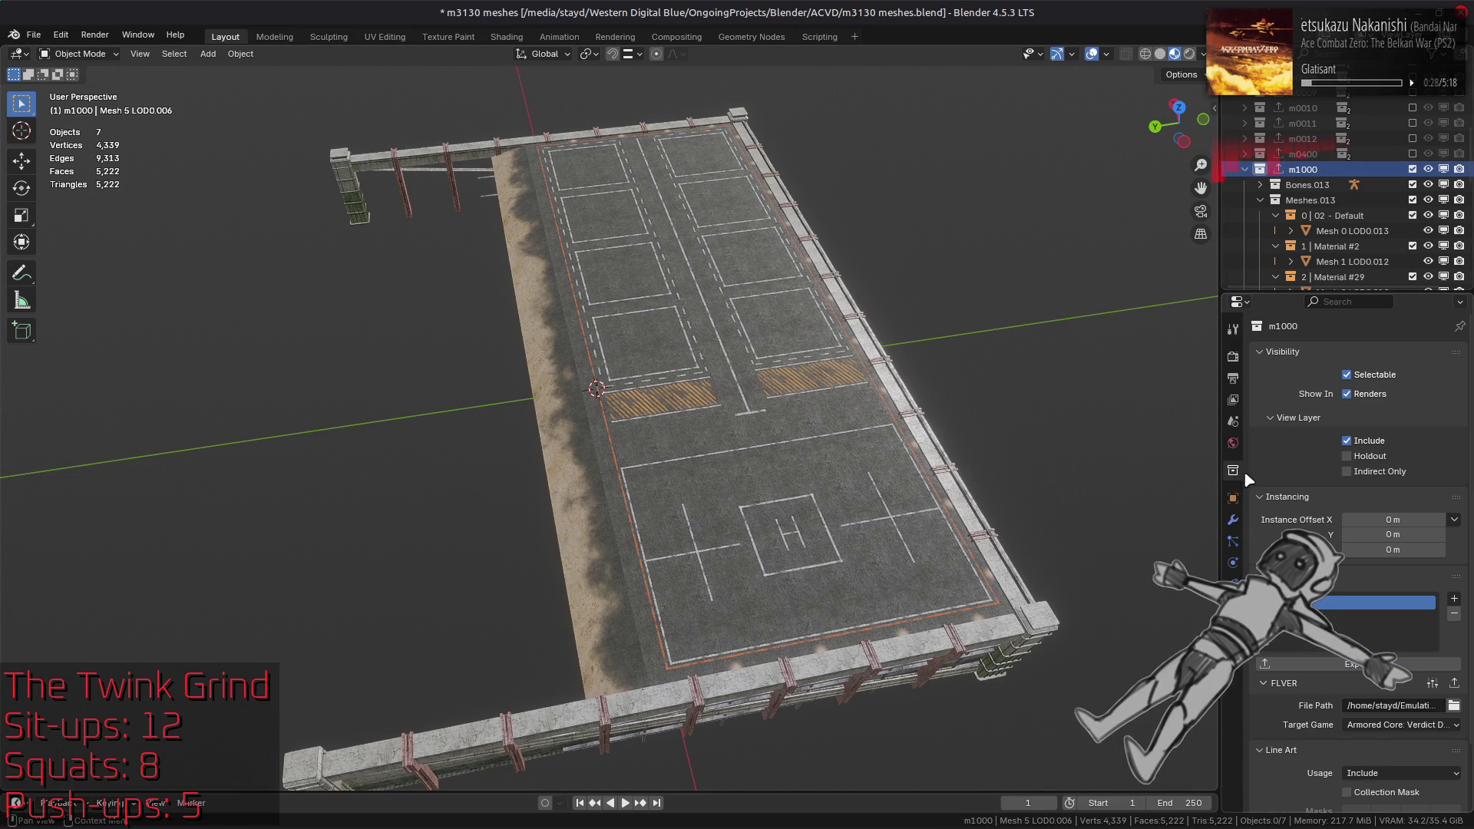
click(1452, 682)
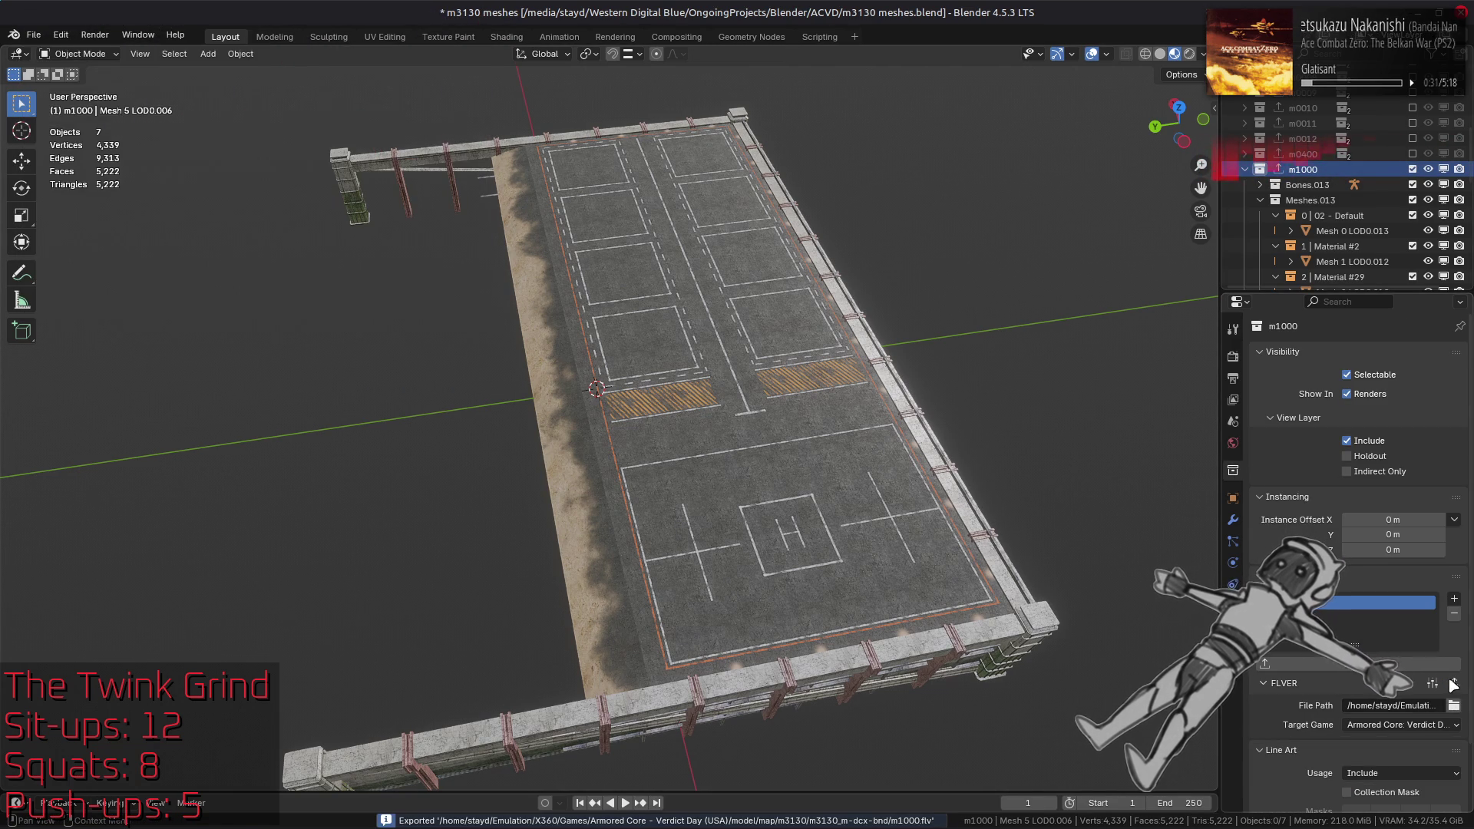
Purge unused data-blocks and save the blend file
click(34, 35)
mouse_move(153, 319)
click(226, 416)
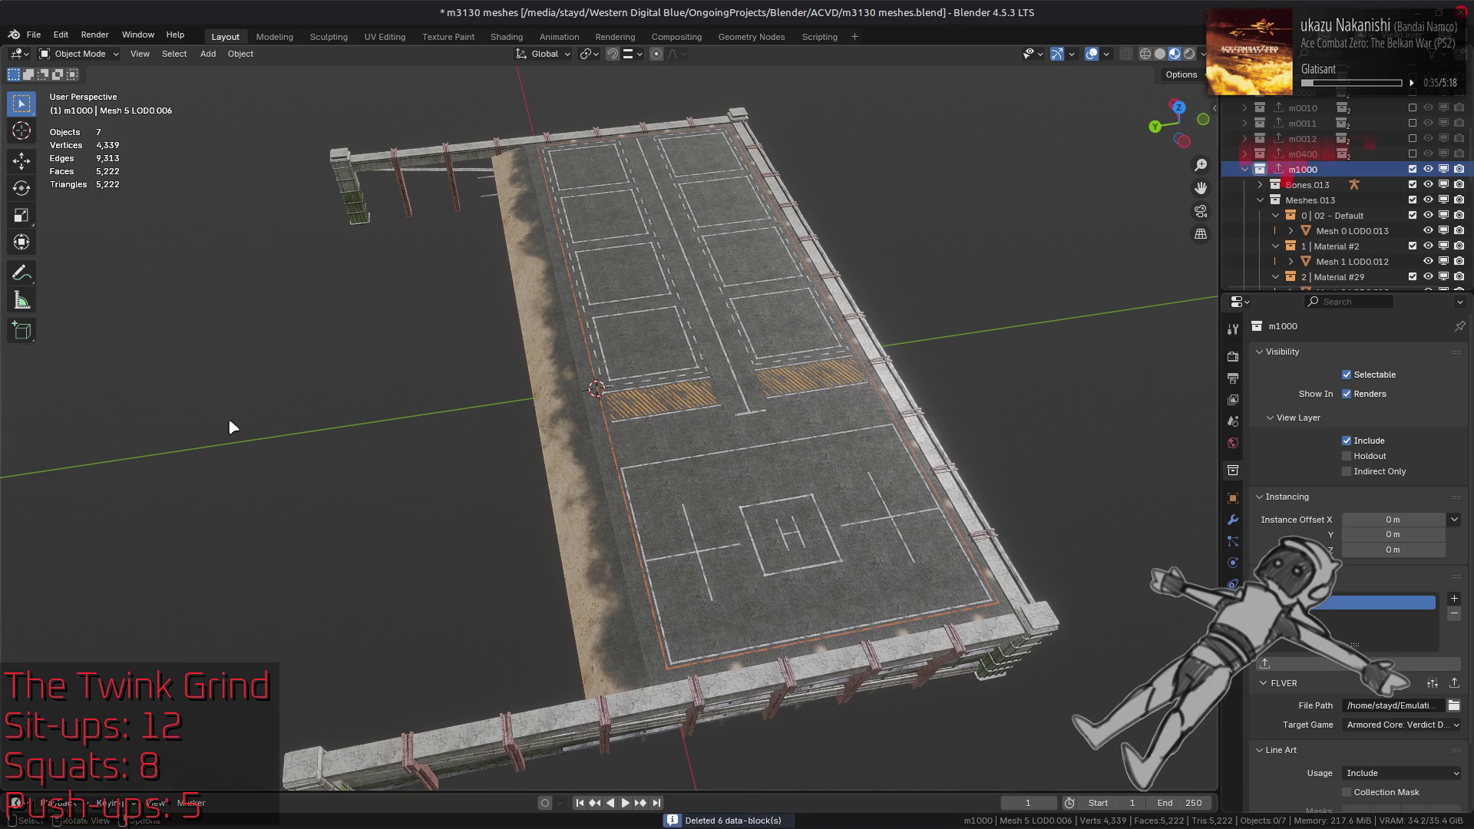
key(ctrl+s)
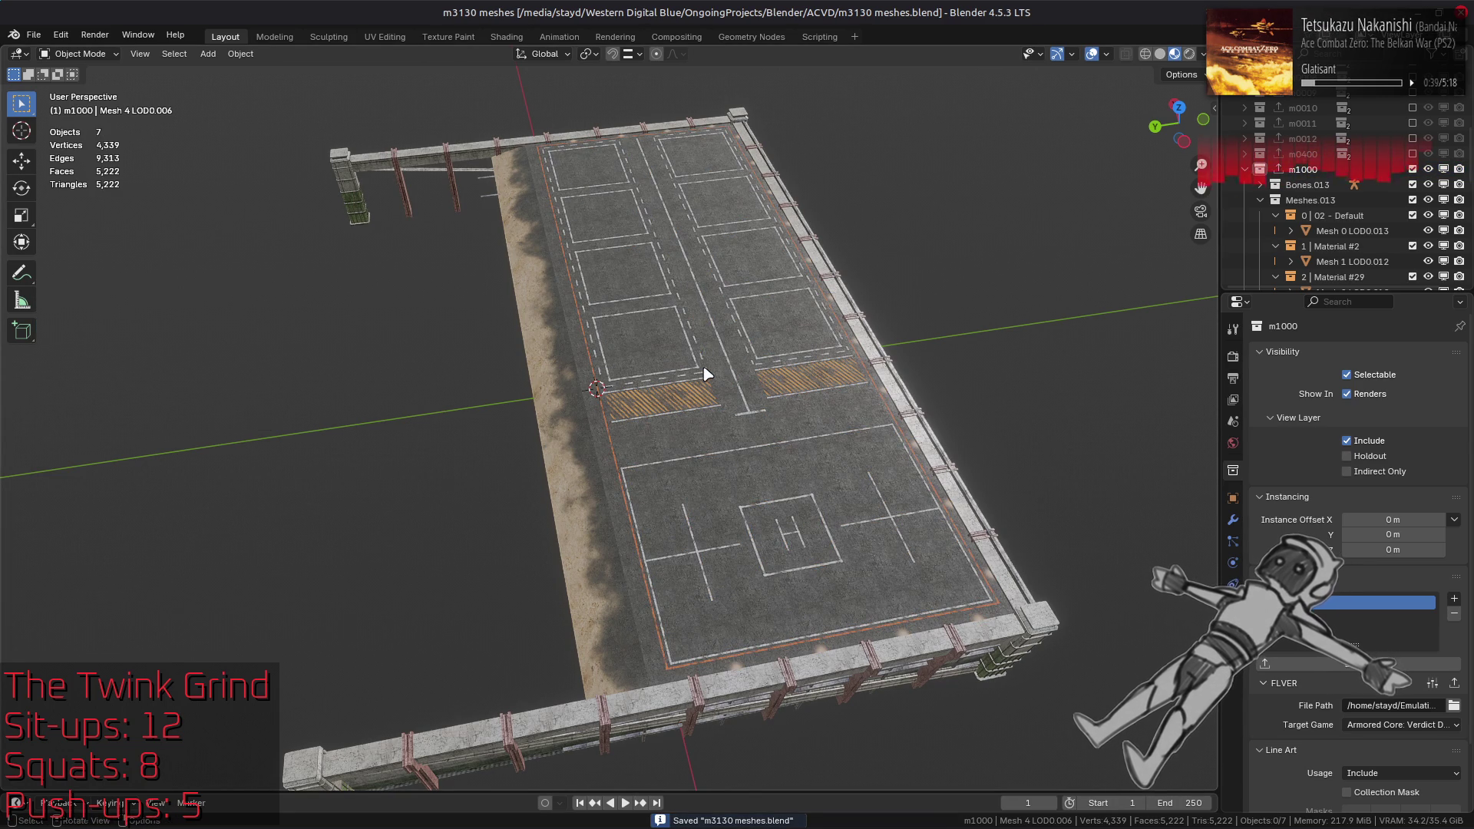
mouse_move(1053, 822)
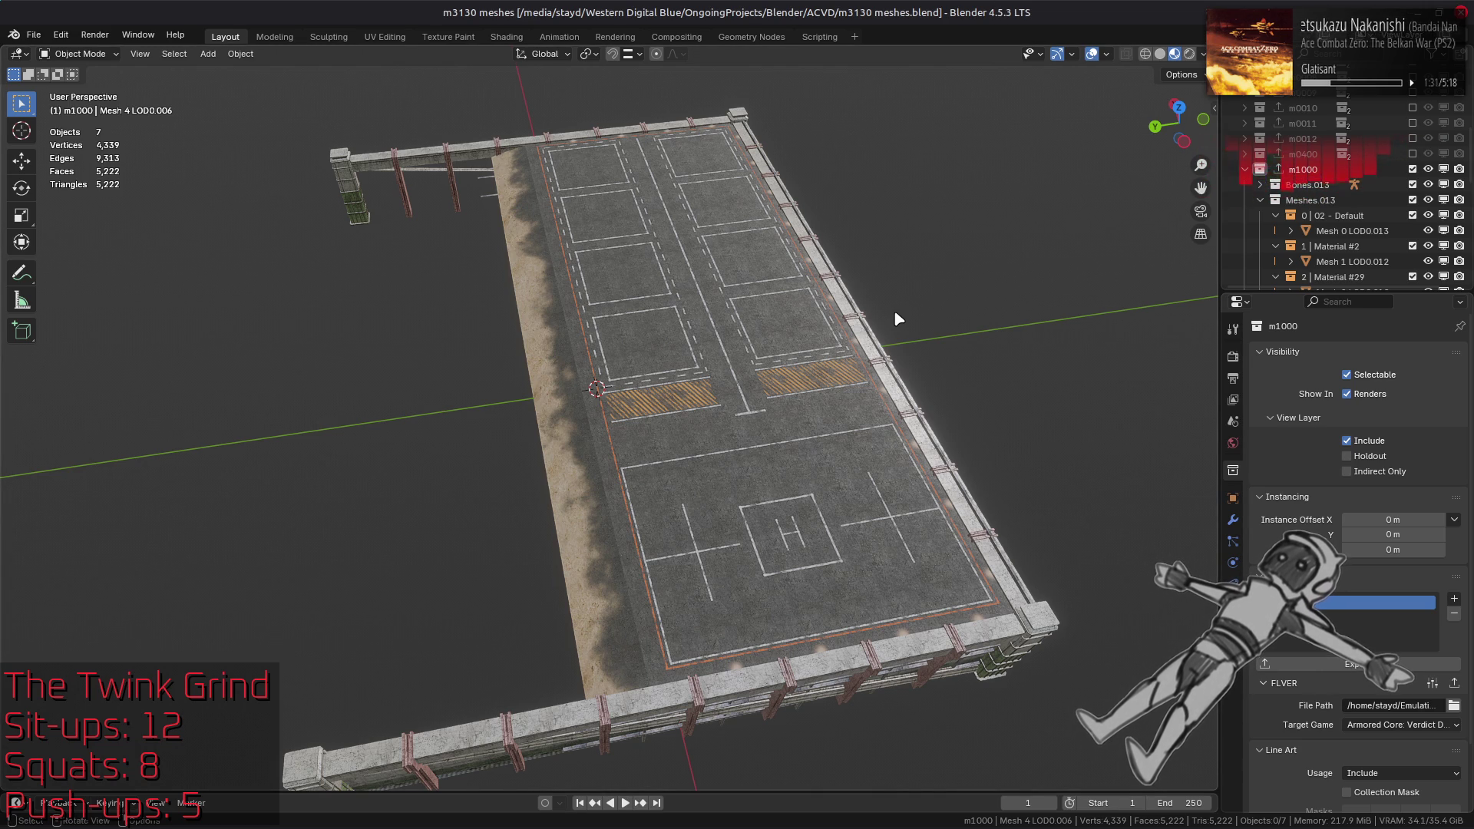
key(ctrl+s)
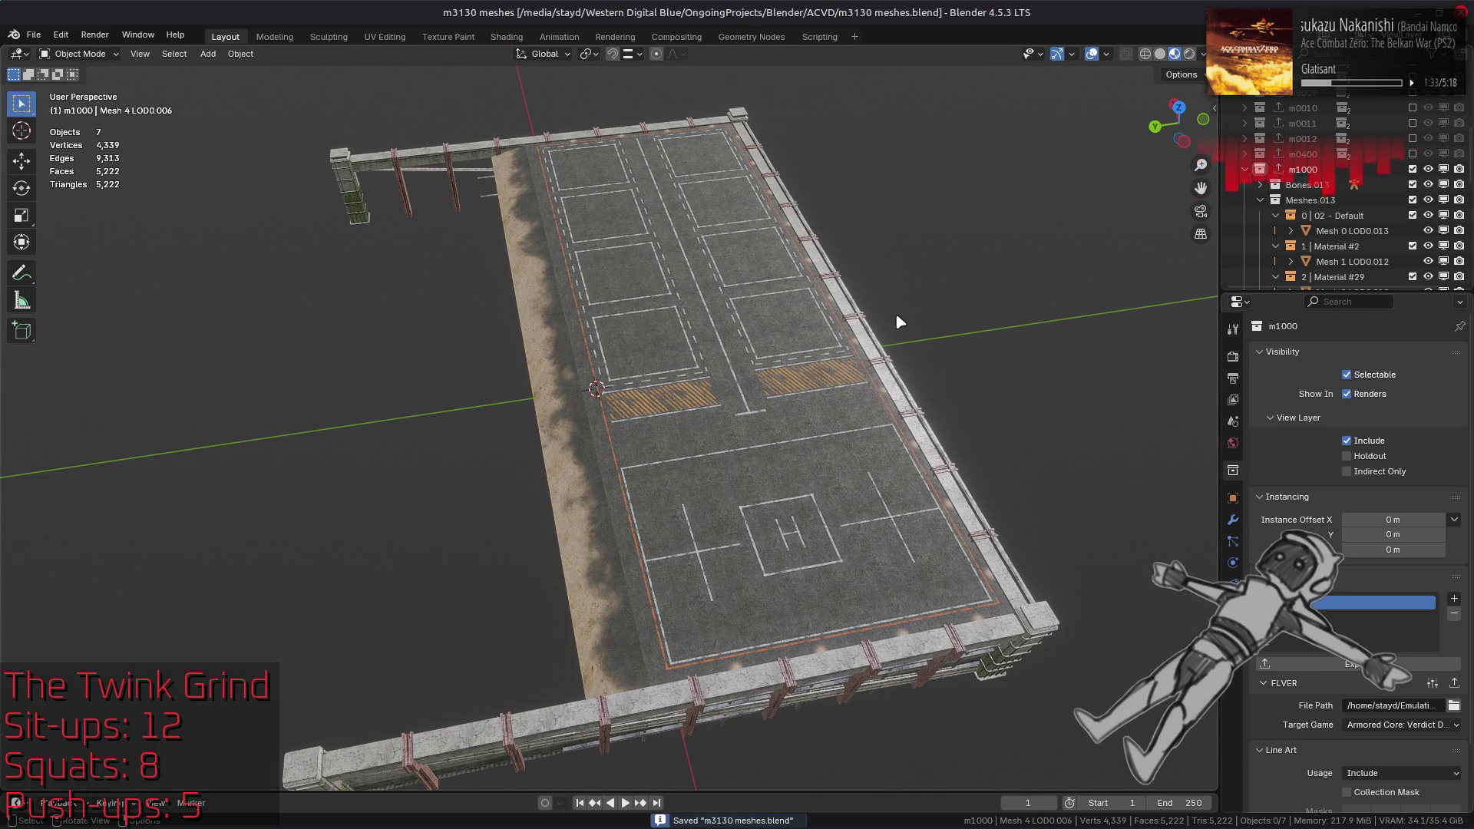